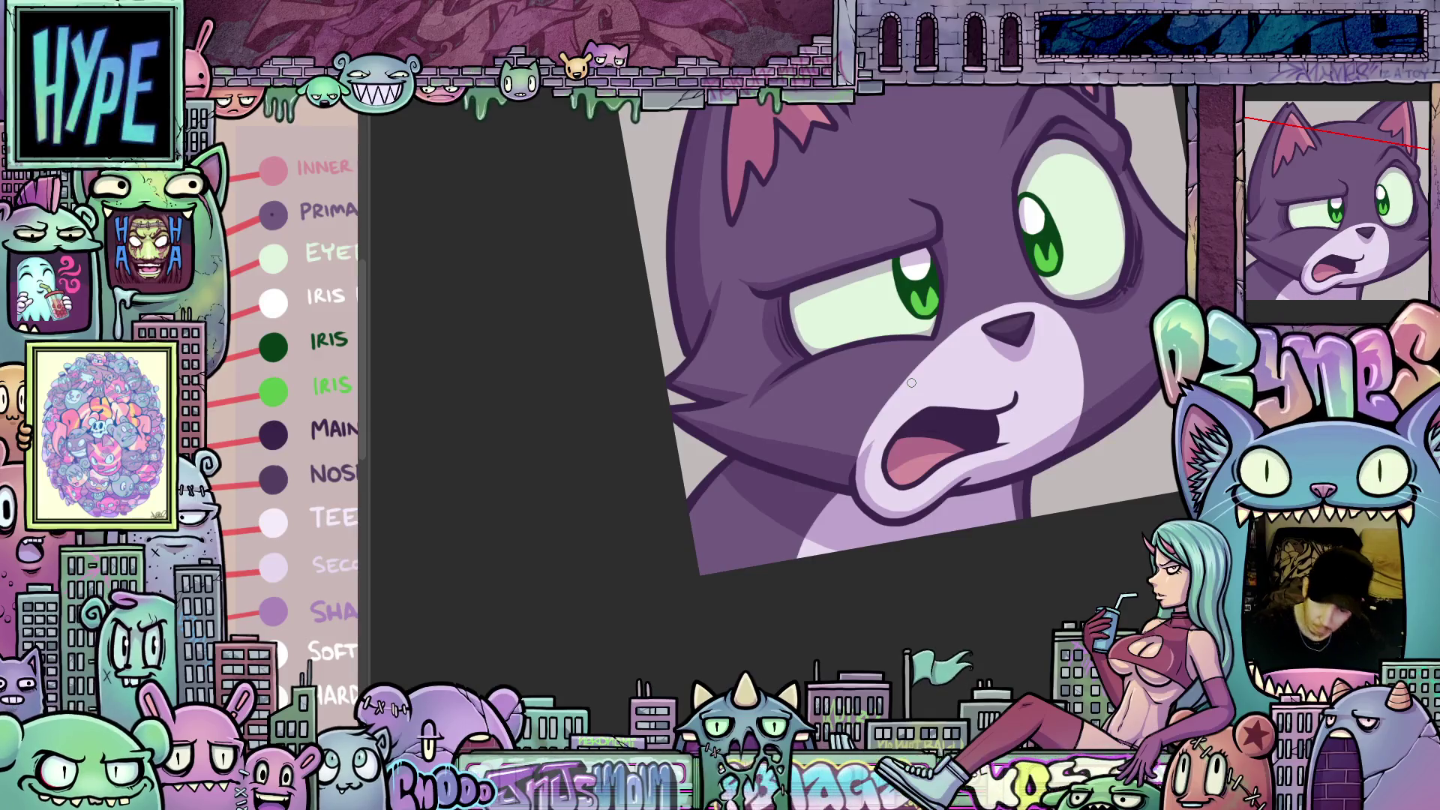
- Straighten and fit the whole cat emote in view, nudged slightly left
key("ctrl+0")
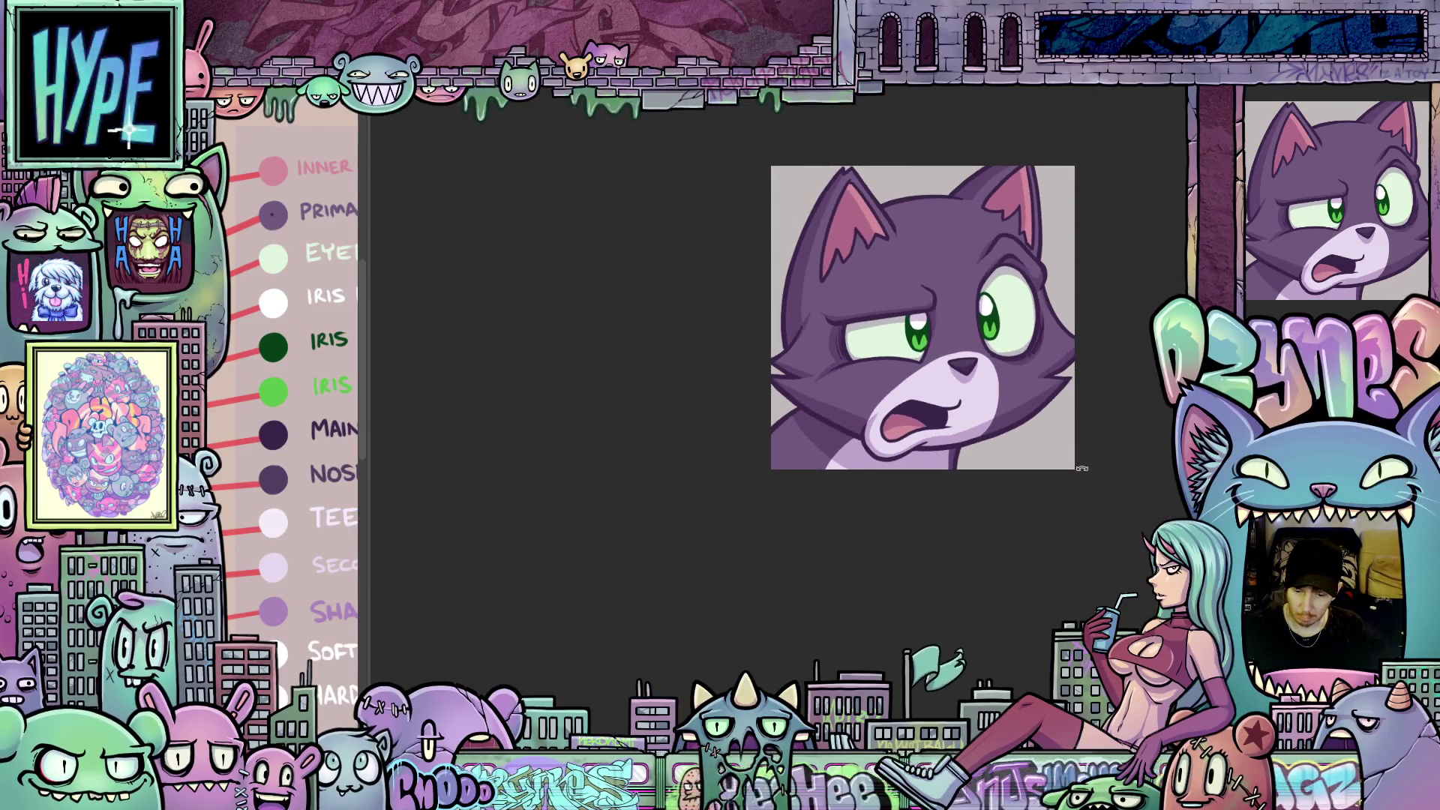
left_click_drag(1116, 461, 1045, 460)
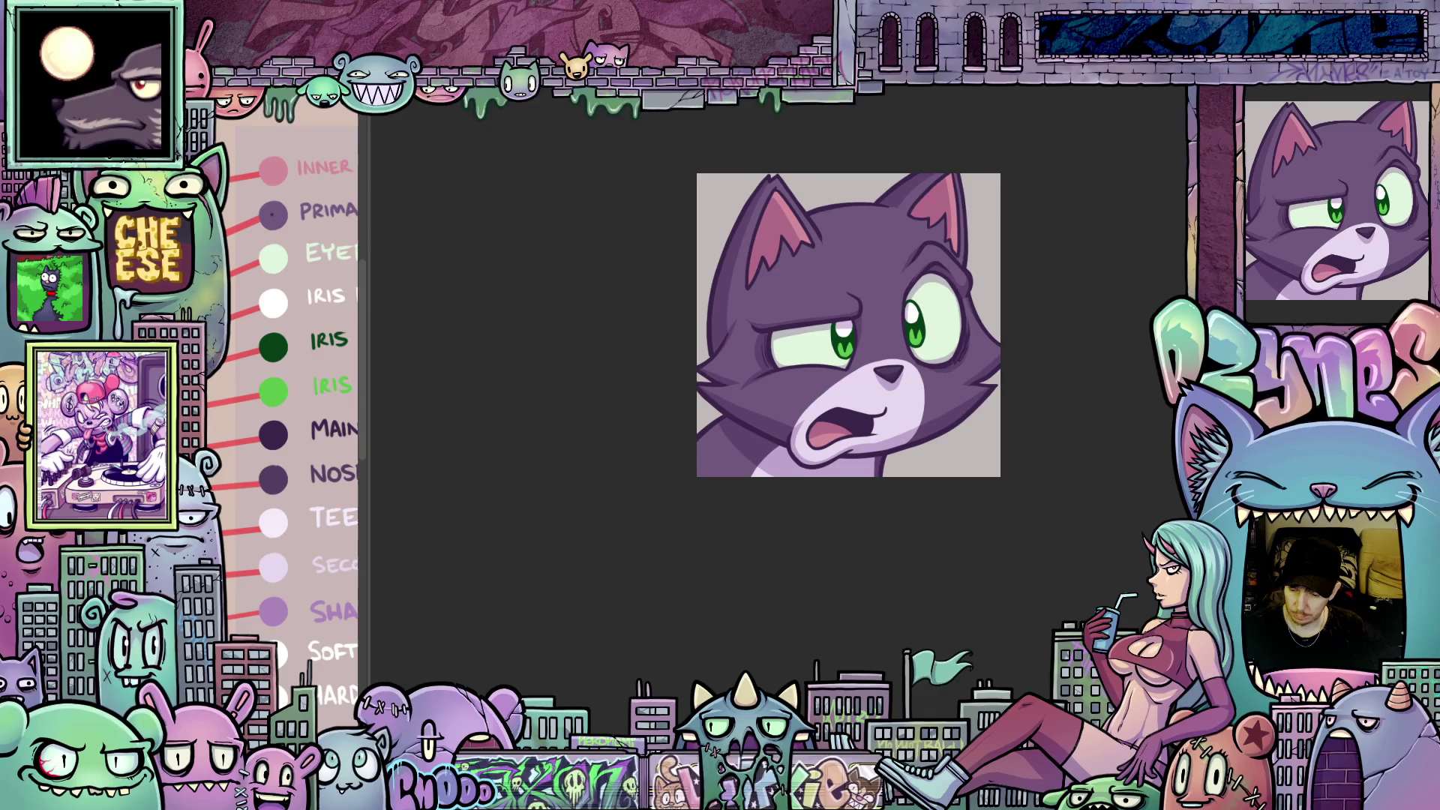
- Check the blending mode list, then select the whole cat figure from its layer thumbnail
left_click(1297, 107)
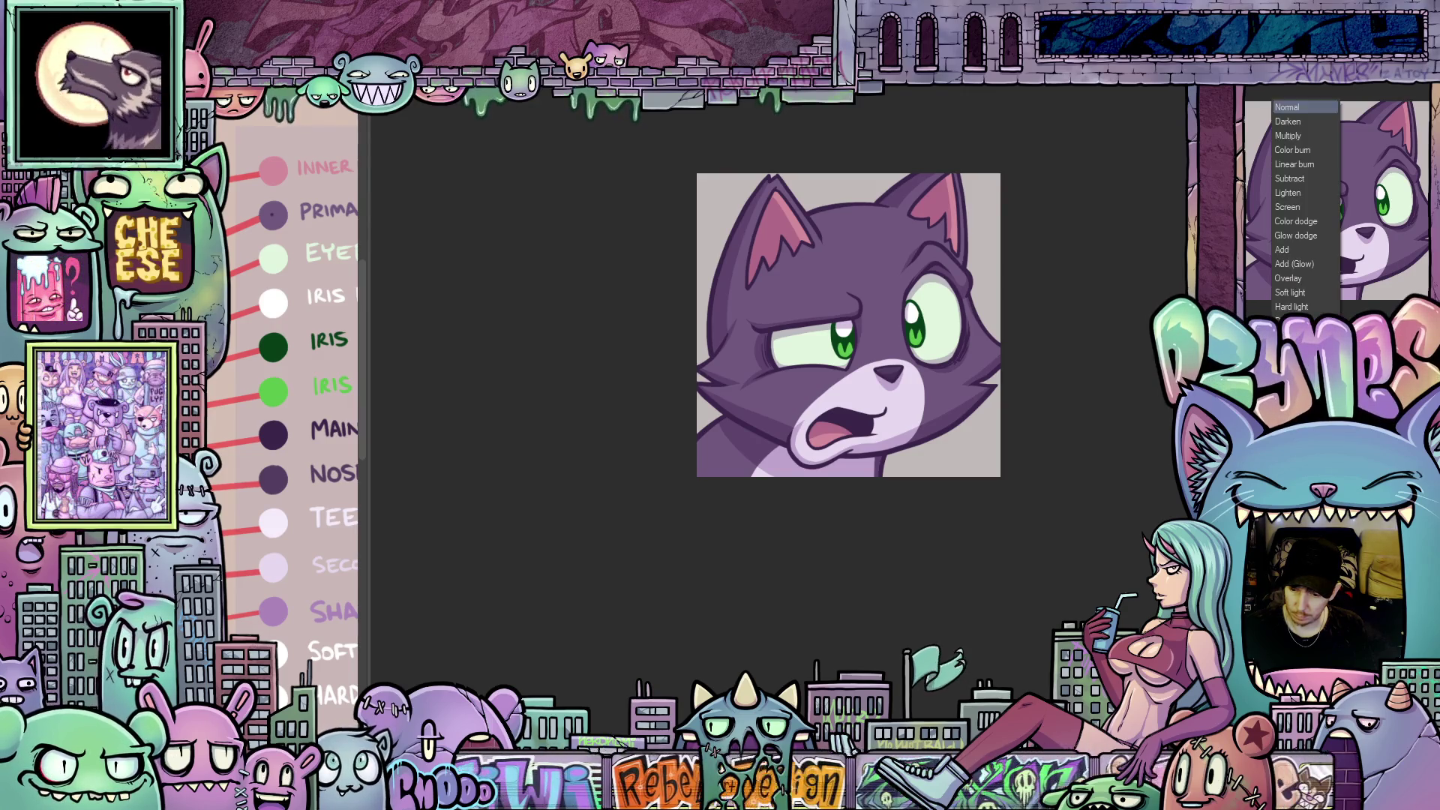
left_click(1300, 298)
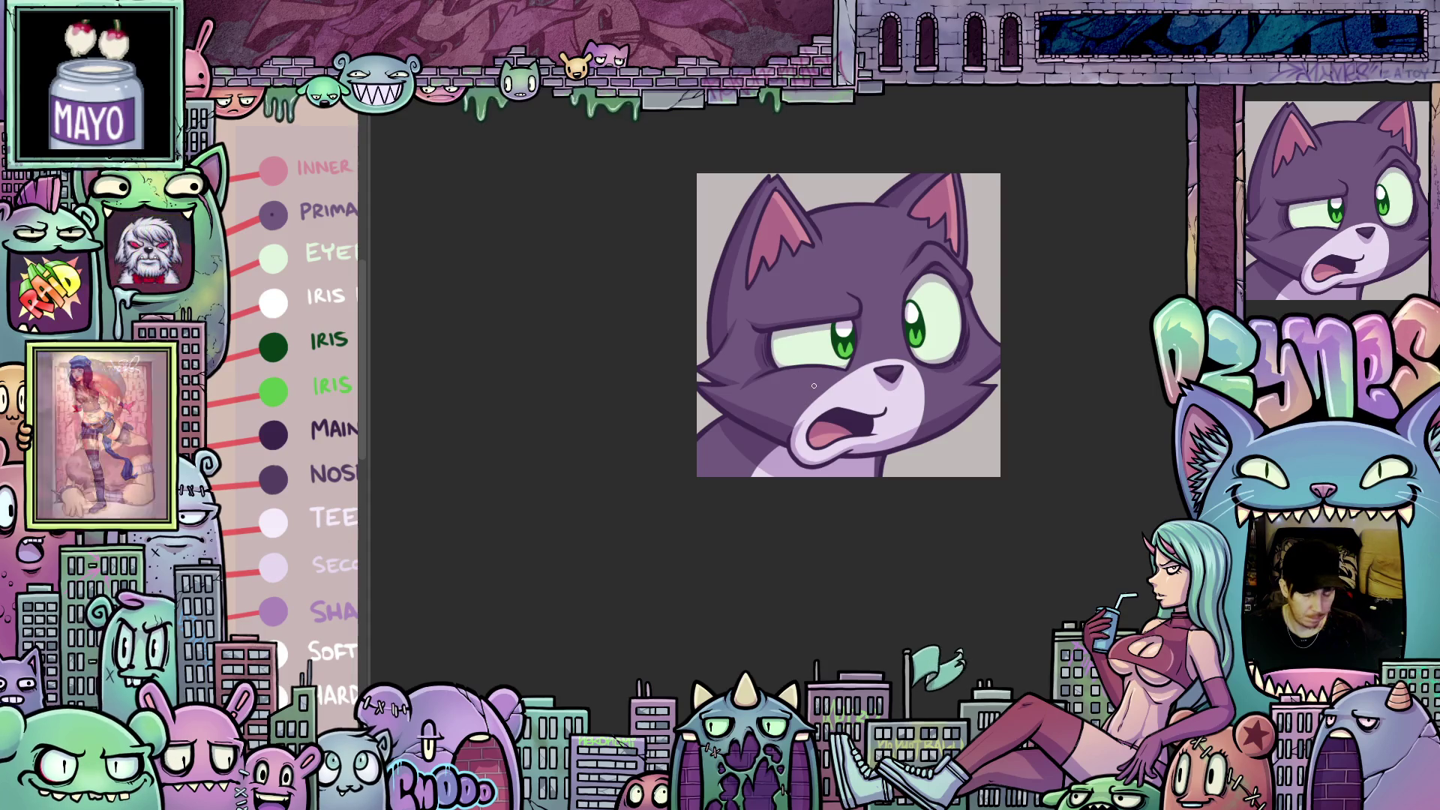
left_click(885, 339)
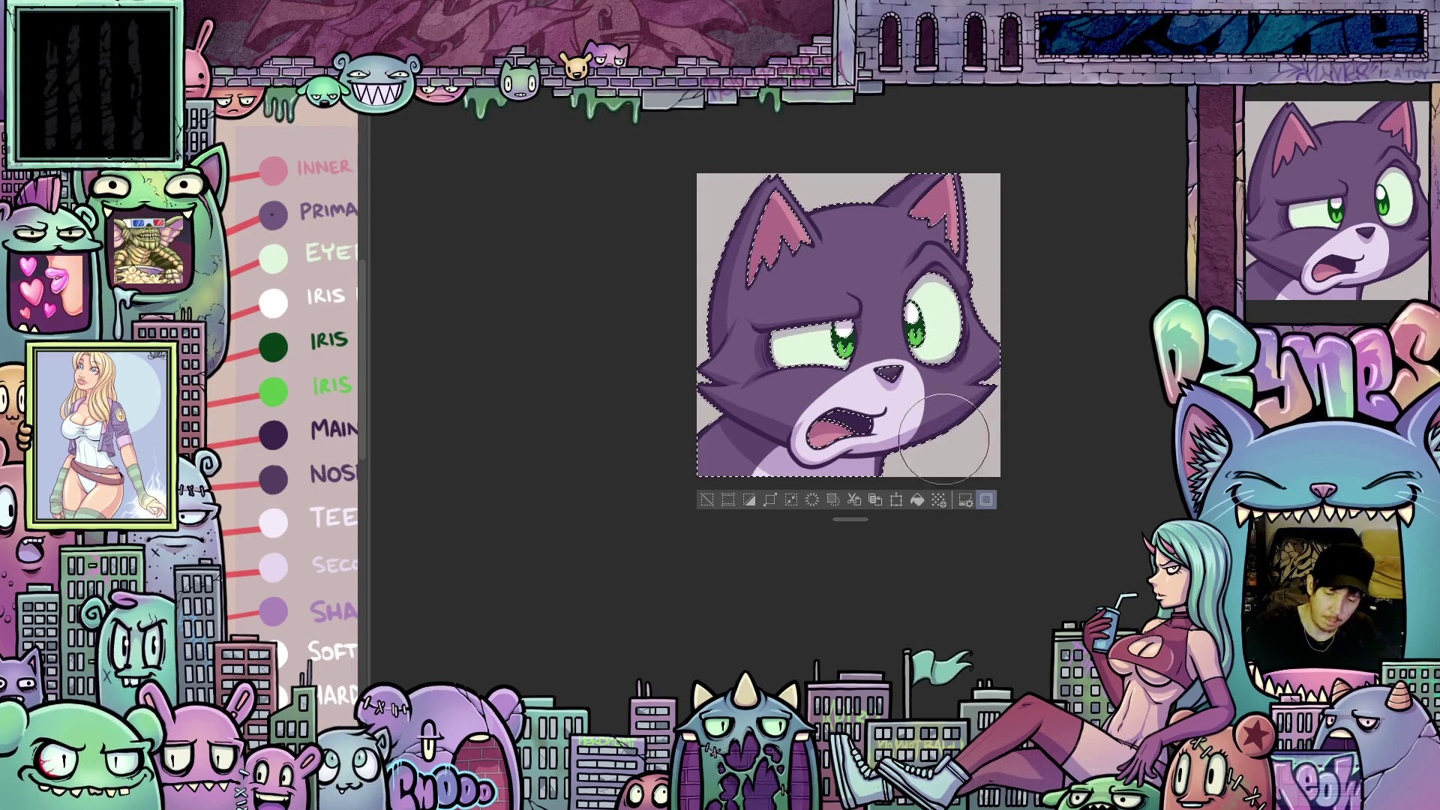
- Deselect everything with Ctrl+D, leaving the cat unselected
key("ctrl+d")
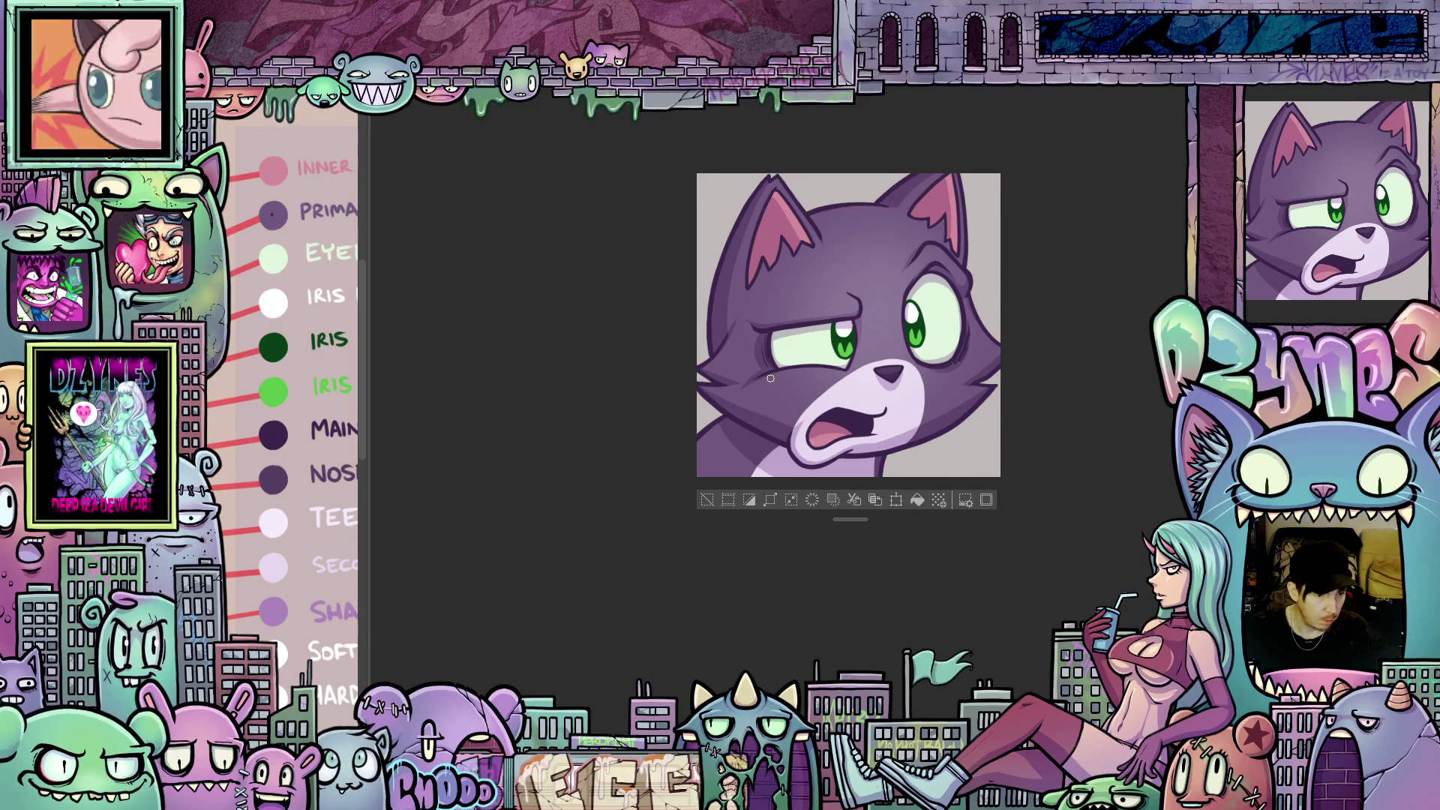
scroll(742, 353, "up", 1)
- Frame and tilt the view on the cat's face, then set the layer blending to Soft light
scroll(742, 354, "up", 4)
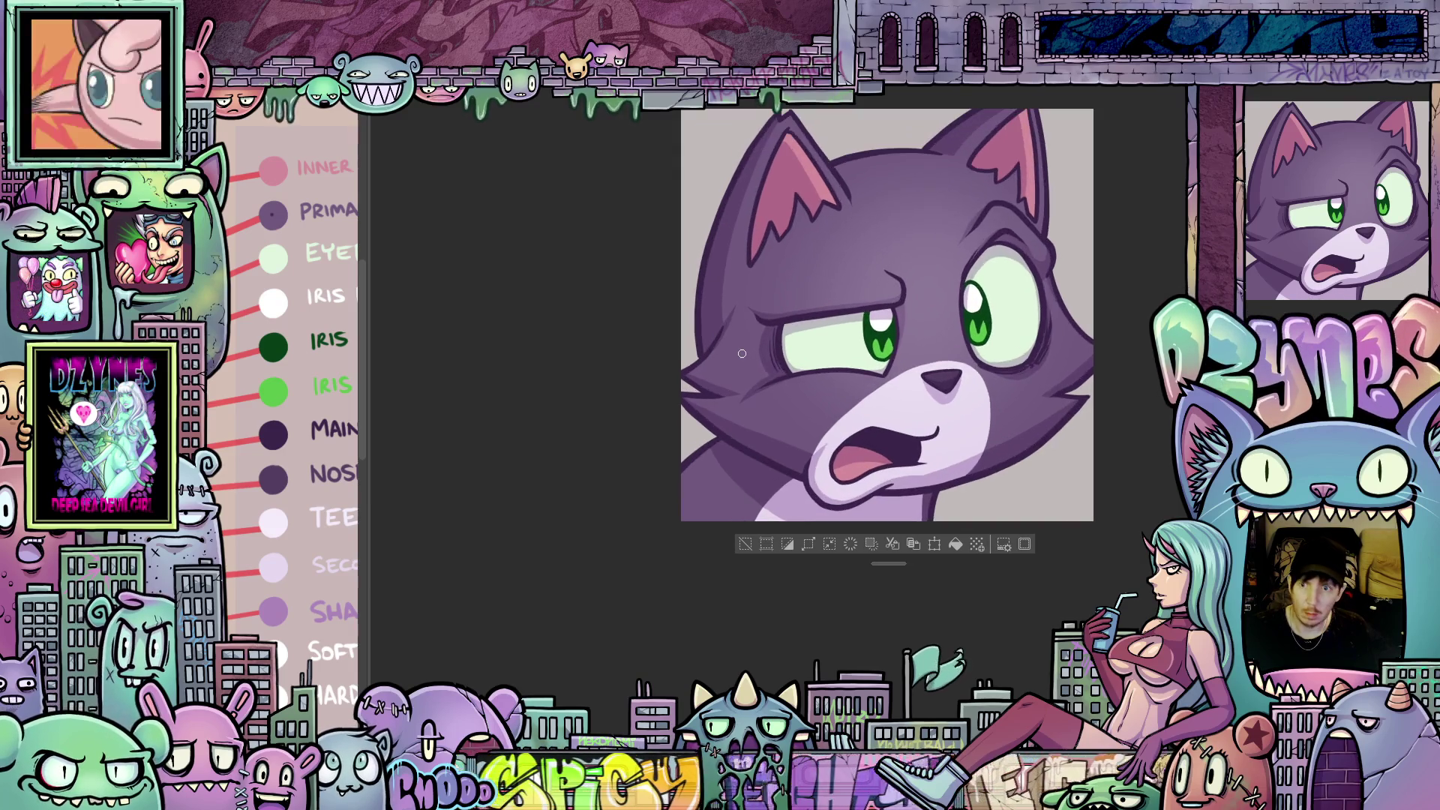
mouse_move(742, 354)
left_mouse_down()
mouse_move(777, 431)
mouse_move(983, 523)
mouse_move(815, 443)
left_mouse_up()
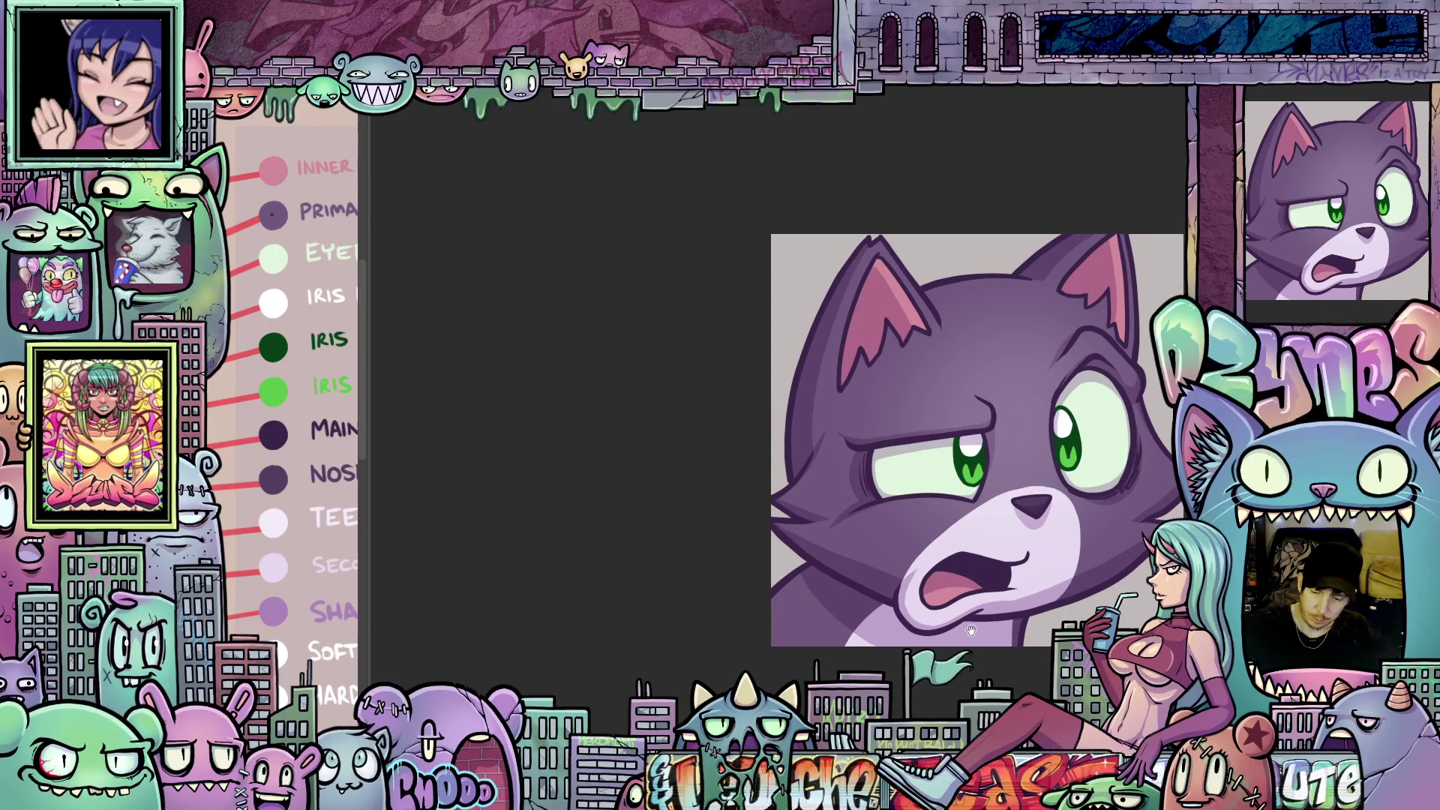
left_click_drag(893, 548, 882, 627)
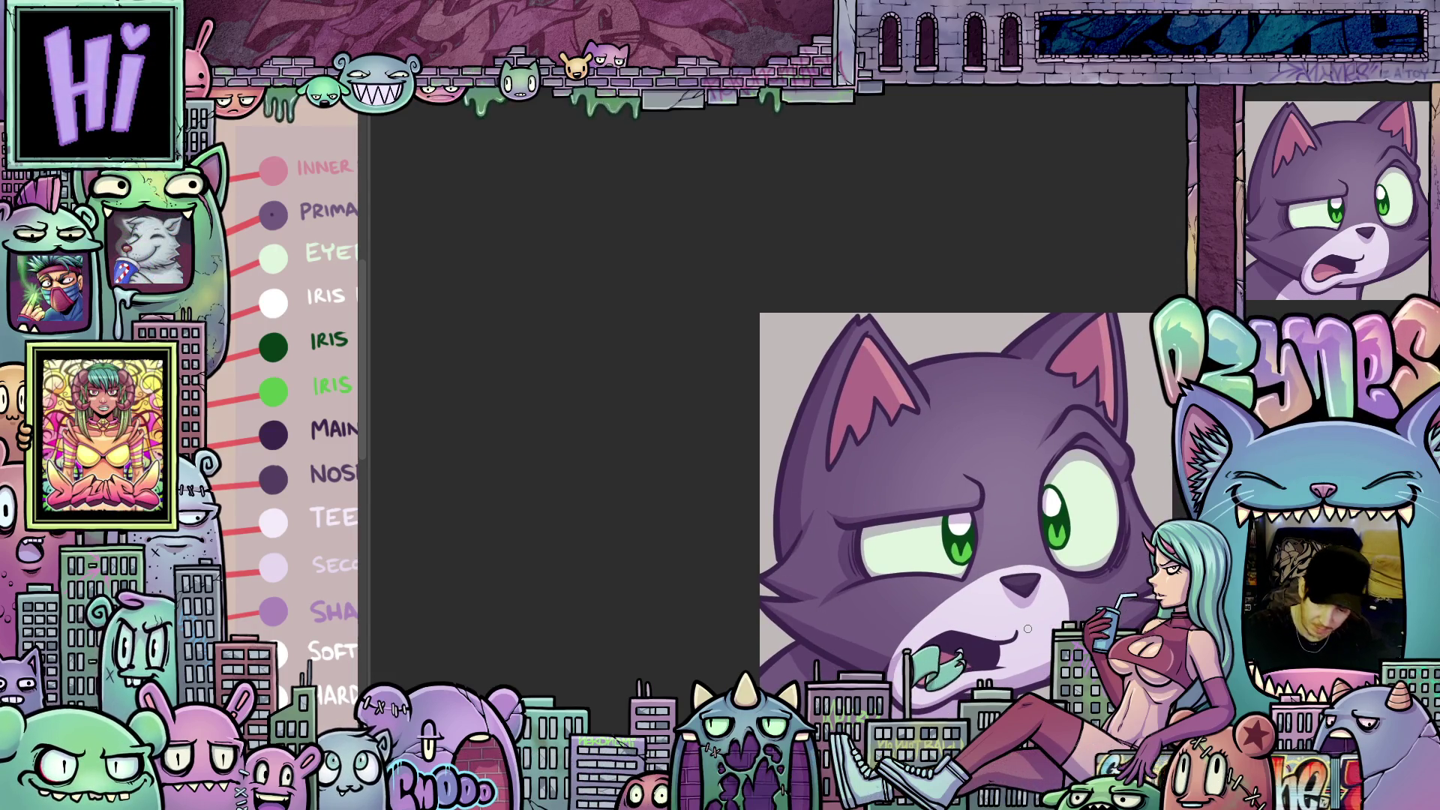
mouse_move(803, 602)
left_mouse_down()
mouse_move(771, 637)
mouse_move(938, 525)
mouse_move(1090, 393)
mouse_move(907, 478)
left_mouse_up()
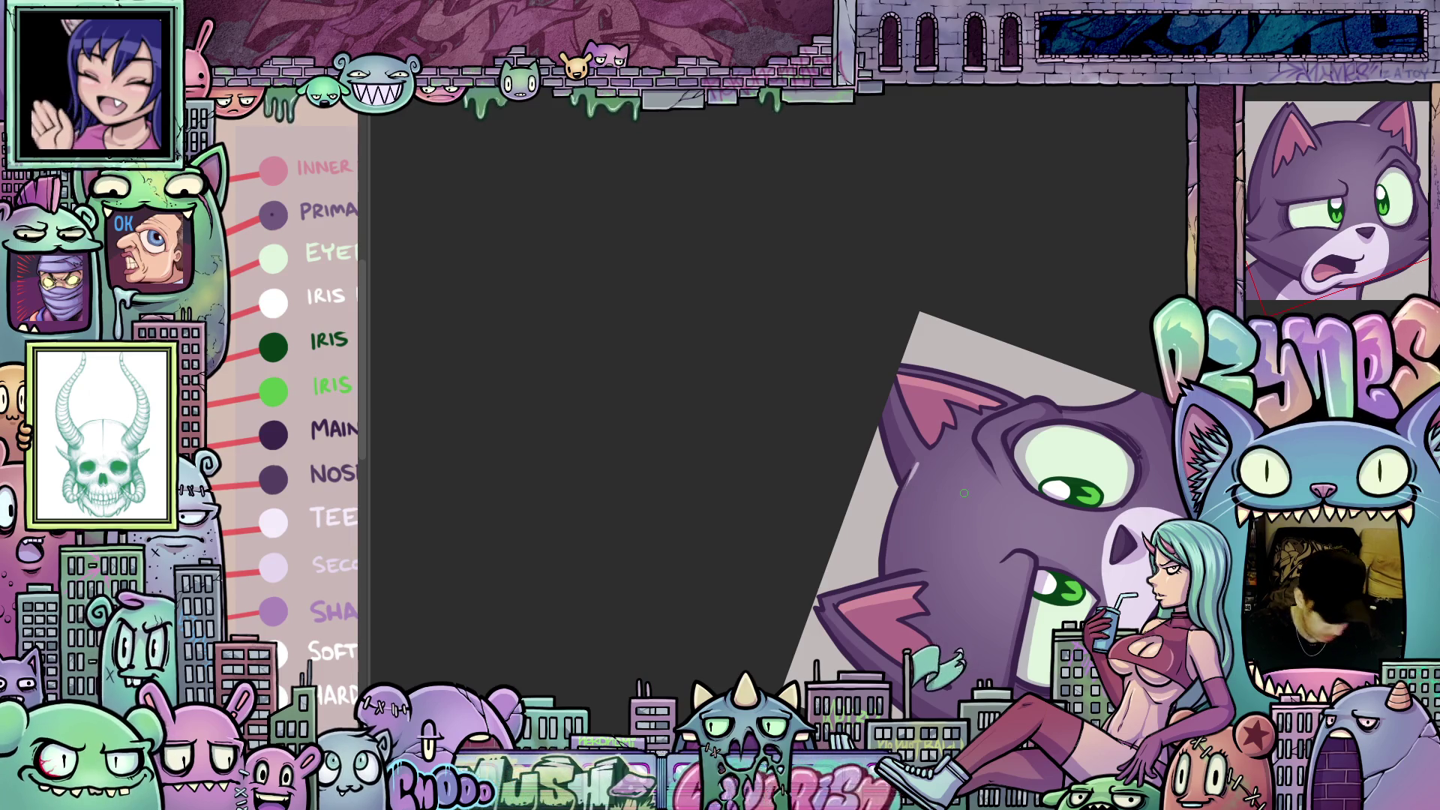
left_click(1291, 292)
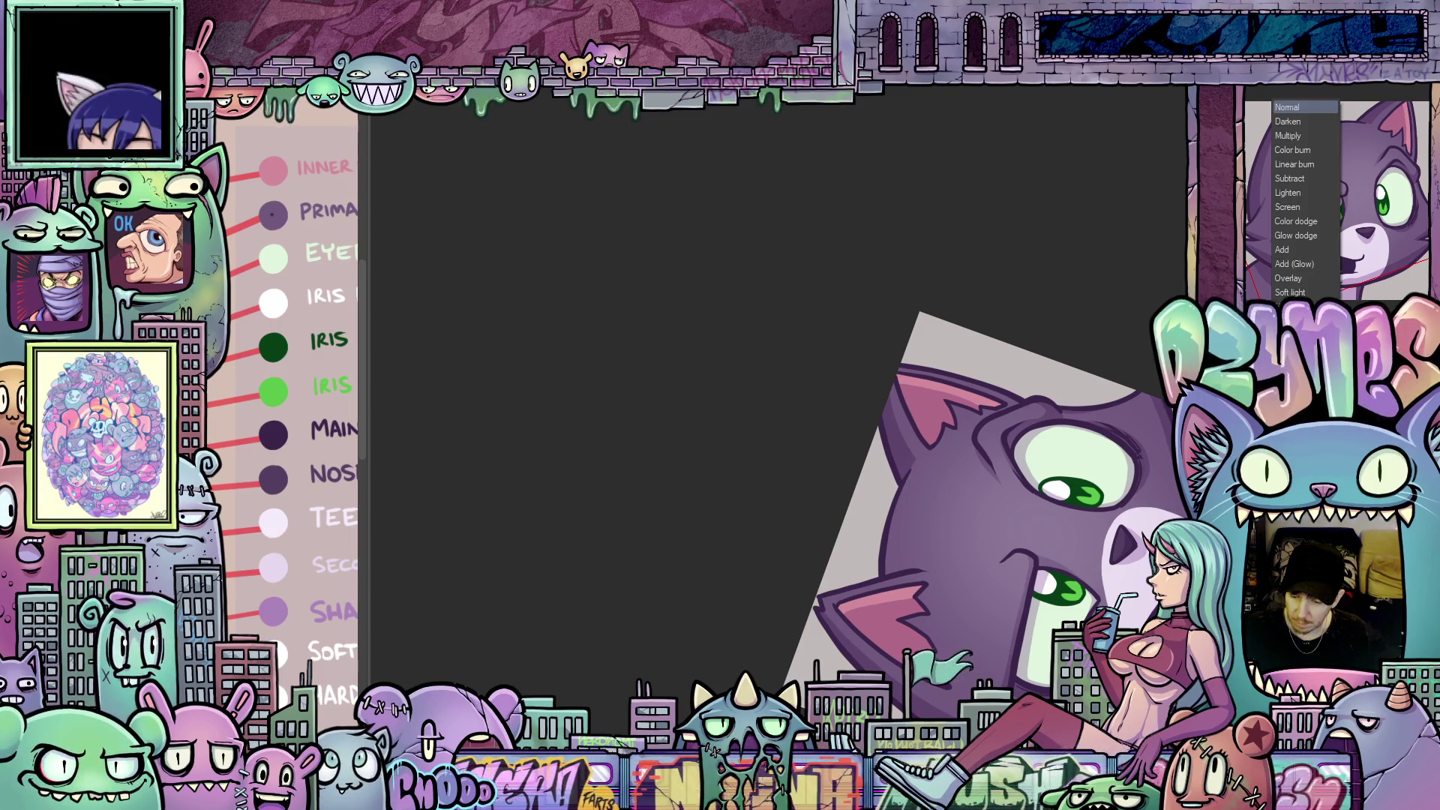
left_click(1291, 292)
- Rotate and zoom the view to examine the cat's open mouth up close
scroll(922, 505, "up", 2)
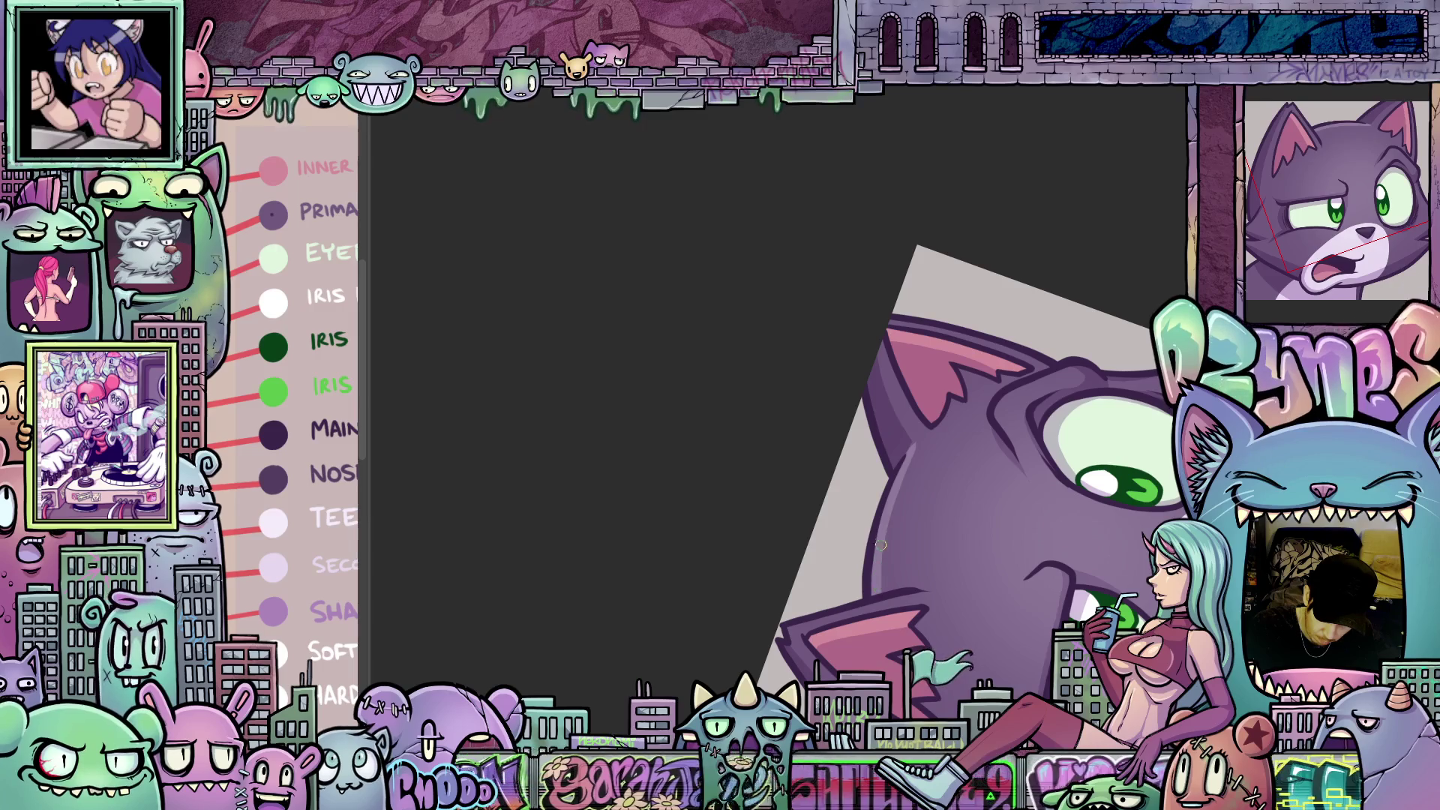
mouse_move(1101, 487)
left_mouse_down()
mouse_move(1016, 651)
mouse_move(1026, 587)
mouse_move(1051, 571)
mouse_move(1022, 608)
left_mouse_up()
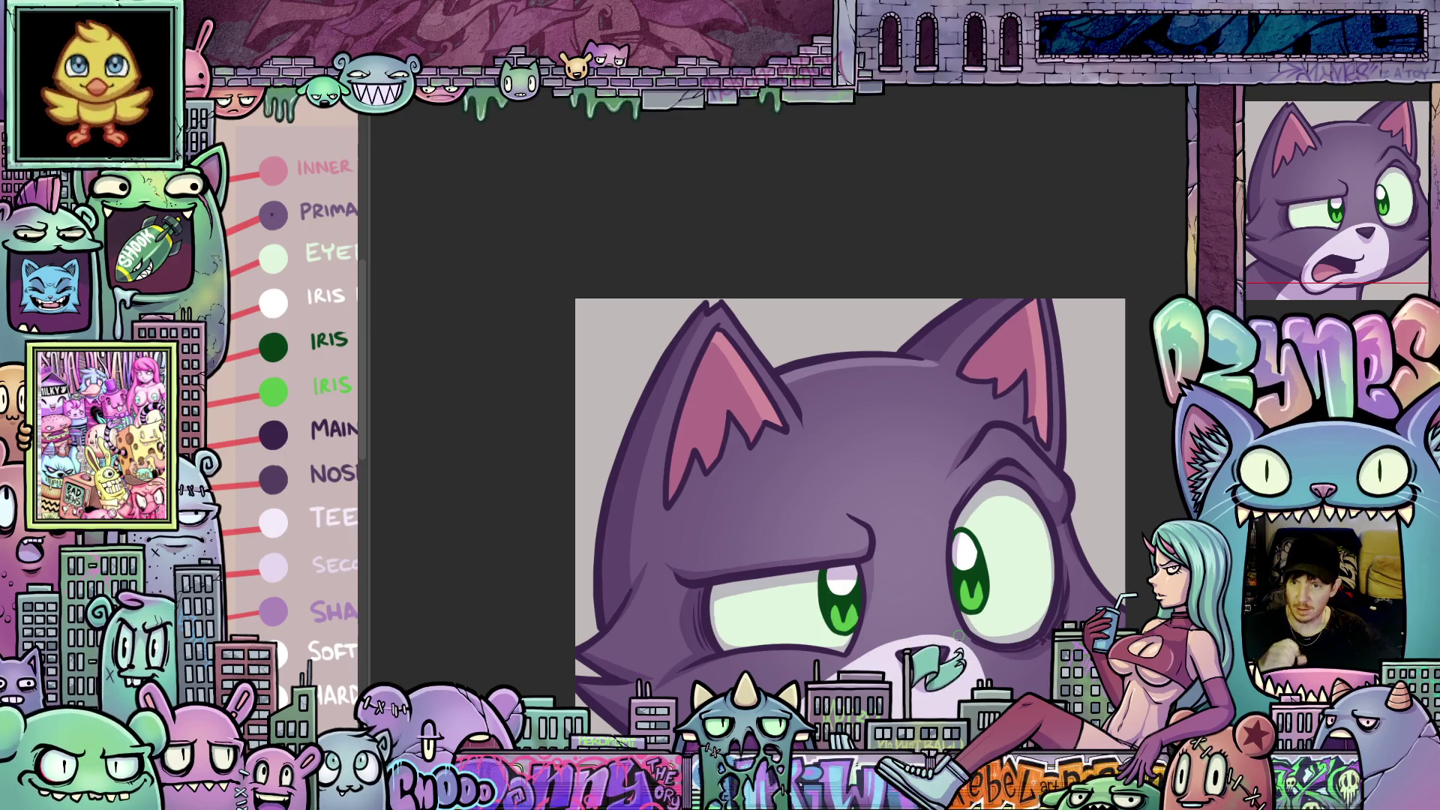
left_click_drag(1048, 600, 758, 365)
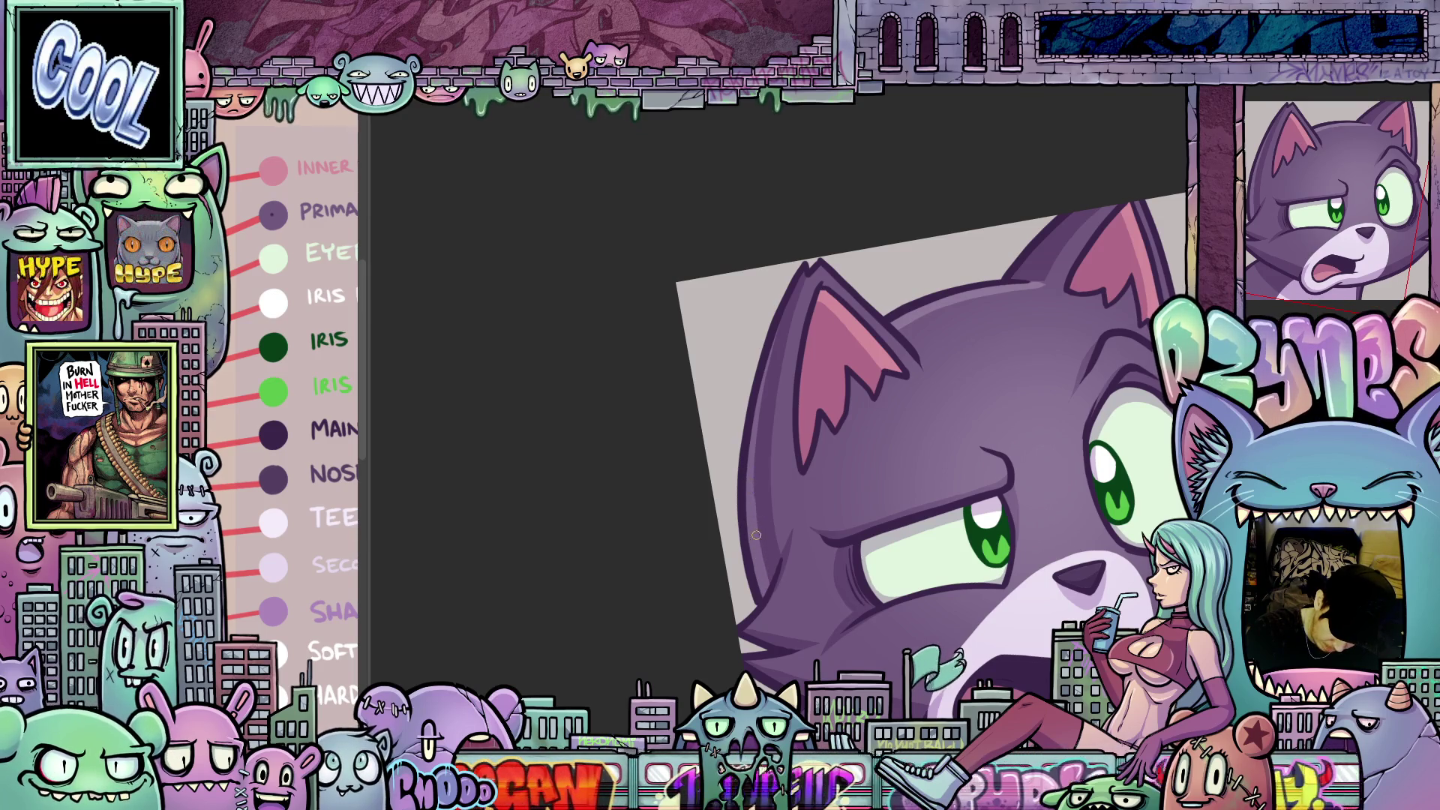
mouse_move(780, 530)
left_mouse_down()
mouse_move(882, 622)
mouse_move(999, 587)
mouse_move(890, 520)
left_mouse_up()
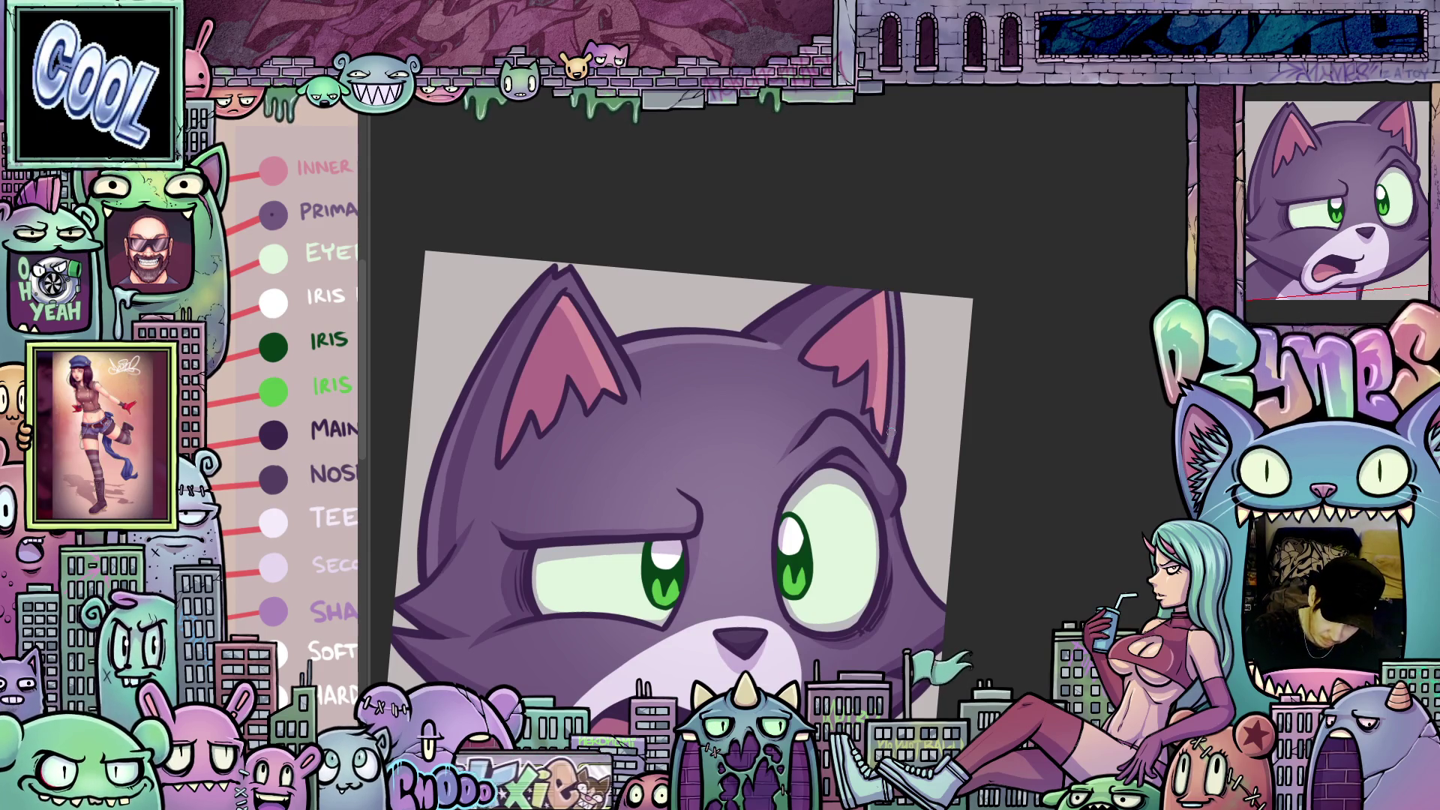
left_click_drag(892, 430, 848, 438)
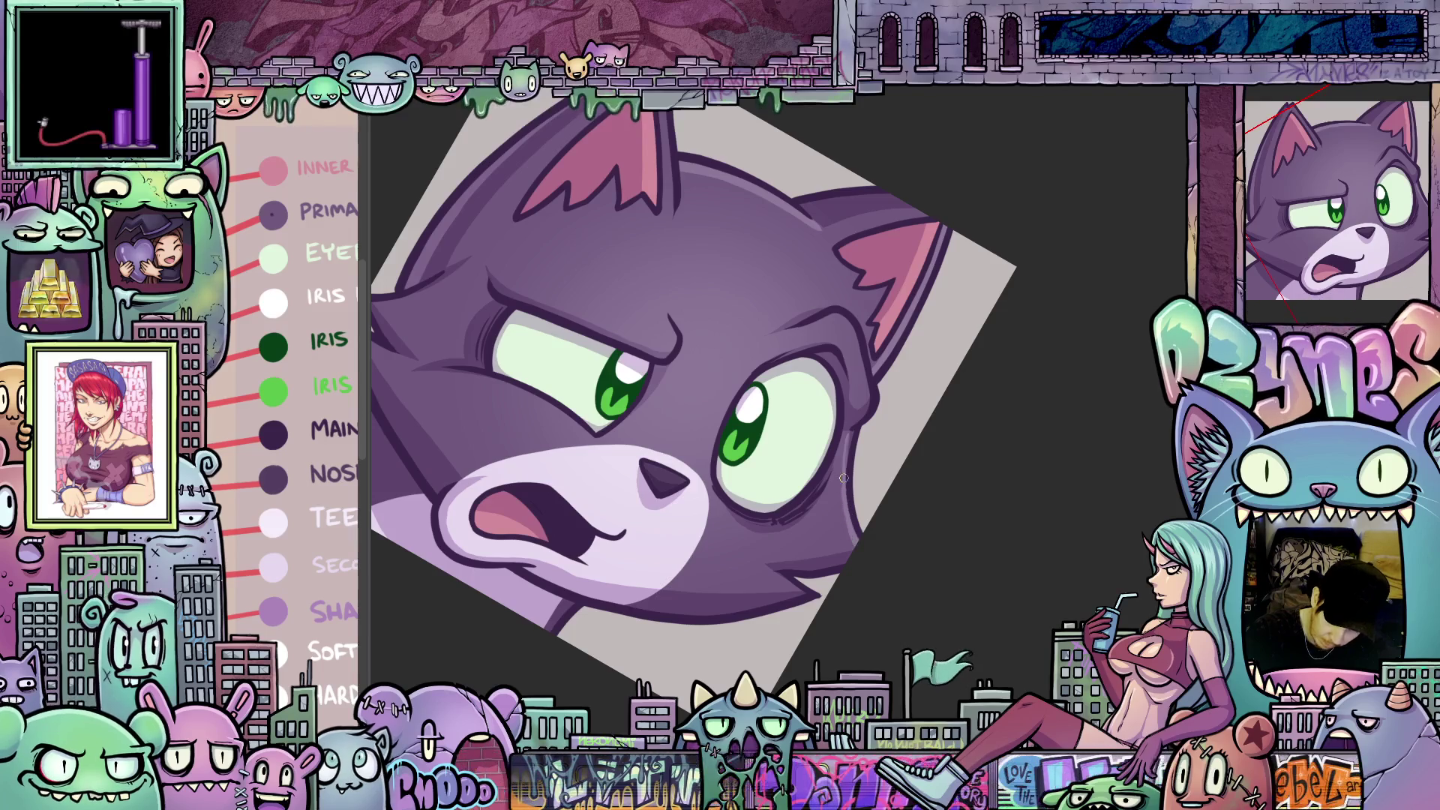
- Rotate and pan around the cat's face, then reset the view rotation to upright
mouse_move(851, 443)
left_mouse_down()
mouse_move(1016, 401)
mouse_move(902, 402)
mouse_move(775, 495)
mouse_move(790, 466)
left_mouse_up()
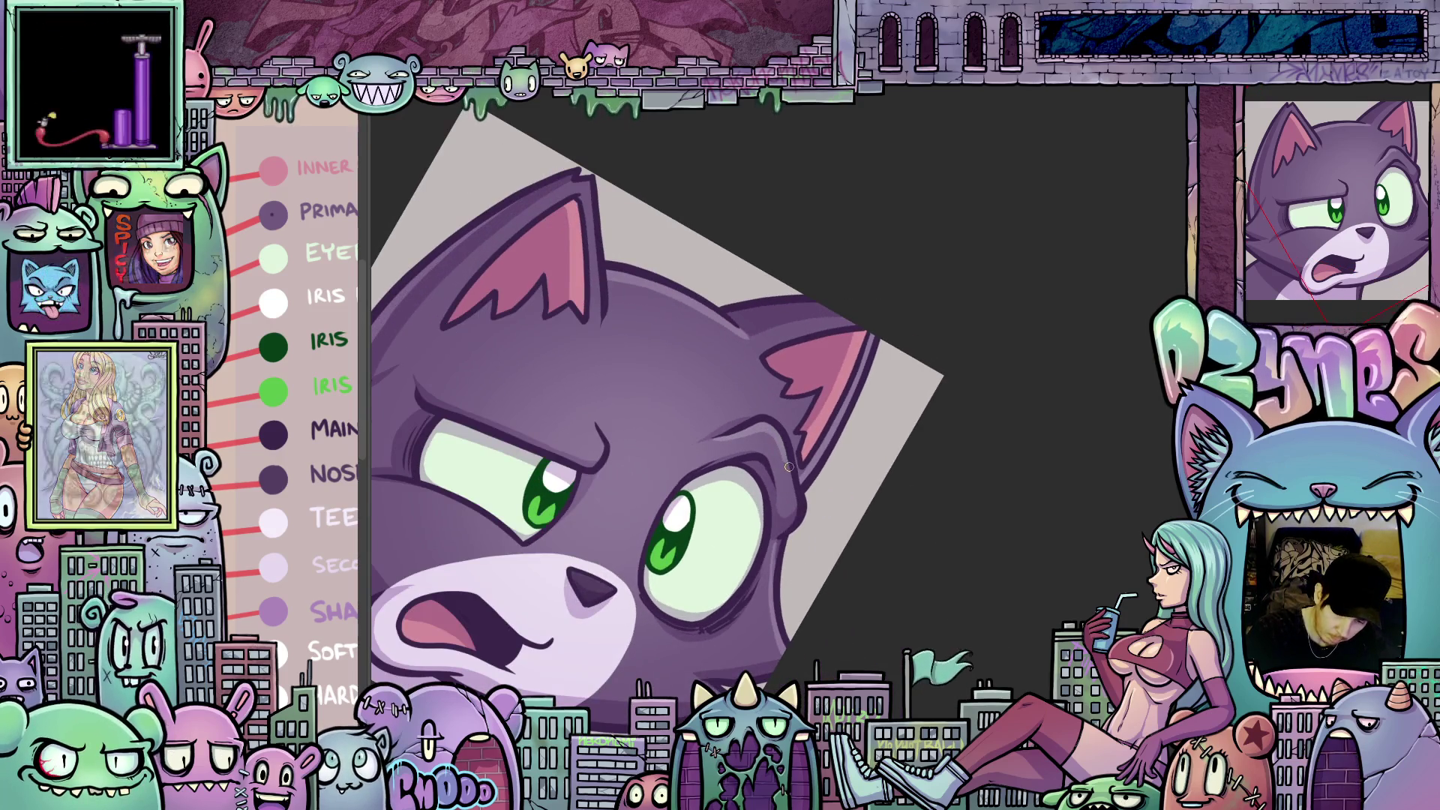
mouse_move(816, 559)
left_mouse_down()
mouse_move(1016, 440)
mouse_move(983, 337)
mouse_move(930, 300)
mouse_move(889, 368)
left_mouse_up()
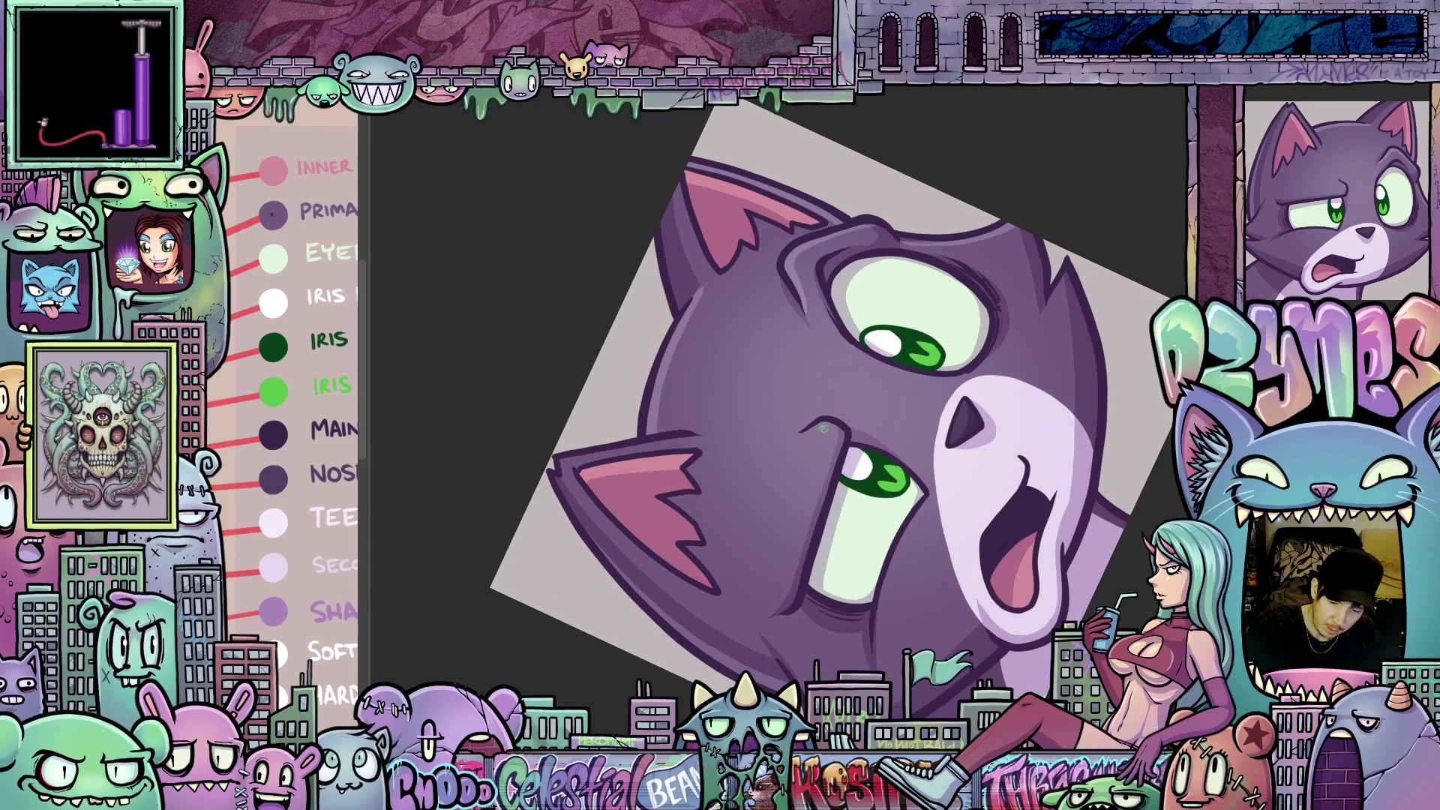
mouse_move(1021, 466)
left_mouse_down()
mouse_move(889, 596)
mouse_move(949, 565)
mouse_move(1006, 428)
left_mouse_up()
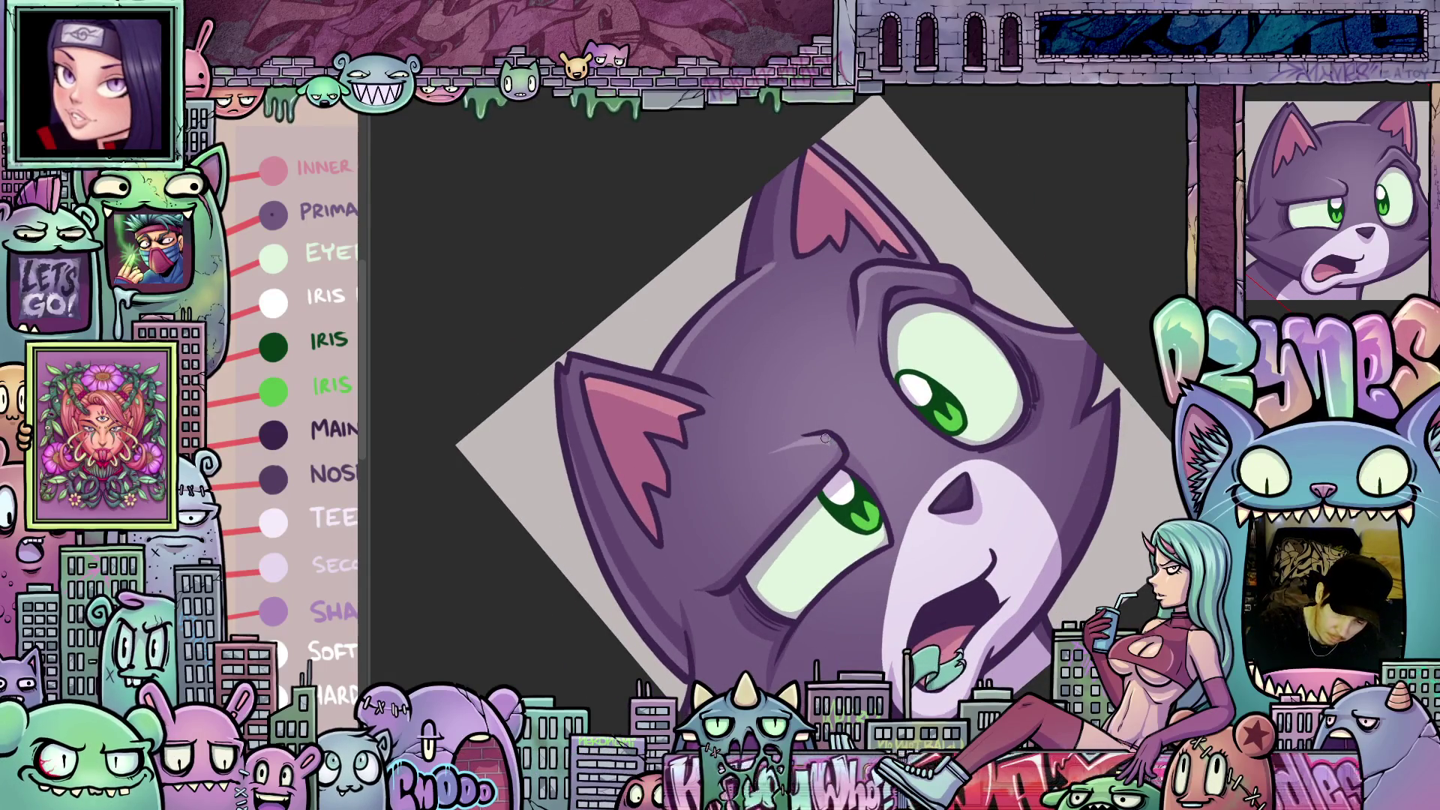
left_click_drag(948, 495, 850, 479)
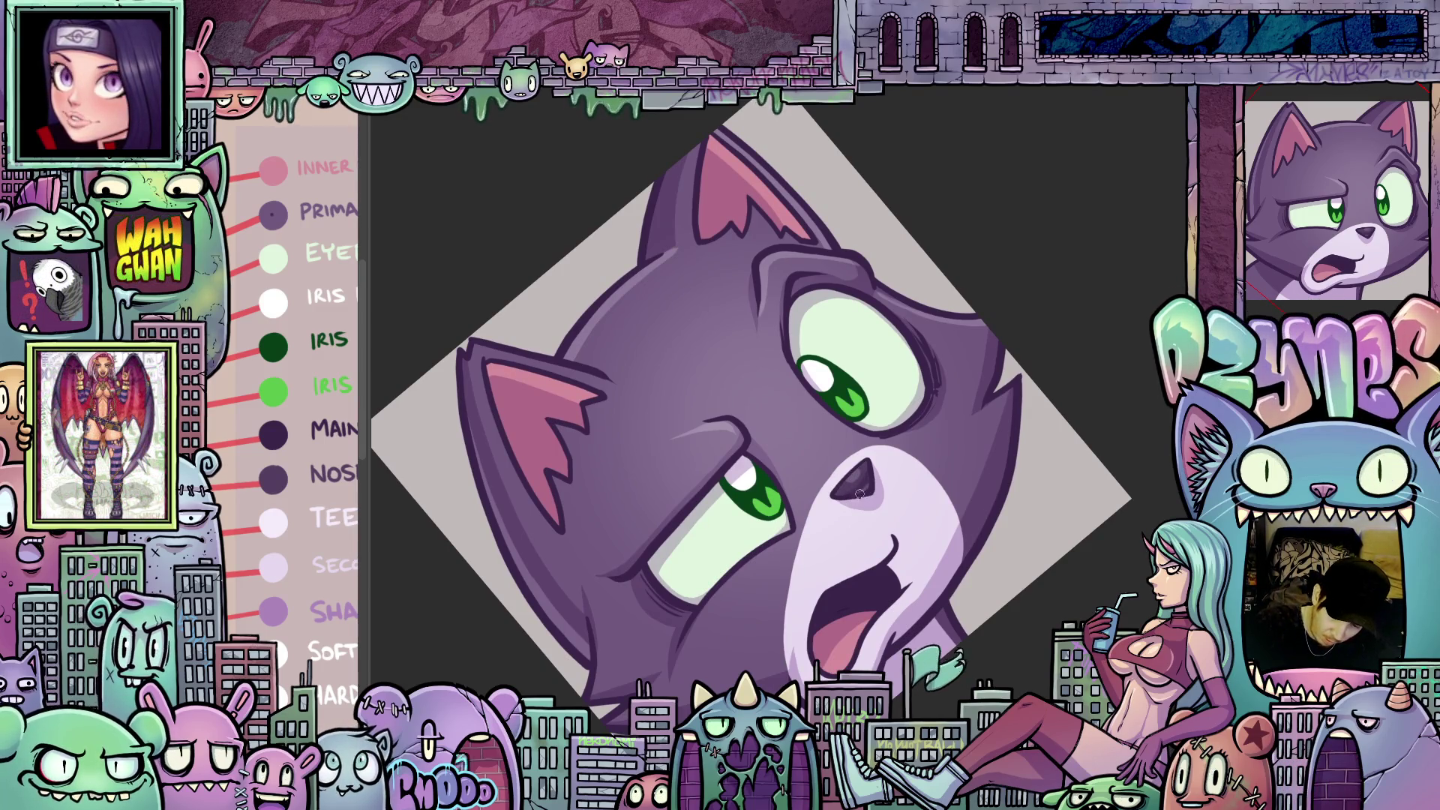
mouse_move(889, 492)
left_mouse_down()
mouse_move(974, 594)
mouse_move(1080, 395)
mouse_move(996, 623)
mouse_move(864, 406)
left_mouse_up()
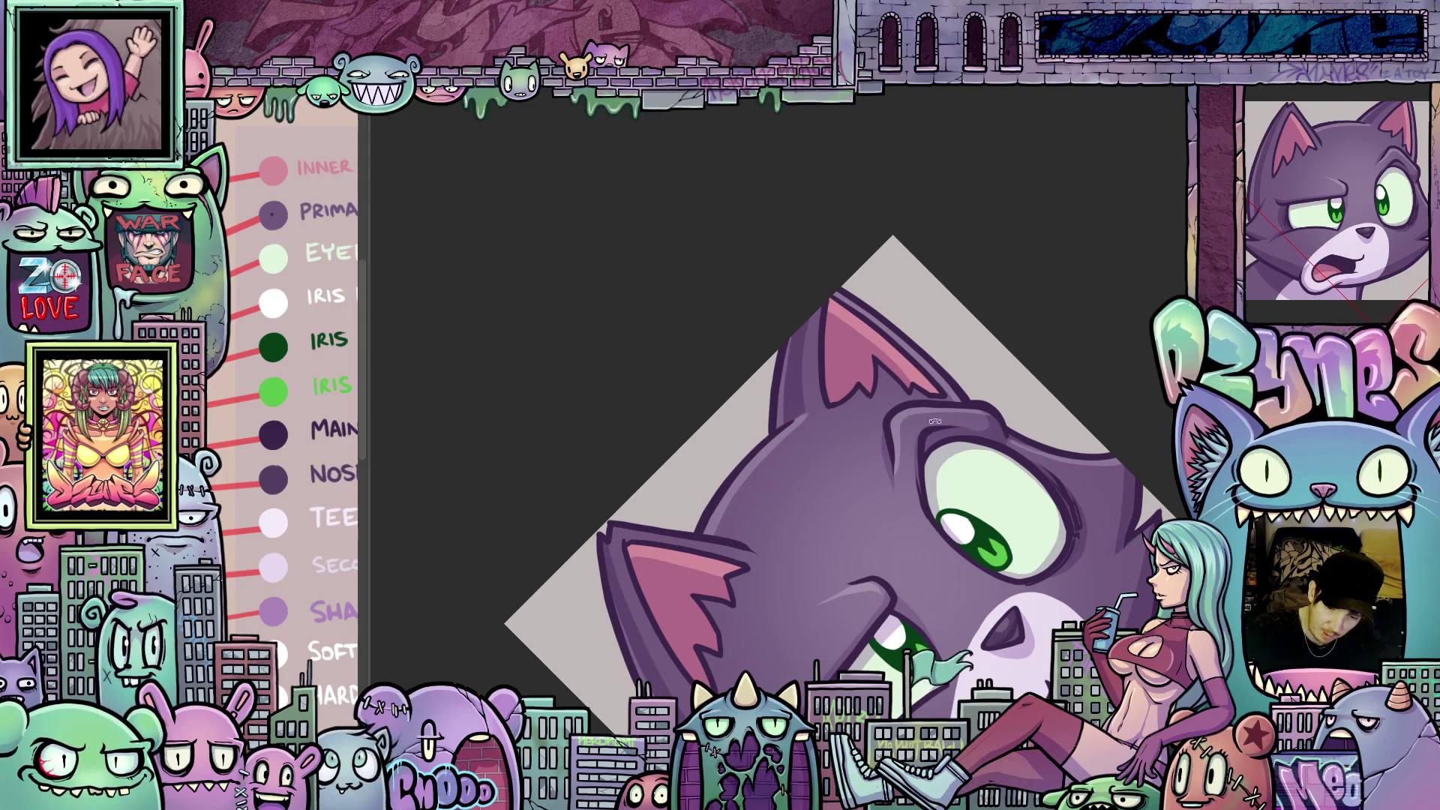
left_click_drag(935, 422, 800, 497)
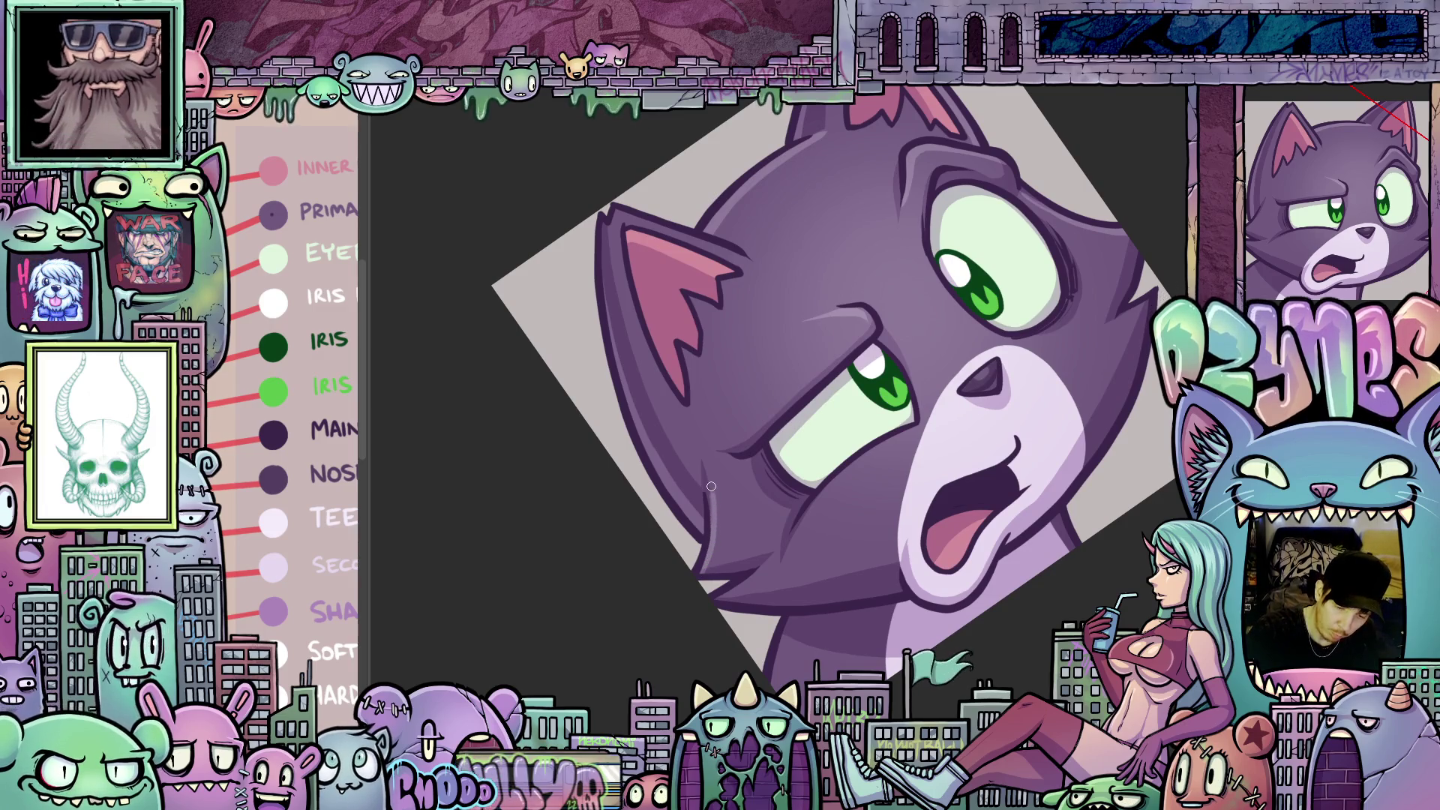
left_click_drag(711, 486, 624, 403)
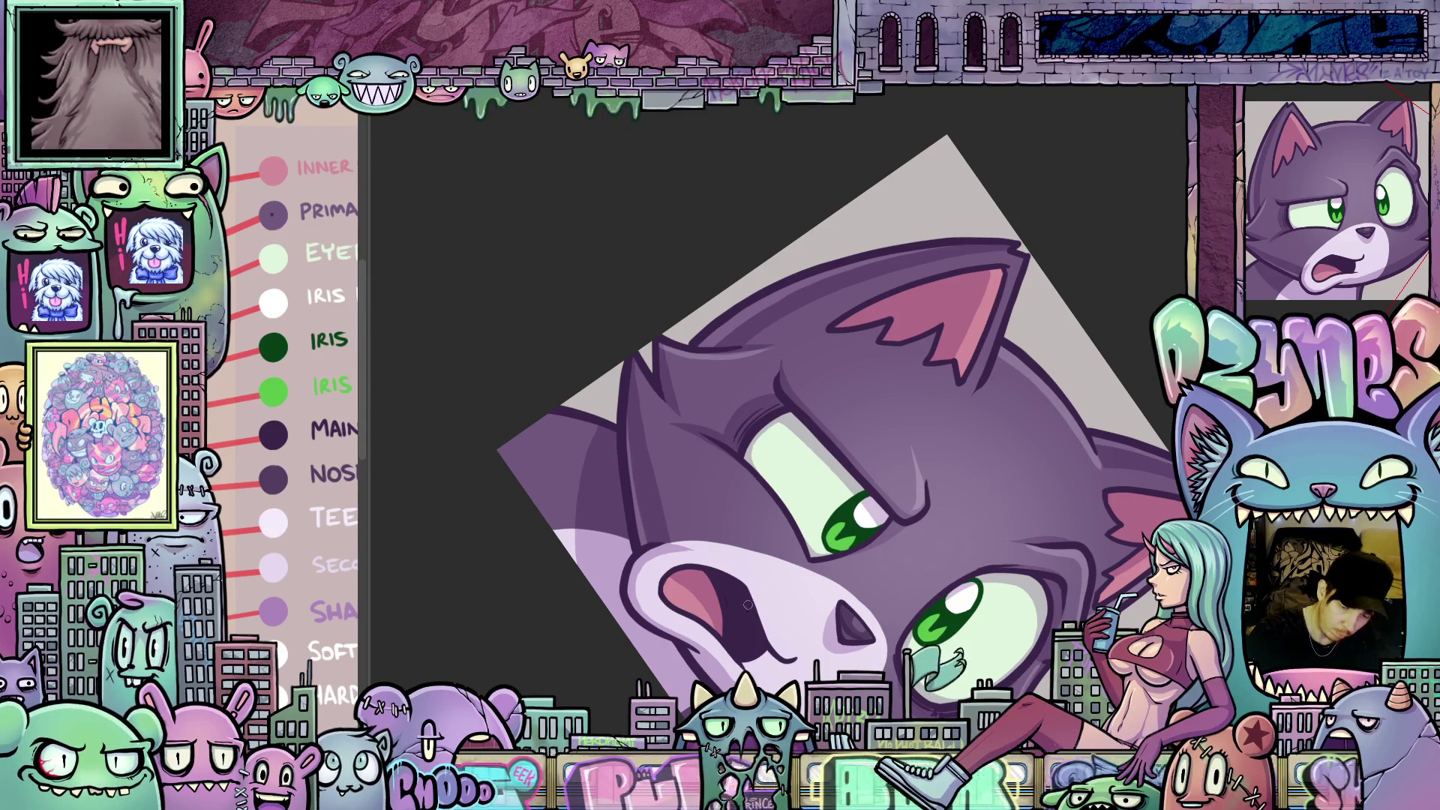
left_click_drag(645, 545, 1010, 494)
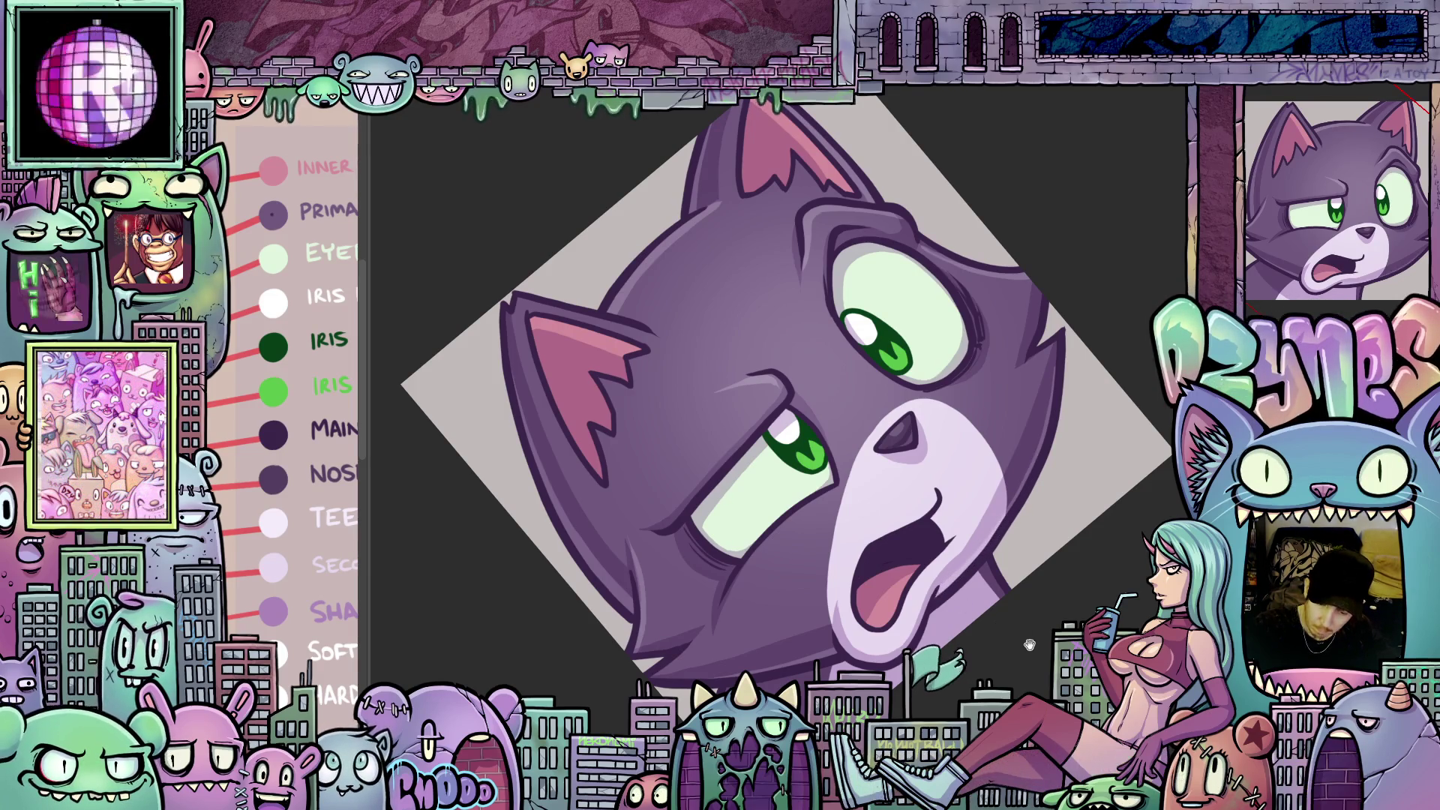
key("Escape")
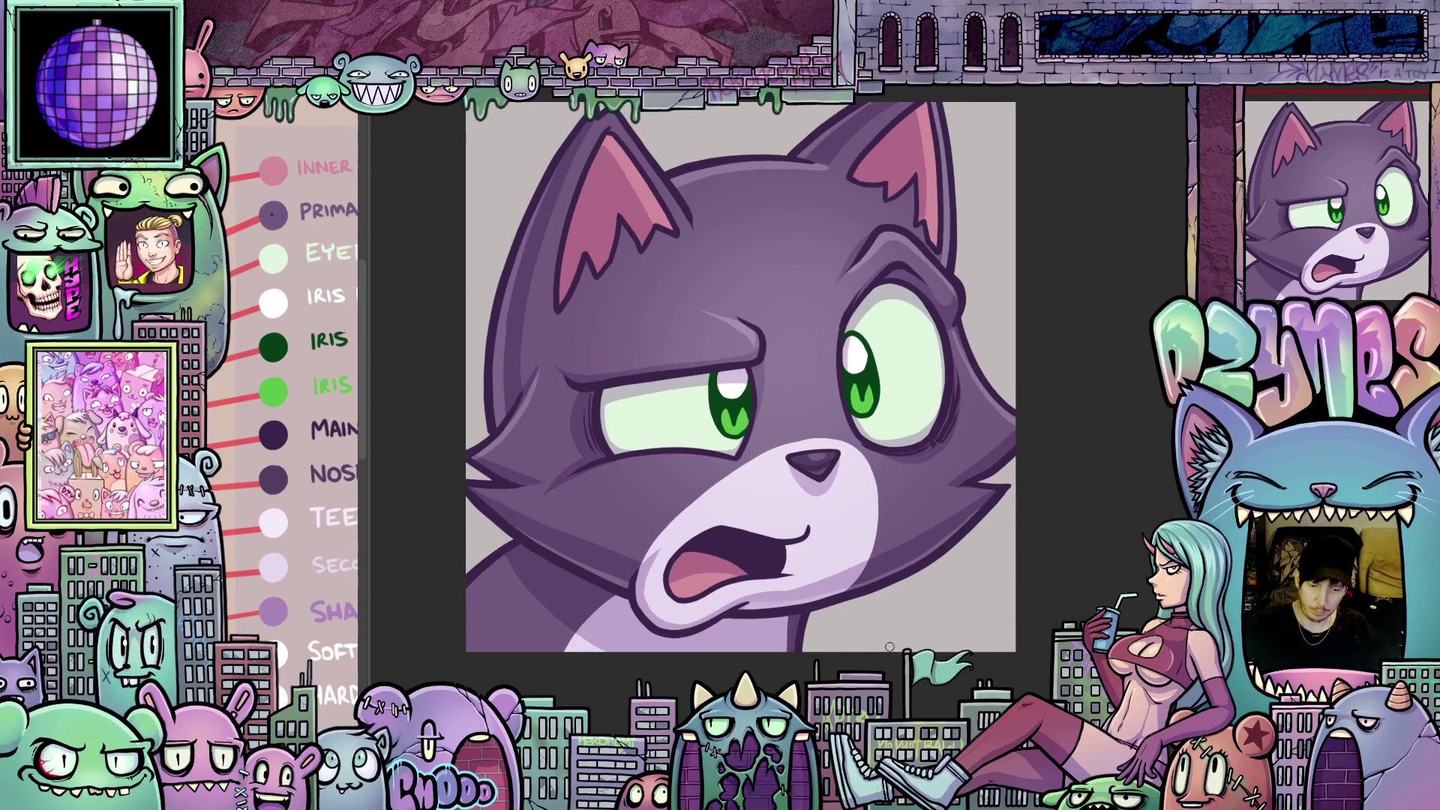
- Fit the image to the window and zoom out so the cat sits small and centred
left_click_drag(809, 627, 1006, 674)
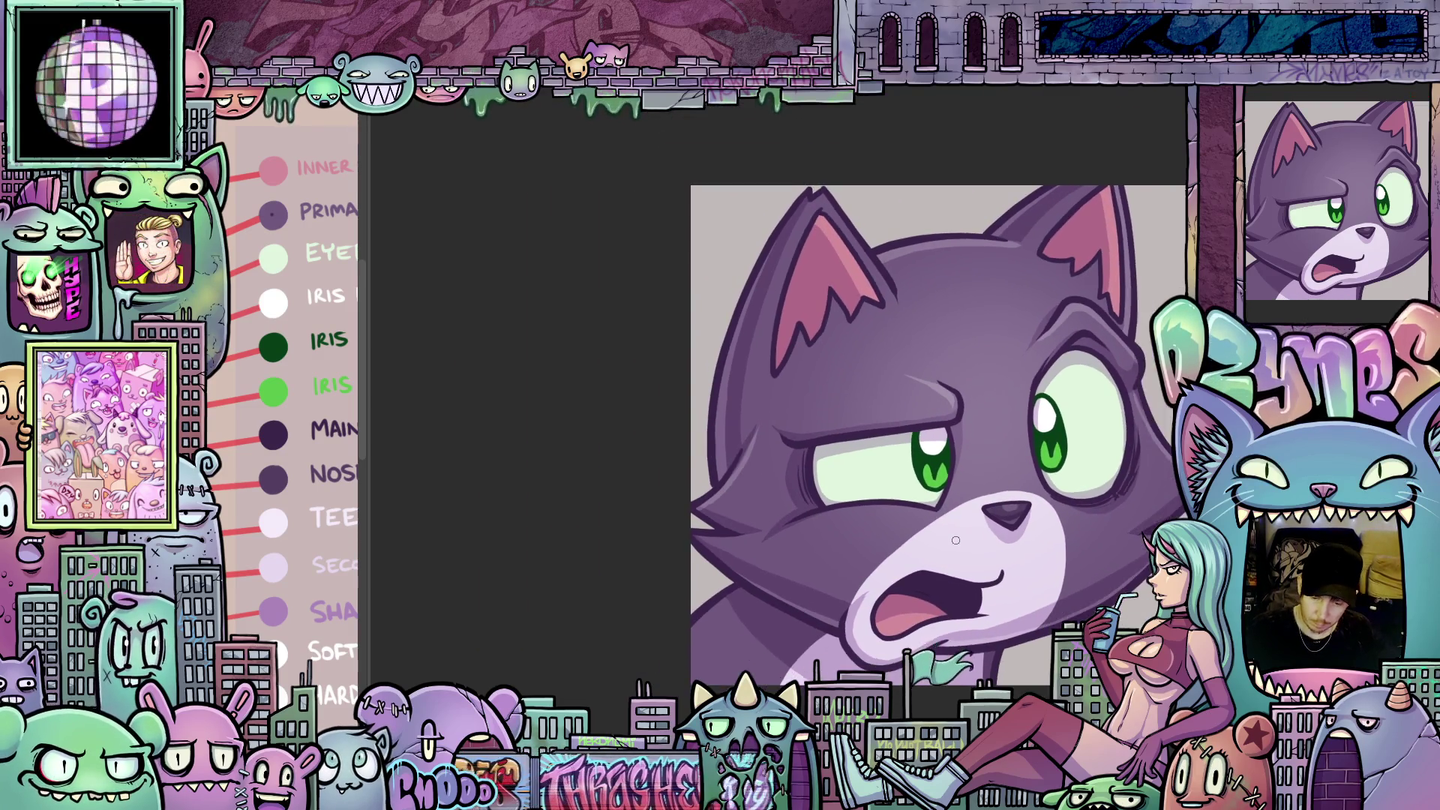
scroll(954, 484, "up", 3)
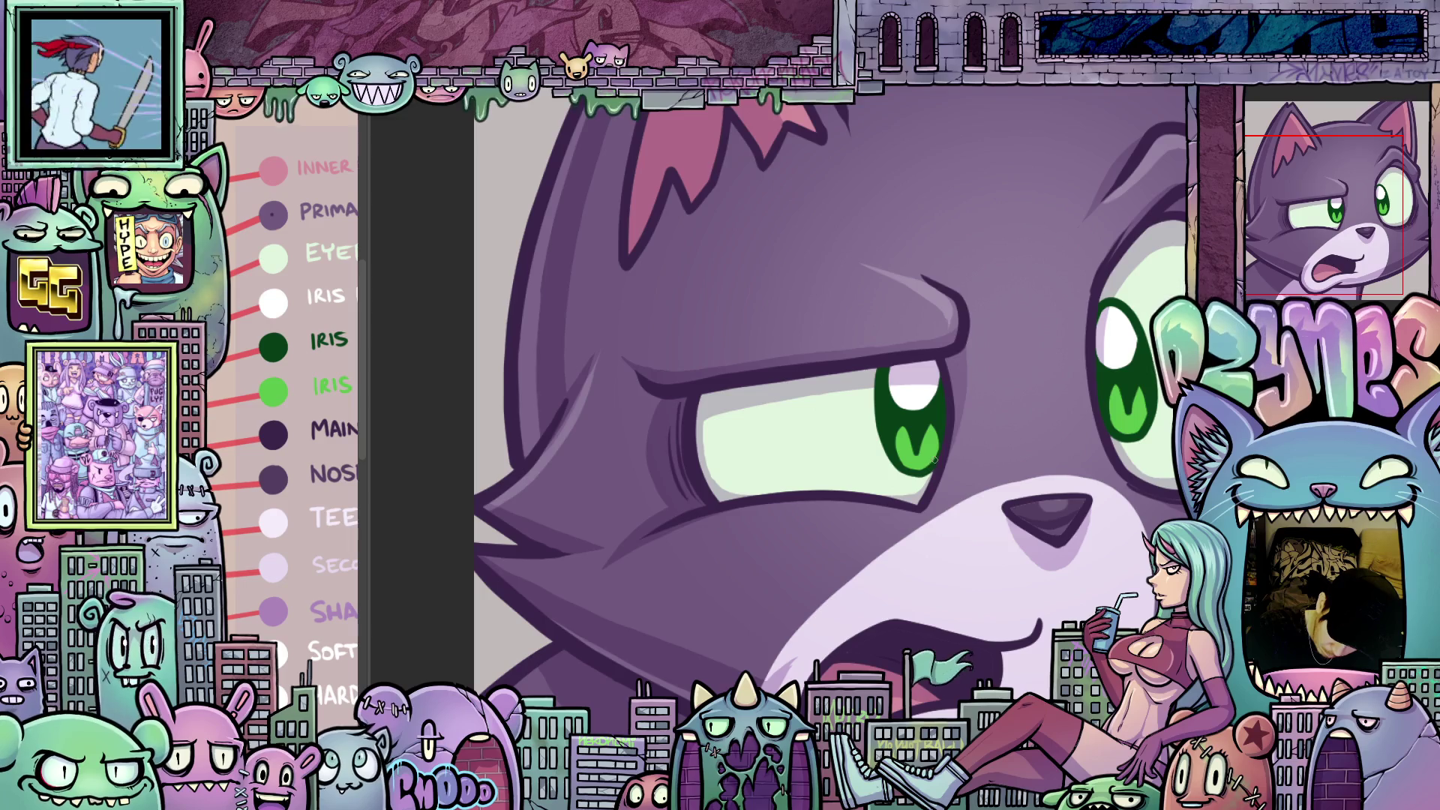
mouse_move(940, 439)
left_mouse_down()
mouse_move(882, 428)
mouse_move(768, 461)
left_mouse_up()
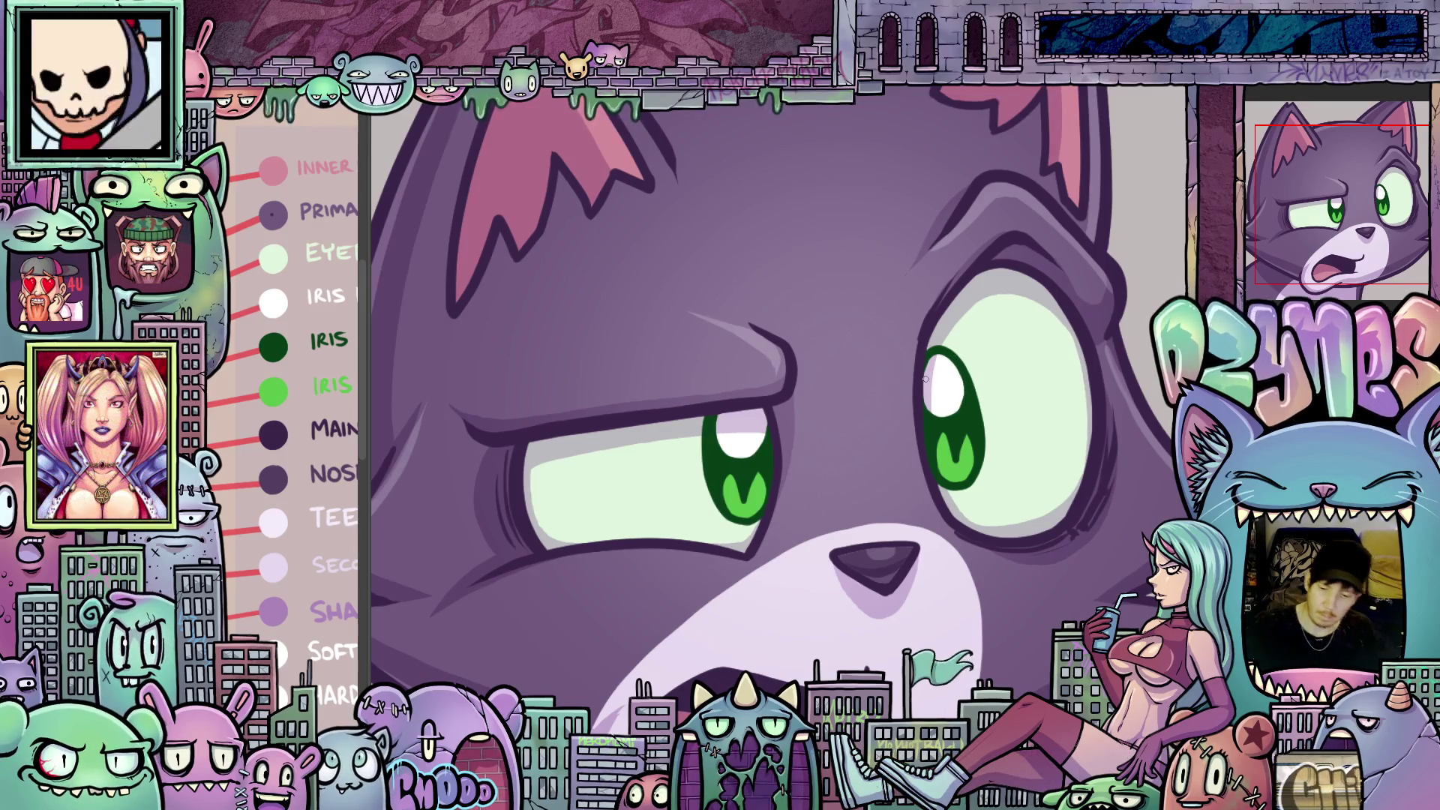
key("ctrl+0")
scroll(1072, 467, "down", 3)
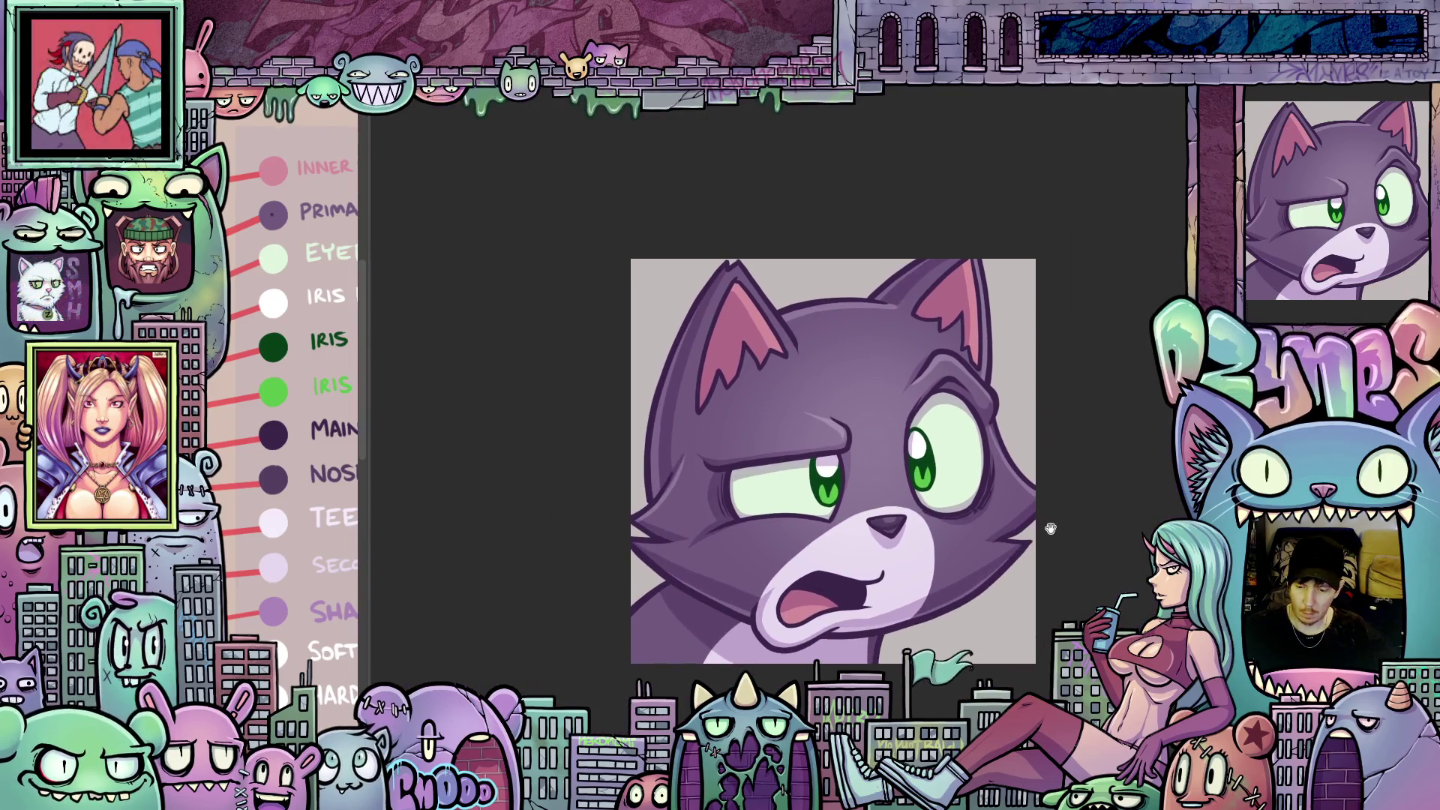
left_click_drag(994, 490, 997, 503)
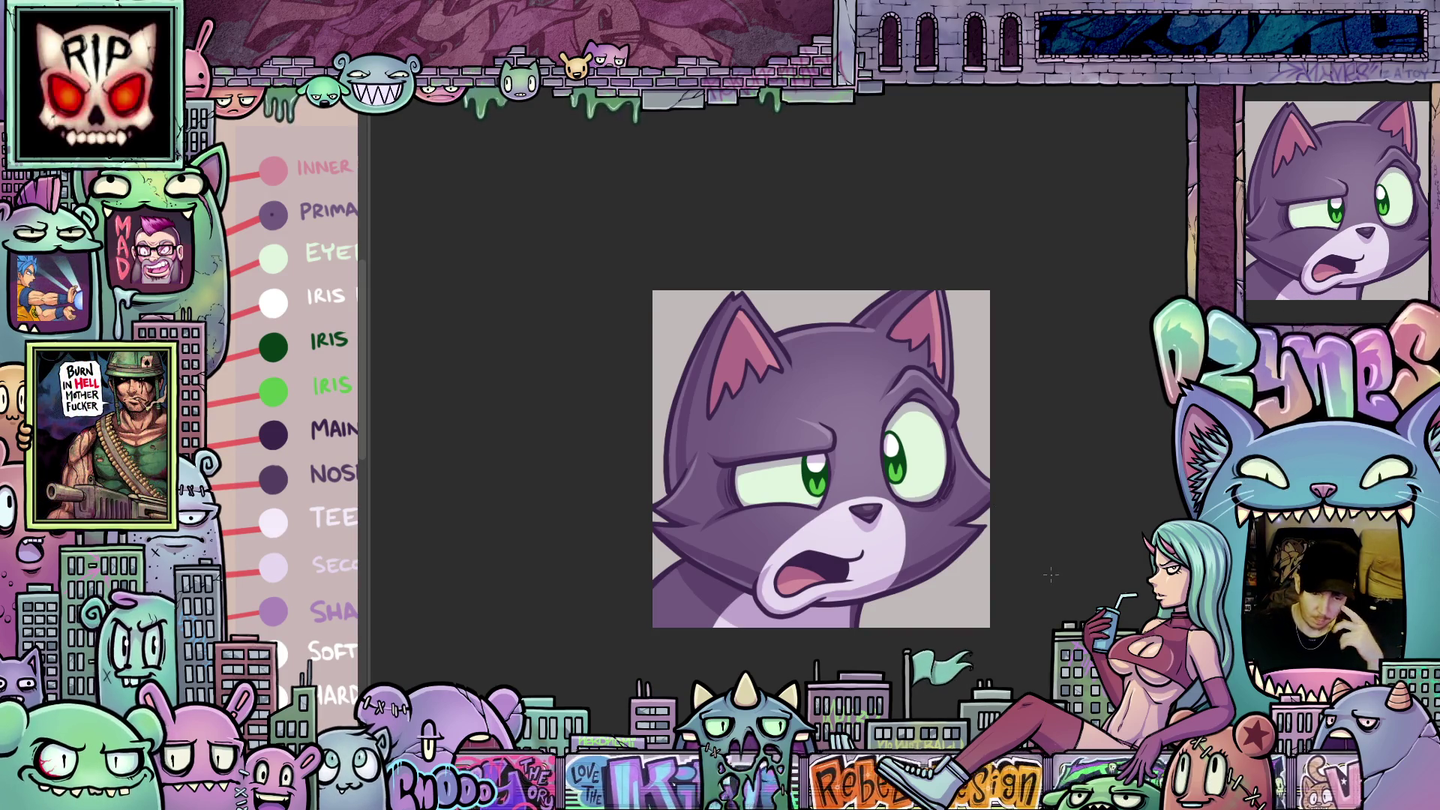
scroll(1006, 598, "down", 1)
- Nudge the cat emote view slightly up and zoom in on the canvas
left_click_drag(953, 605, 954, 585)
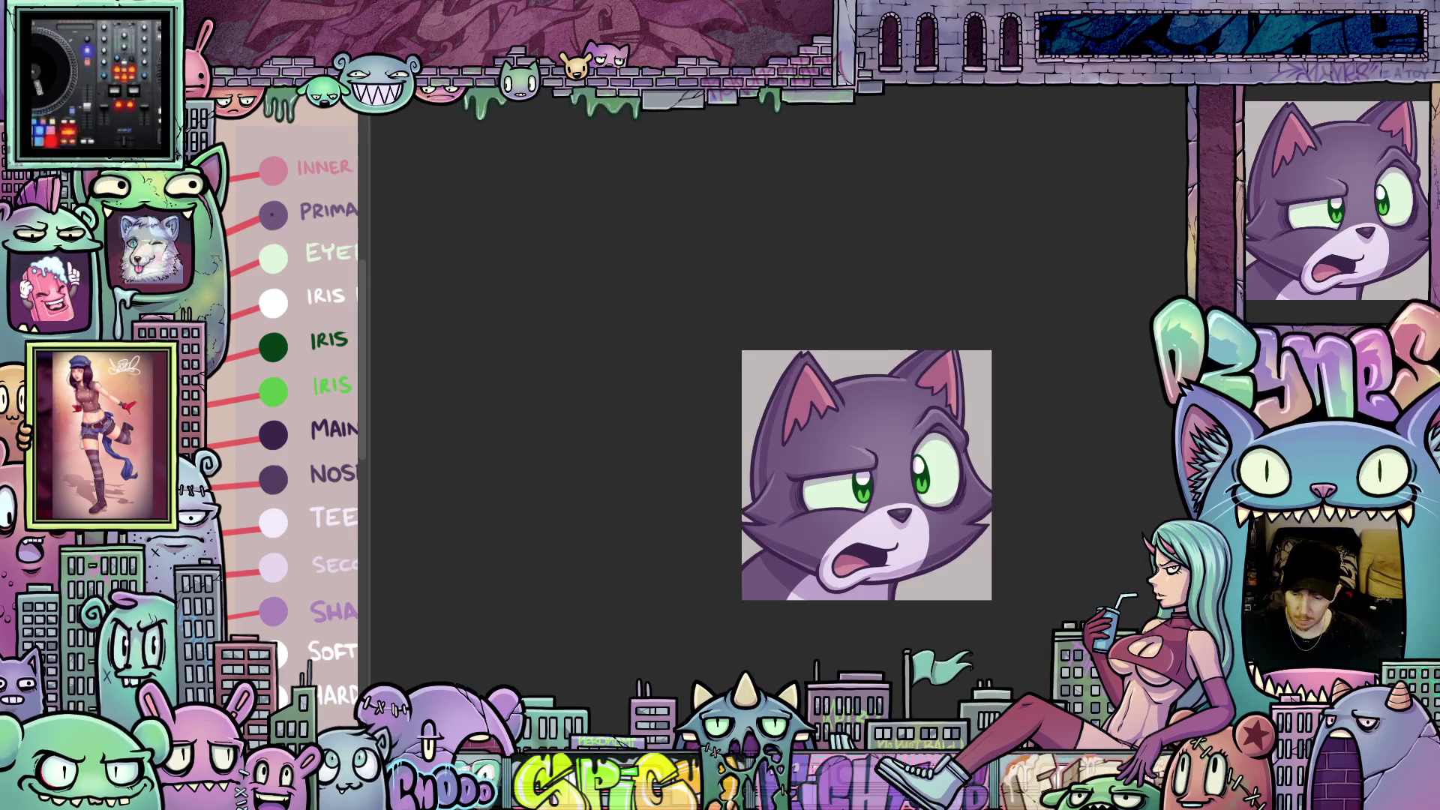
scroll(968, 593, "up", 2)
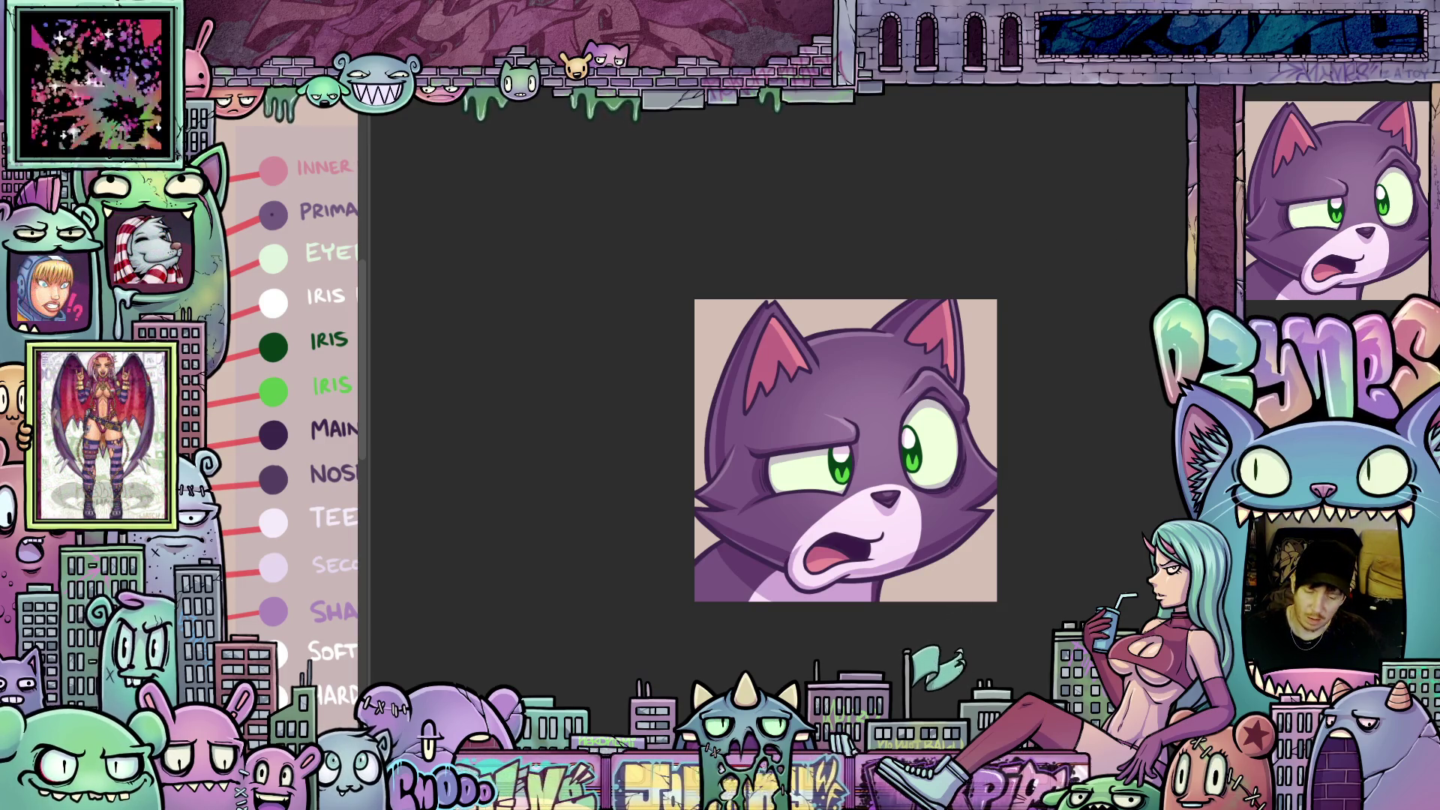
scroll(938, 592, "up", 2)
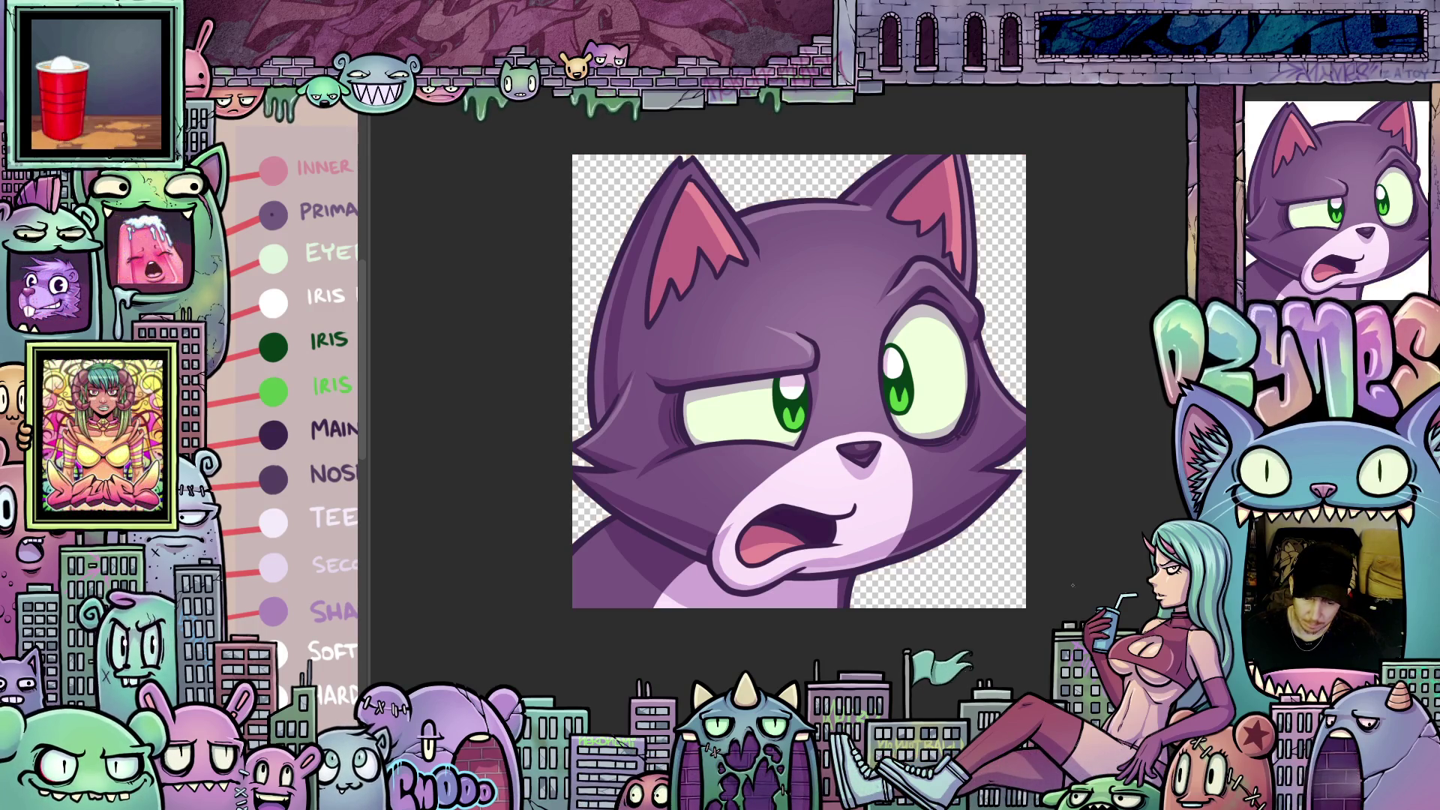
scroll(675, 253, "down", 2)
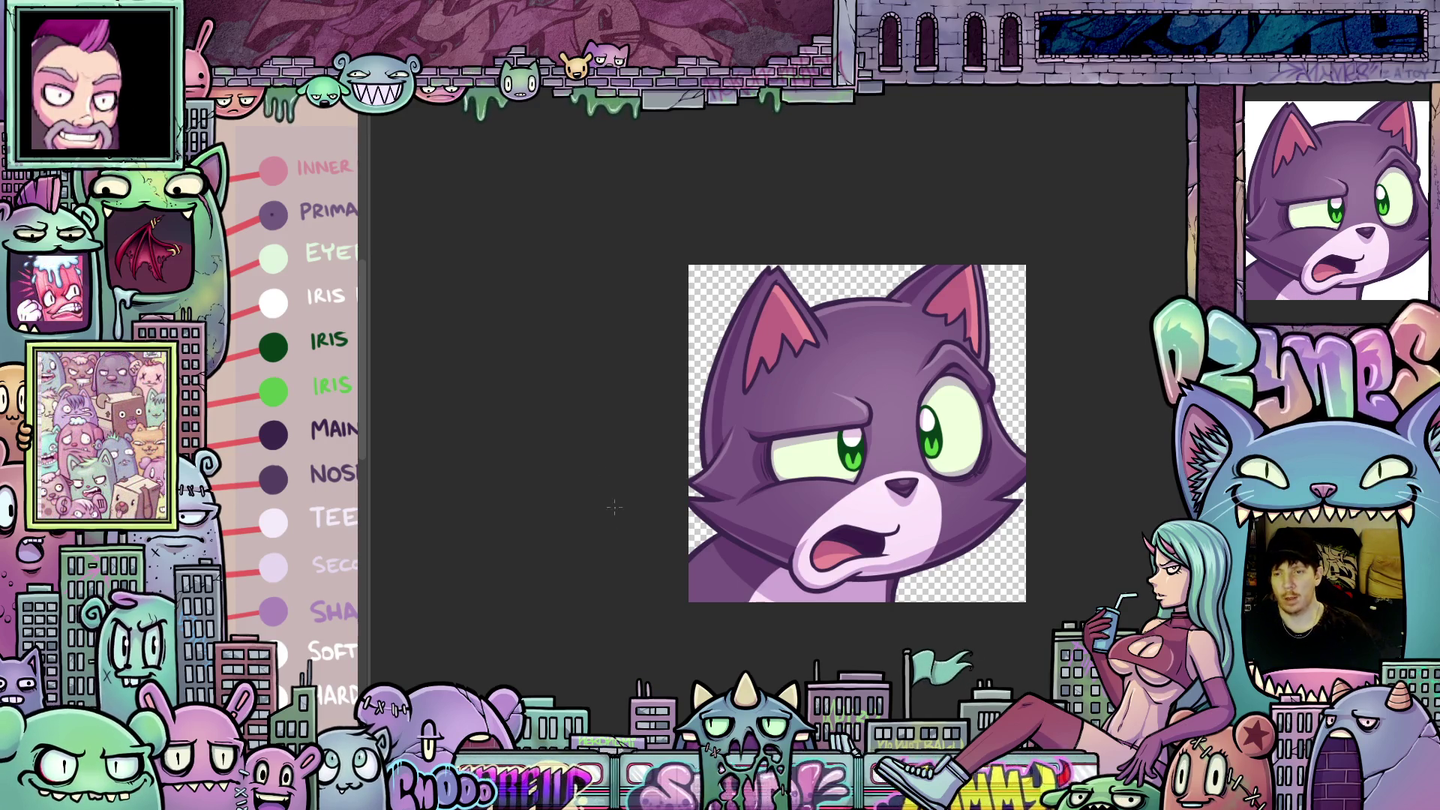
scroll(1026, 602, "down", 2)
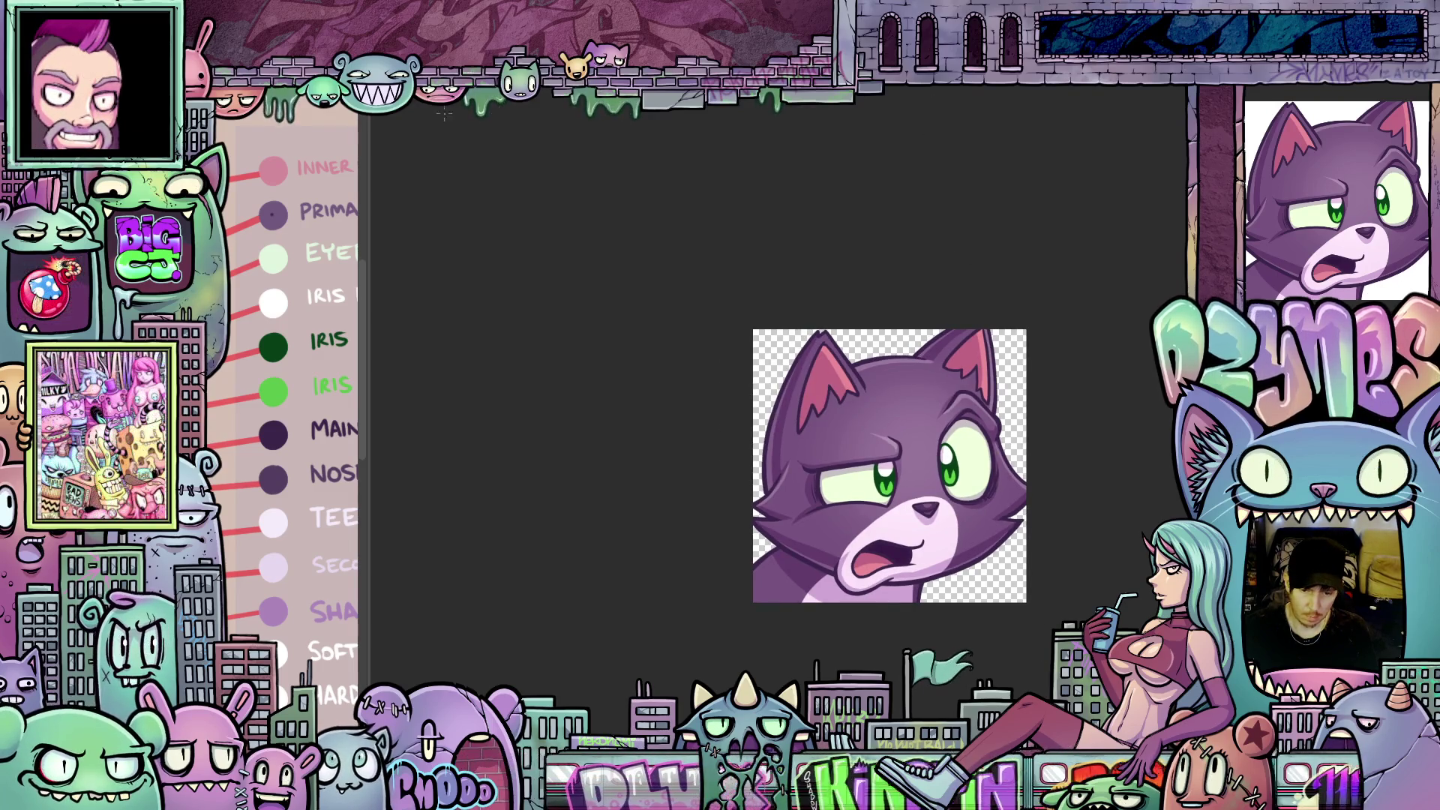
right_click(207, 100)
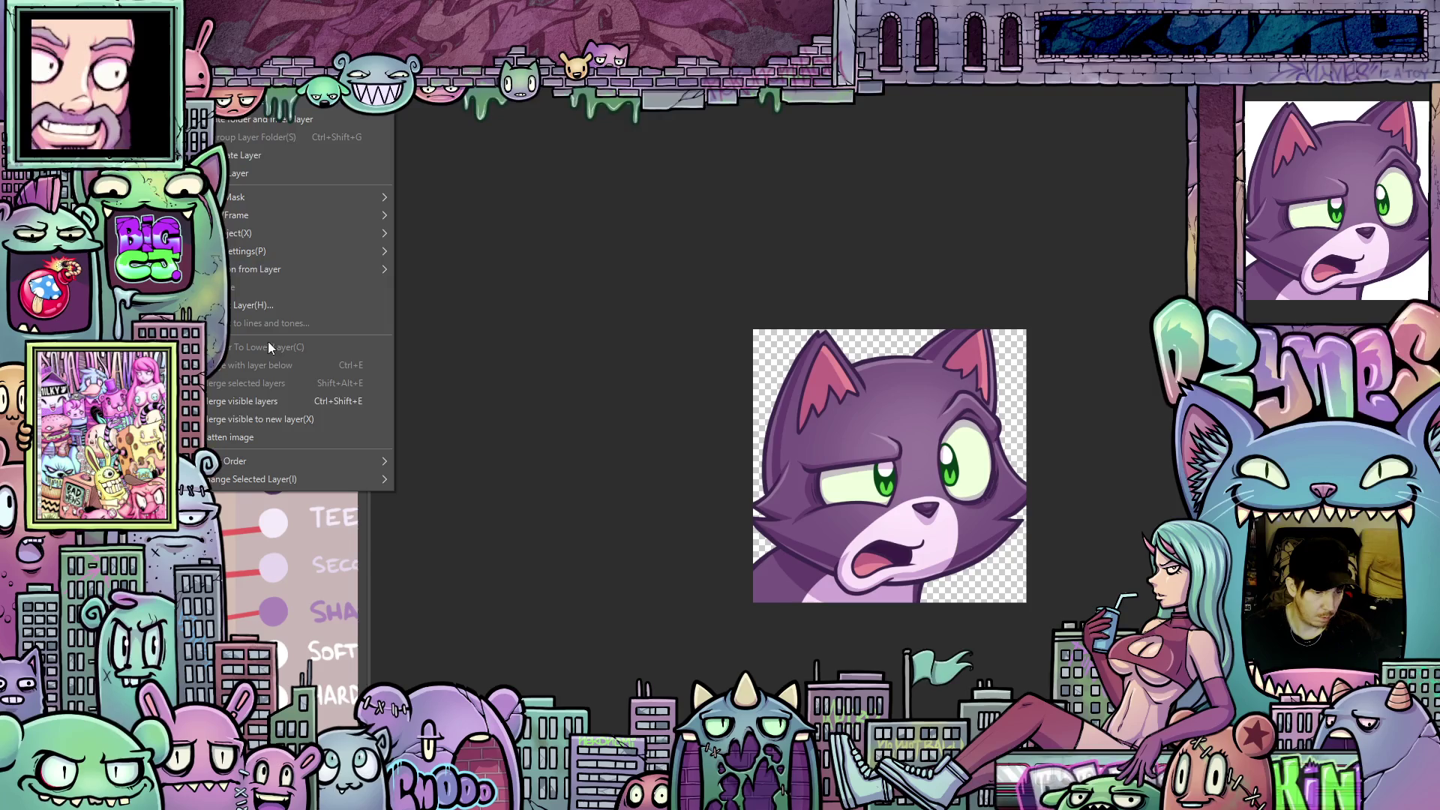
left_click(279, 428)
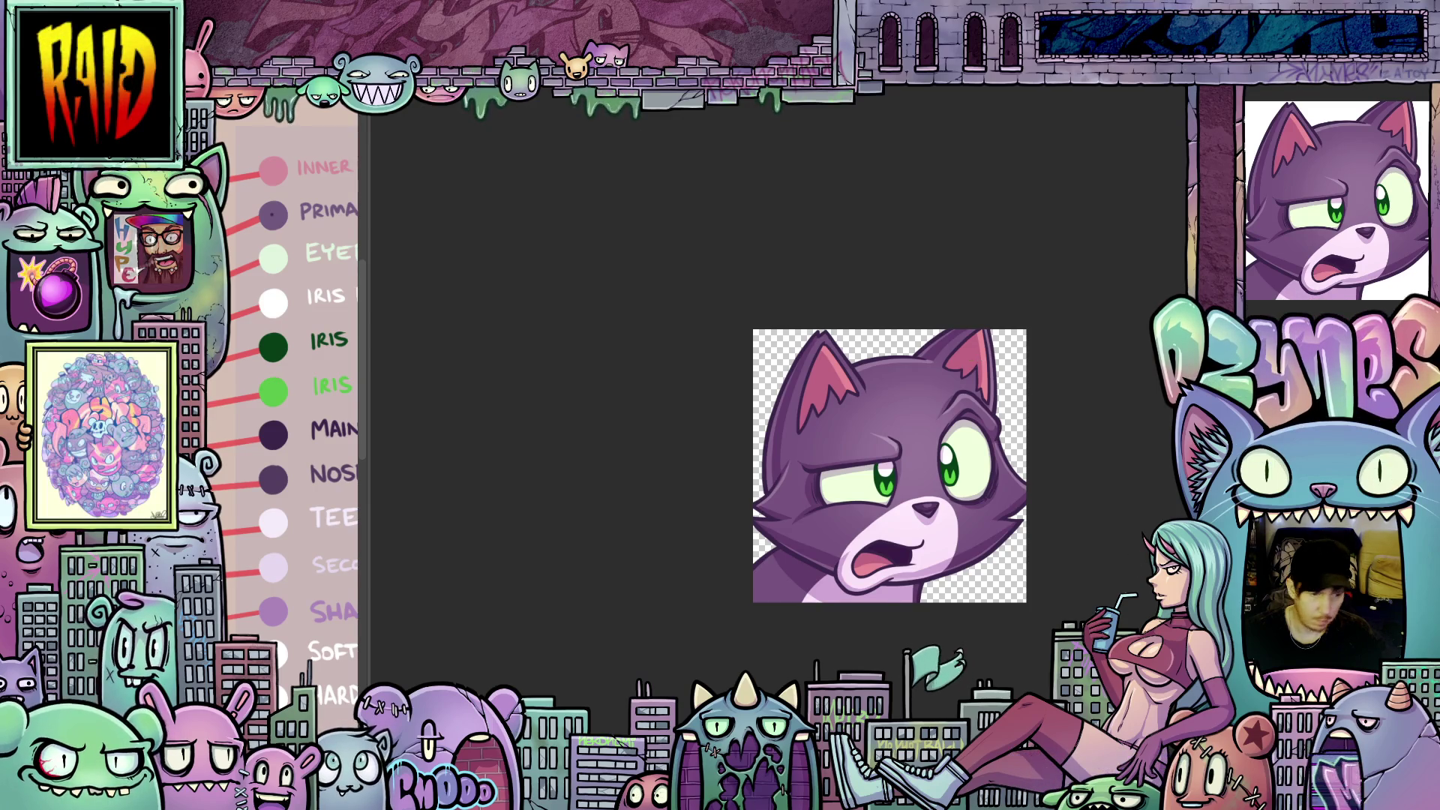
key("alt+e")
- Change the image resolution to 112 px width, then zoom in to inspect the pixelated result
left_click(240, 467)
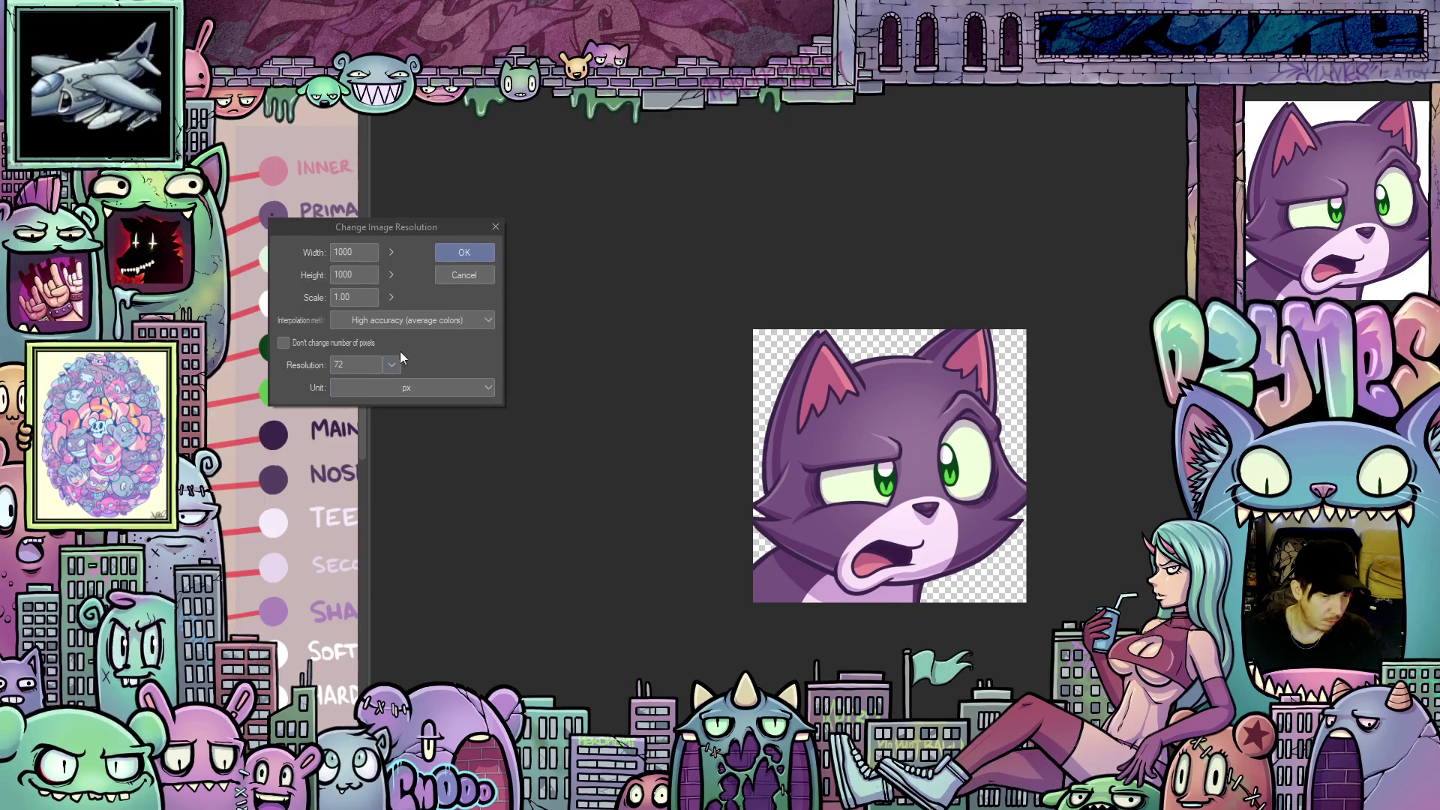
double_click(365, 252)
type("112")
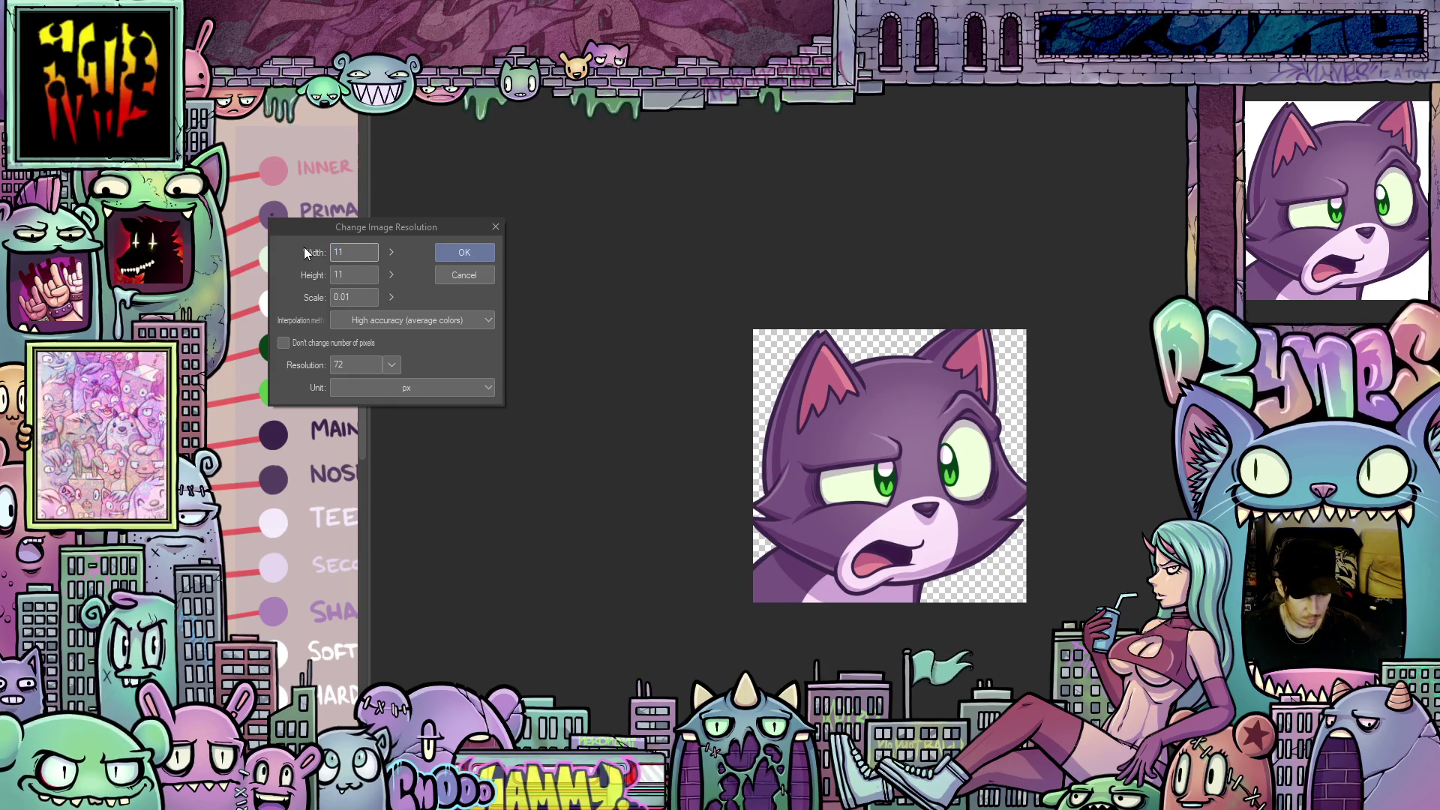
left_click(484, 254)
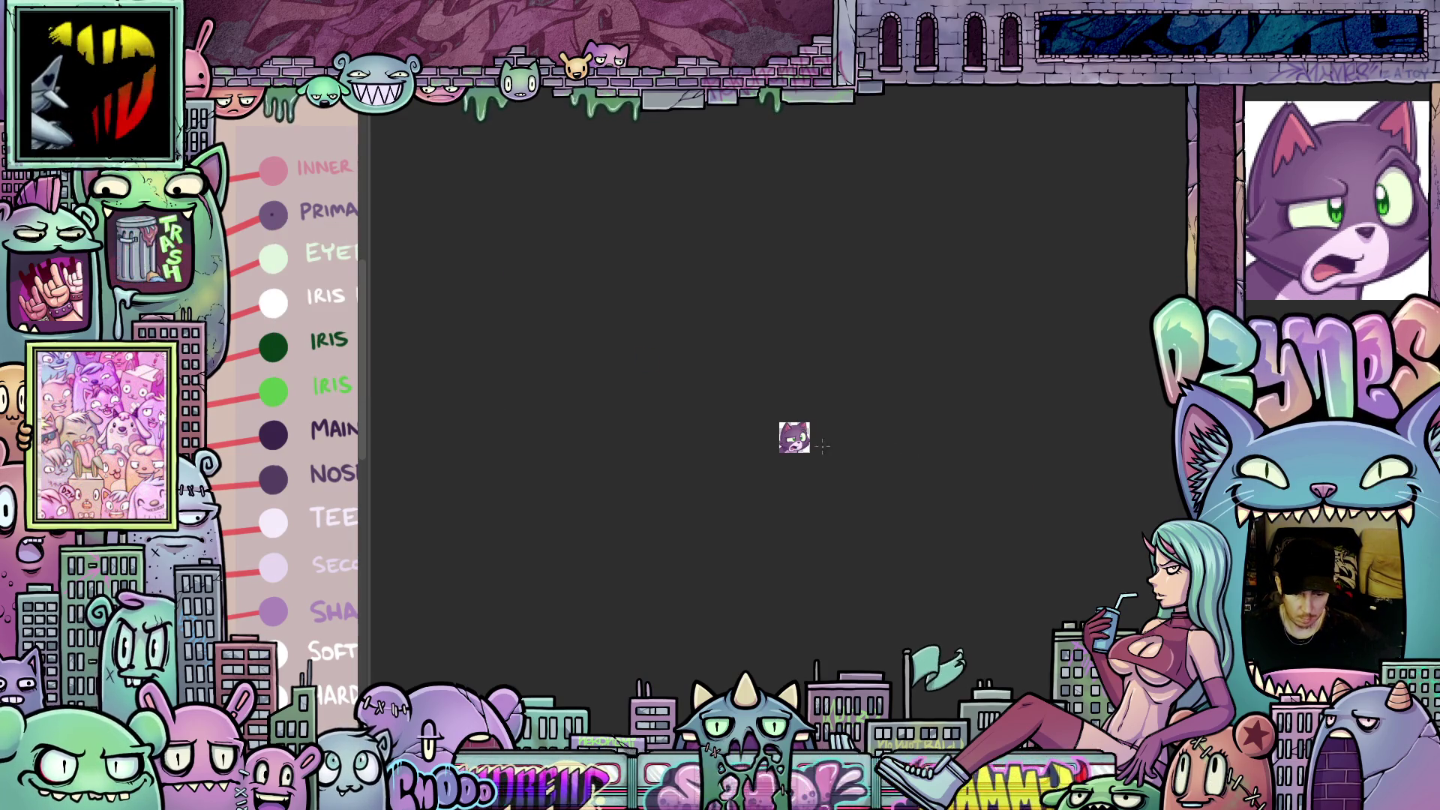
scroll(825, 456, "up", 5)
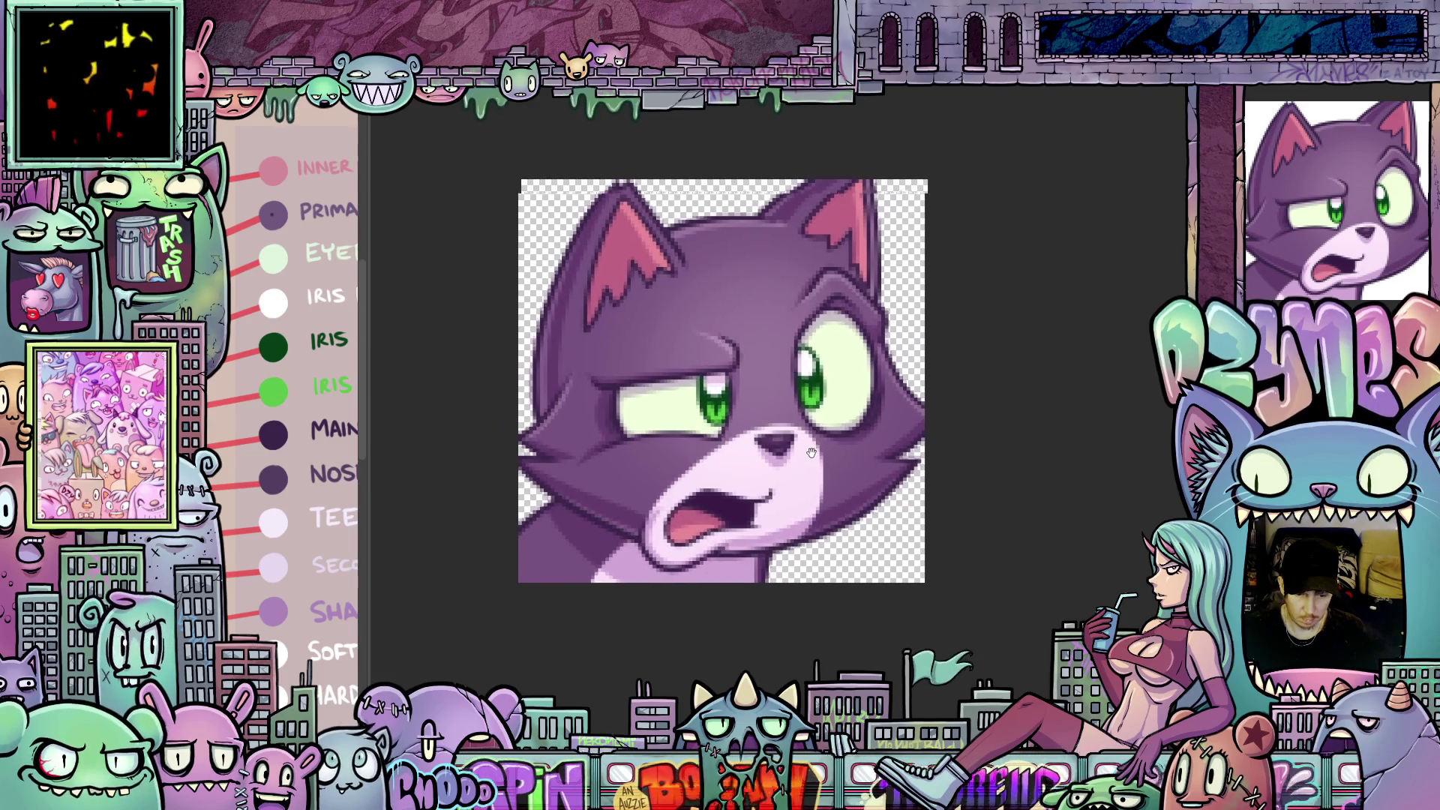
scroll(889, 485, "up", 2)
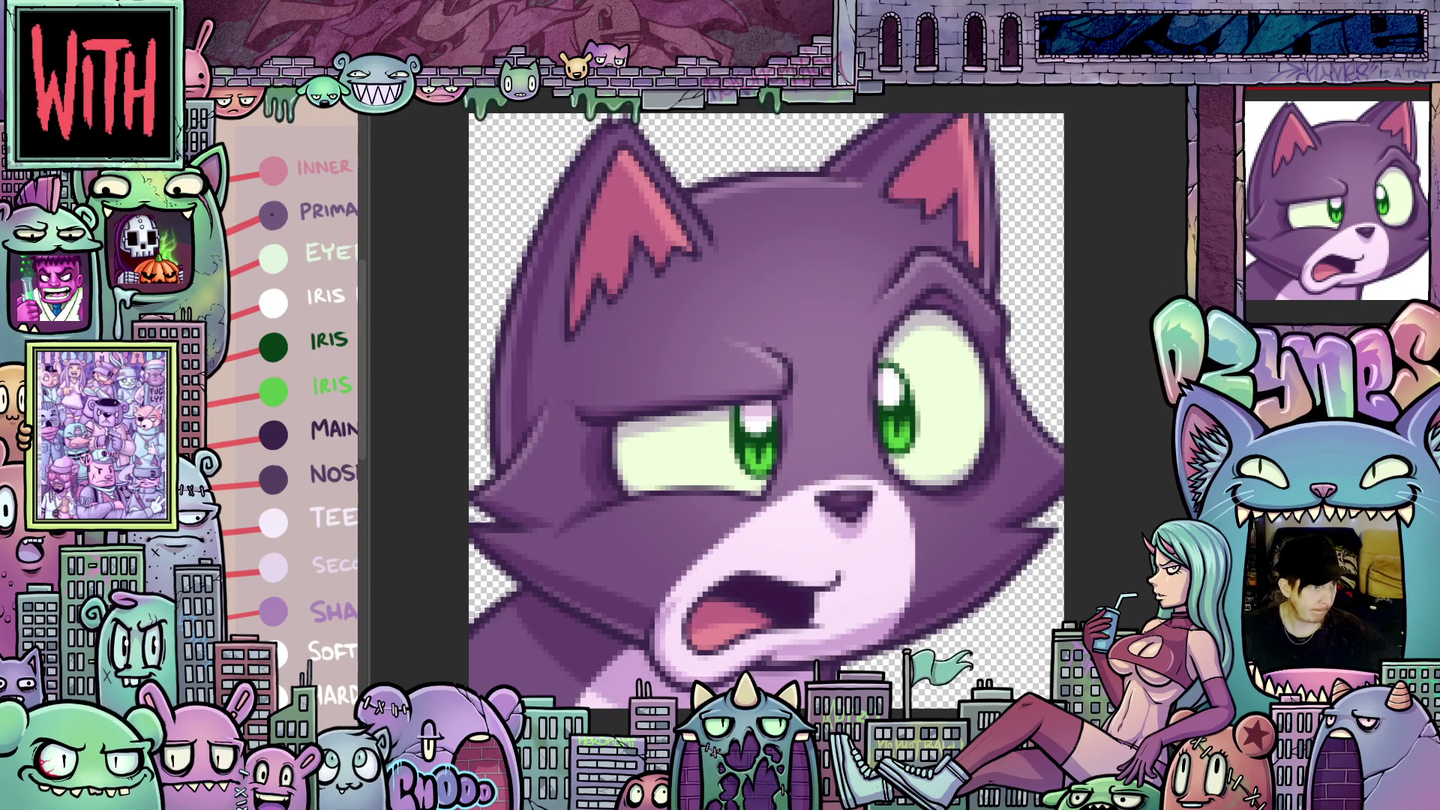
- Save the 112-pixel emote as a flat image, accepting the loss of layer information
key("ctrl+s")
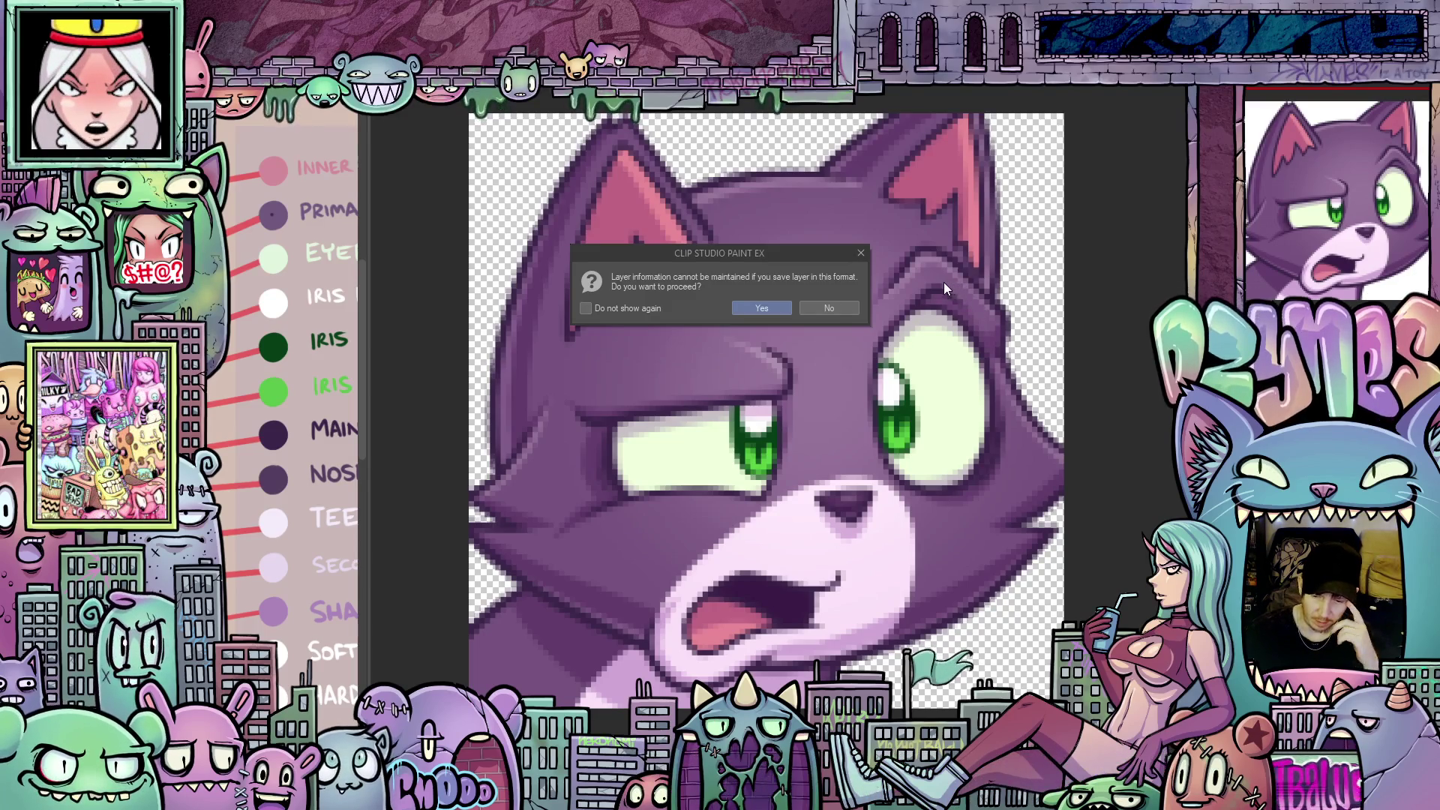
left_click(762, 309)
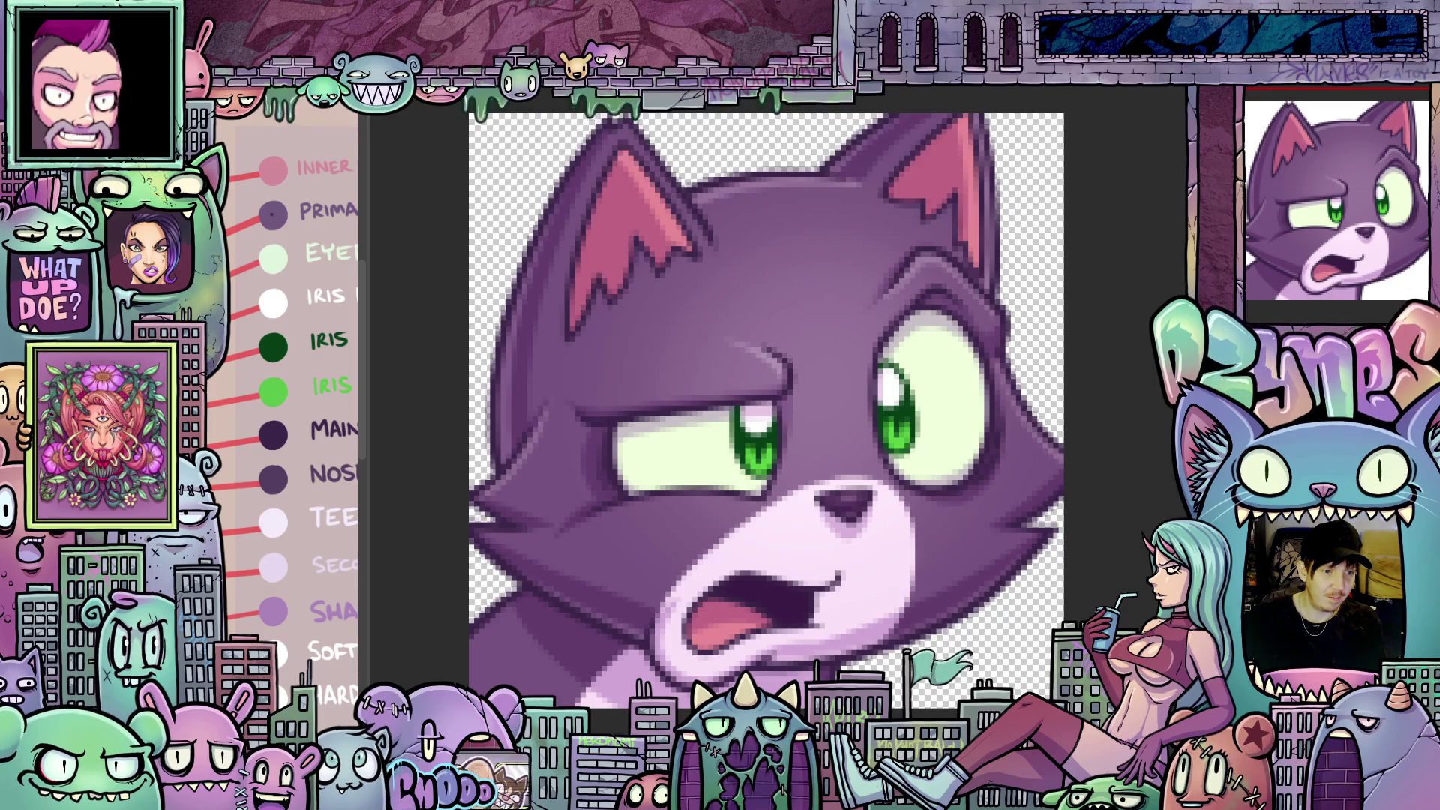
- Scroll the view of the sleeping cat illustration peeking over the green ledge
scroll(1069, 375, "down", 1)
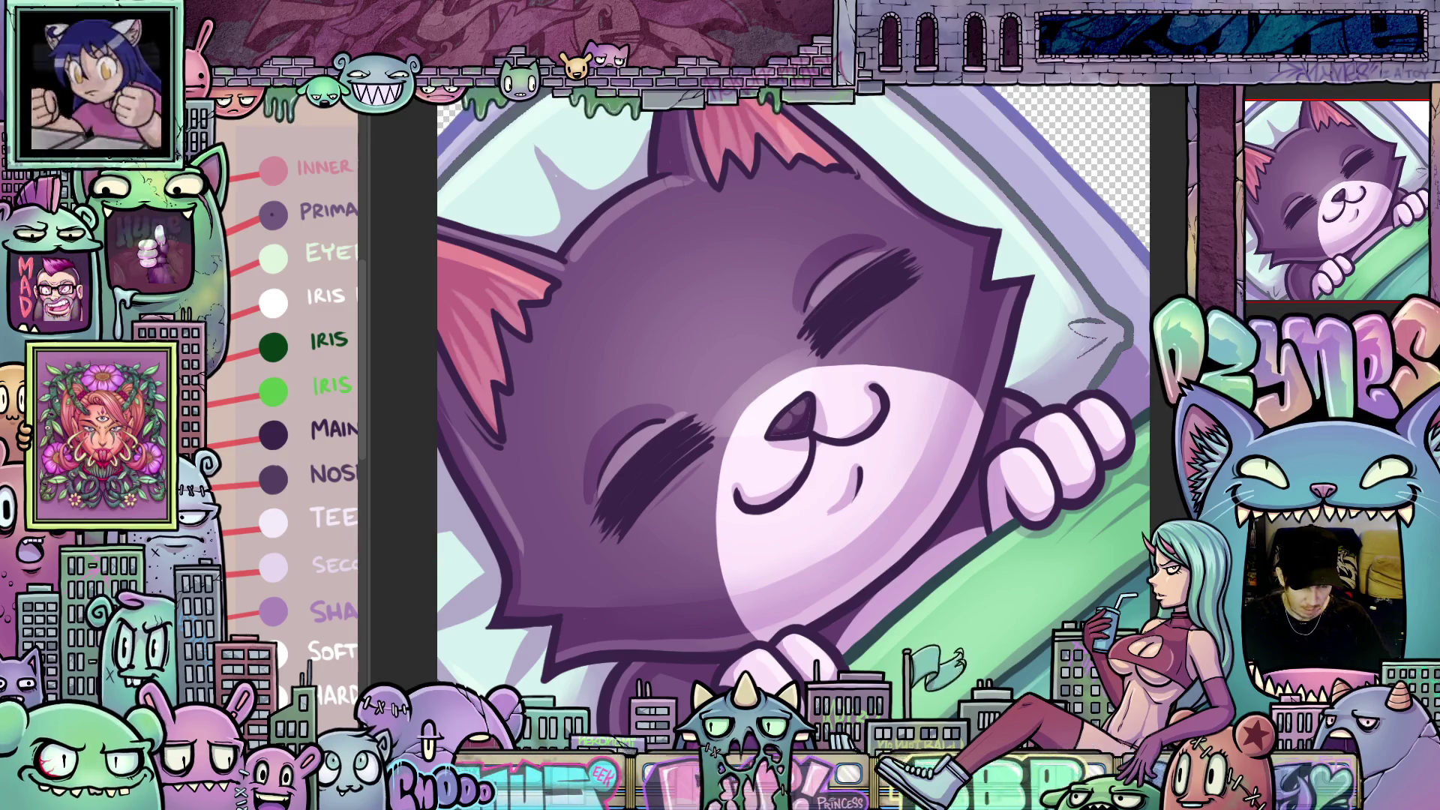
scroll(949, 307, "down", 2)
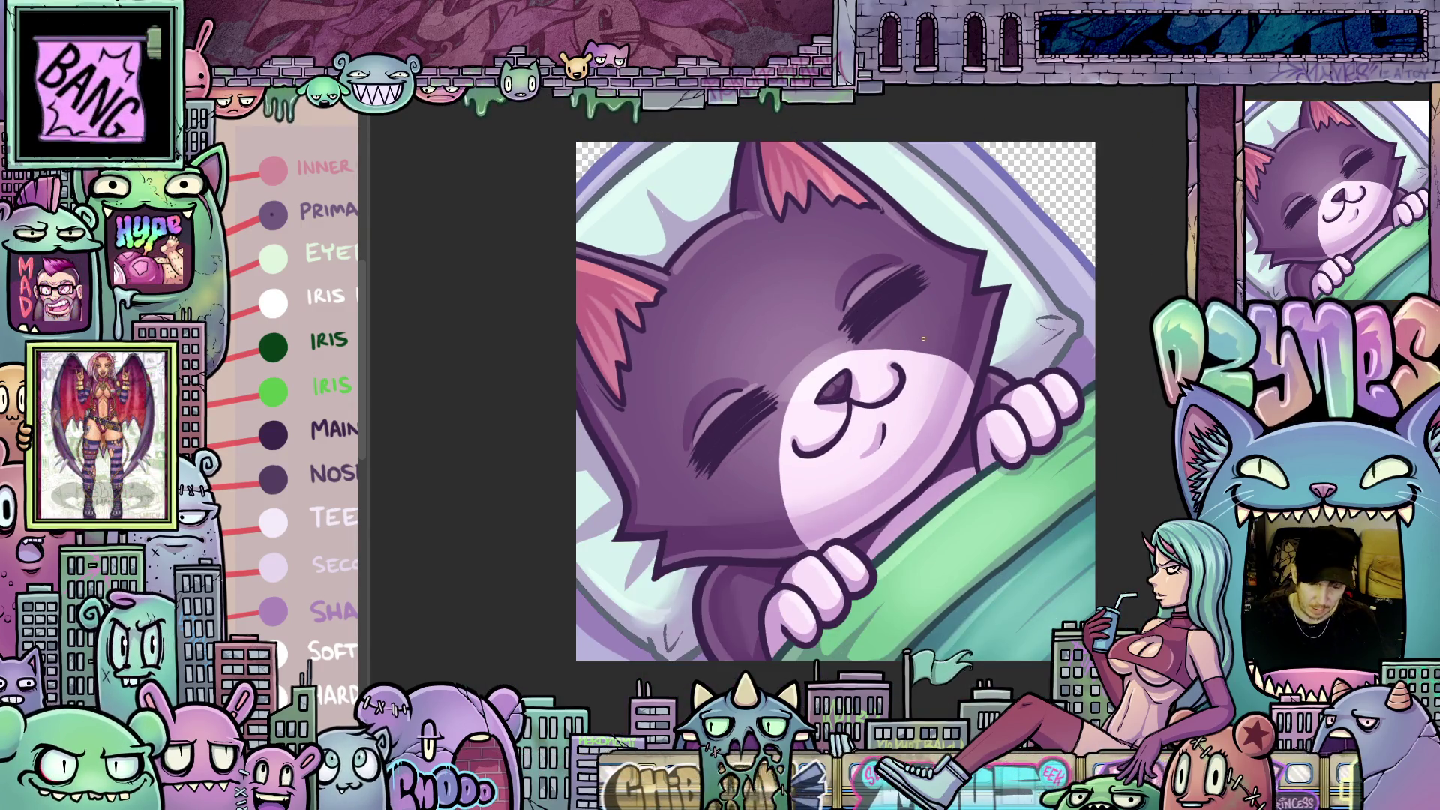
scroll(897, 357, "down", 1)
scroll(870, 383, "down", 1)
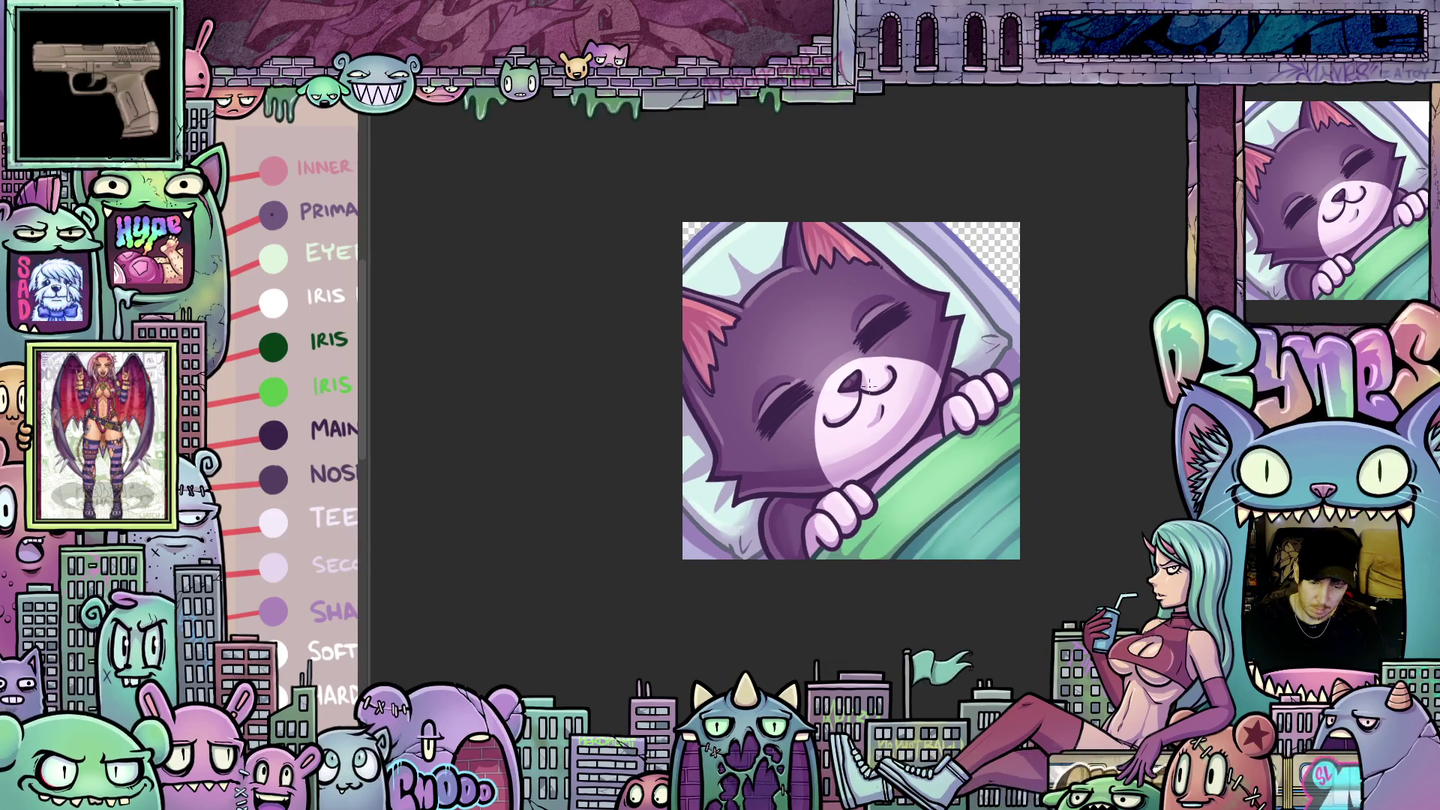
scroll(843, 386, "up", 5)
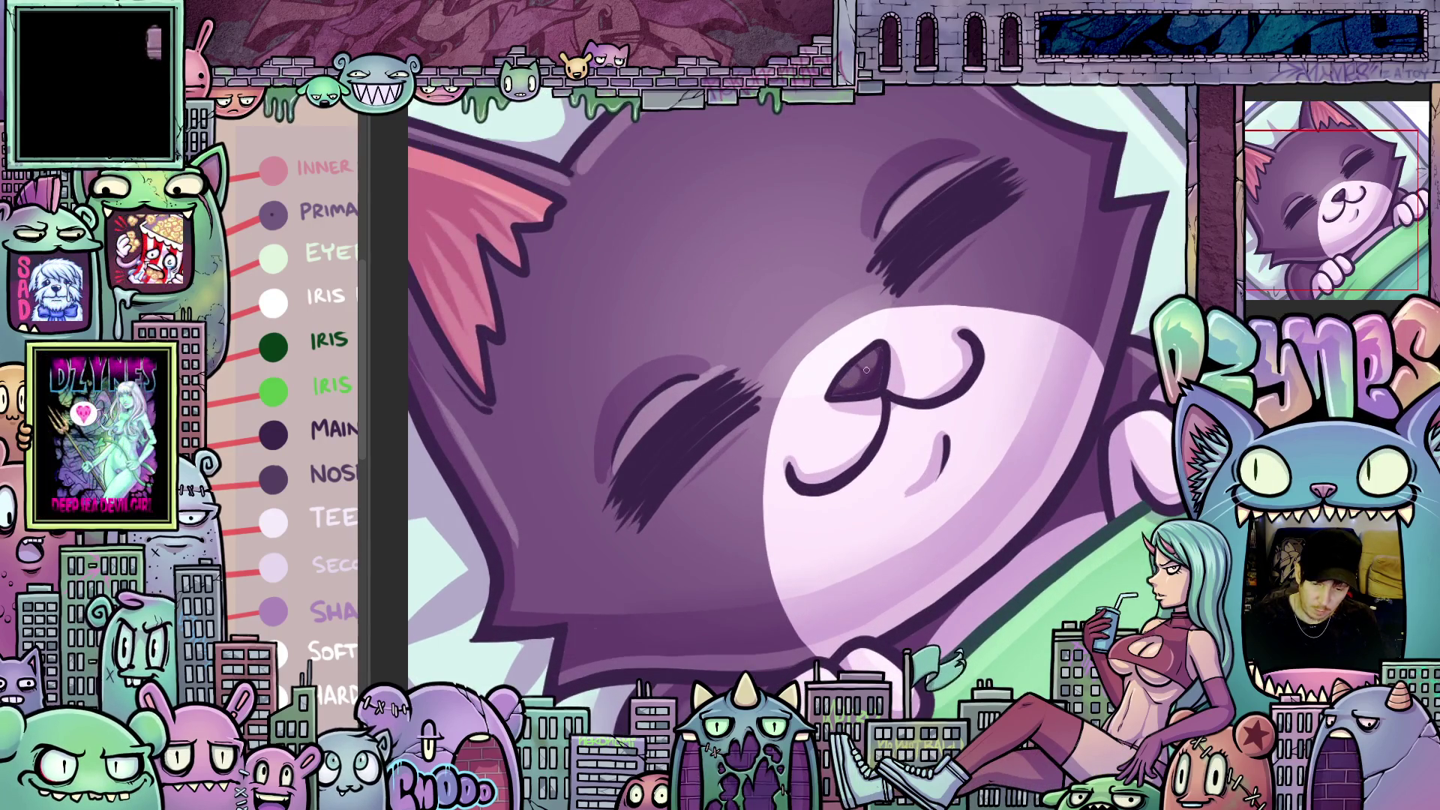
scroll(865, 371, "down", 4)
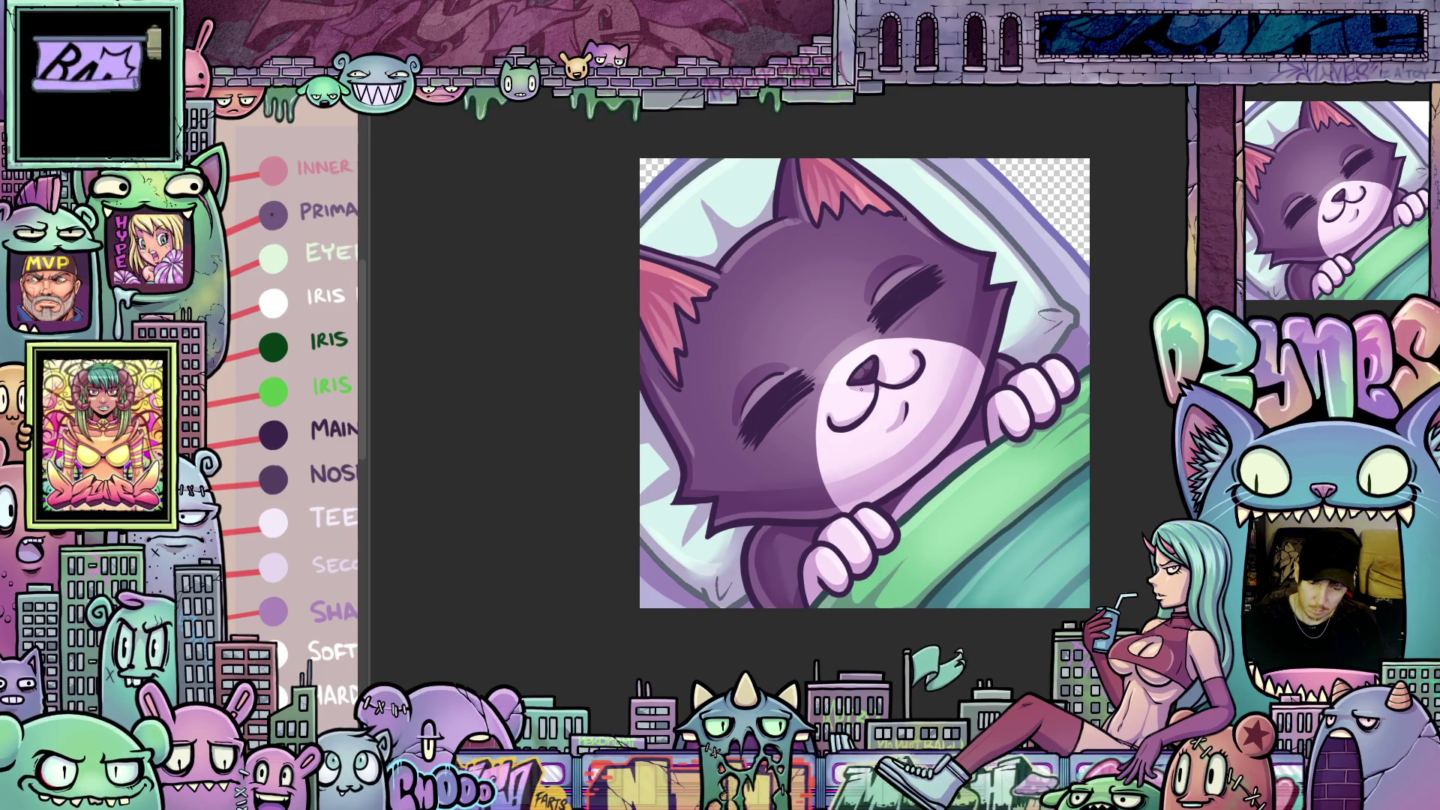
scroll(853, 402, "up", 1)
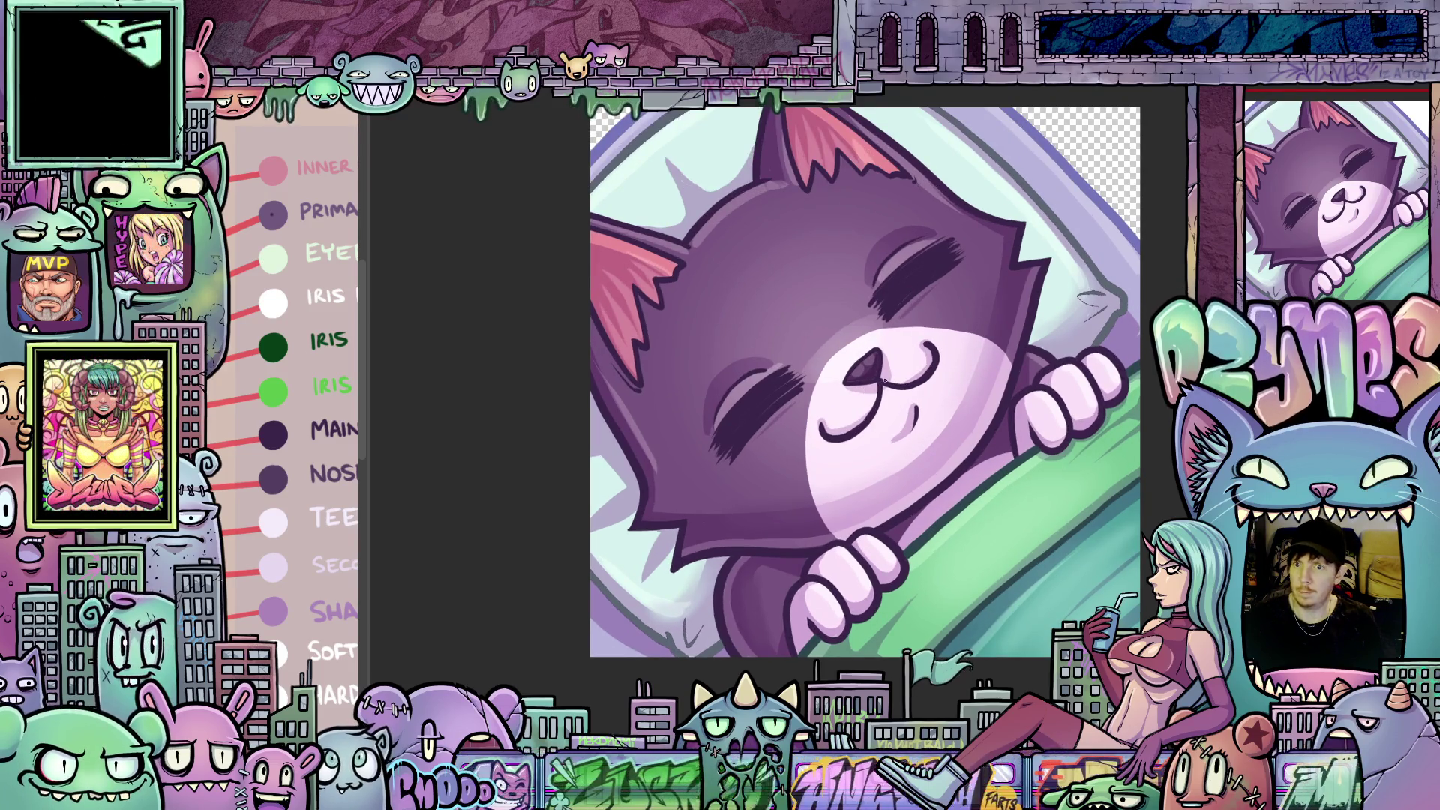
scroll(885, 385, "down", 1)
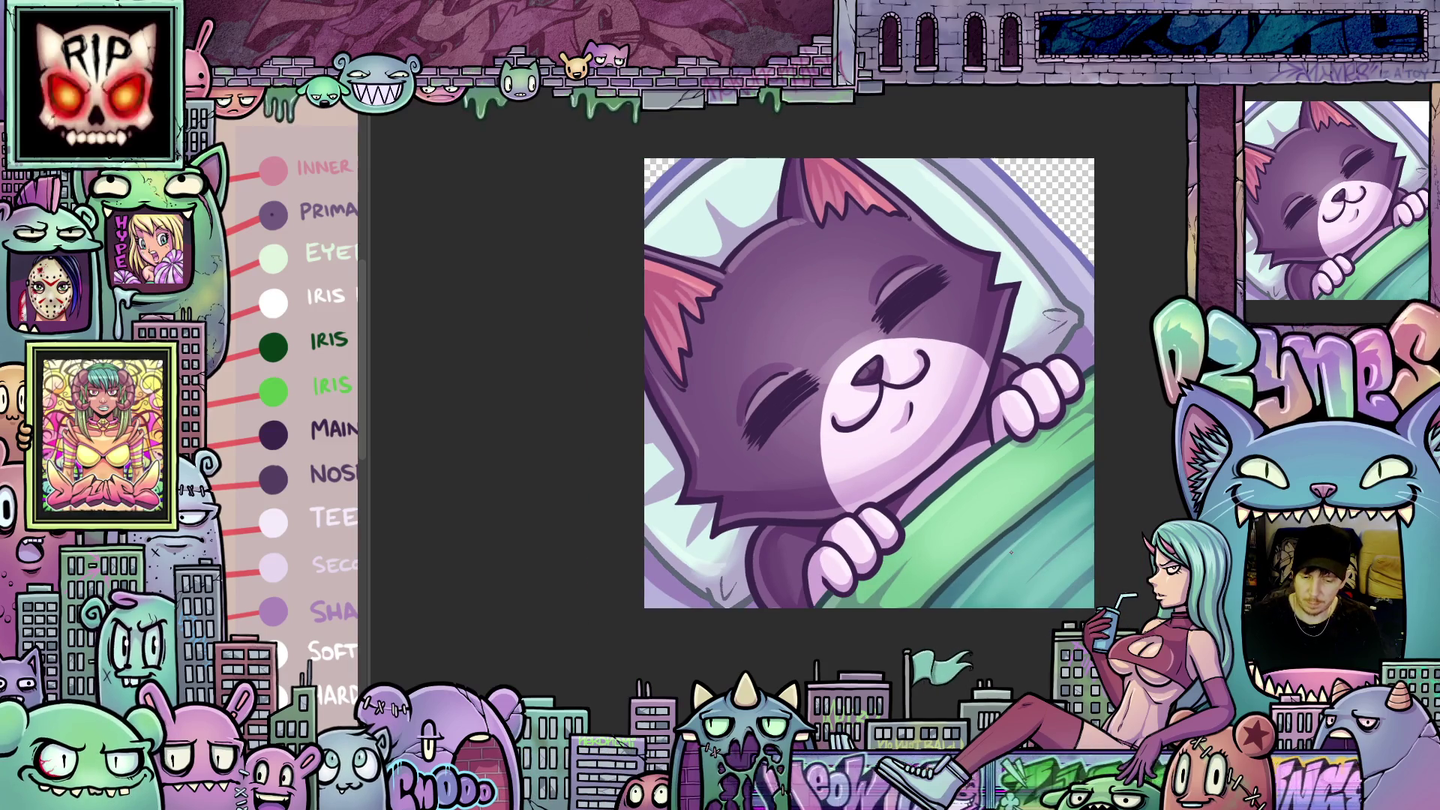
left_click_drag(944, 504, 921, 508)
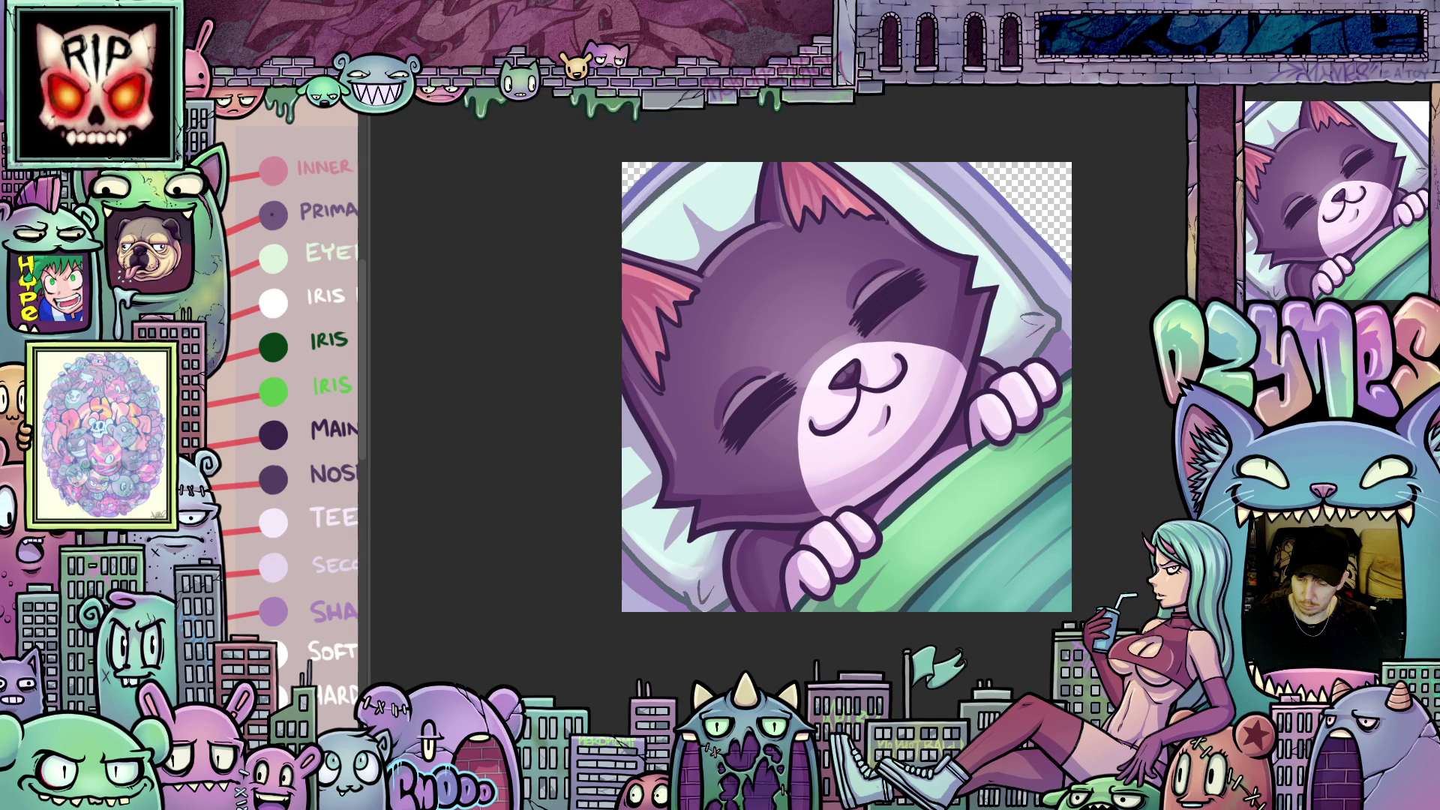
- Hide the flat colour fill, pink shading and face highlight layers
key("ctrl+comma")
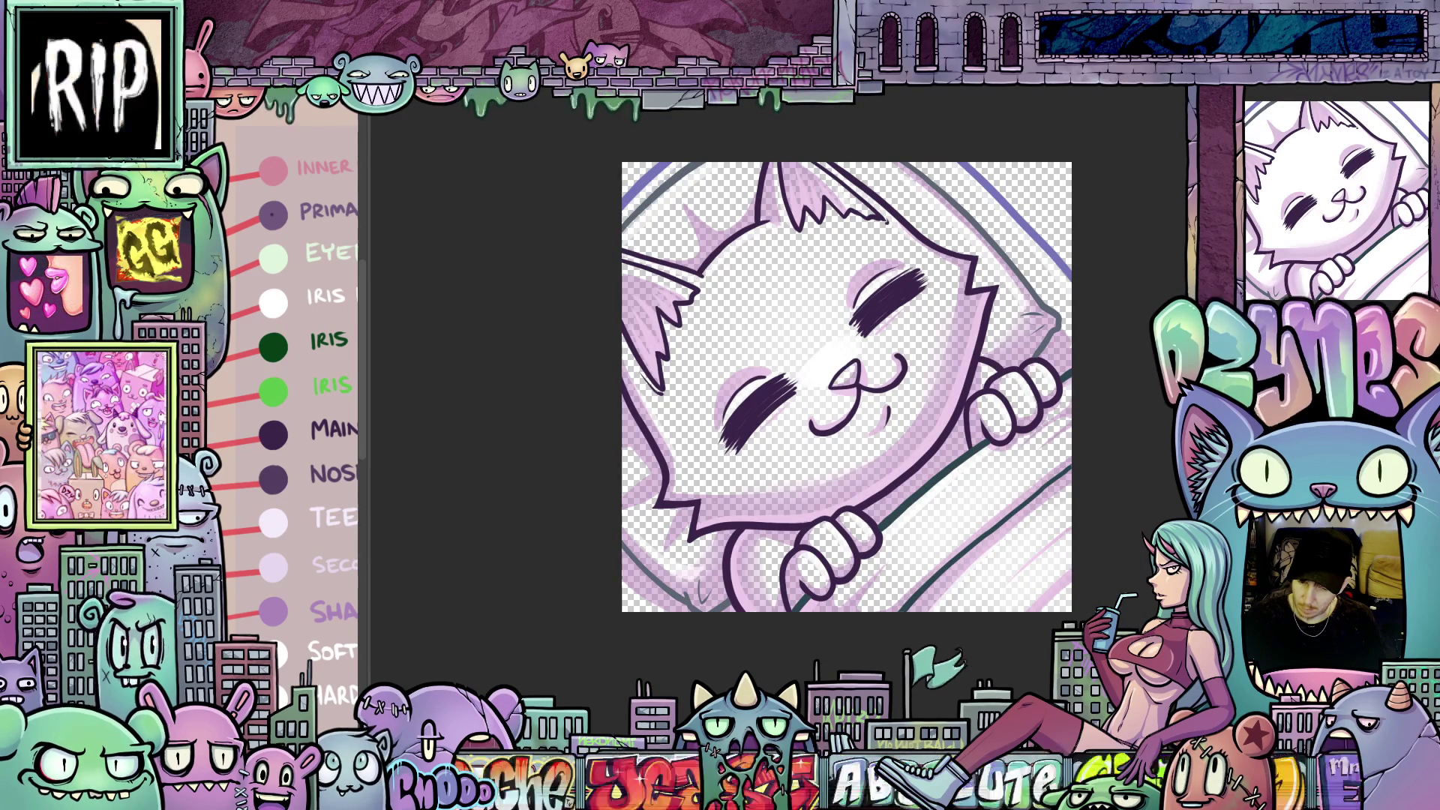
key("ctrl+comma")
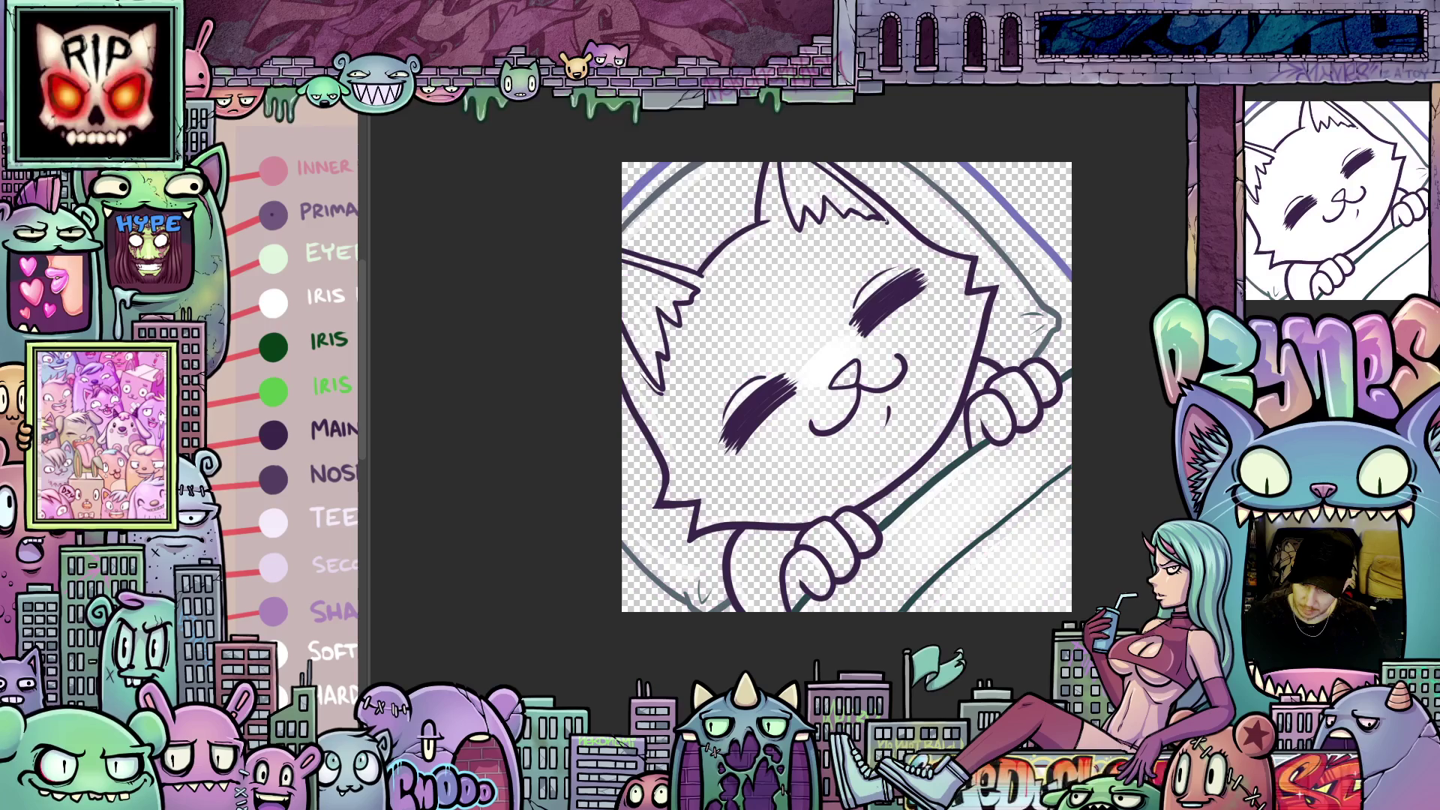
key("ctrl+comma")
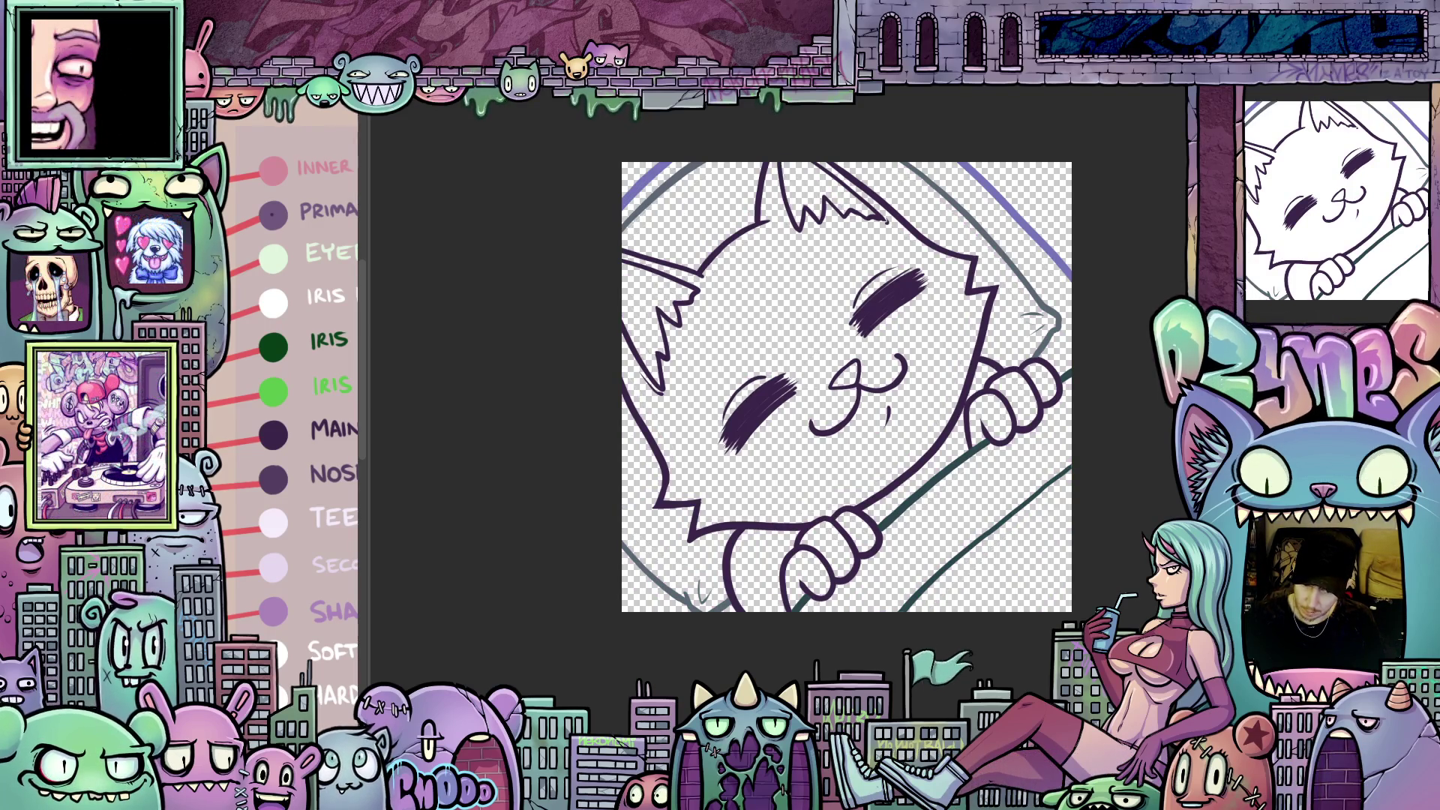
- Rotate the canvas so the cat stands upright and shift the view right
scroll(1096, 409, "up", 1)
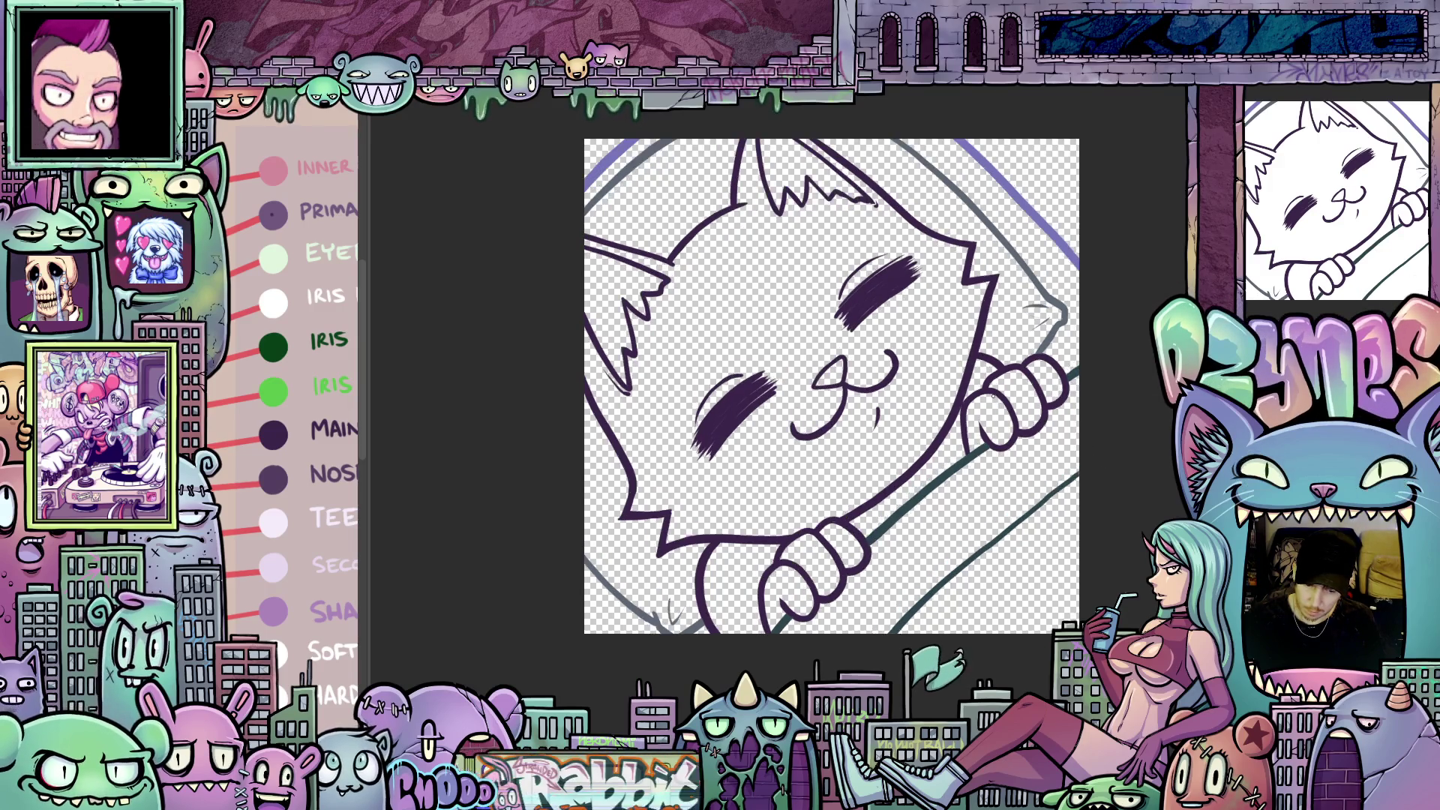
mouse_move(1110, 392)
left_mouse_down()
mouse_move(1073, 255)
mouse_move(975, 173)
left_mouse_up()
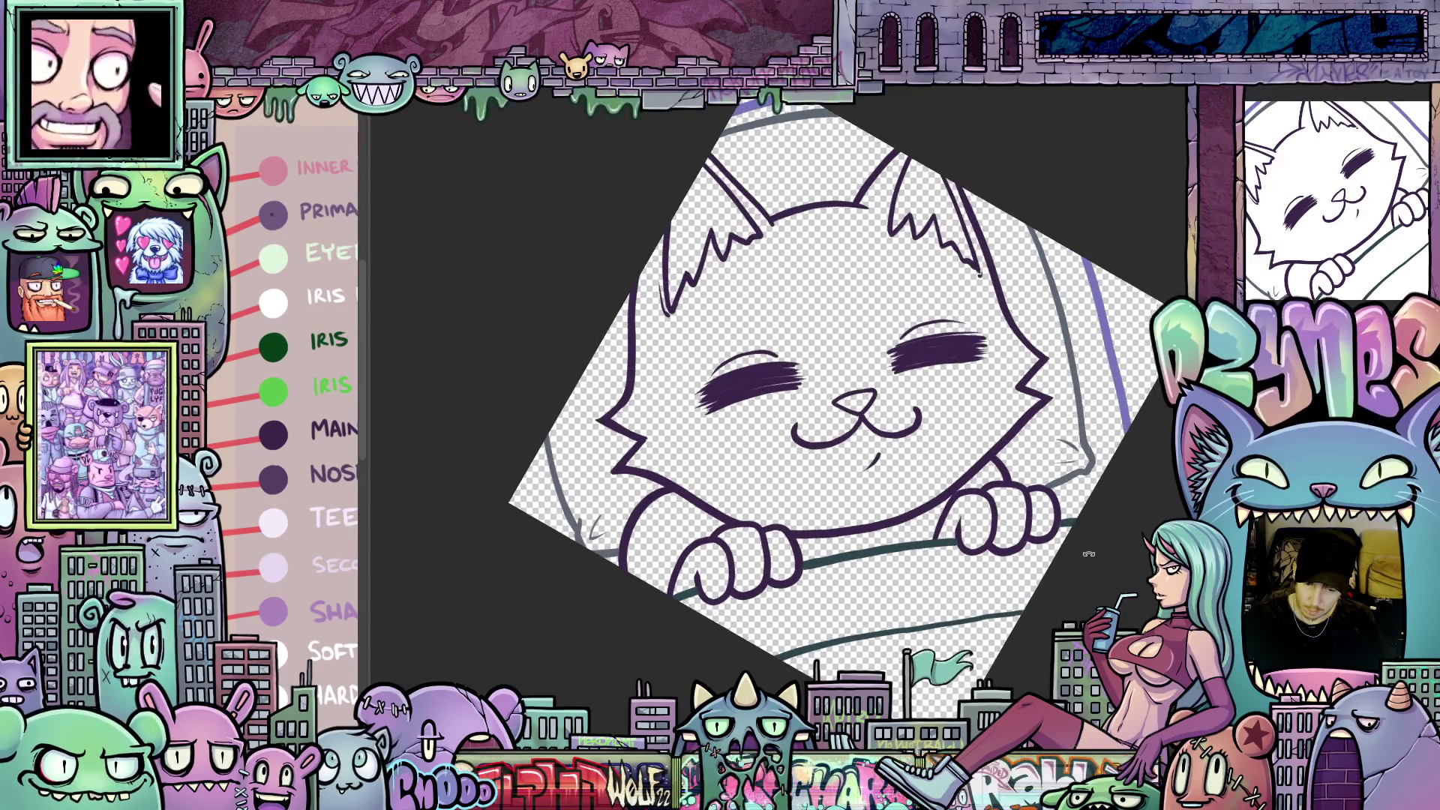
scroll(889, 417, "up", 2)
left_click_drag(889, 417, 938, 420)
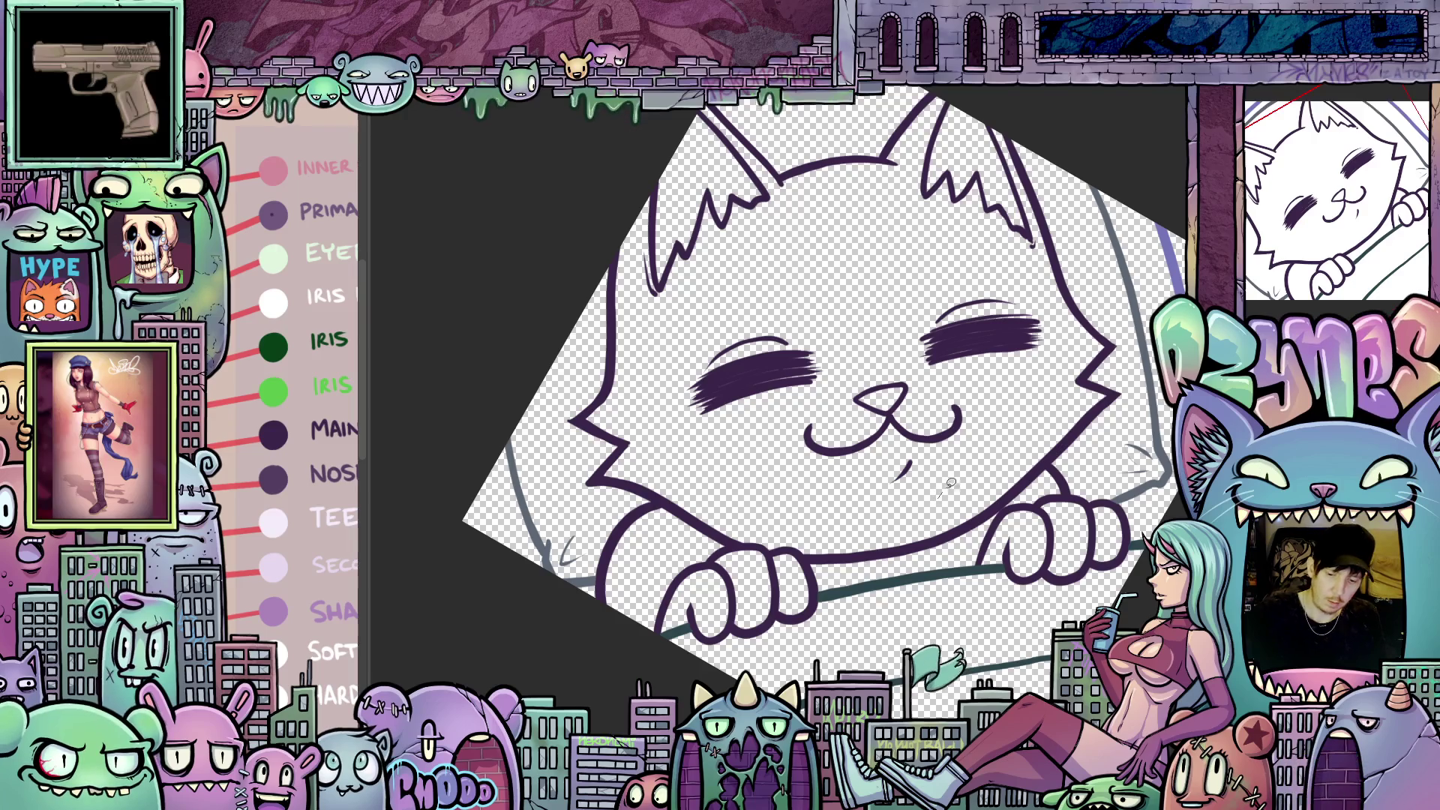
- Lasso the cat's face, erase its eyes, nose and mouth, then deselect
mouse_move(1056, 363)
left_mouse_down()
mouse_move(1037, 282)
mouse_move(703, 324)
left_mouse_up()
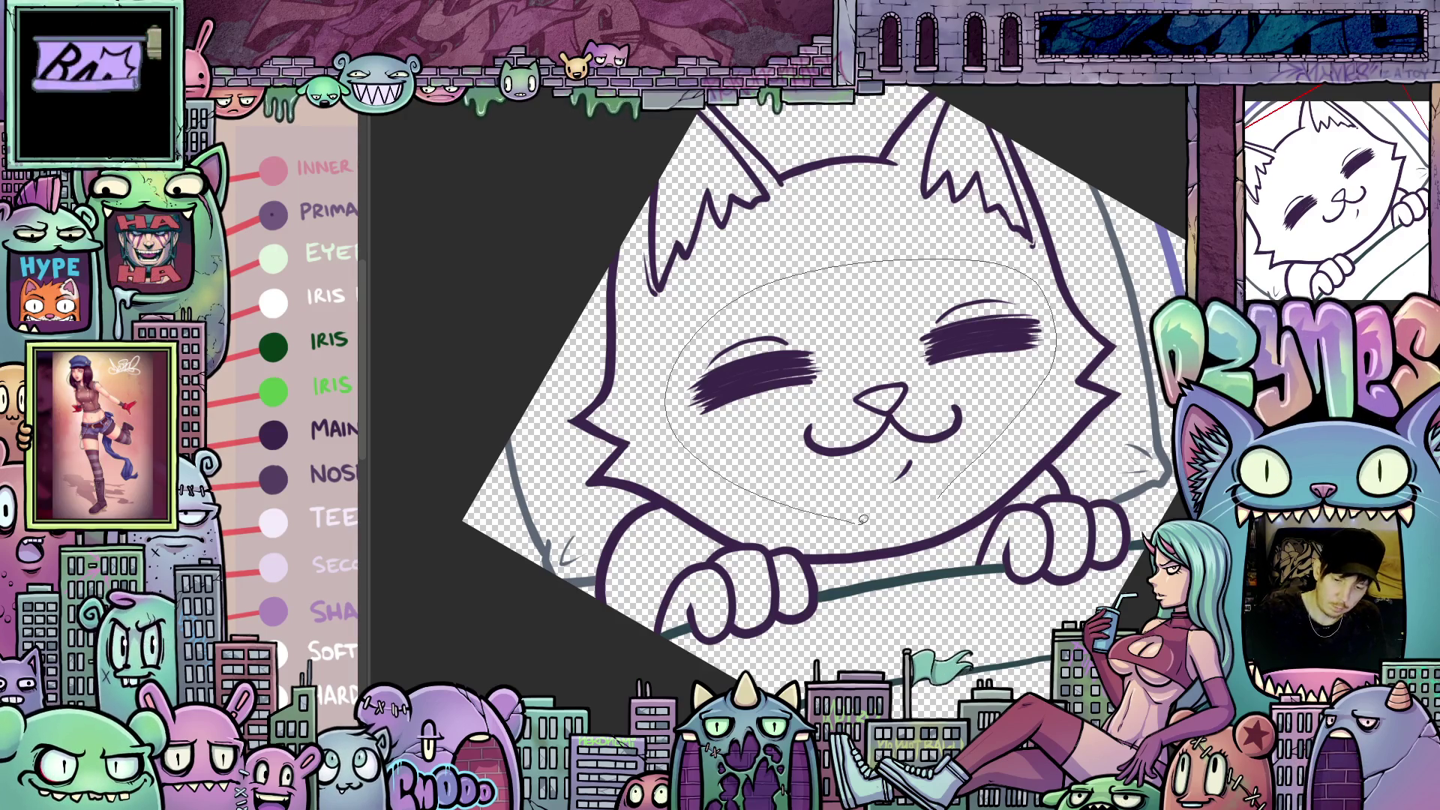
left_click_drag(863, 520, 868, 520)
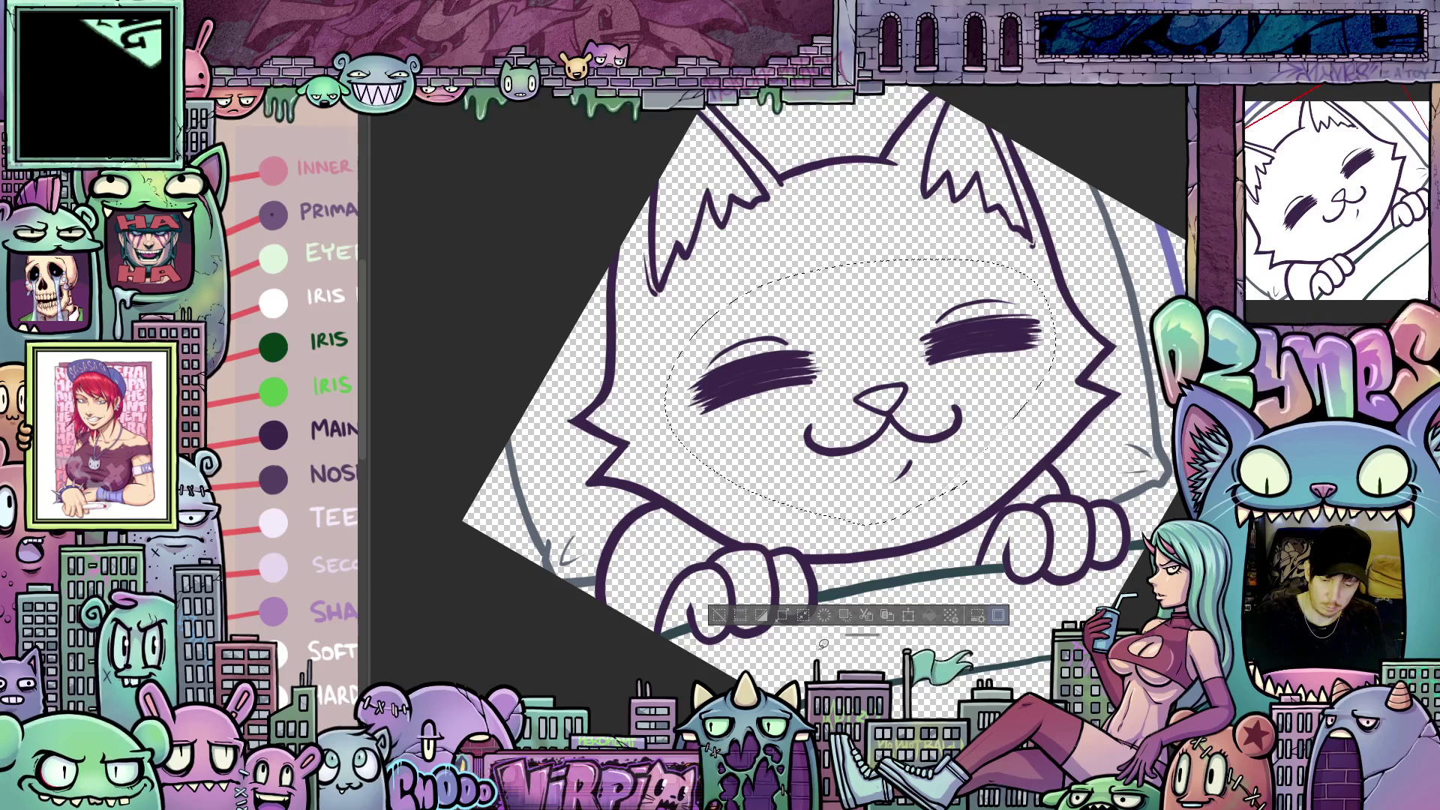
left_click(824, 617)
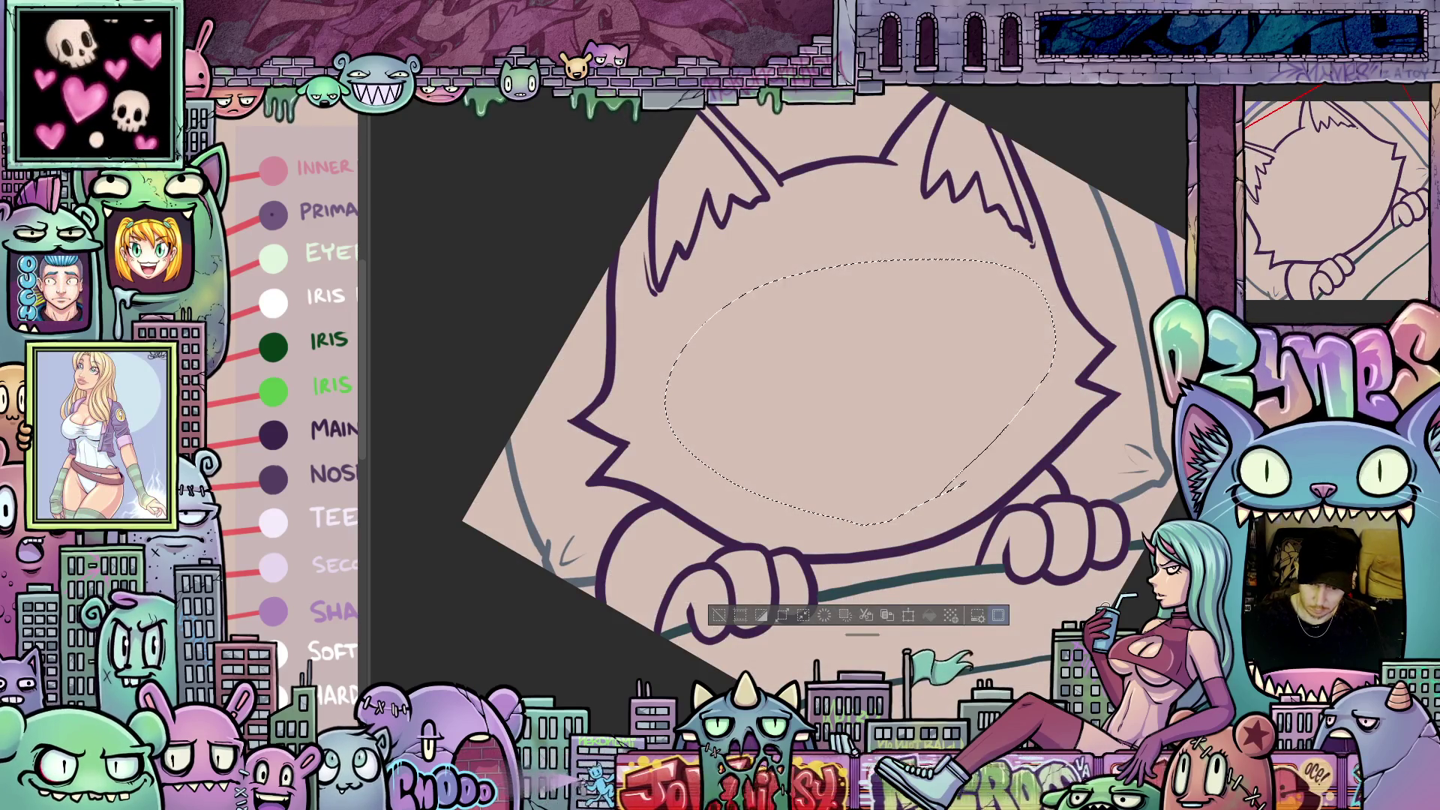
key("ctrl+d")
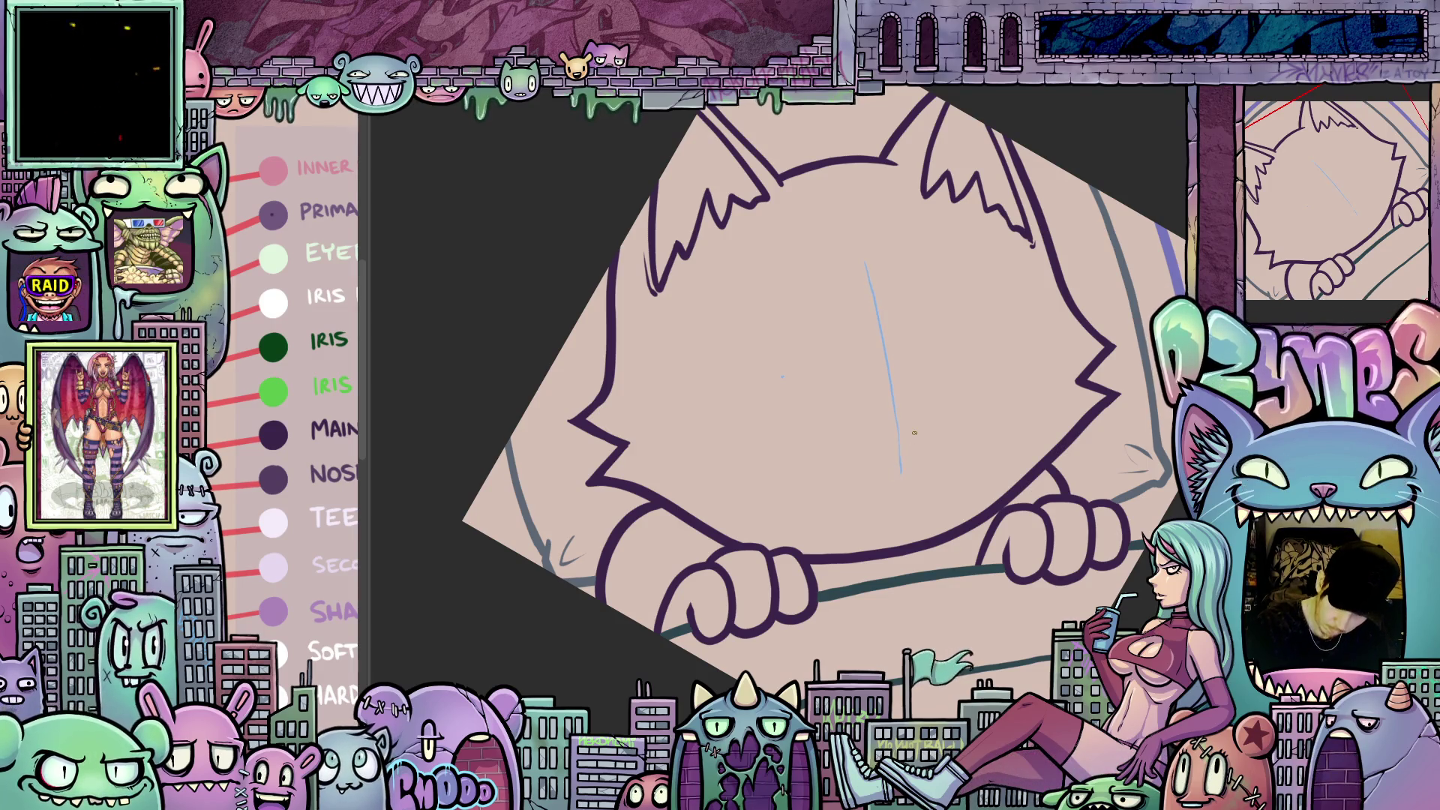
- Sketch a guide line, the eye outline curves and lower lid under the right eye
mouse_move(850, 325)
left_mouse_down()
mouse_move(826, 282)
mouse_move(694, 379)
mouse_move(699, 432)
left_mouse_up()
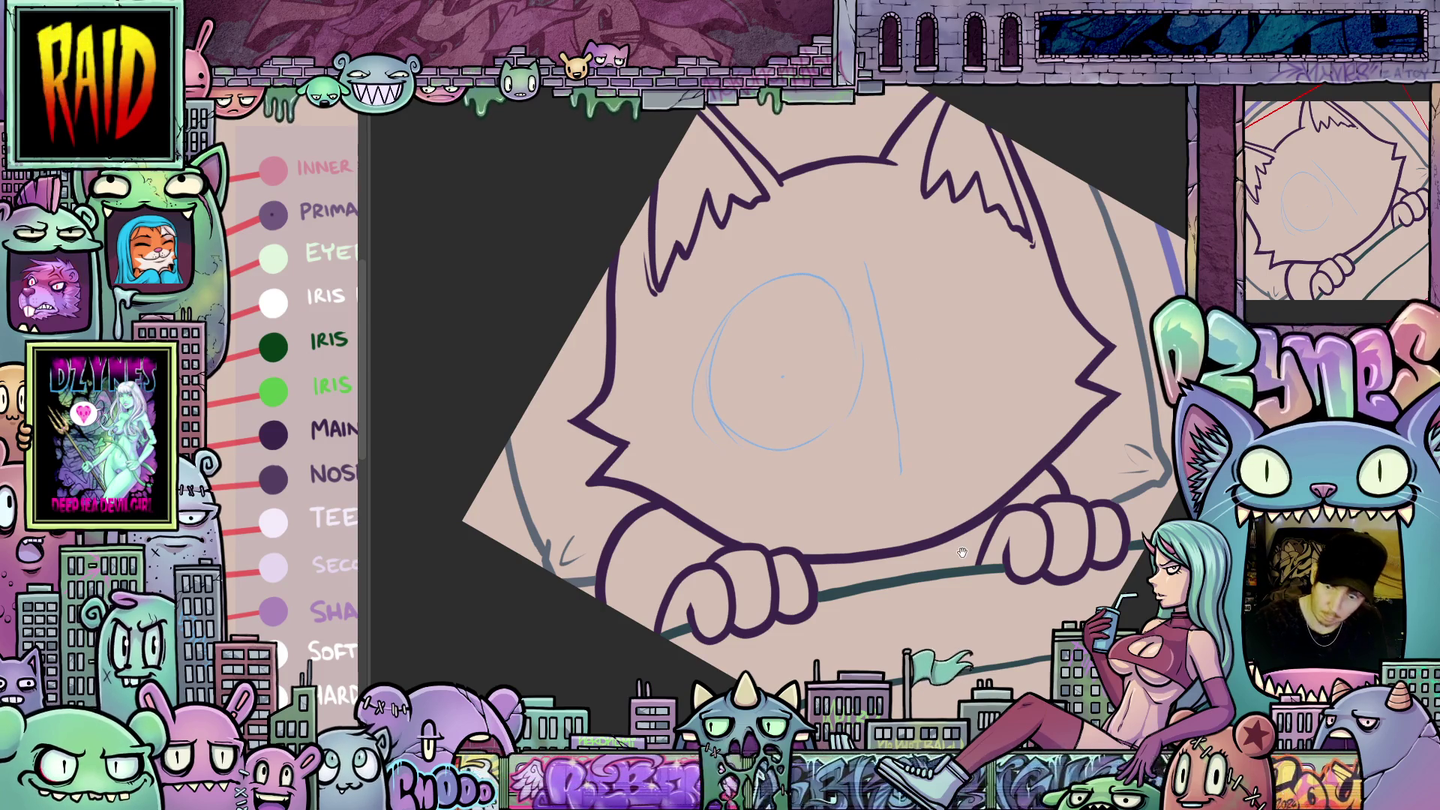
left_click_drag(963, 553, 884, 594)
left_click_drag(859, 435, 837, 401)
left_click_drag(838, 326, 889, 300)
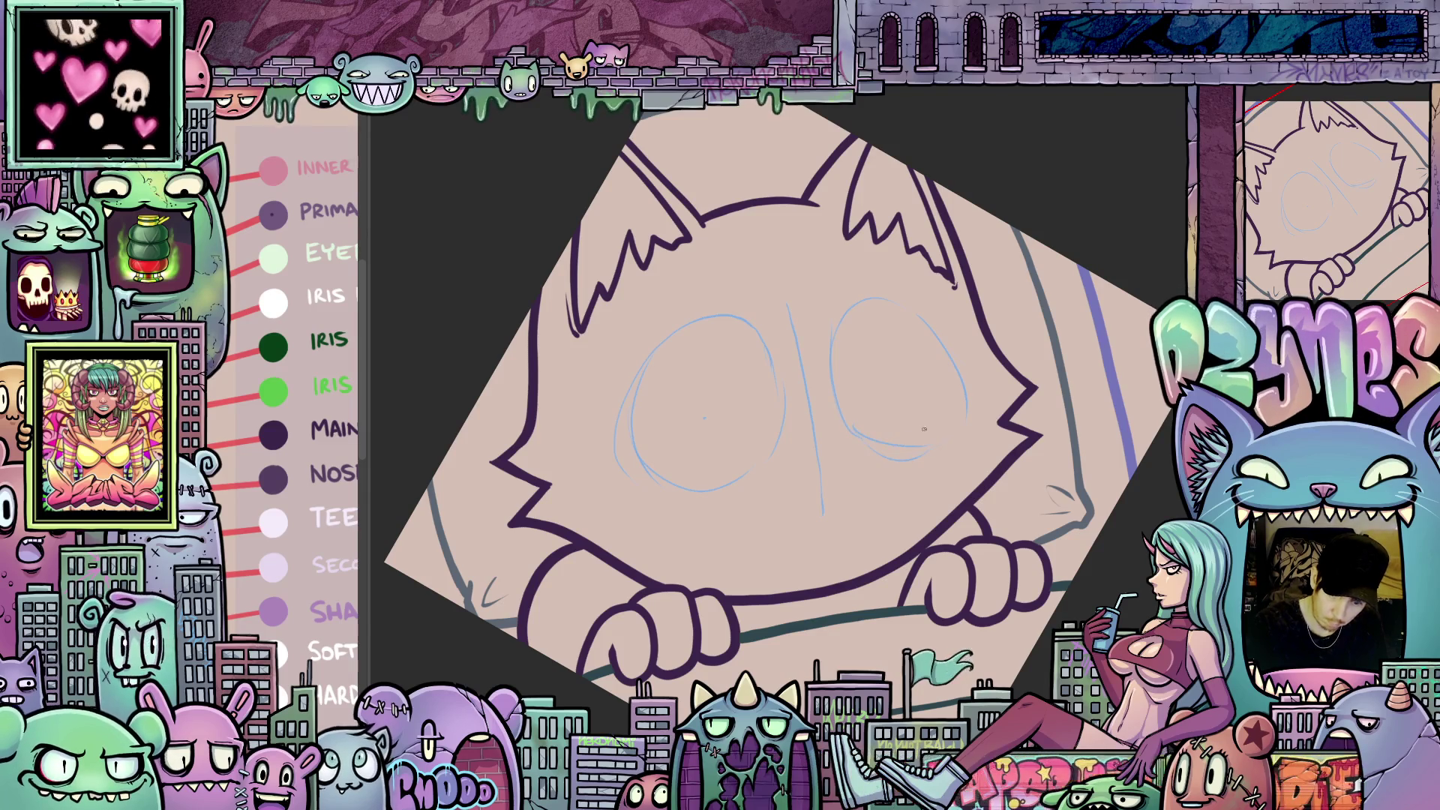
mouse_move(898, 450)
left_mouse_down()
mouse_move(918, 449)
mouse_move(879, 448)
mouse_move(899, 451)
left_mouse_up()
- Sketch the left eye's pupil with a shine inside it
mouse_move(697, 506)
left_mouse_down()
mouse_move(855, 510)
mouse_move(836, 507)
left_mouse_up()
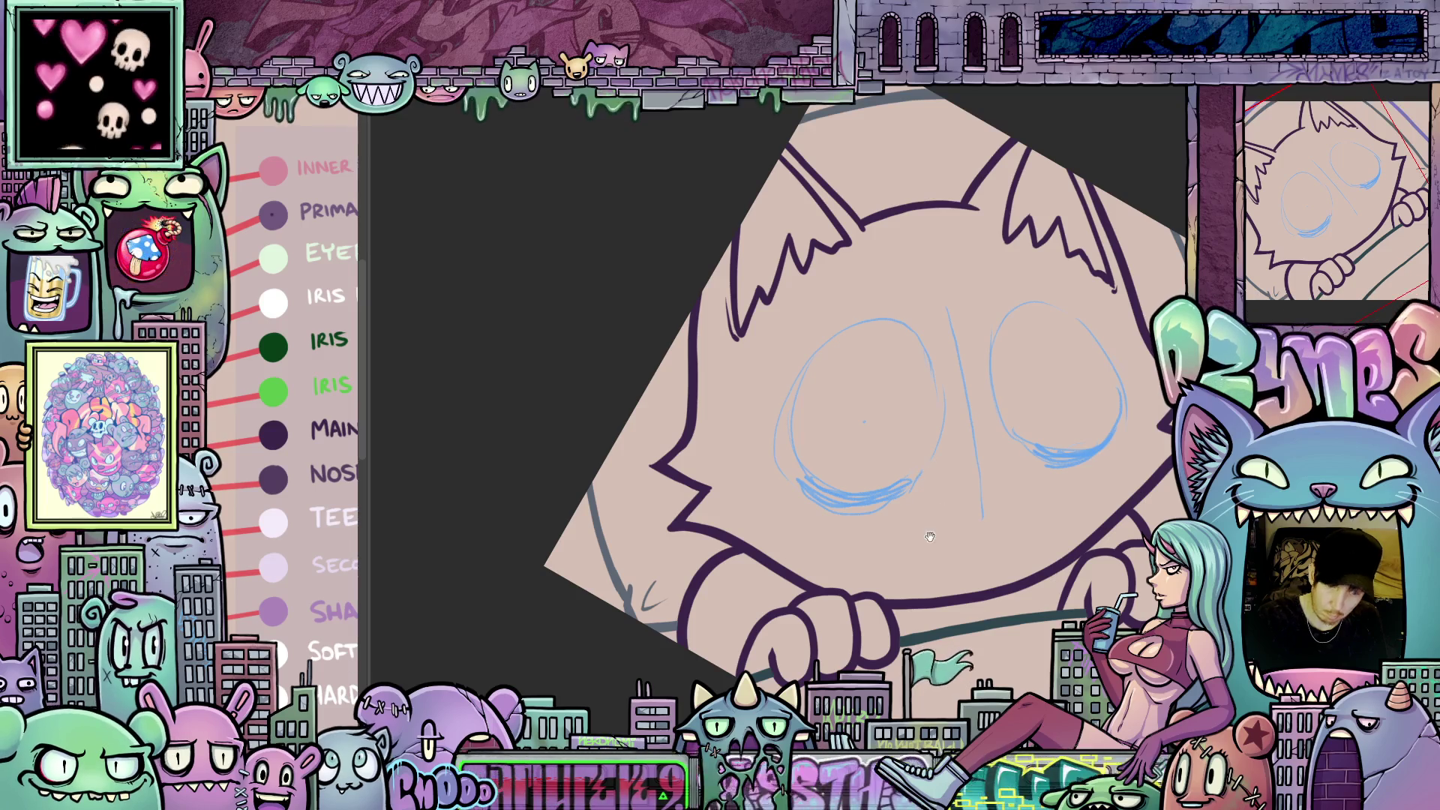
left_click_drag(922, 472, 865, 510)
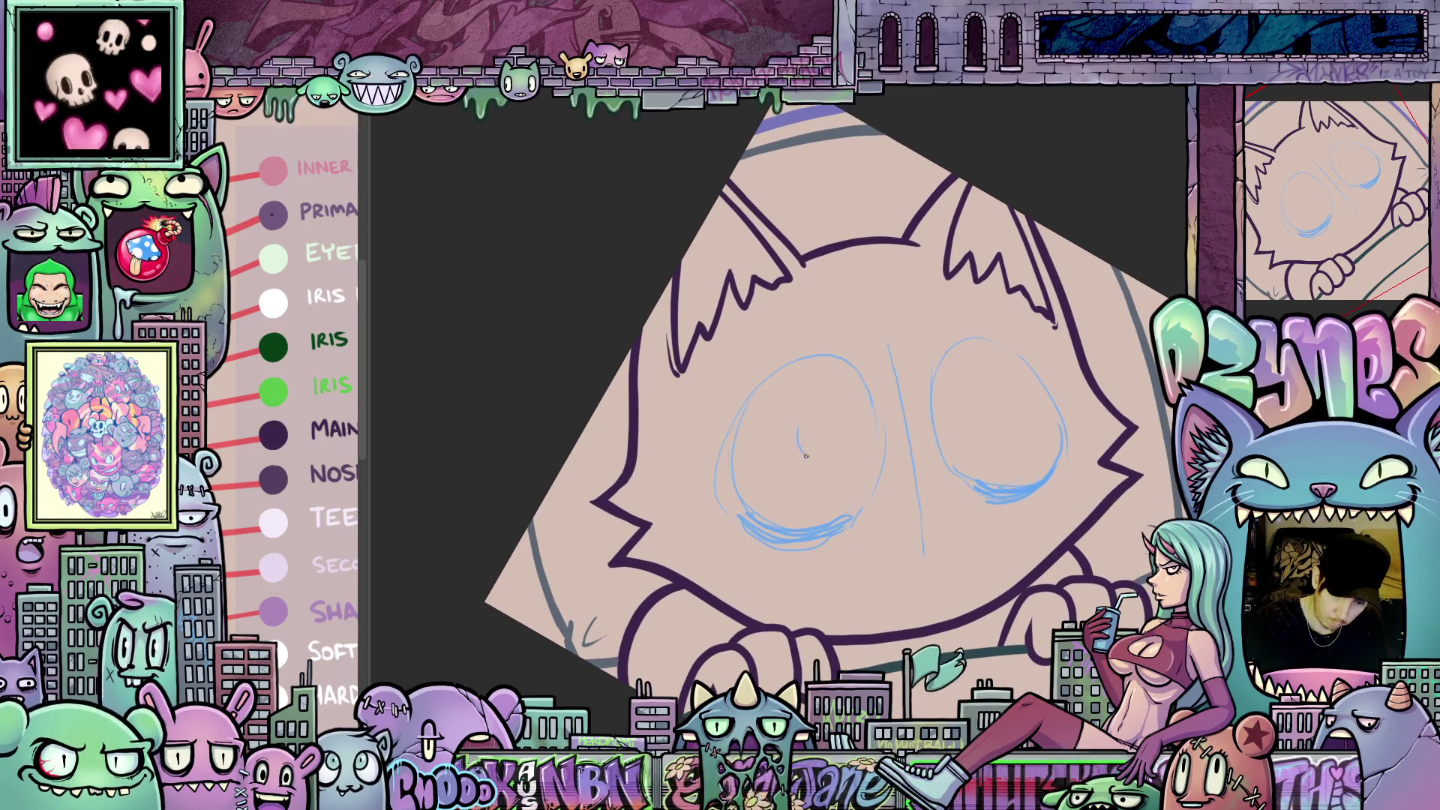
left_click_drag(803, 430, 814, 438)
left_click_drag(962, 399, 851, 438)
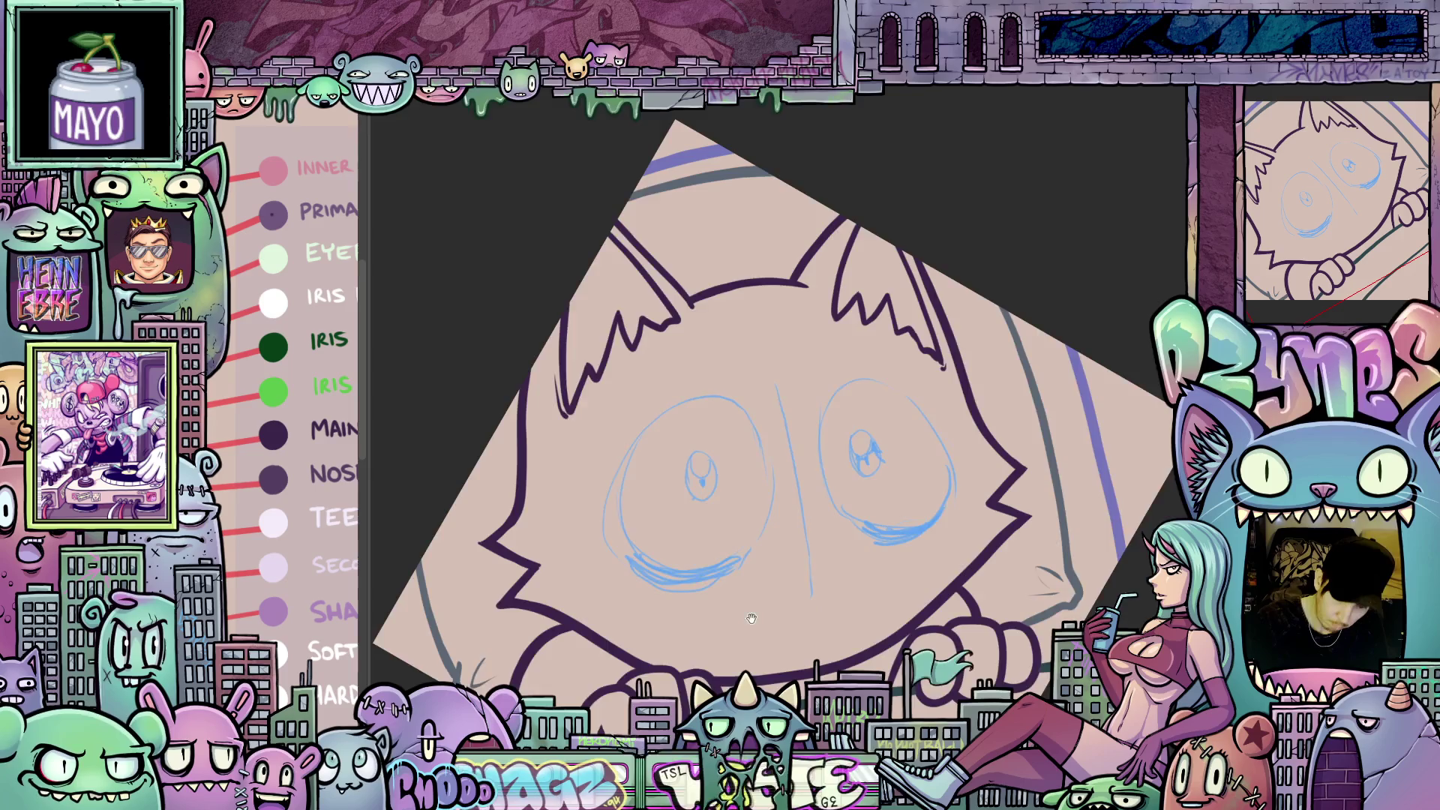
- Sketch the small nose and a mouth mark below it, then reset the view upright
left_click_drag(725, 521, 881, 480)
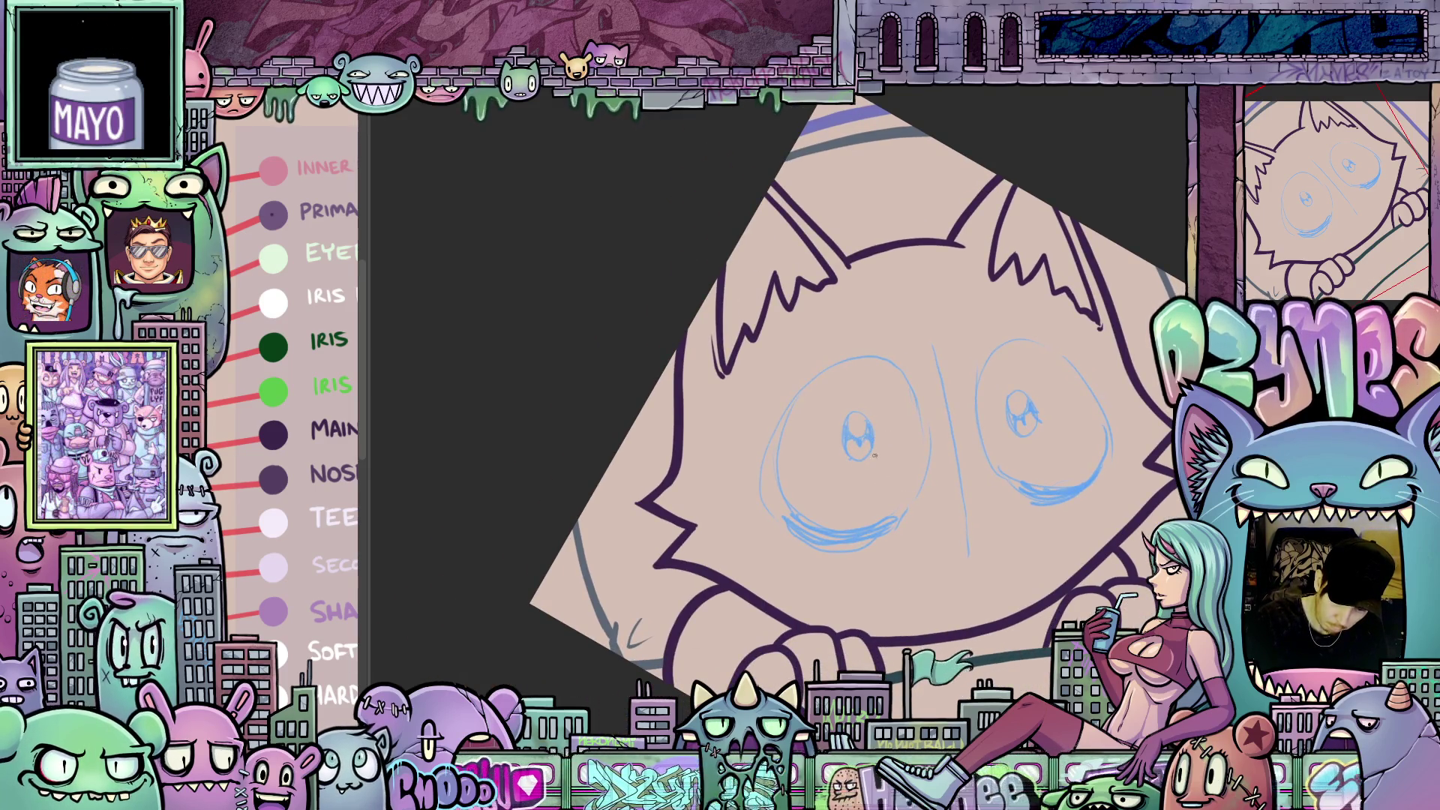
mouse_move(874, 455)
left_mouse_down()
mouse_move(907, 488)
mouse_move(868, 647)
left_mouse_up()
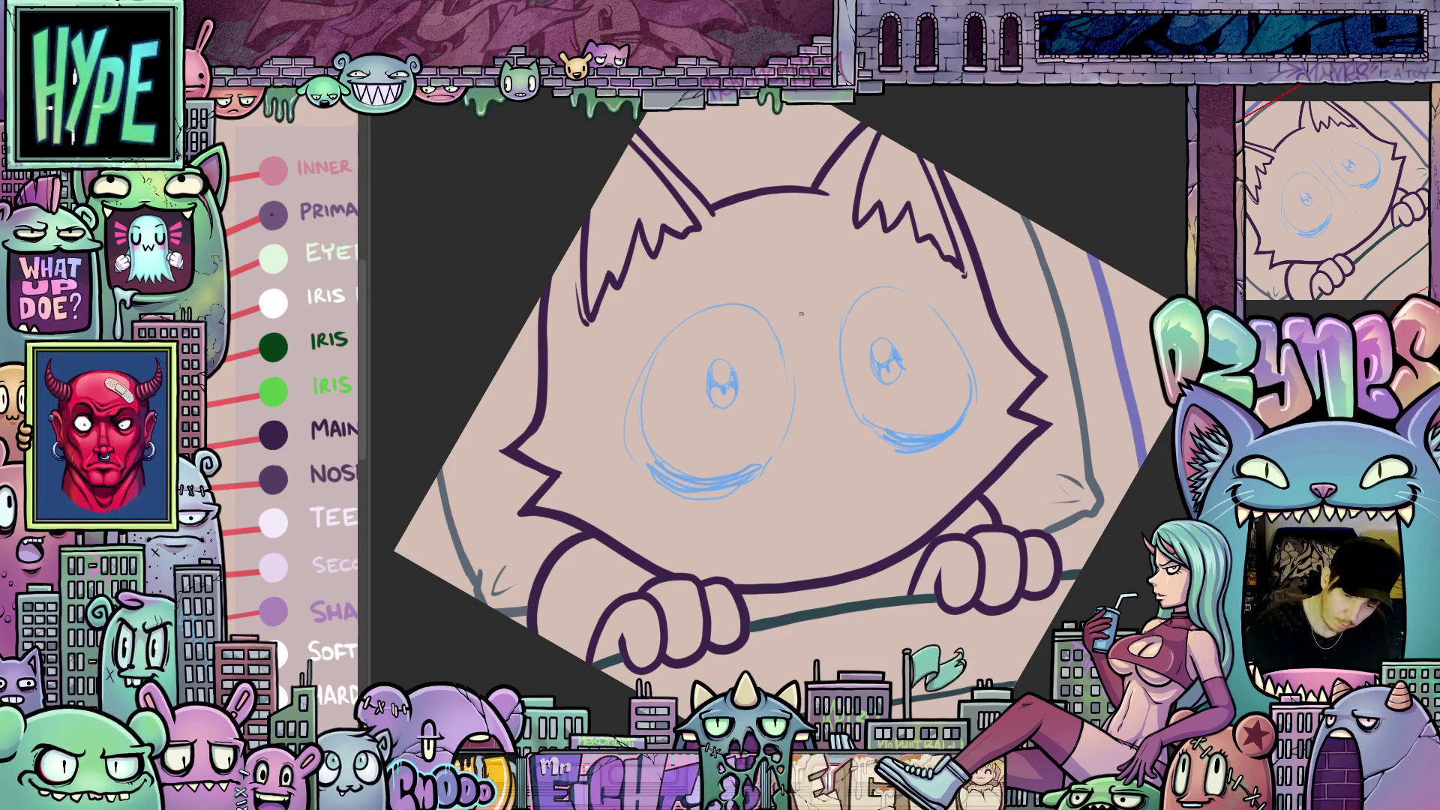
mouse_move(810, 459)
left_mouse_down()
mouse_move(850, 455)
mouse_move(815, 471)
mouse_move(830, 484)
left_mouse_up()
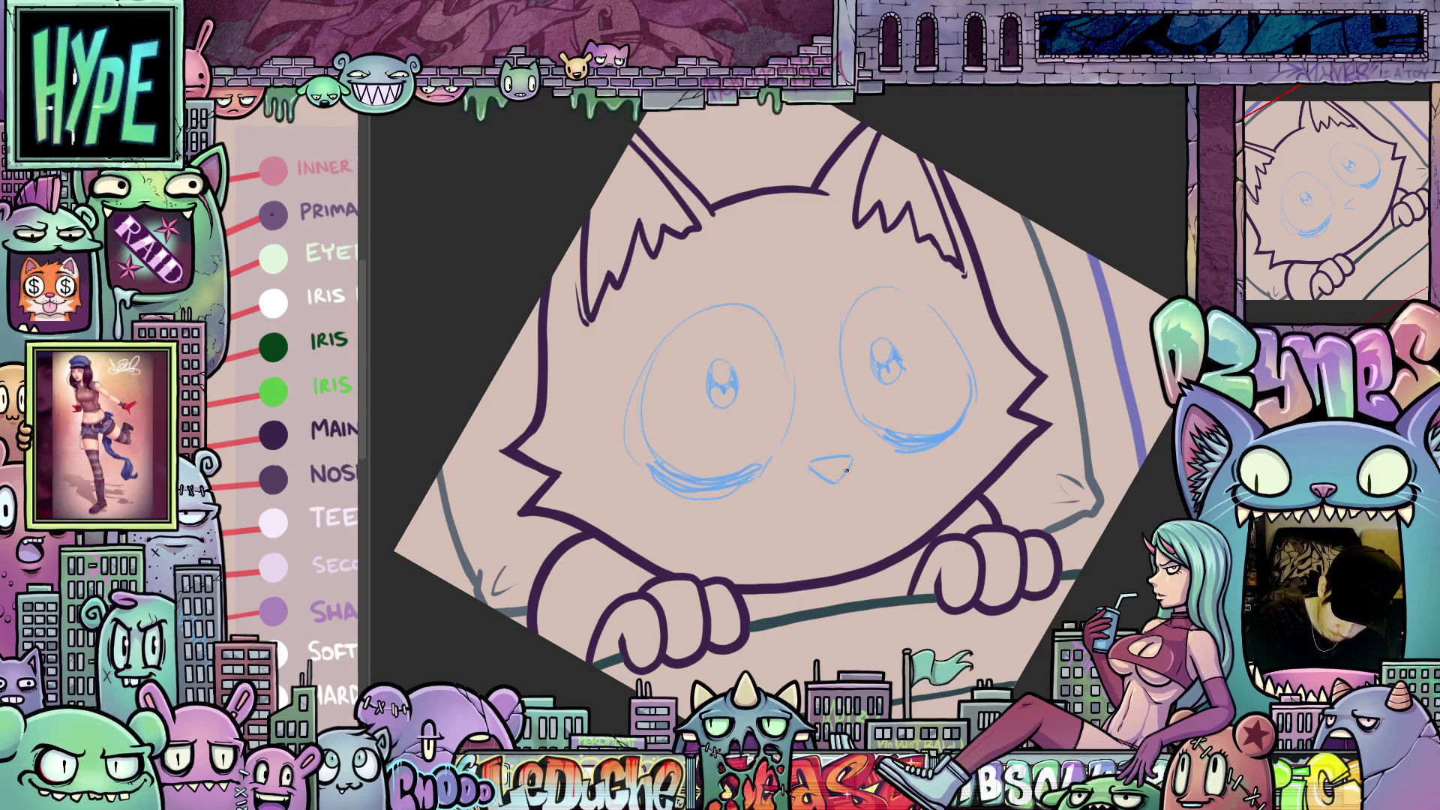
left_click_drag(812, 559, 872, 514)
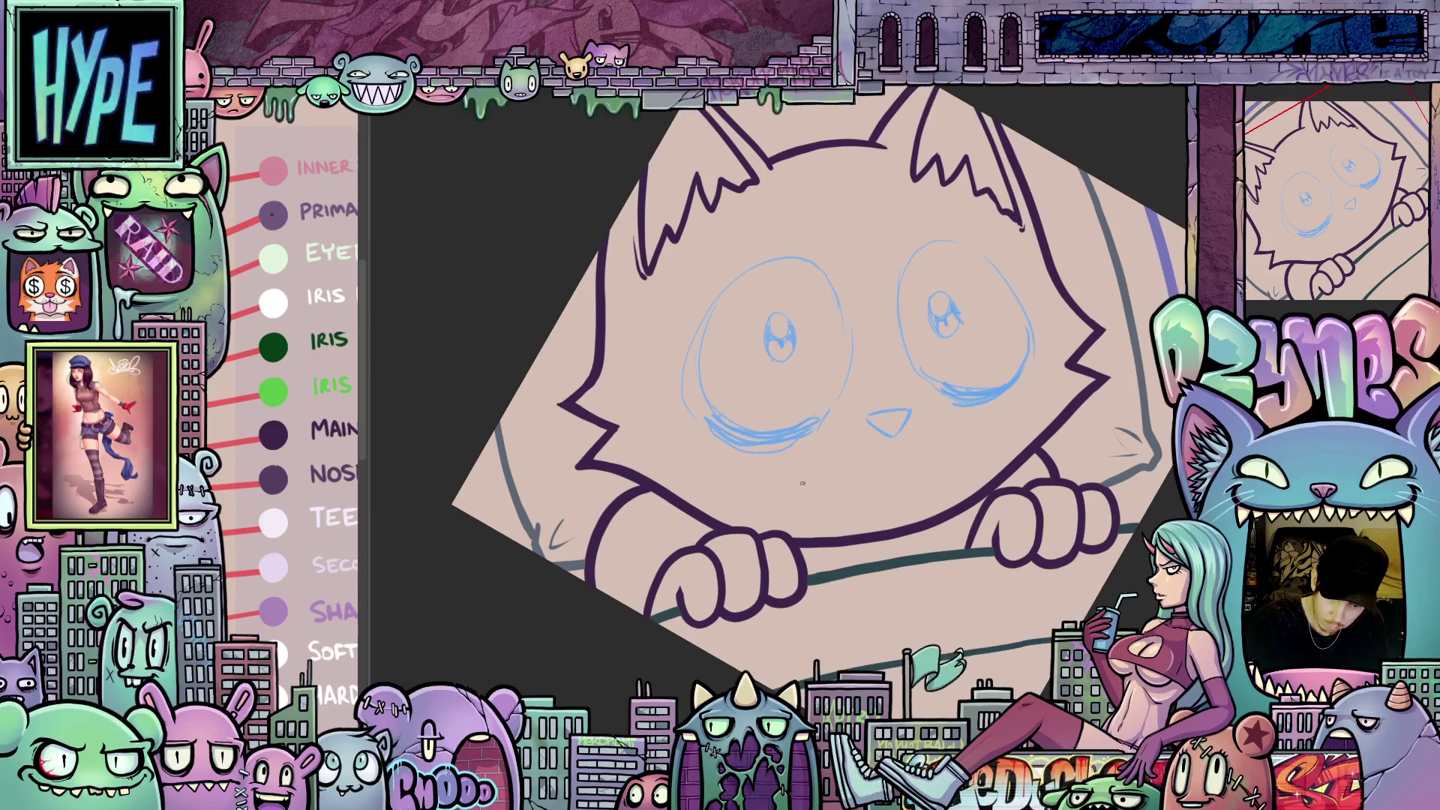
left_click_drag(745, 487, 752, 489)
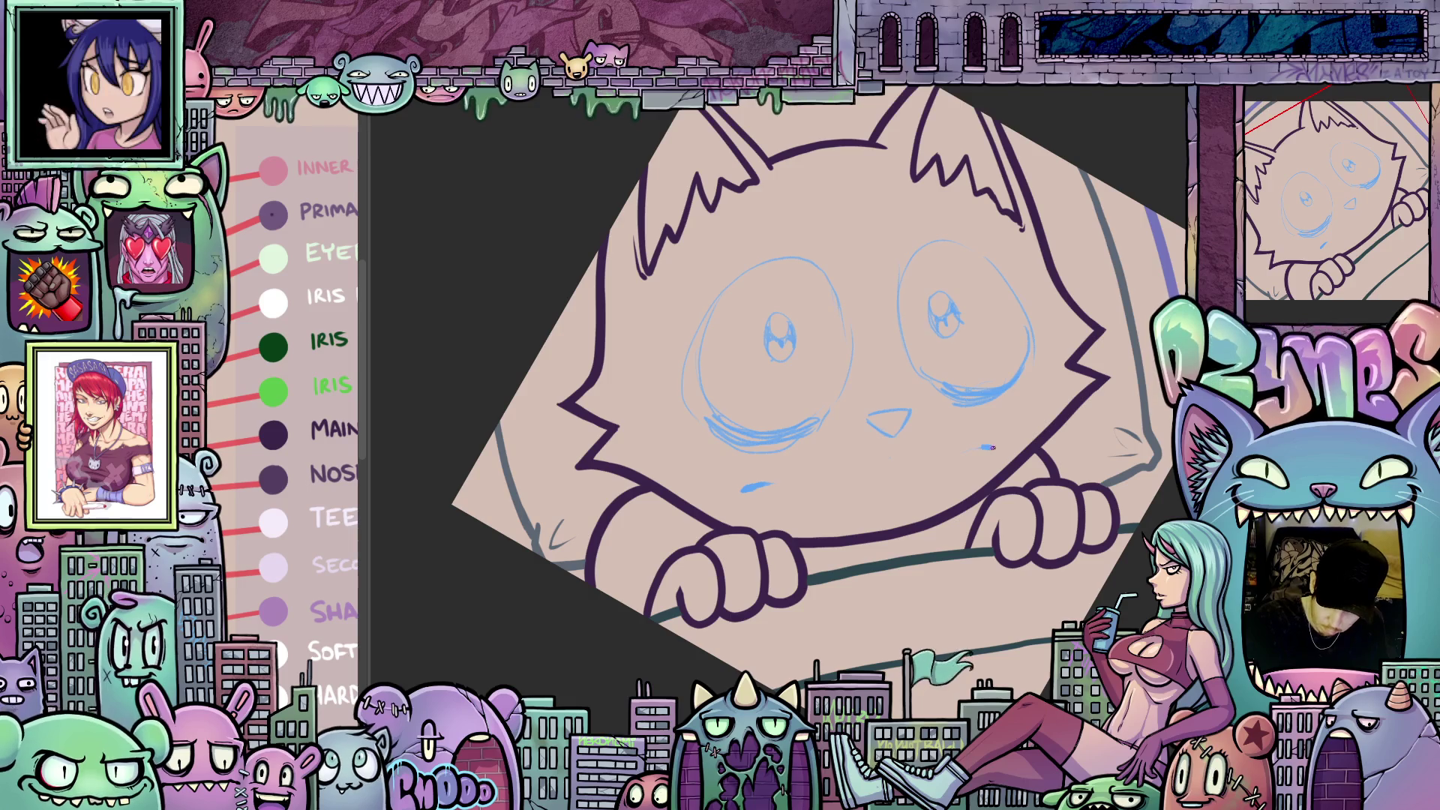
mouse_move(989, 468)
left_mouse_down()
mouse_move(924, 298)
mouse_move(903, 324)
left_mouse_up()
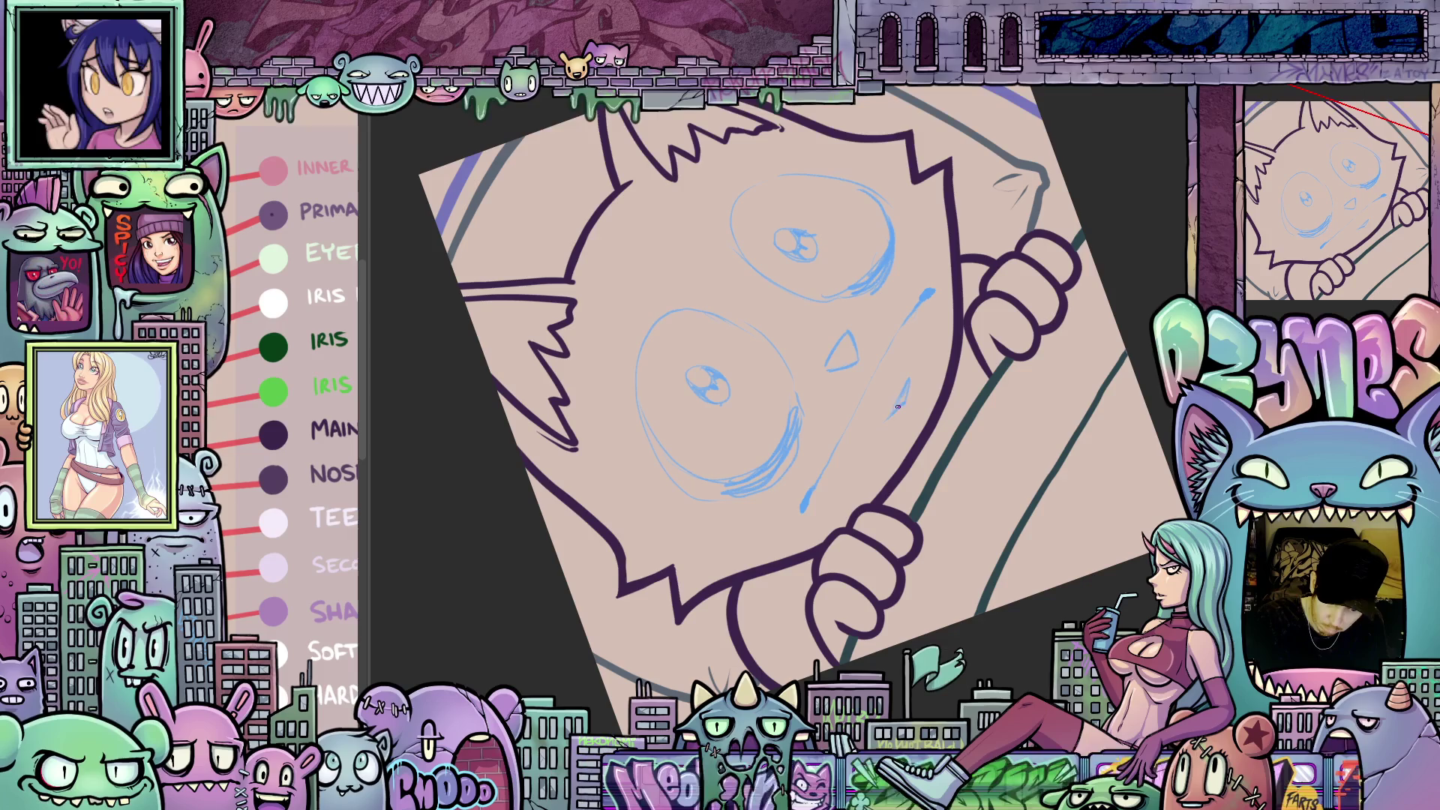
key("Escape")
scroll(935, 552, "up", 5)
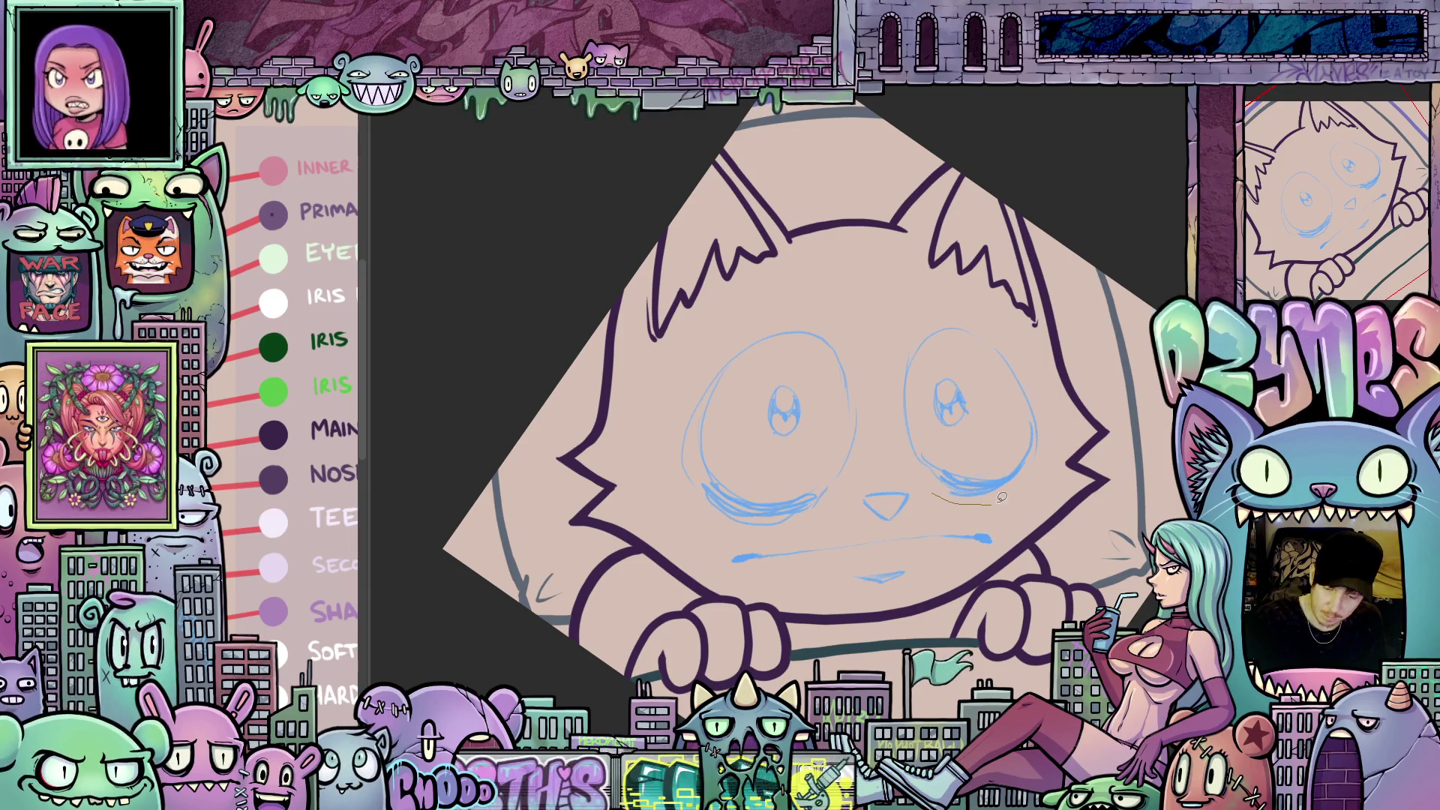
- Transform the right eye sketch to enlarge it and nudge it slightly left
left_click_drag(929, 480, 926, 474)
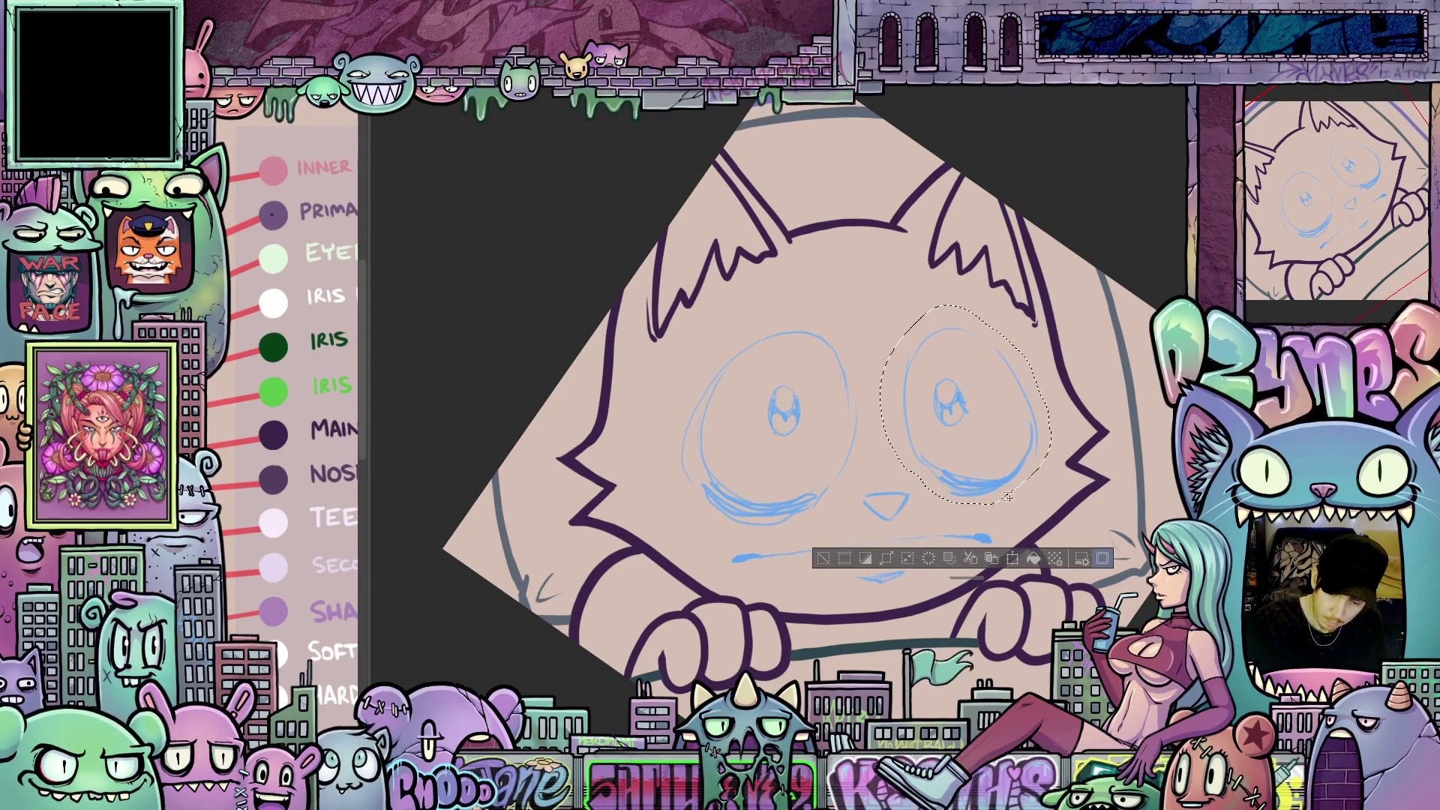
key("ctrl+t")
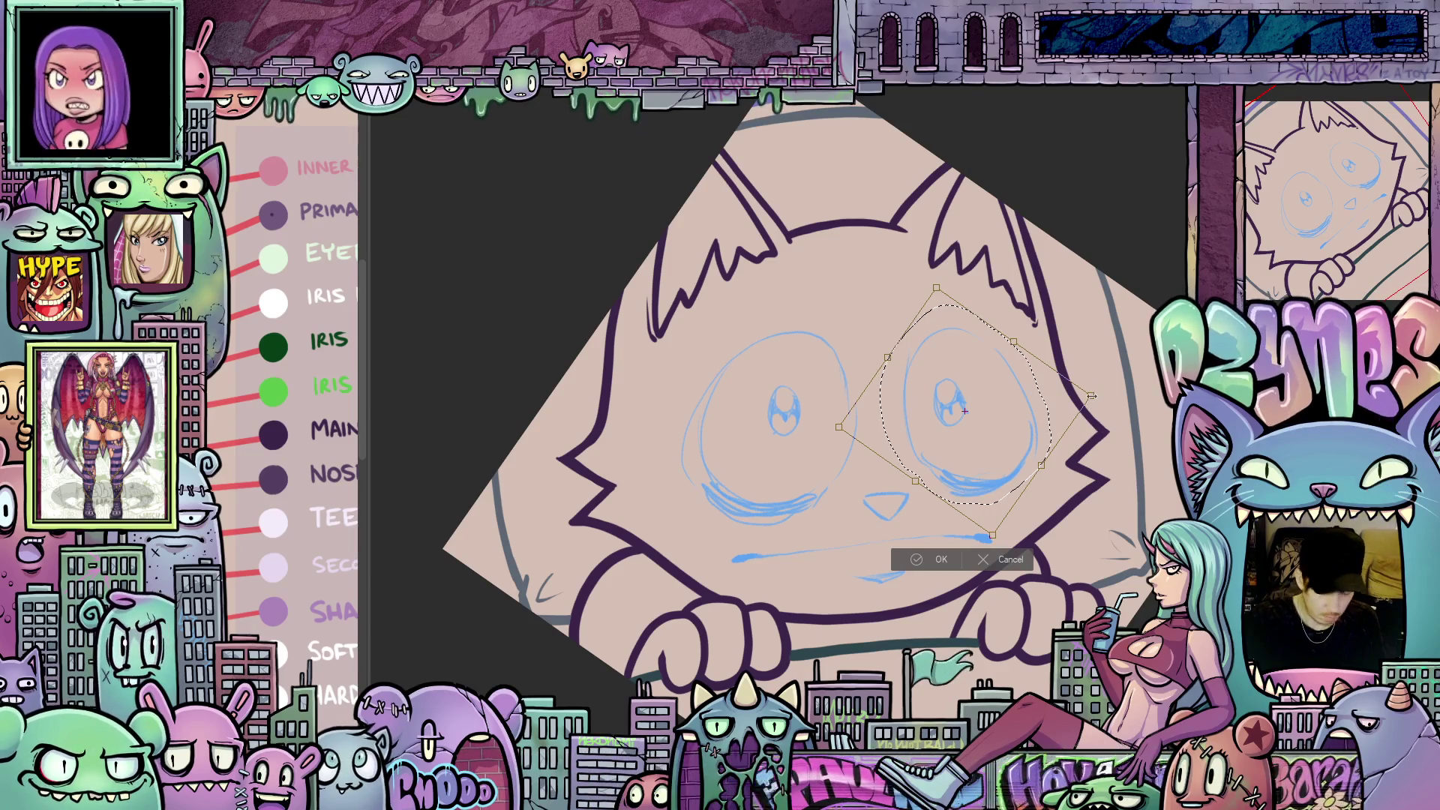
left_click_drag(1091, 395, 1103, 391)
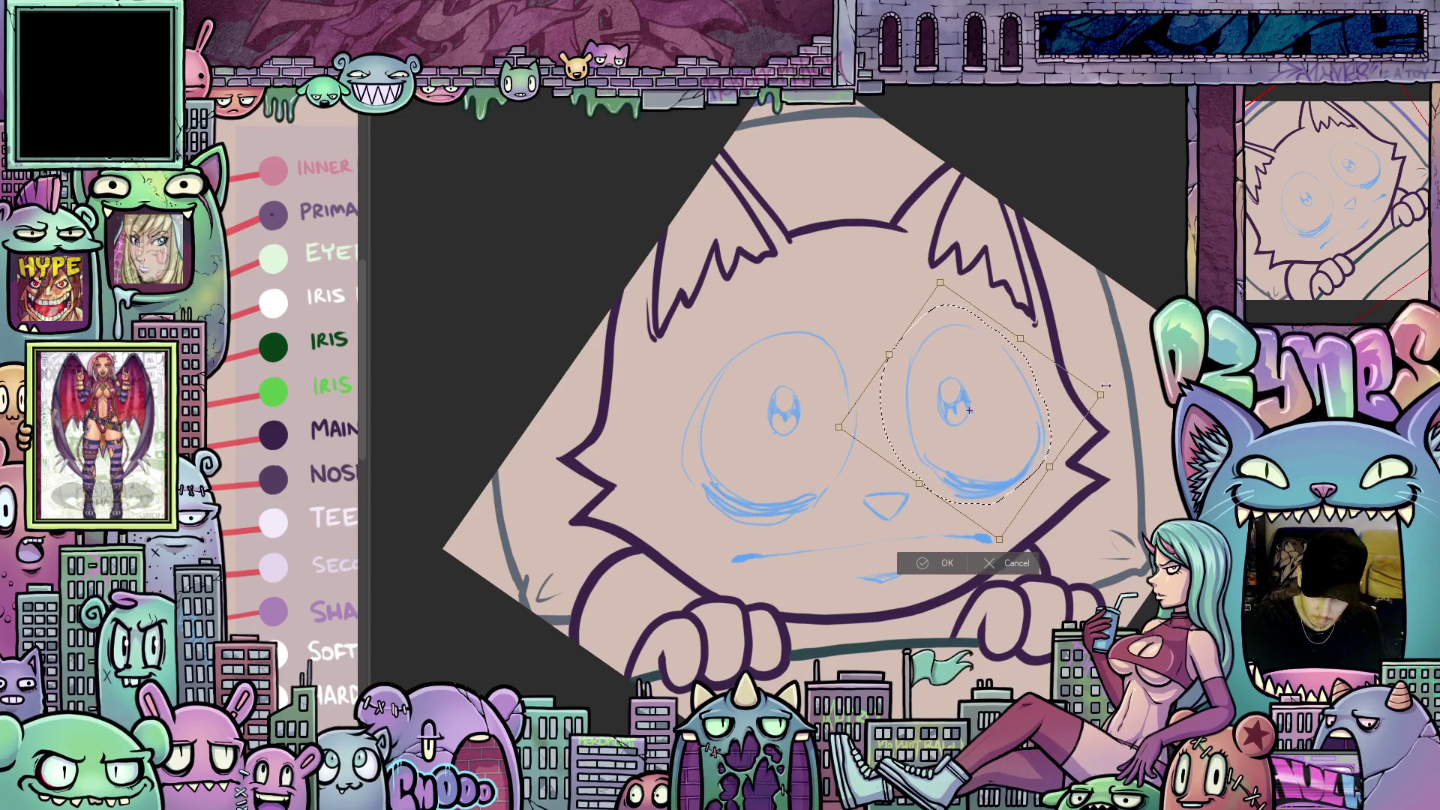
left_click_drag(1027, 451, 1019, 454)
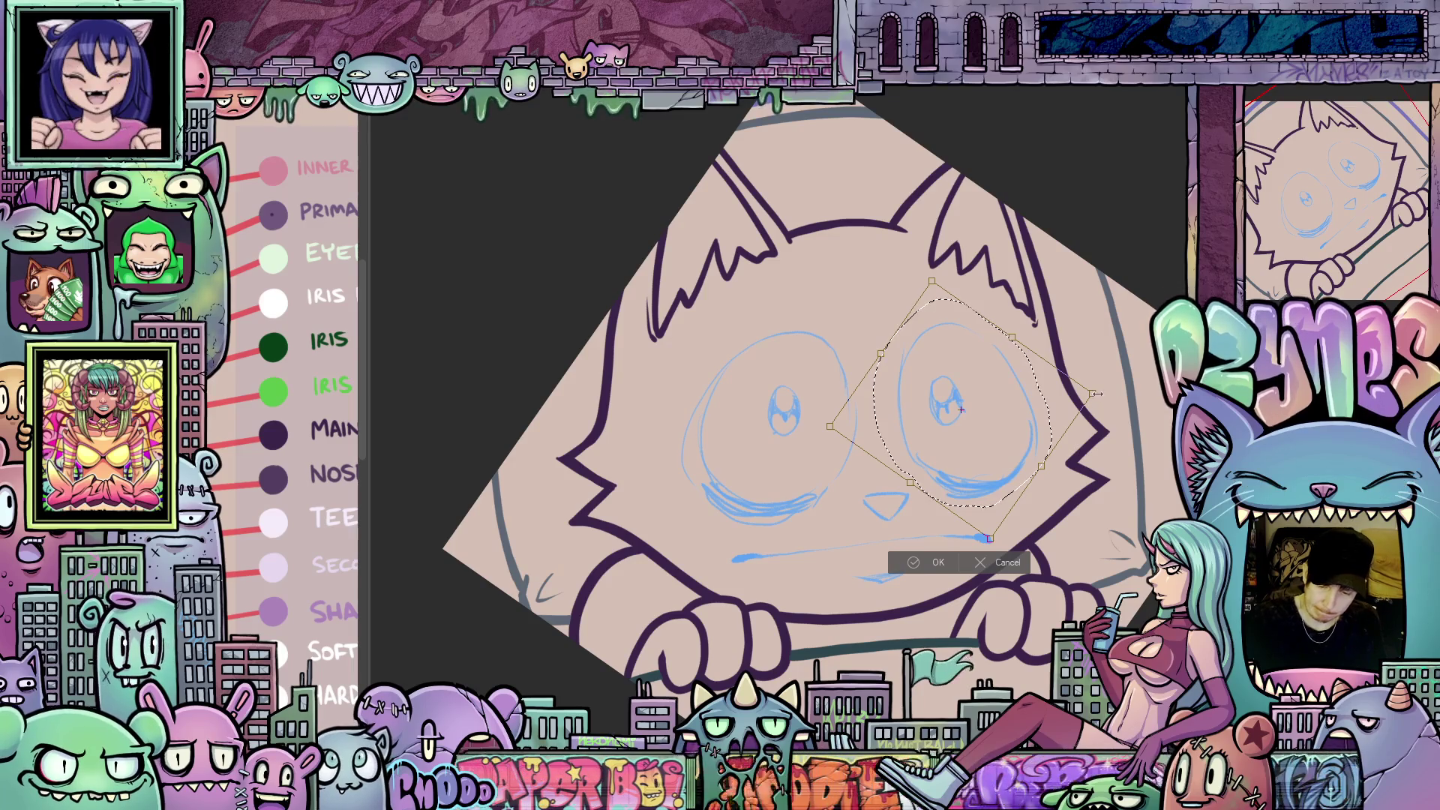
left_click_drag(1102, 393, 1111, 393)
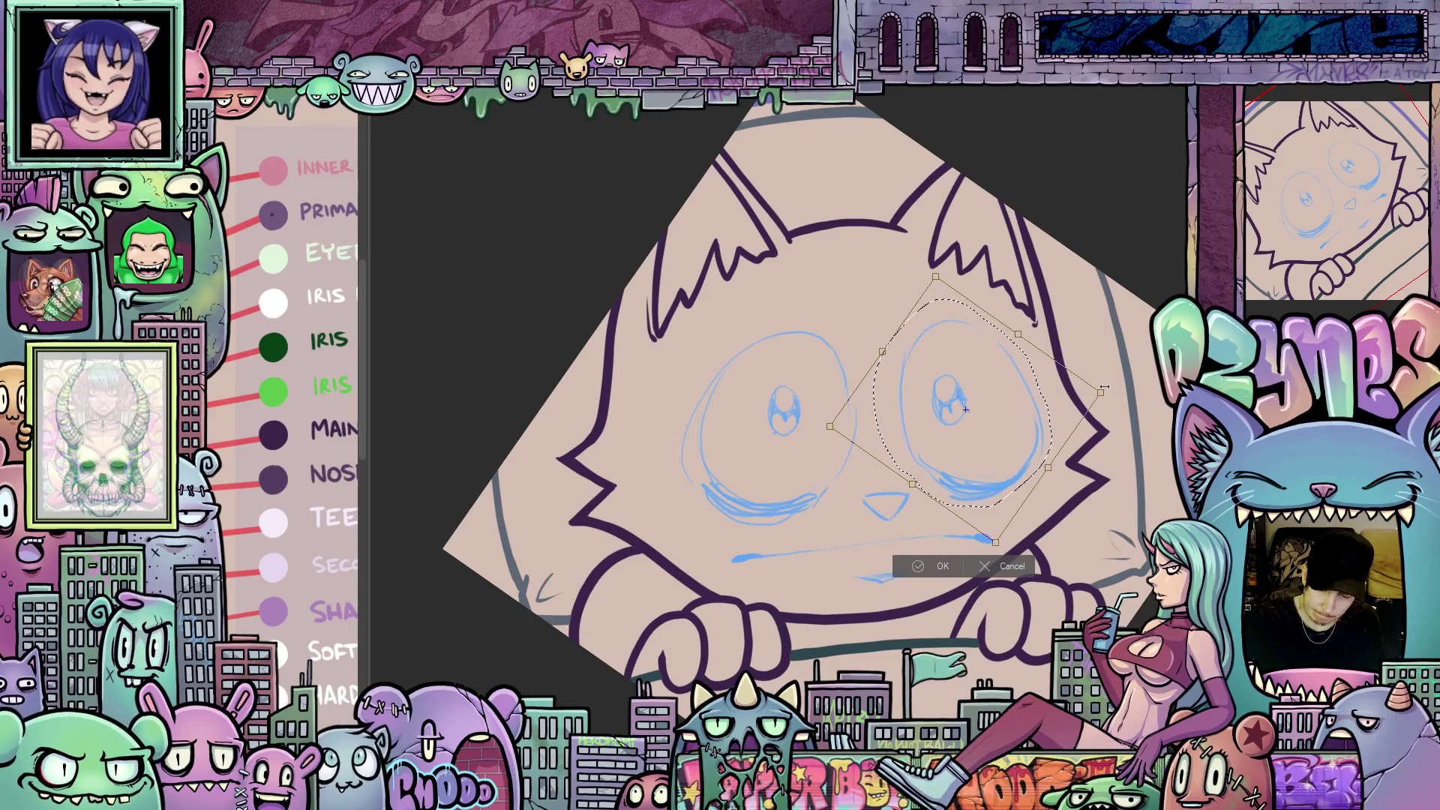
left_click(942, 565)
- Transform the left eye sketch, nudging it slightly up and left, and clear the selection
mouse_move(847, 499)
left_mouse_down()
mouse_move(825, 300)
mouse_move(667, 397)
mouse_move(750, 534)
mouse_move(850, 498)
left_mouse_up()
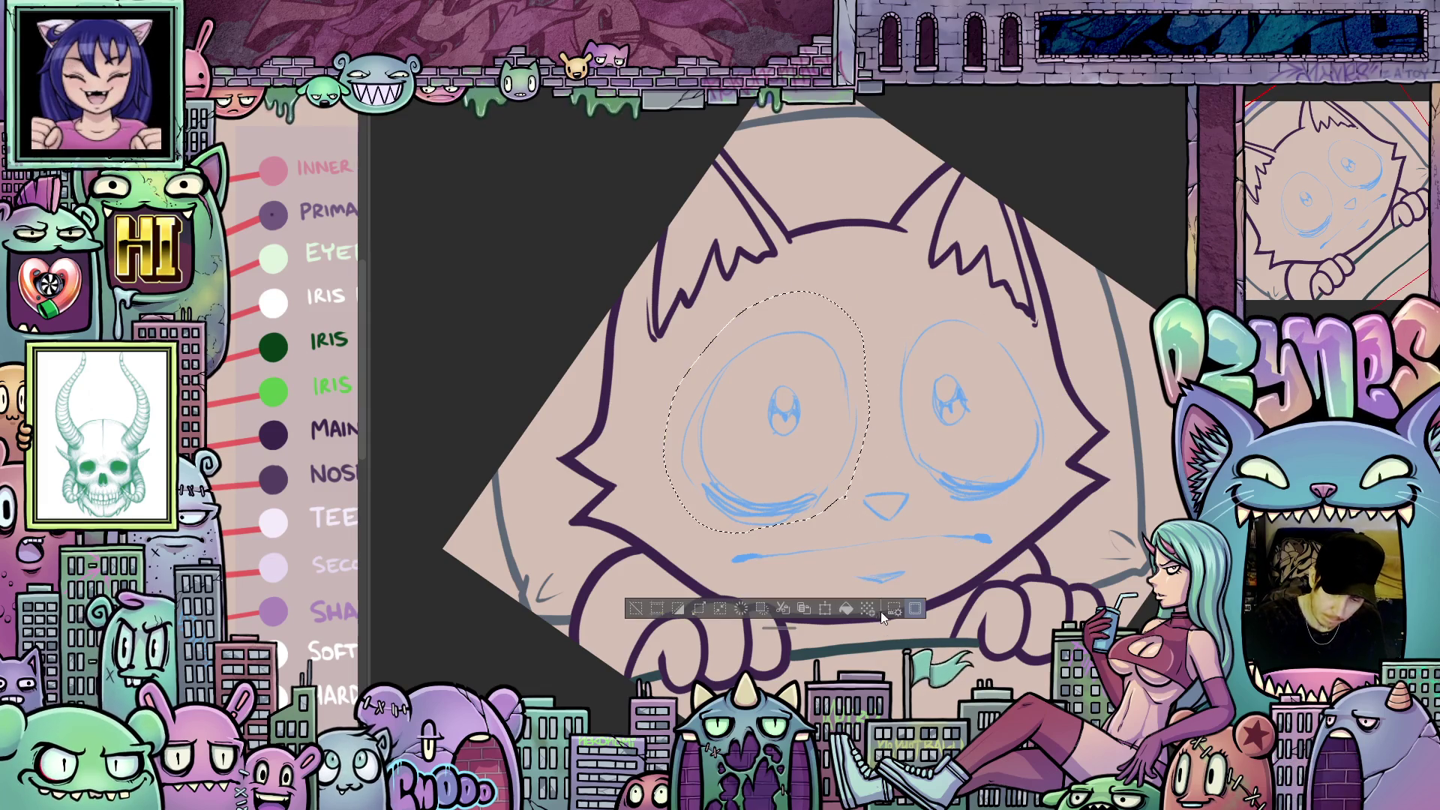
left_click(842, 609)
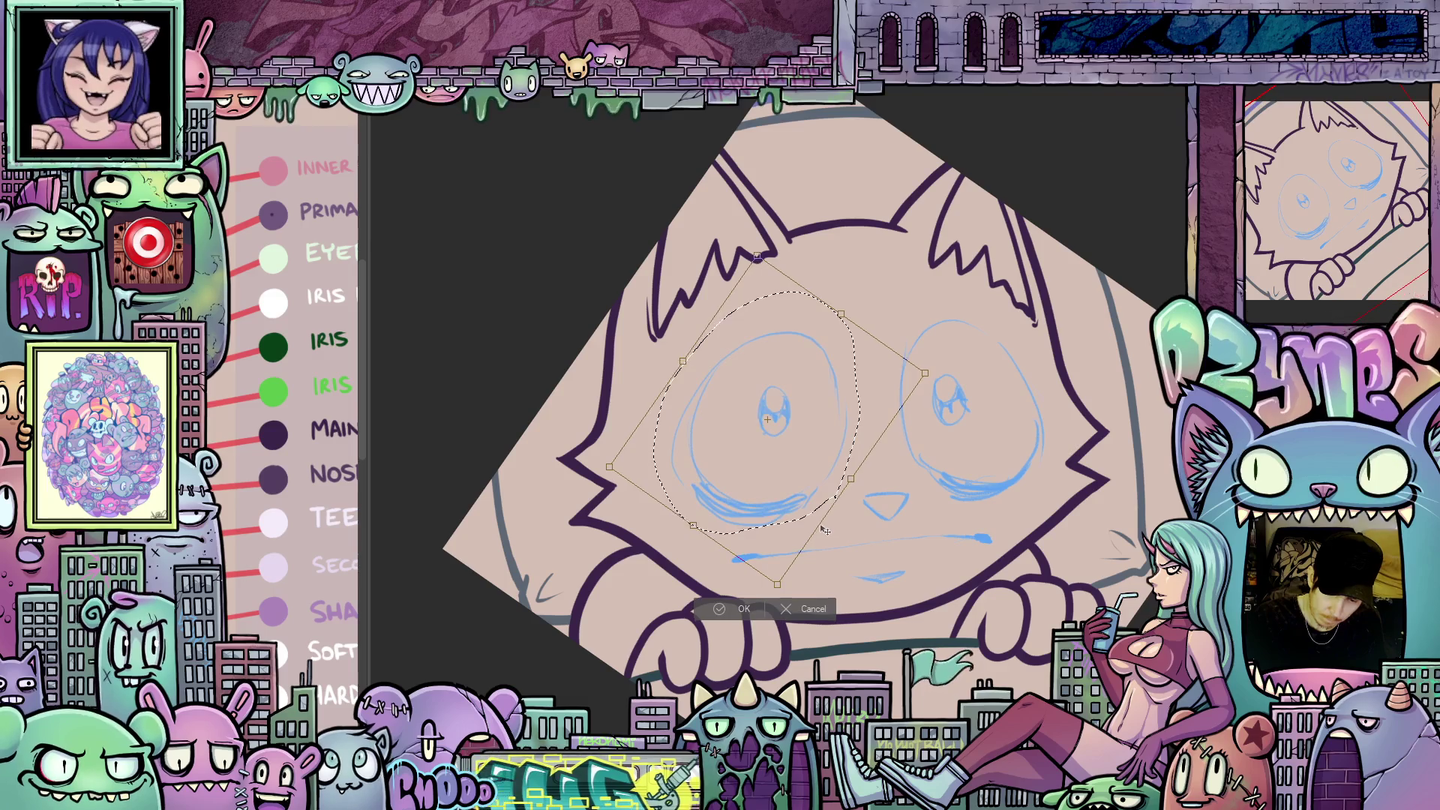
left_click_drag(825, 530, 824, 528)
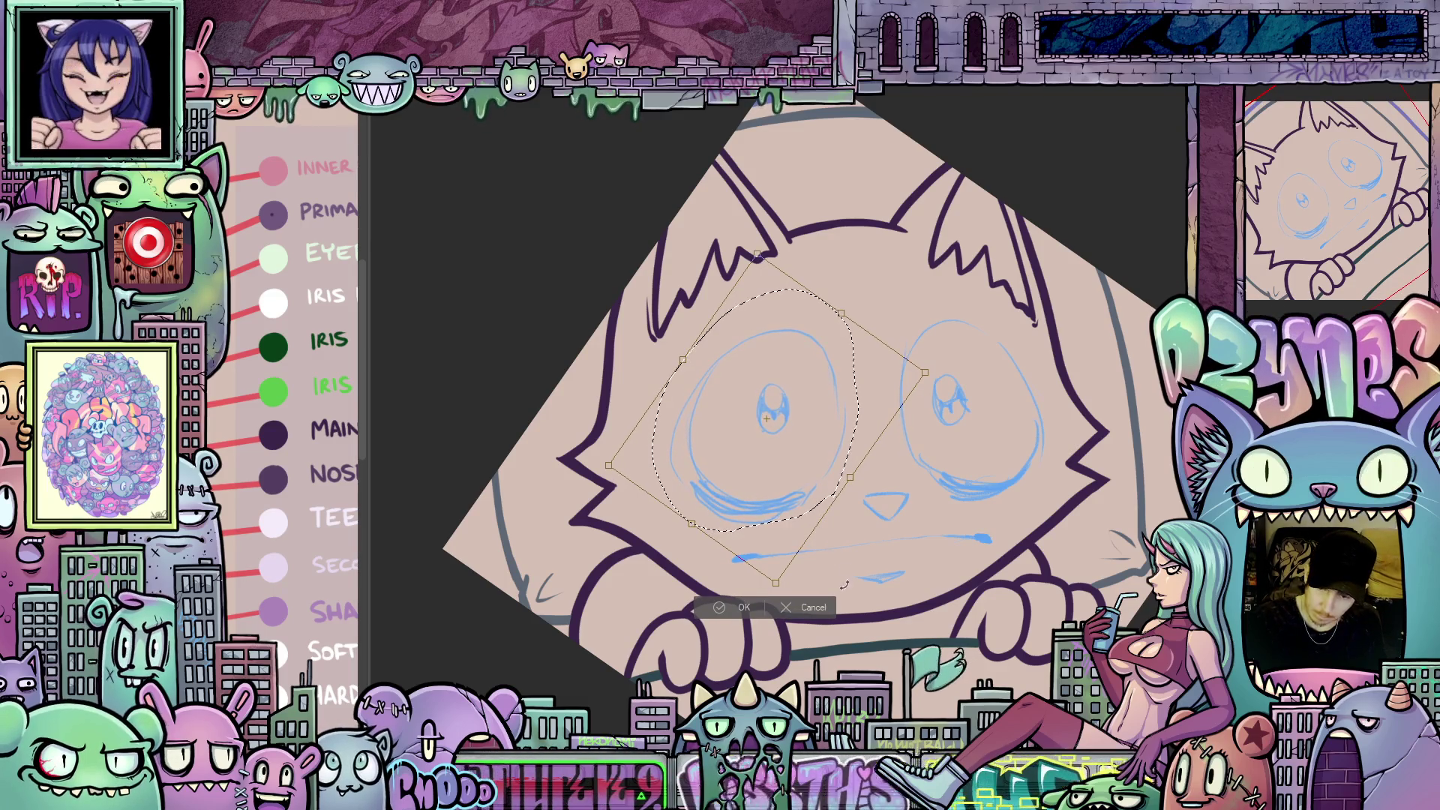
left_click(739, 605)
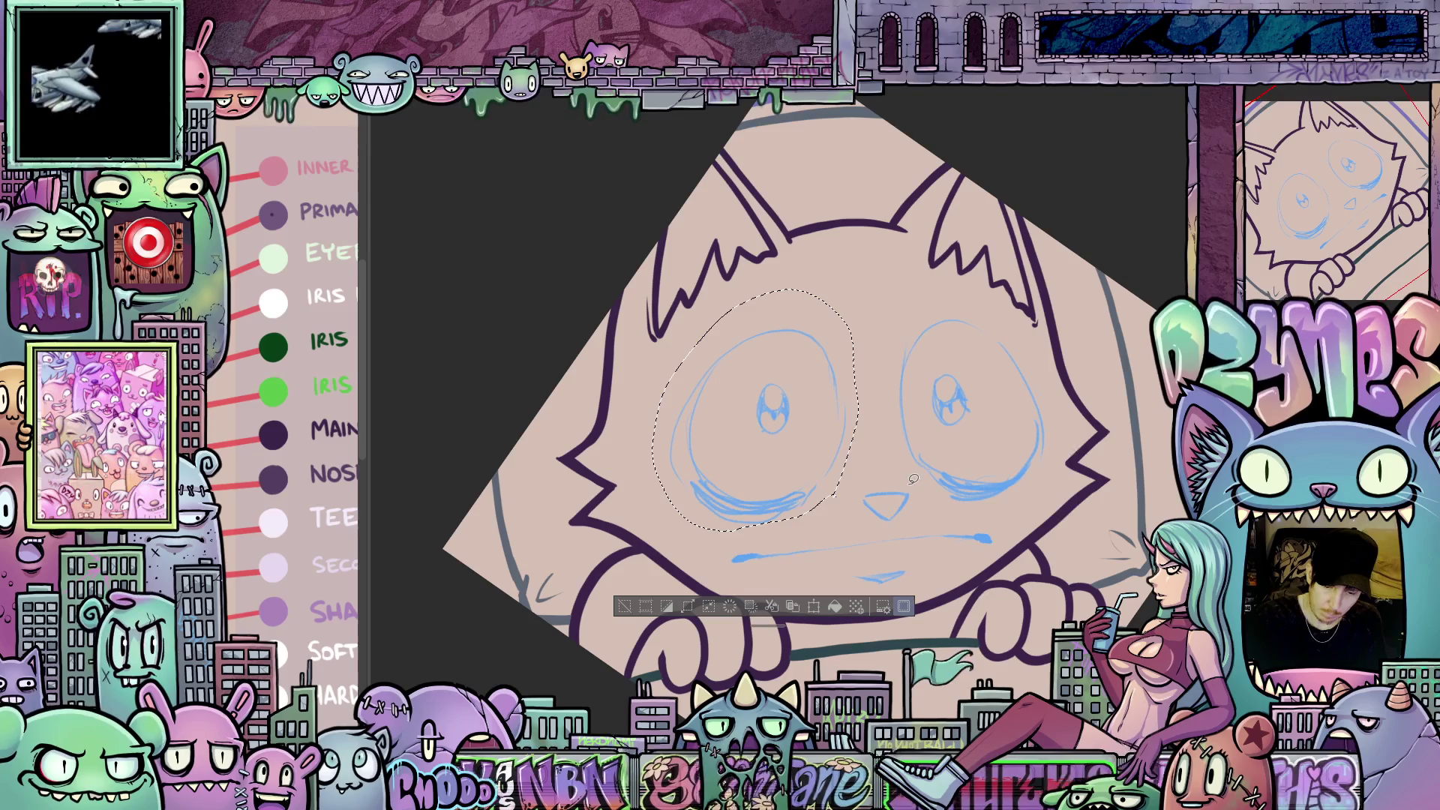
key("ctrl+d")
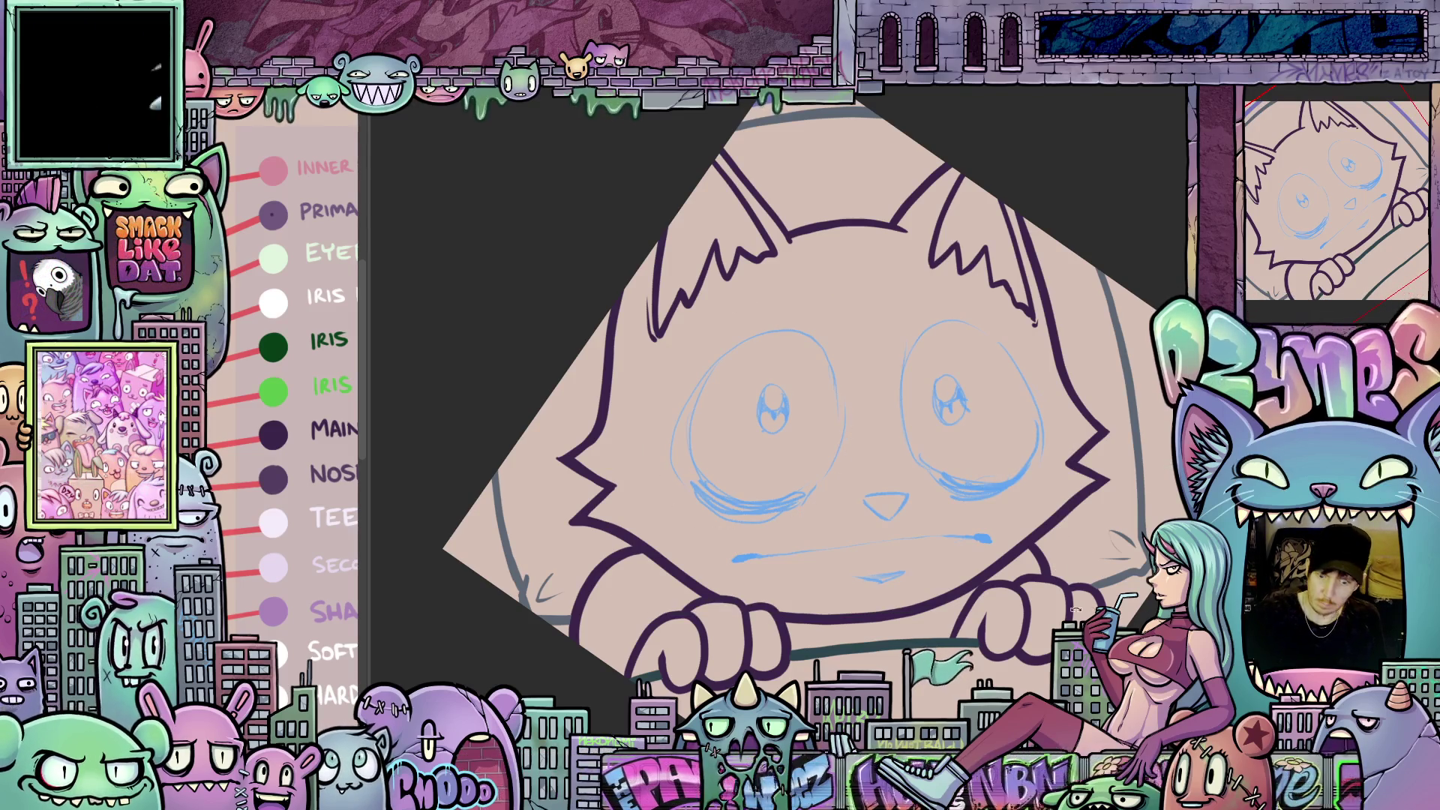
left_click_drag(1169, 465, 1112, 388)
left_click_drag(1053, 525, 1039, 525)
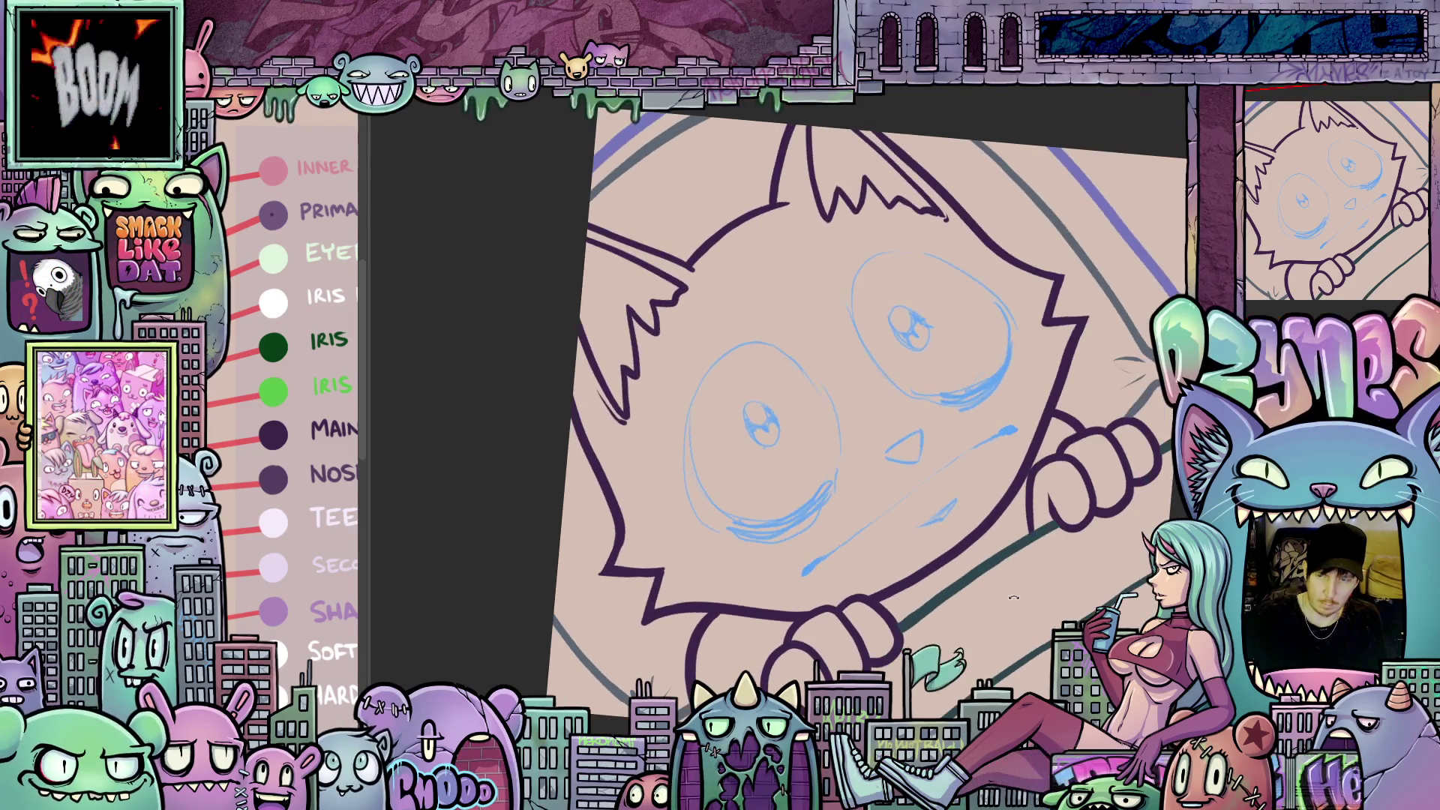
scroll(1026, 525, "up", 2)
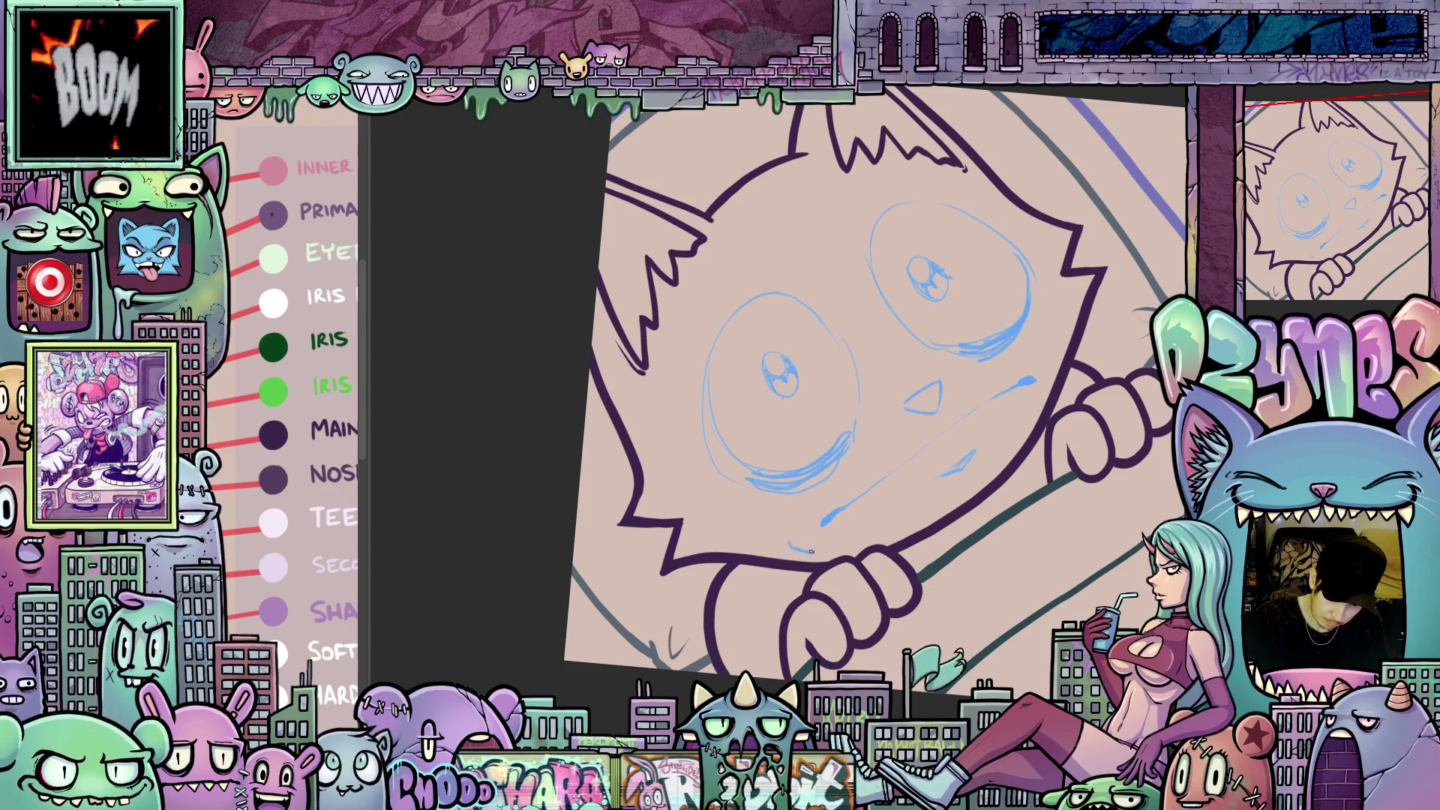
left_click_drag(801, 551, 918, 475)
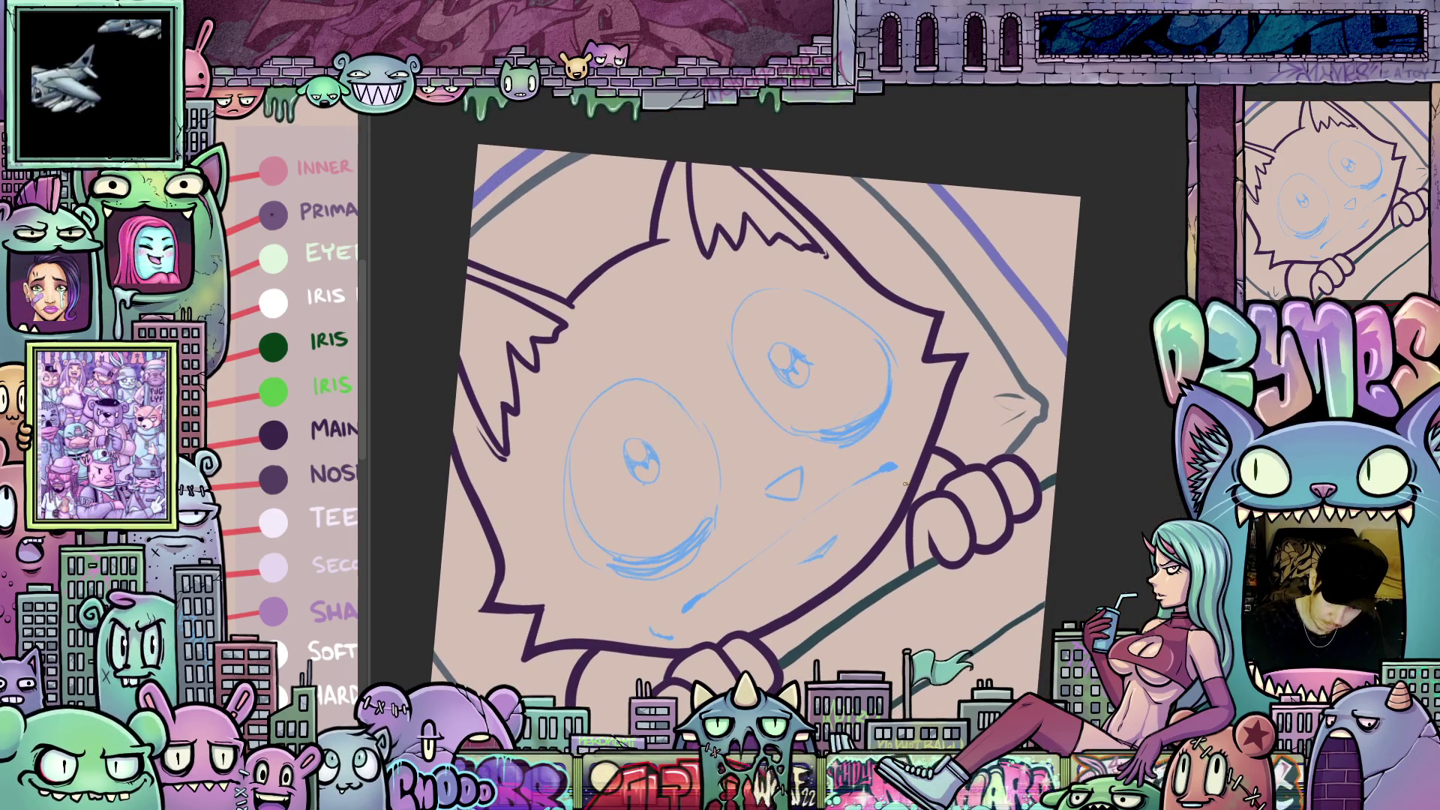
left_click_drag(1045, 526, 987, 566)
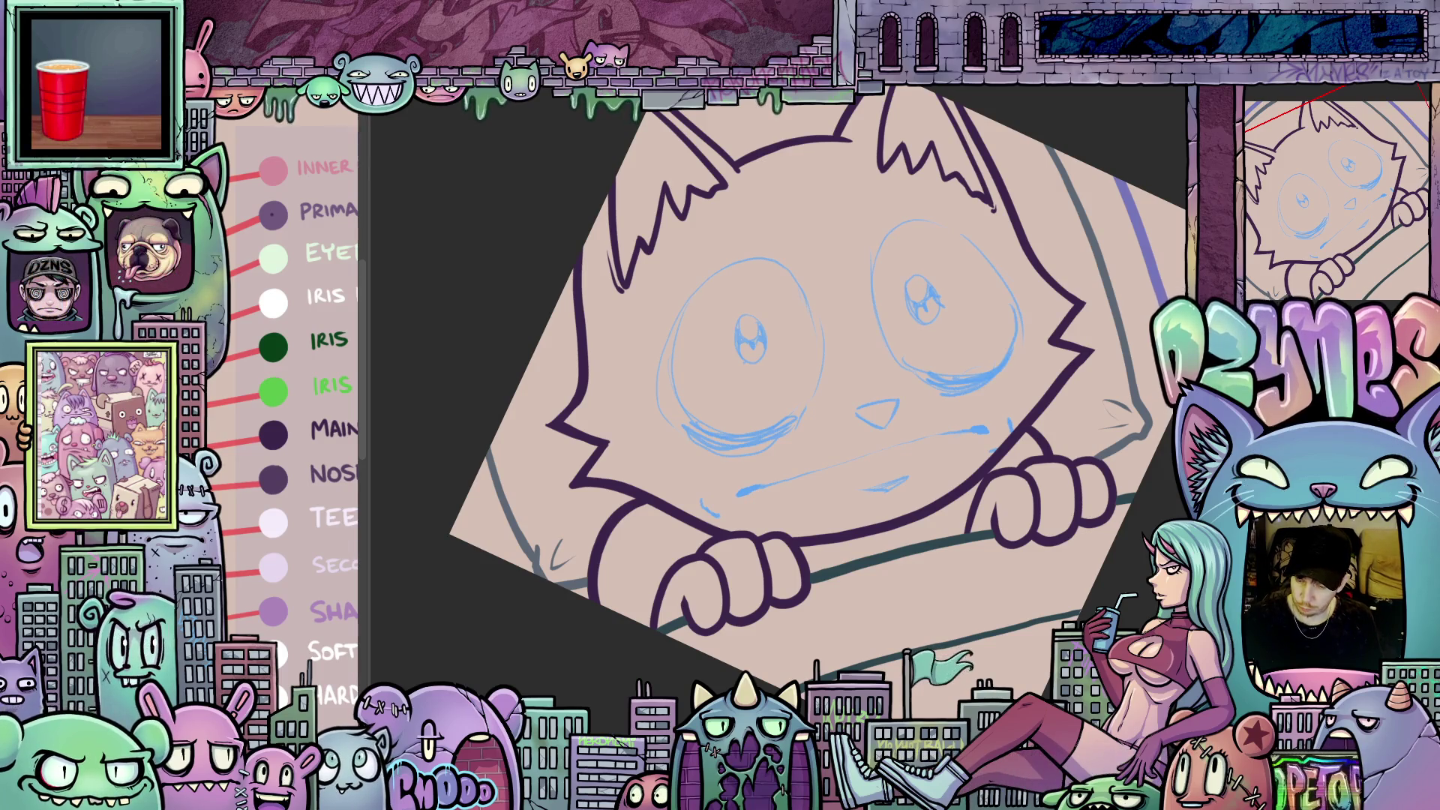
left_click_drag(1140, 520, 970, 447)
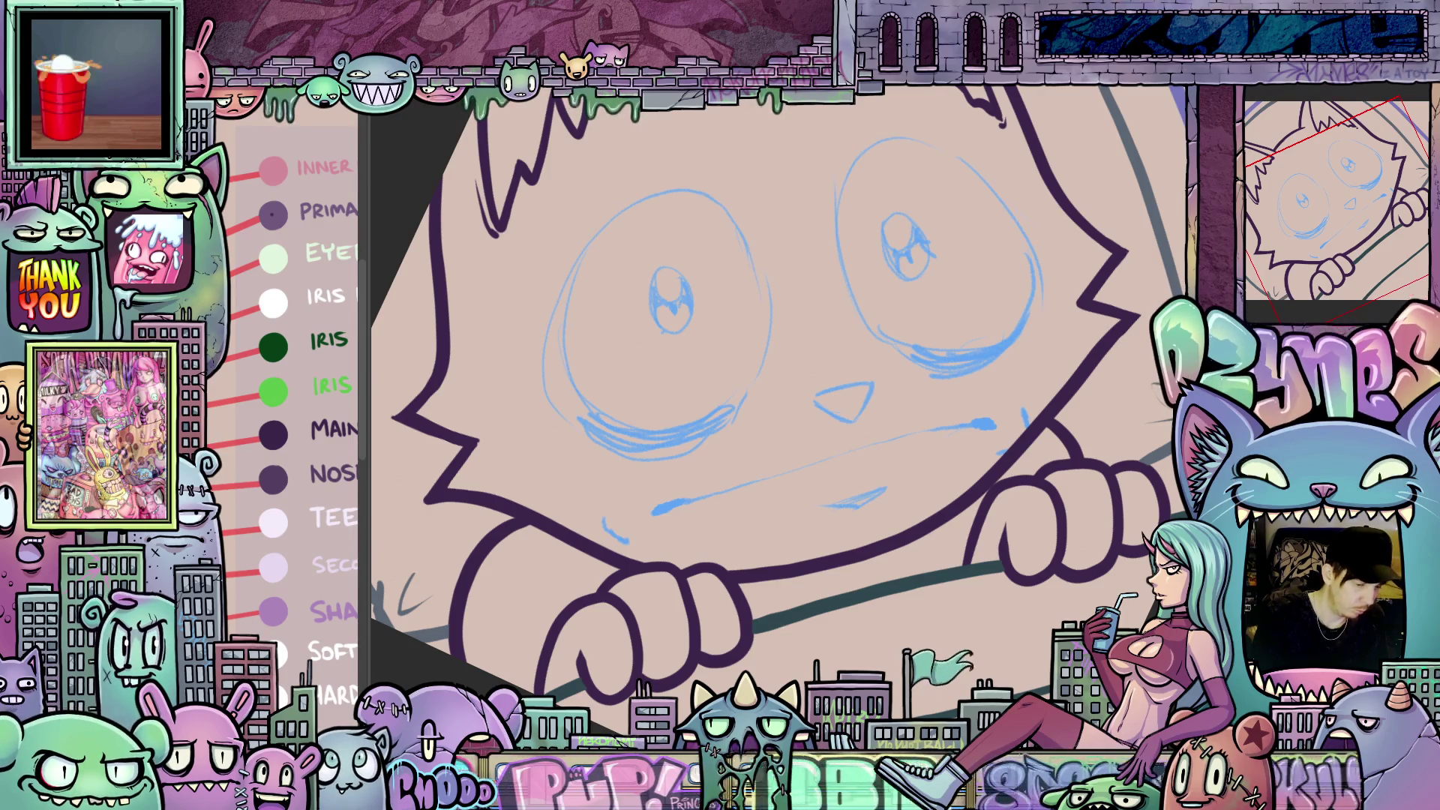
left_click_drag(1050, 420, 997, 357)
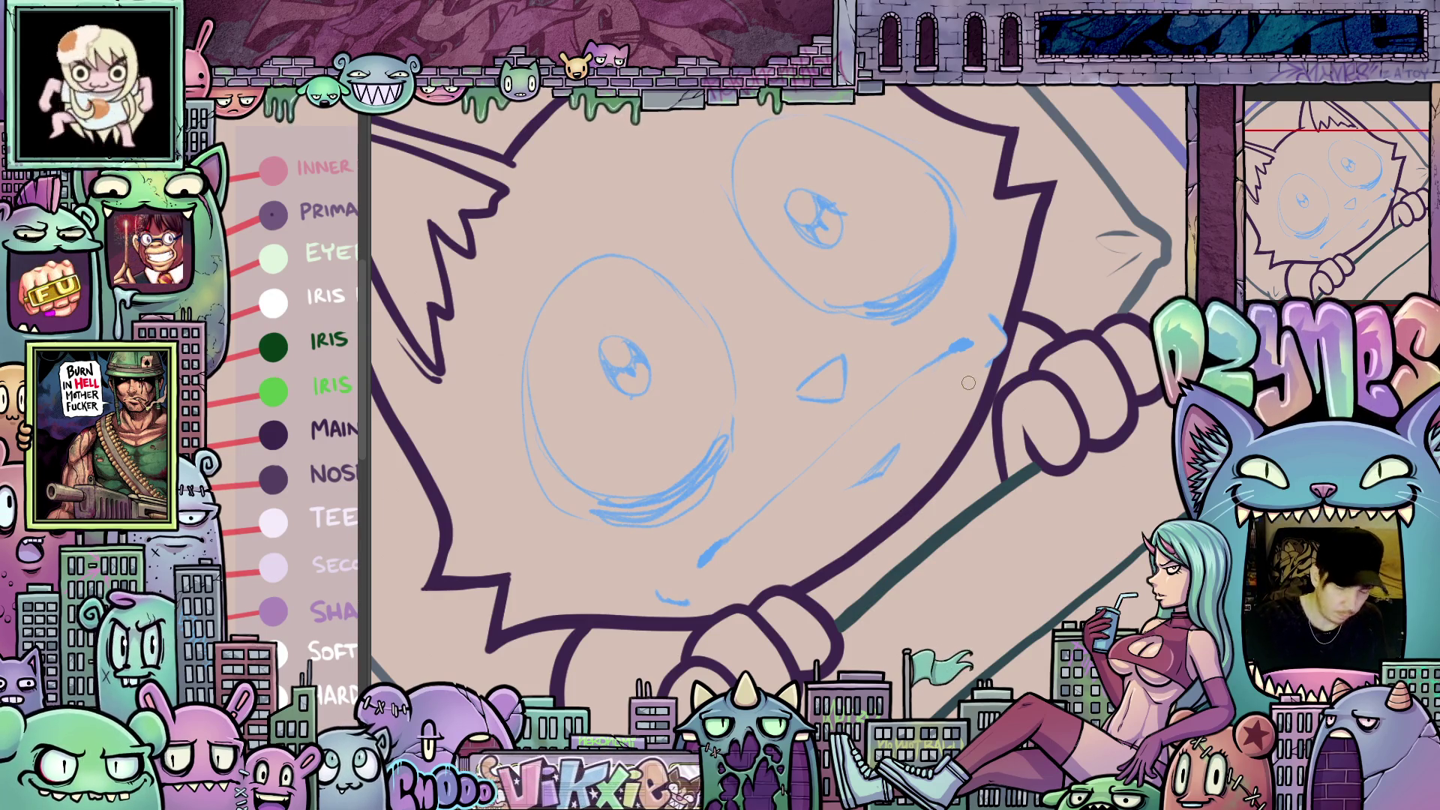
key("6")
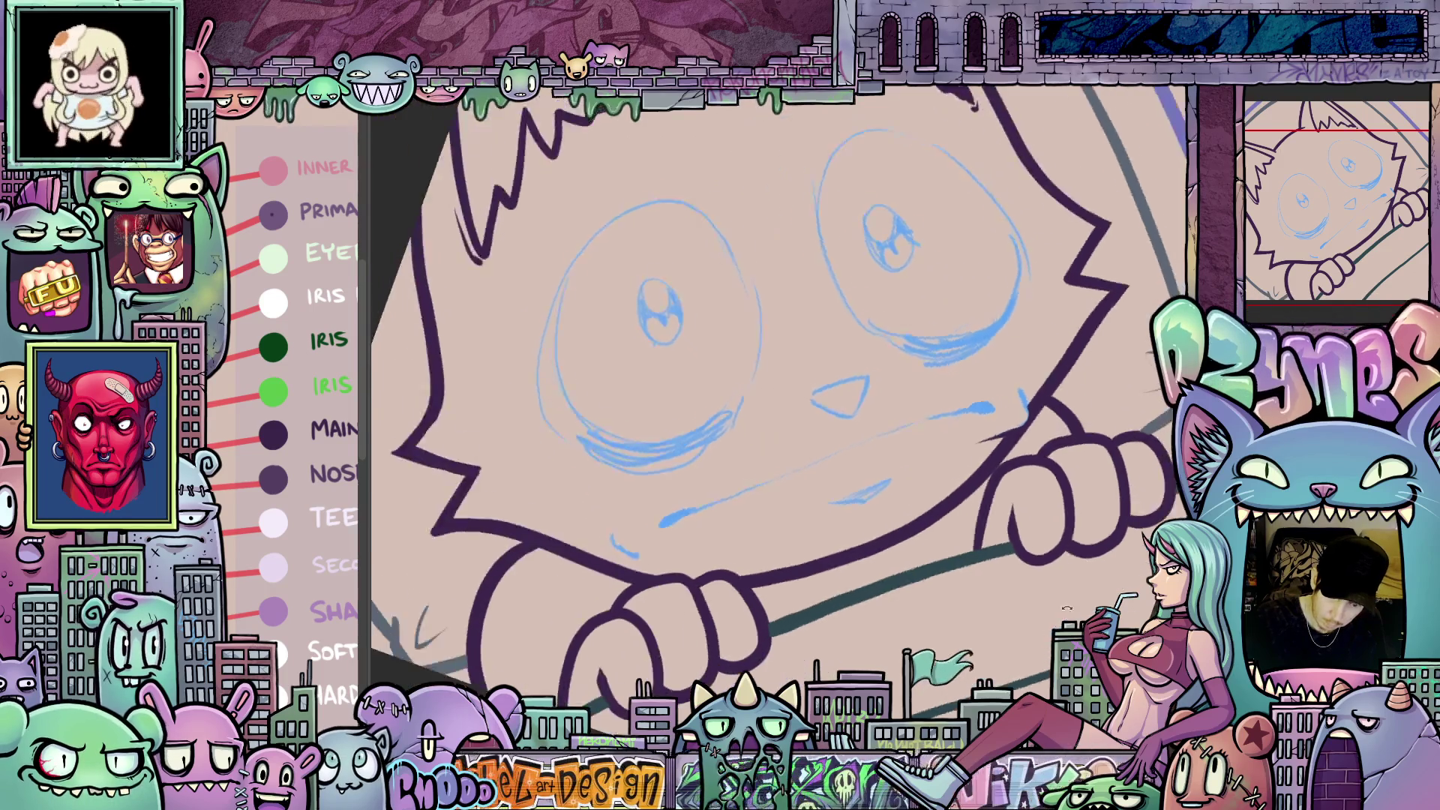
key("6")
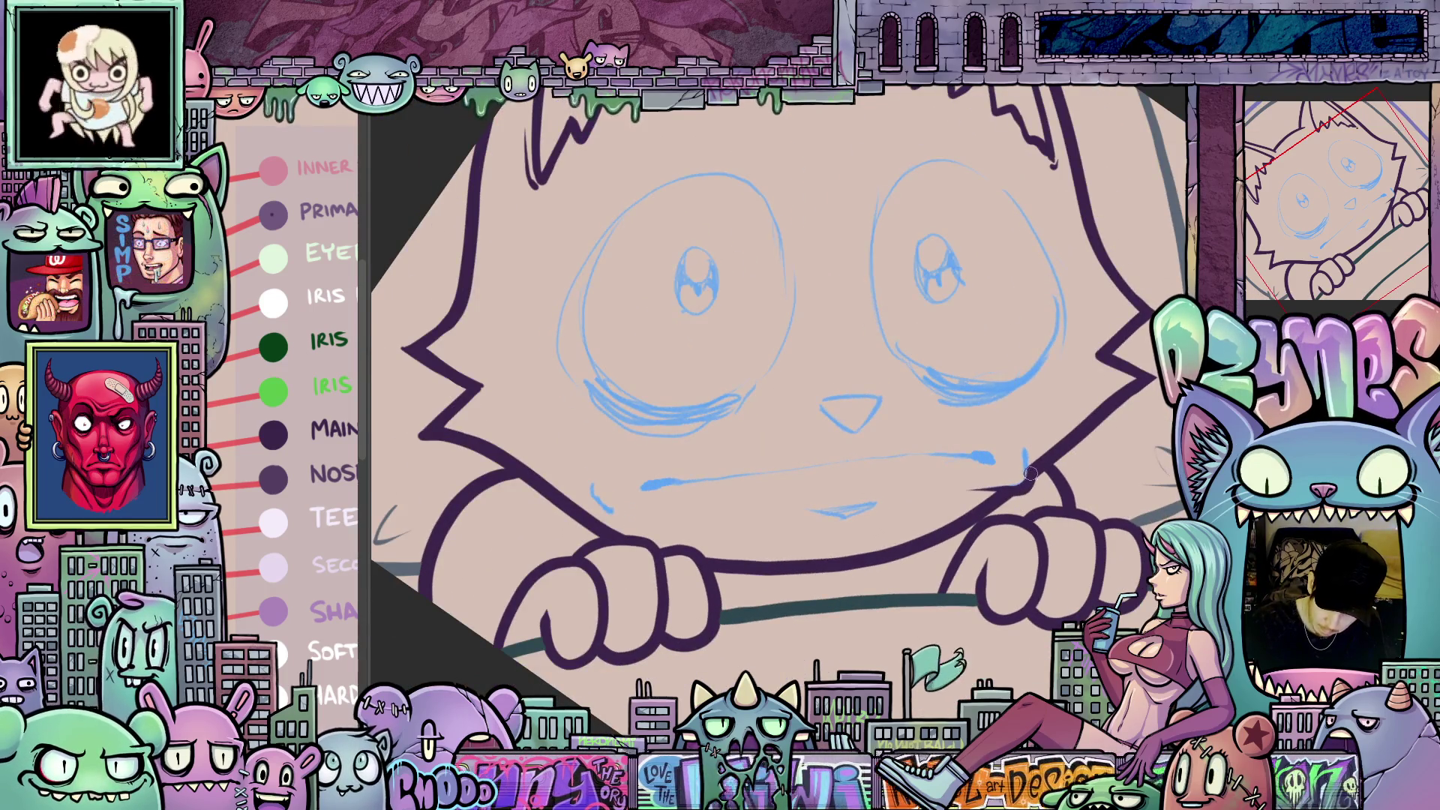
mouse_move(640, 515)
left_mouse_down()
mouse_move(845, 478)
mouse_move(834, 474)
left_mouse_up()
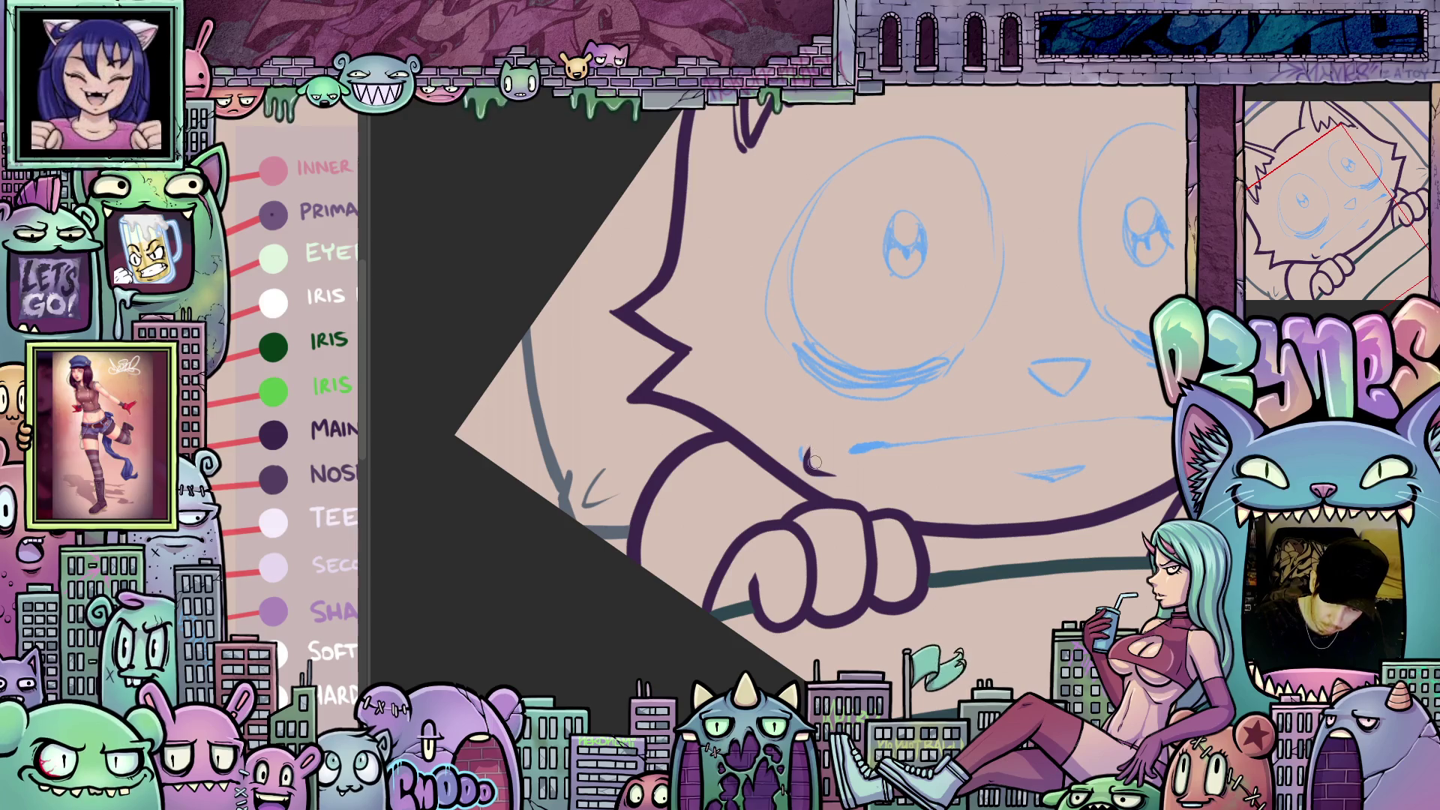
- Begin inking a dark line over the blue sketch near the cheek
mouse_move(859, 499)
left_mouse_down()
mouse_move(1019, 491)
mouse_move(1026, 505)
left_mouse_up()
left_click_drag(975, 238, 882, 386)
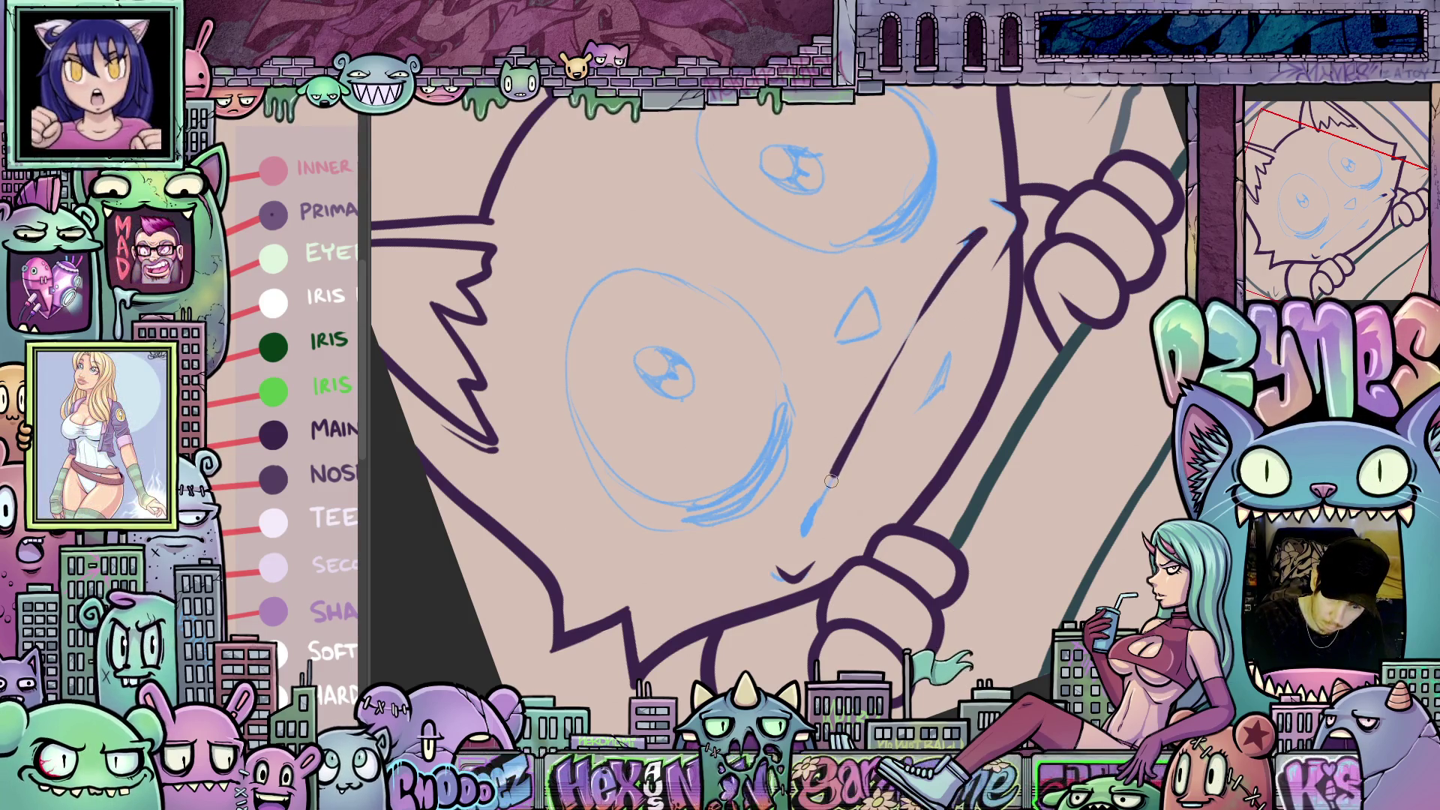
mouse_move(815, 514)
left_mouse_down()
mouse_move(801, 538)
mouse_move(812, 494)
left_mouse_up()
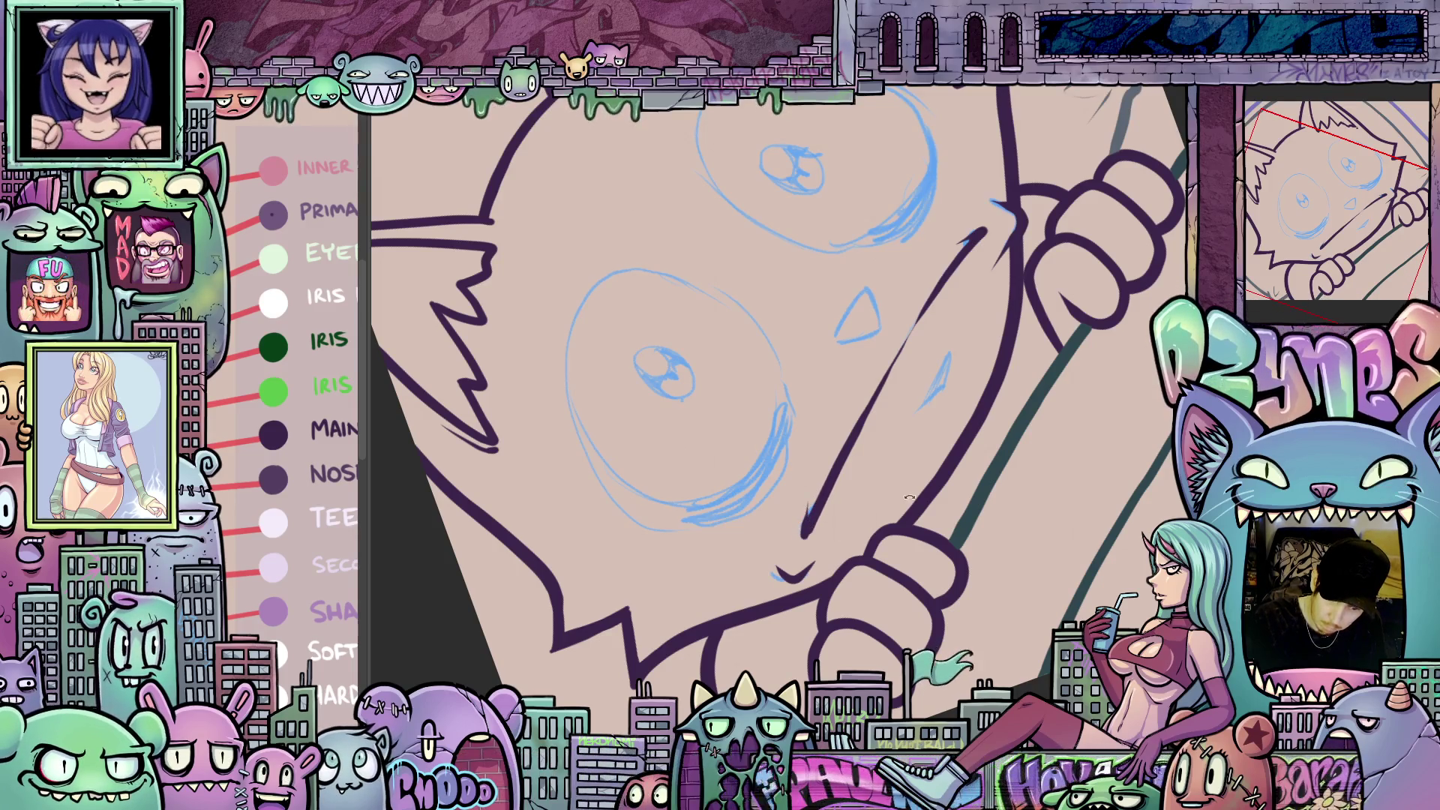
mouse_move(910, 497)
left_mouse_down()
mouse_move(957, 566)
mouse_move(1039, 433)
left_mouse_up()
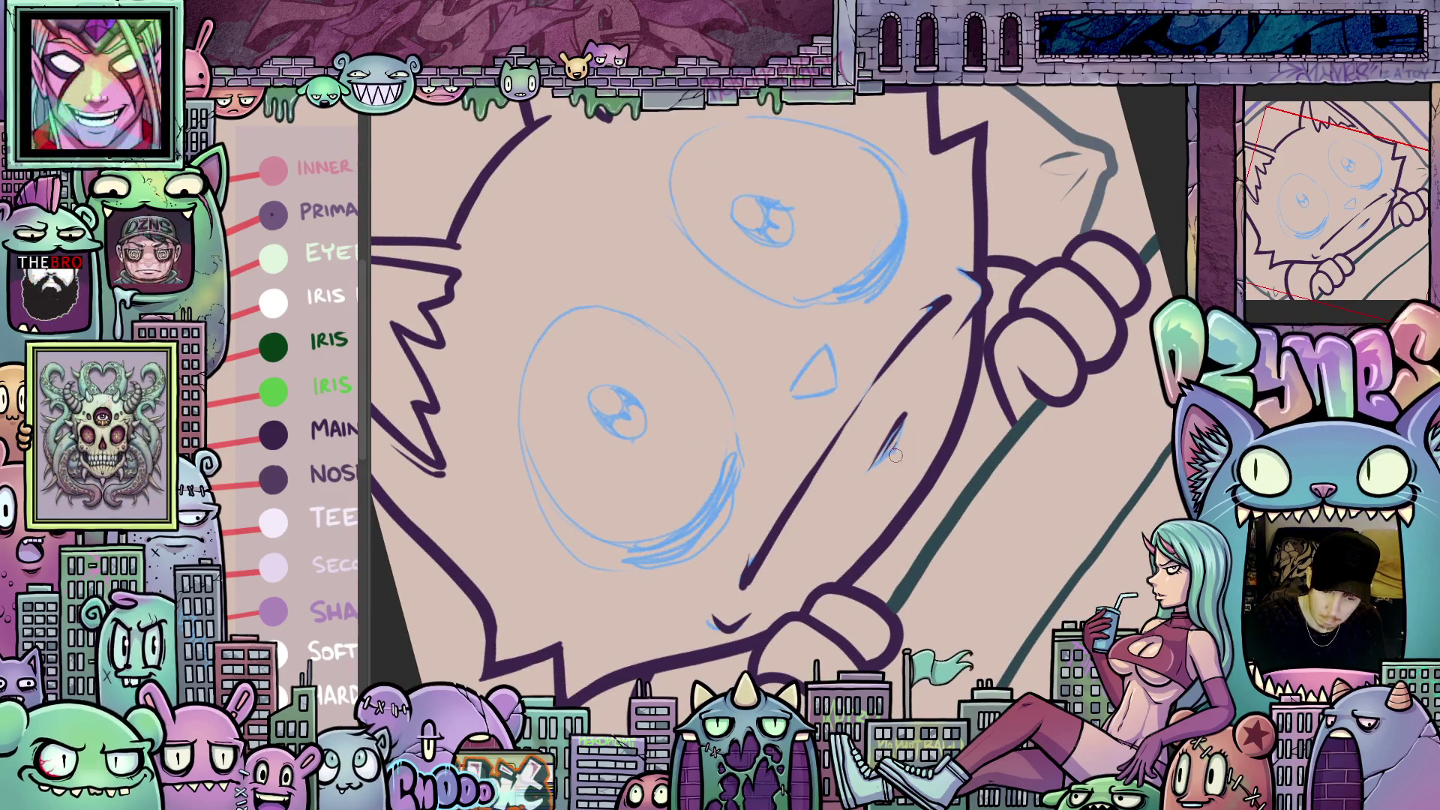
key("Escape")
scroll(857, 662, "up", 2)
- Ink the right eye's outline and extend the line under the eye
mouse_move(857, 662)
left_mouse_down()
mouse_move(999, 470)
mouse_move(964, 439)
left_mouse_up()
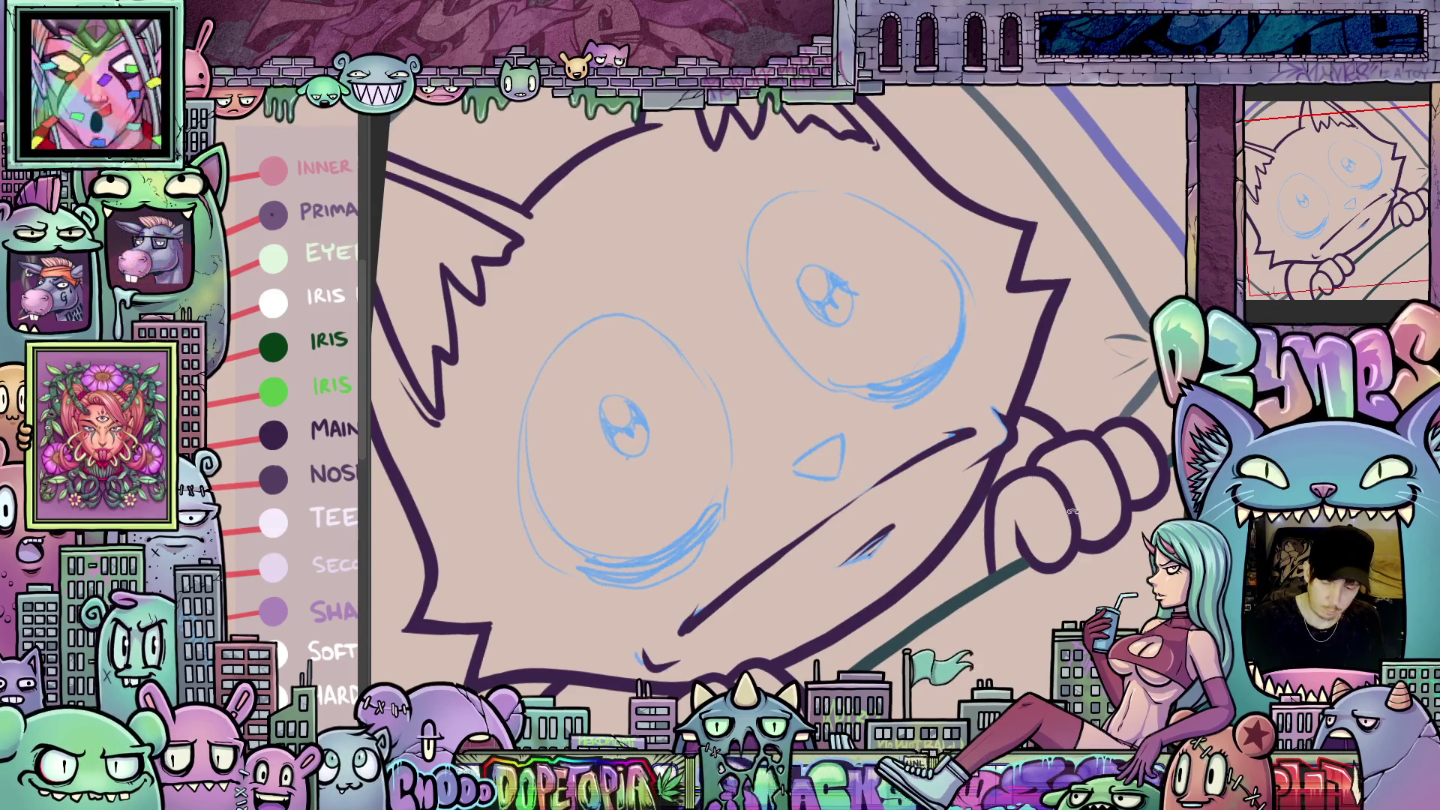
key("4")
key("4")
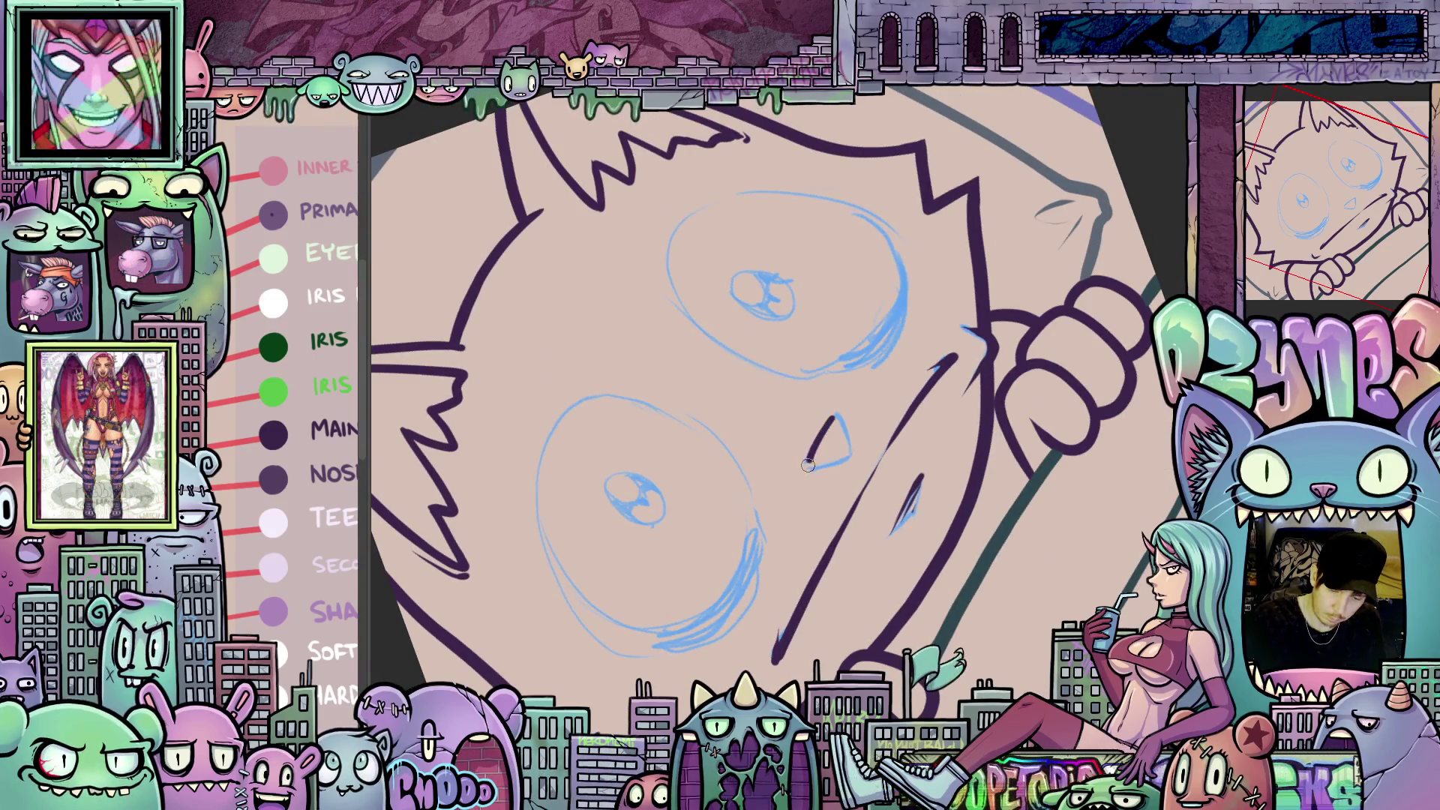
key("5")
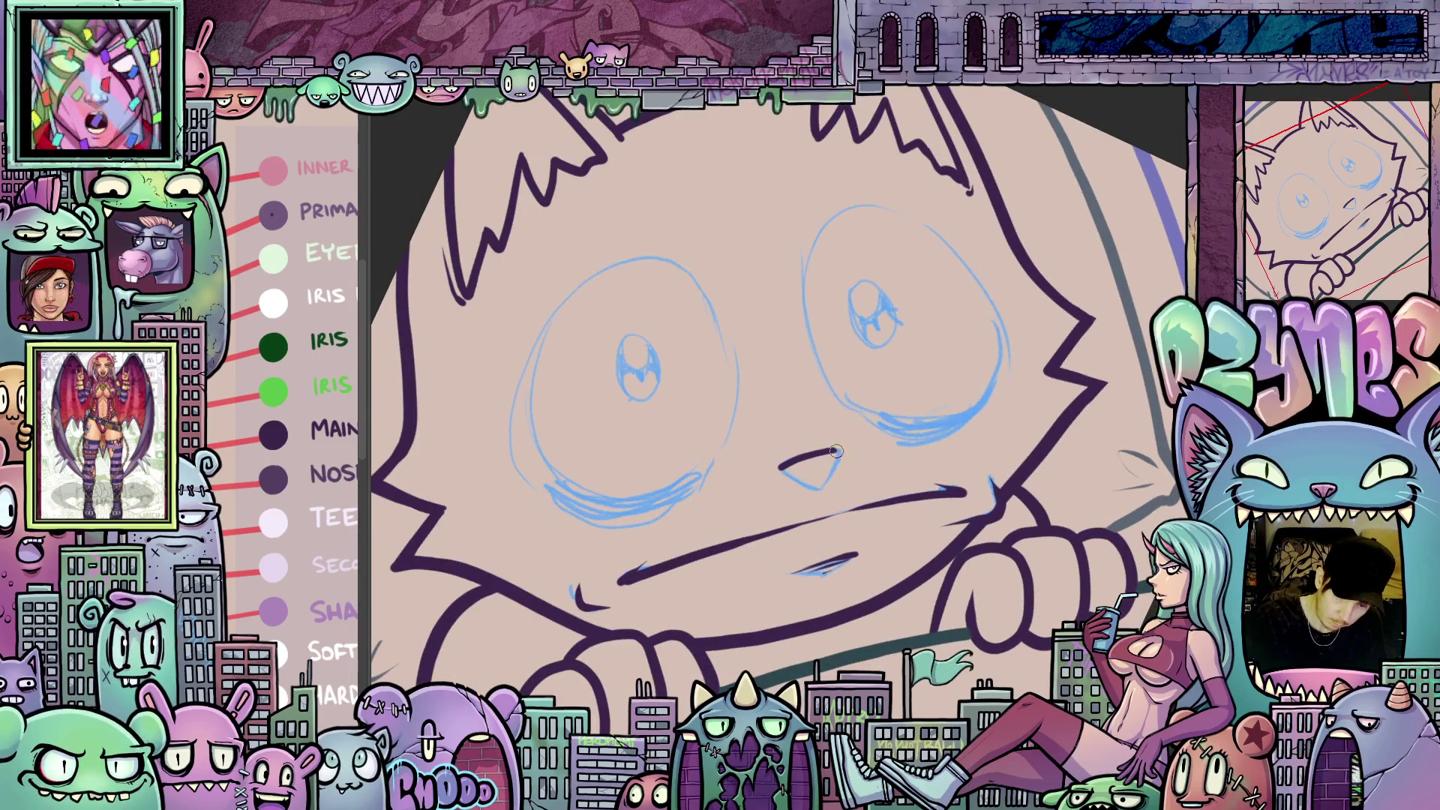
left_click_drag(834, 466, 757, 463)
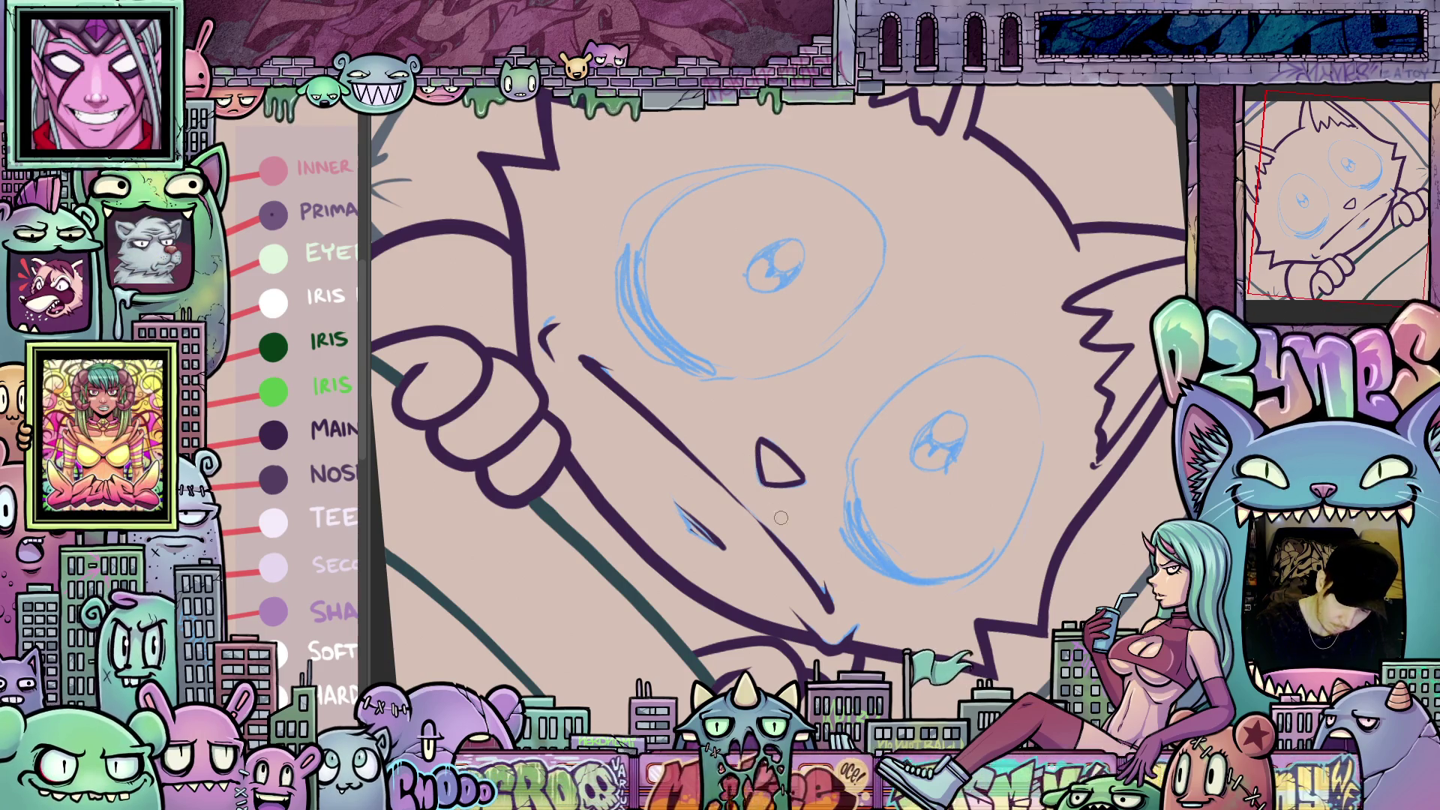
mouse_move(781, 518)
left_mouse_down()
mouse_move(892, 605)
mouse_move(1002, 559)
left_mouse_up()
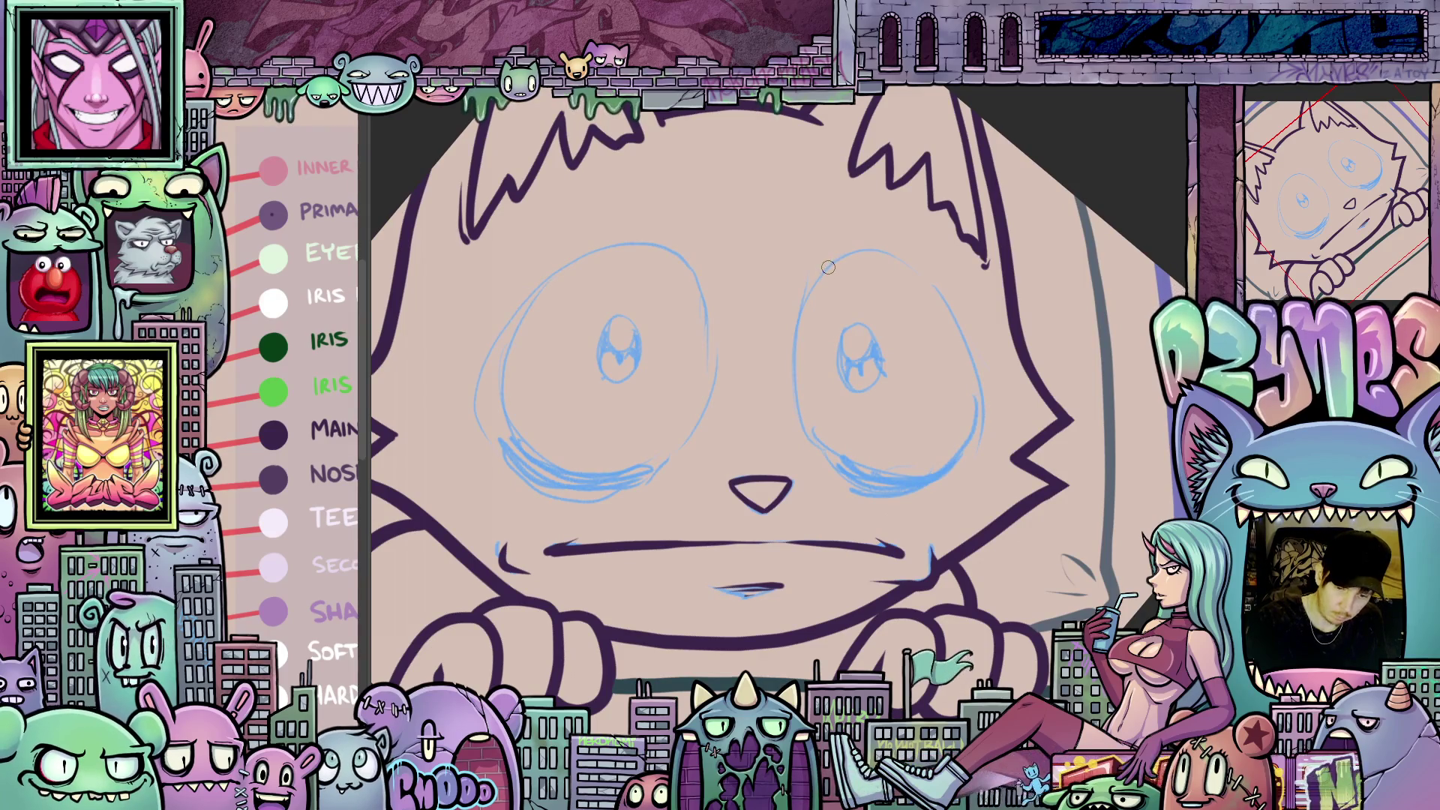
left_click_drag(827, 270, 802, 334)
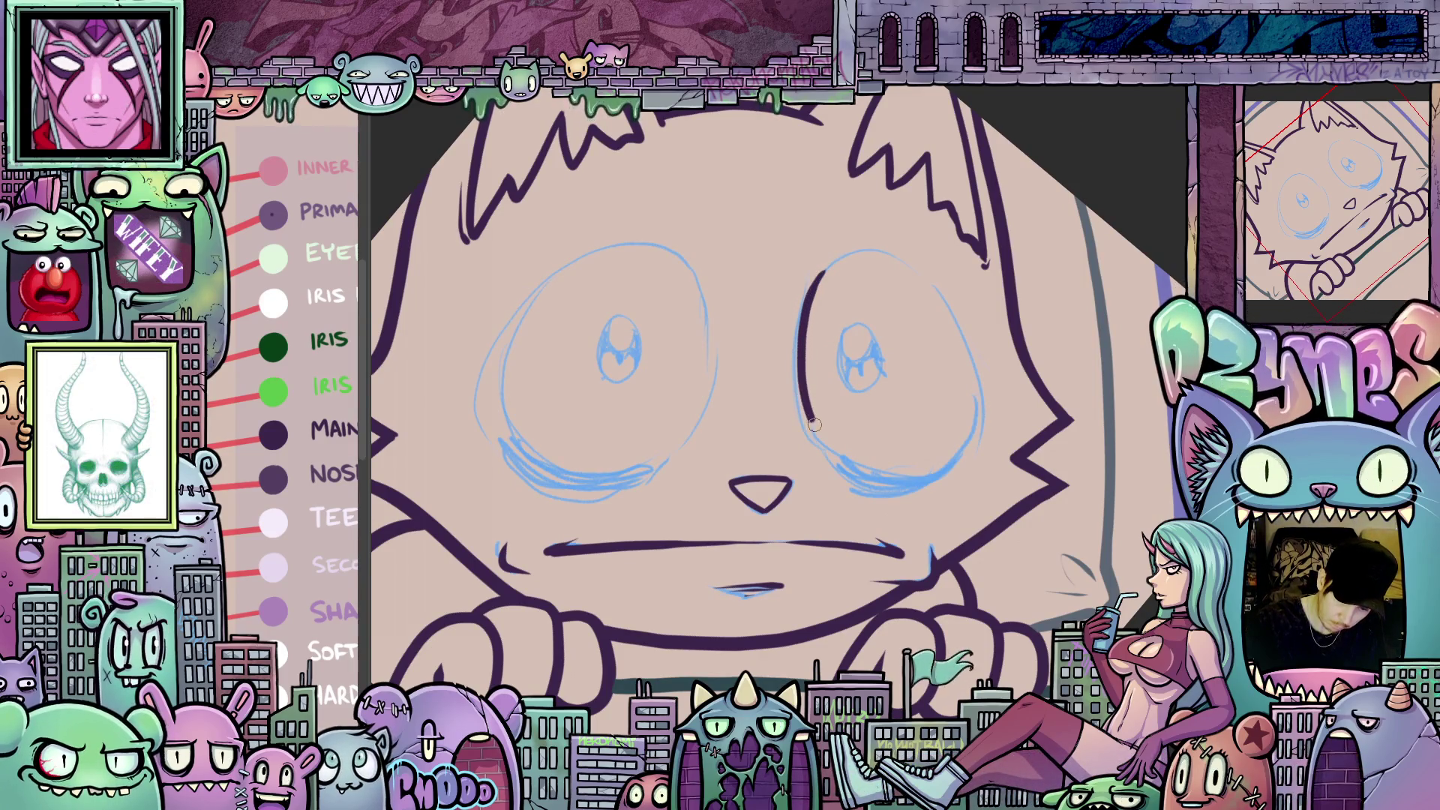
mouse_move(898, 479)
left_mouse_down()
mouse_move(969, 445)
mouse_move(973, 365)
mouse_move(928, 277)
left_mouse_up()
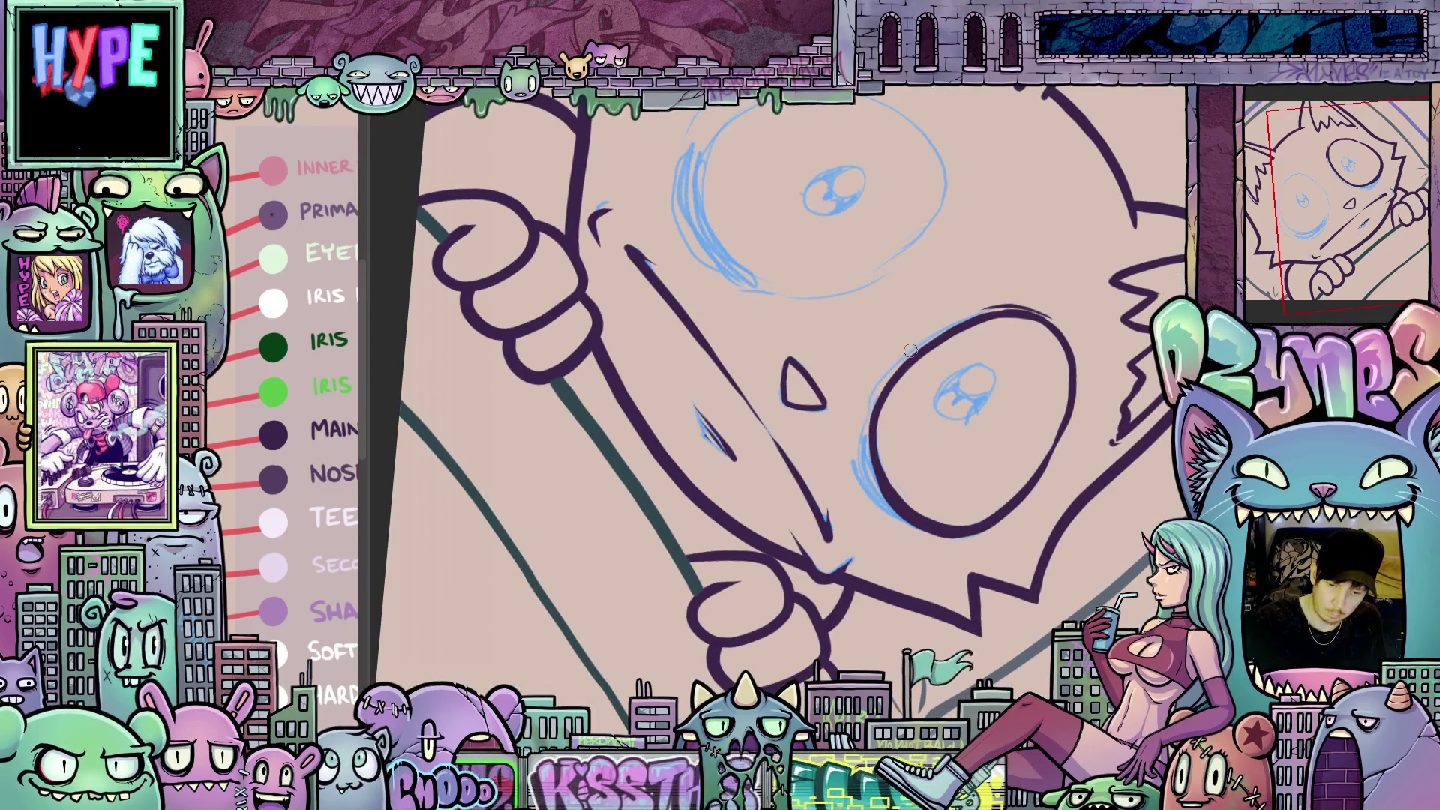
- Extend the right eye's lower-right outline and ink the left eye's full outline
mouse_move(895, 366)
left_mouse_down()
mouse_move(864, 435)
mouse_move(872, 492)
mouse_move(908, 525)
left_mouse_up()
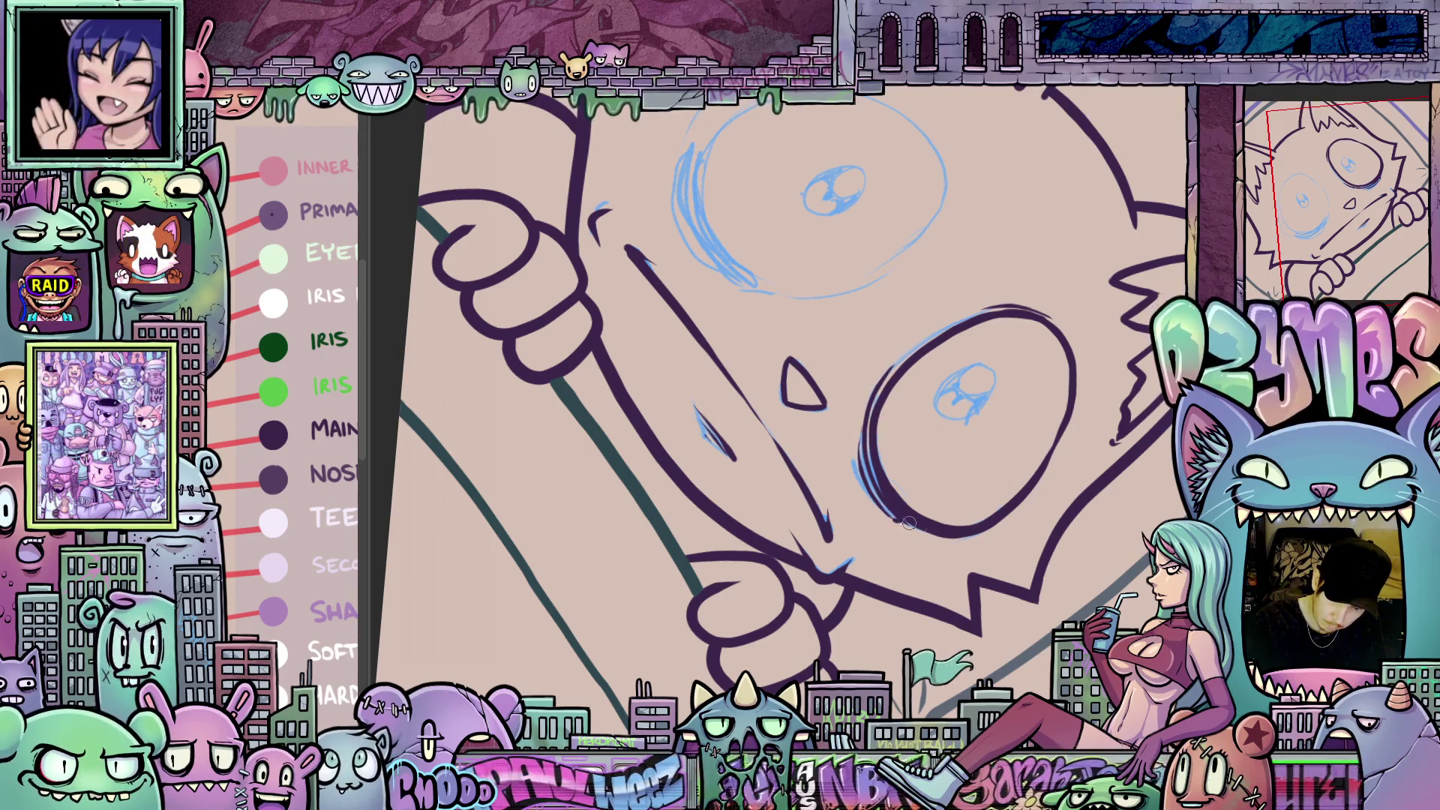
left_click_drag(941, 376, 966, 351)
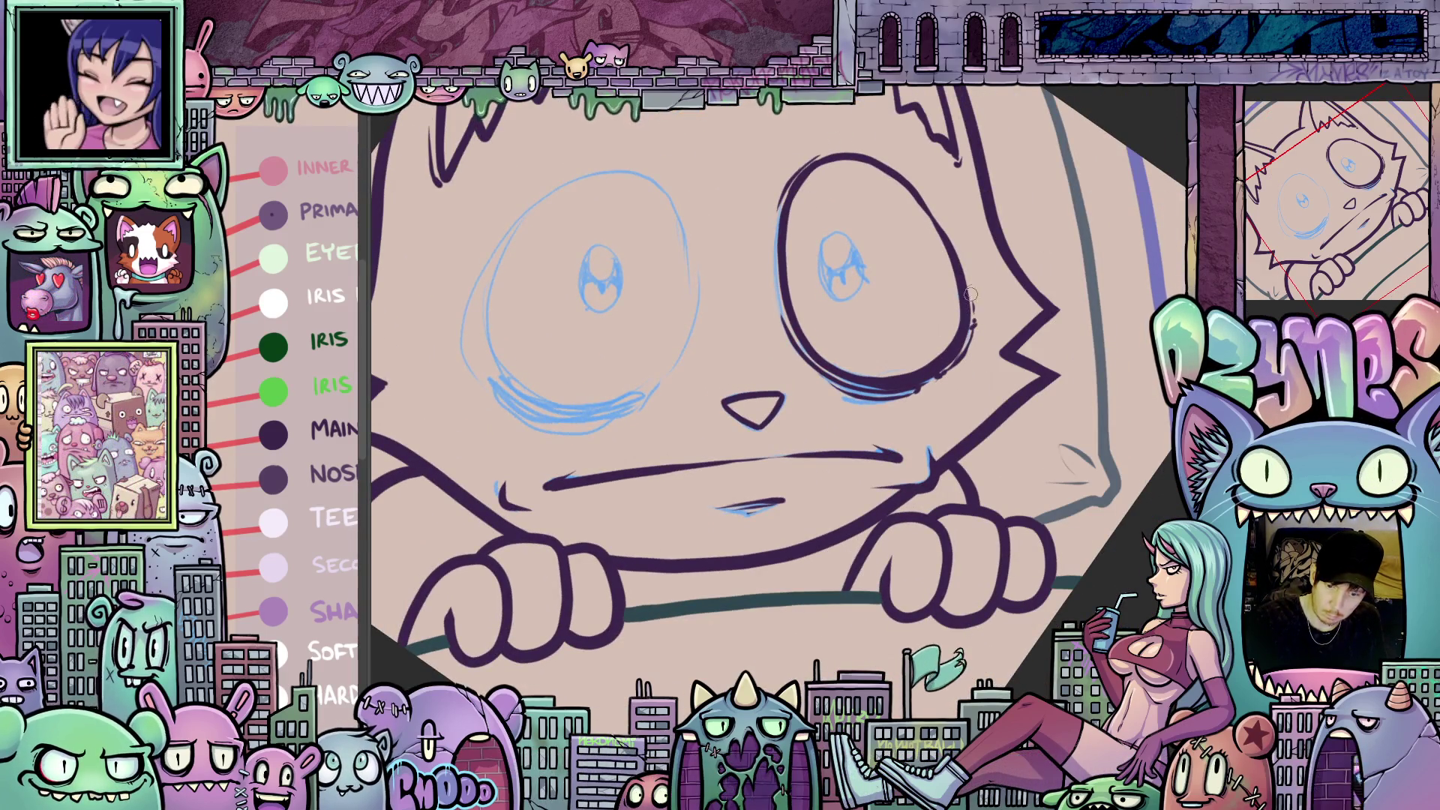
mouse_move(792, 551)
left_mouse_down()
mouse_move(818, 577)
mouse_move(850, 554)
mouse_move(895, 624)
left_mouse_up()
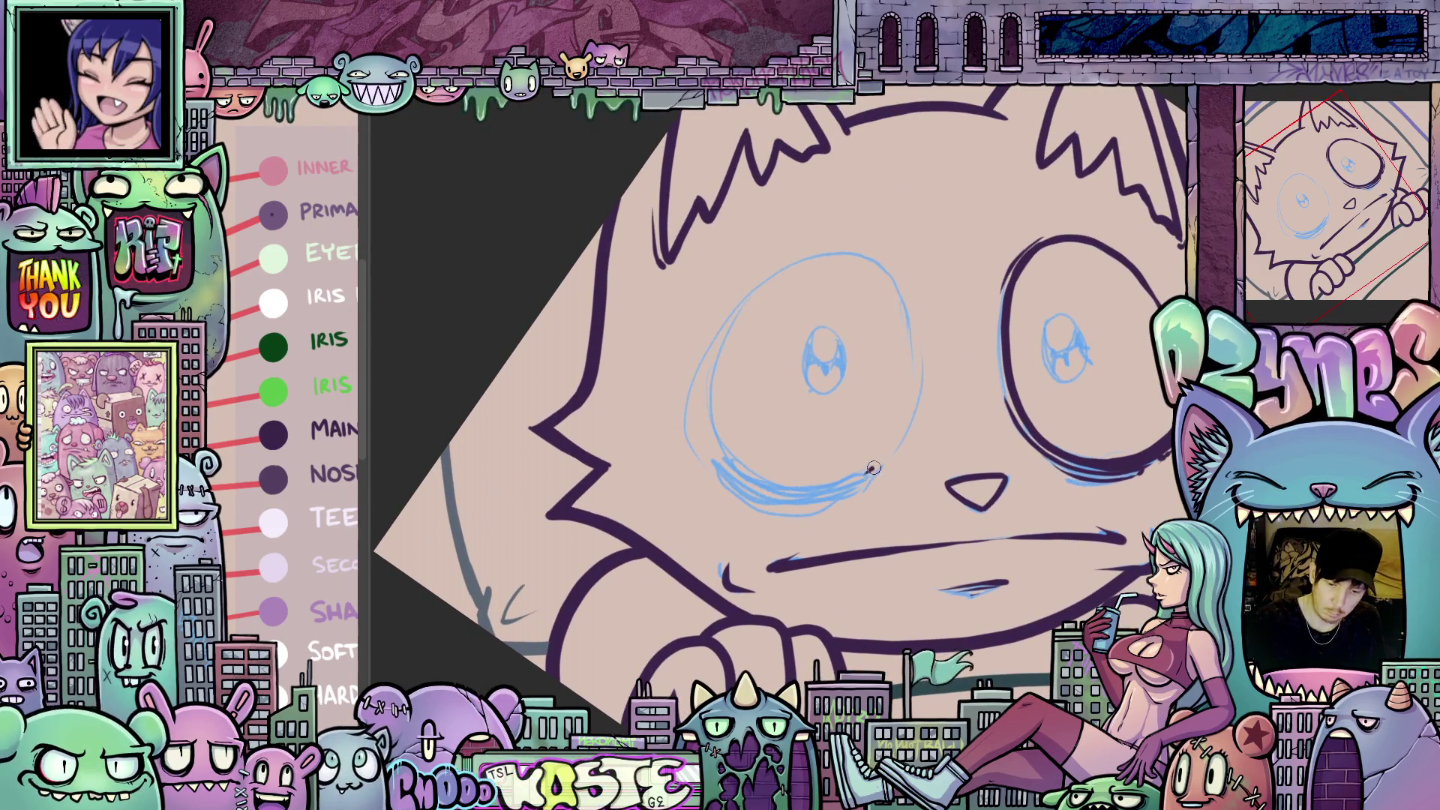
left_click_drag(866, 475, 896, 426)
left_click_drag(908, 327, 877, 266)
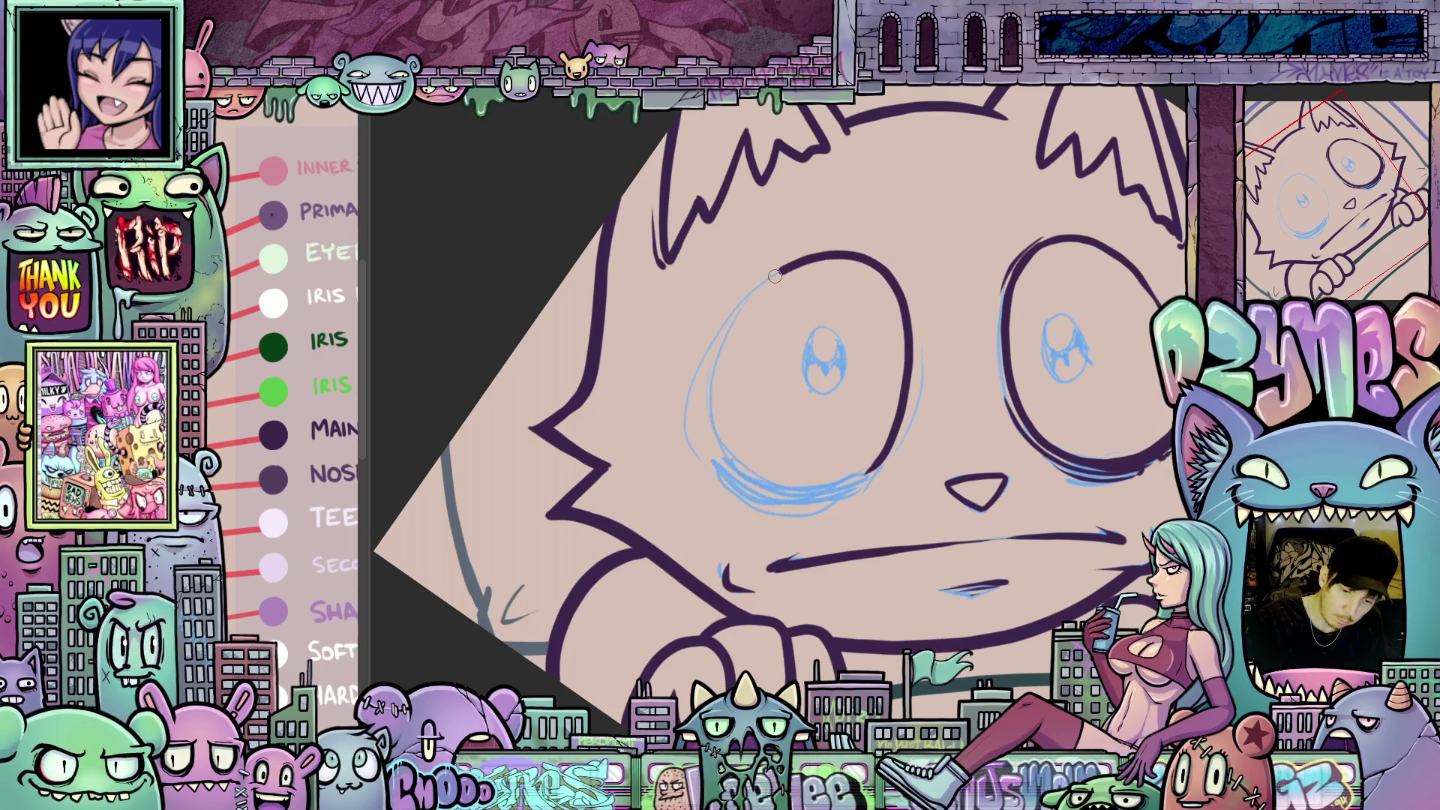
mouse_move(732, 320)
left_mouse_down()
mouse_move(704, 397)
mouse_move(713, 447)
mouse_move(772, 504)
mouse_move(1060, 391)
mouse_move(1054, 405)
mouse_move(1045, 390)
left_mouse_up()
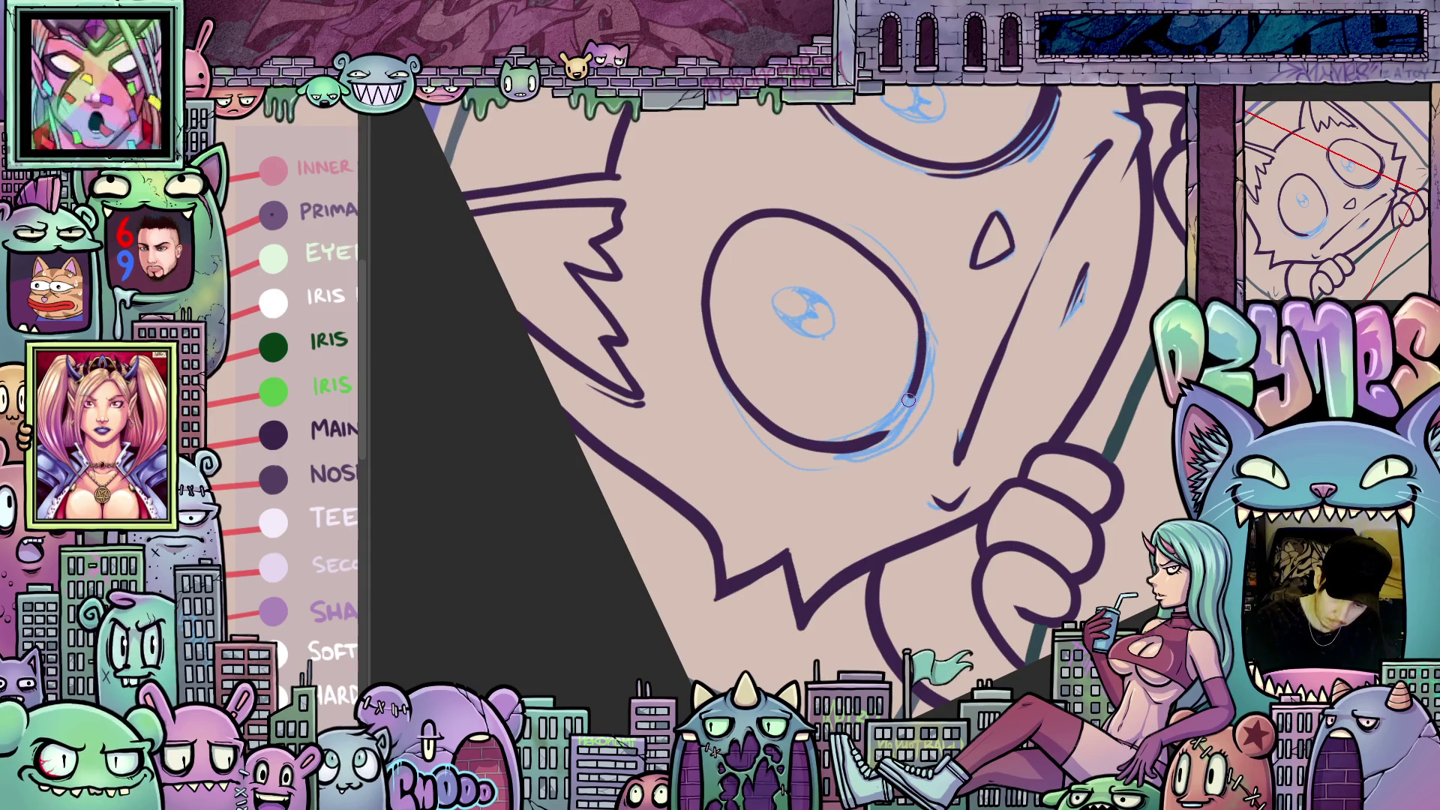
- Thicken and darken the eyes' lower-right outlines
left_click_drag(909, 401, 859, 446)
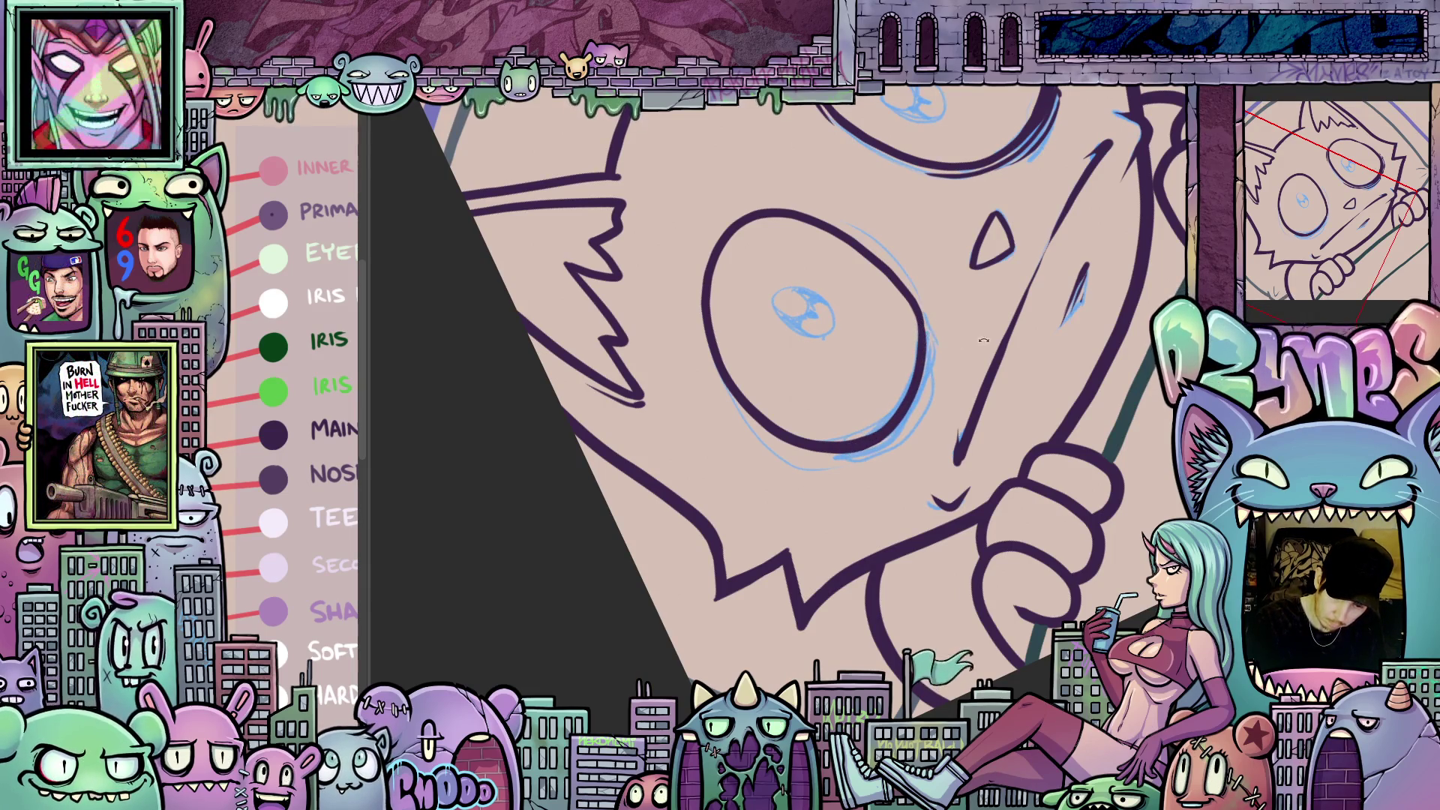
left_click_drag(984, 341, 968, 512)
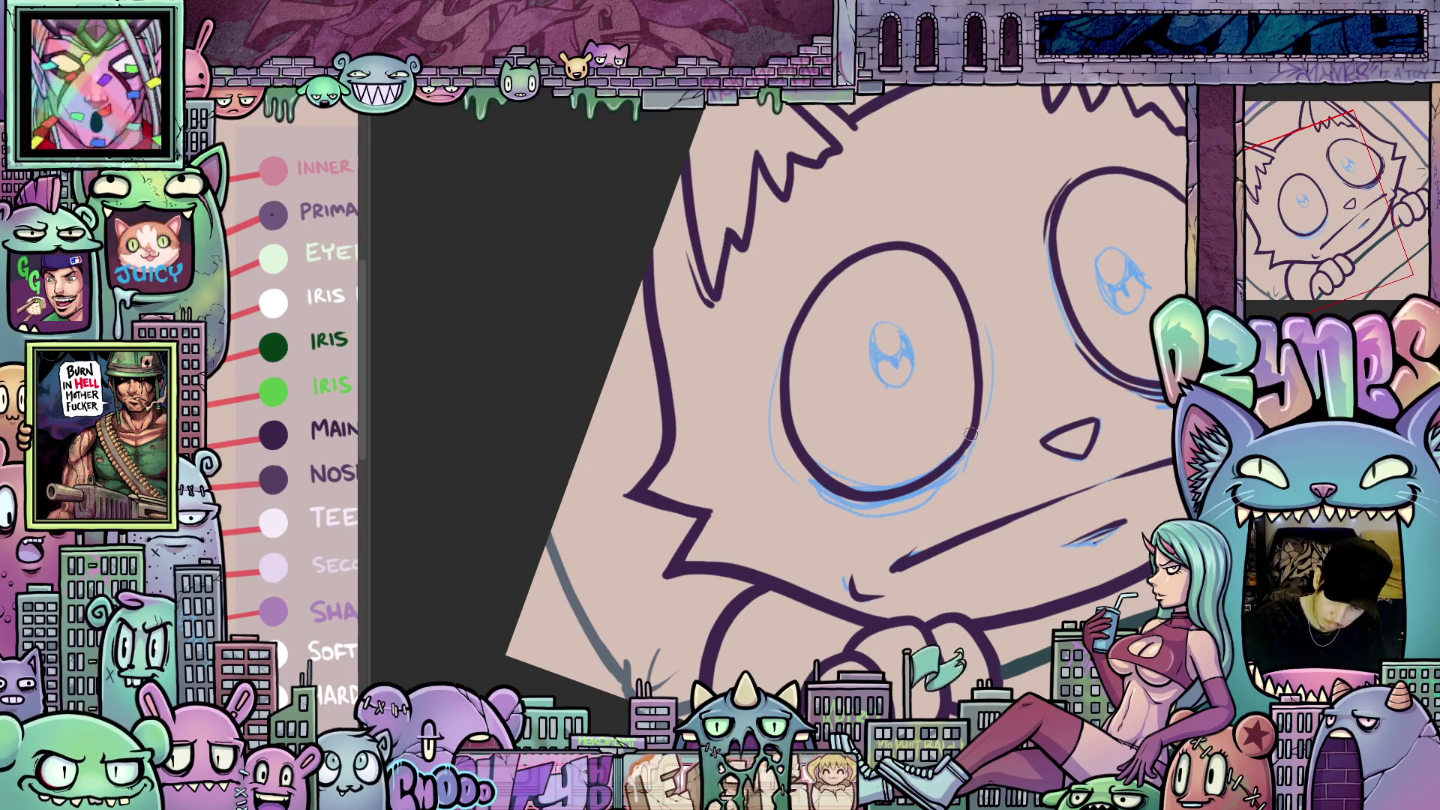
left_click_drag(970, 442, 914, 495)
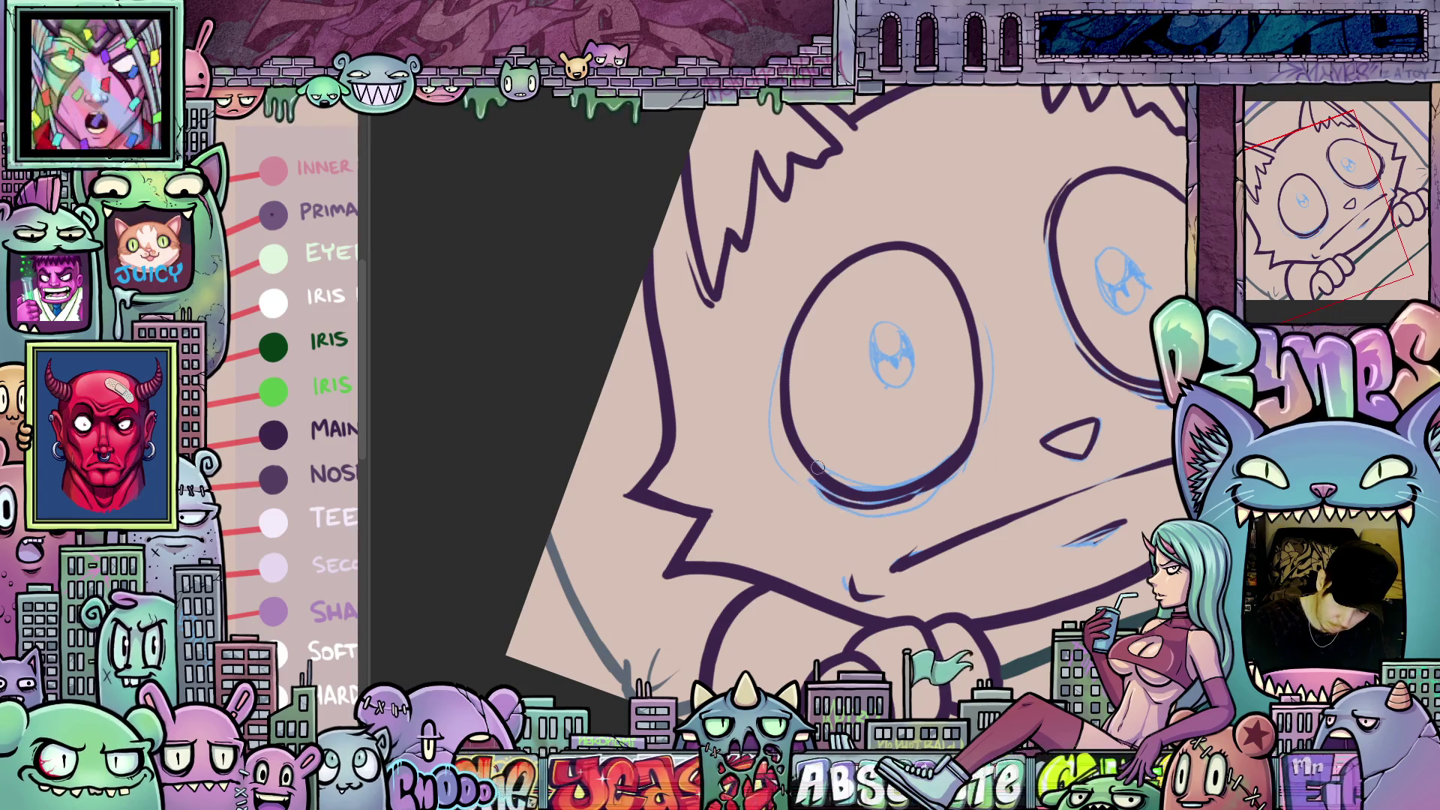
left_click_drag(818, 467, 751, 477)
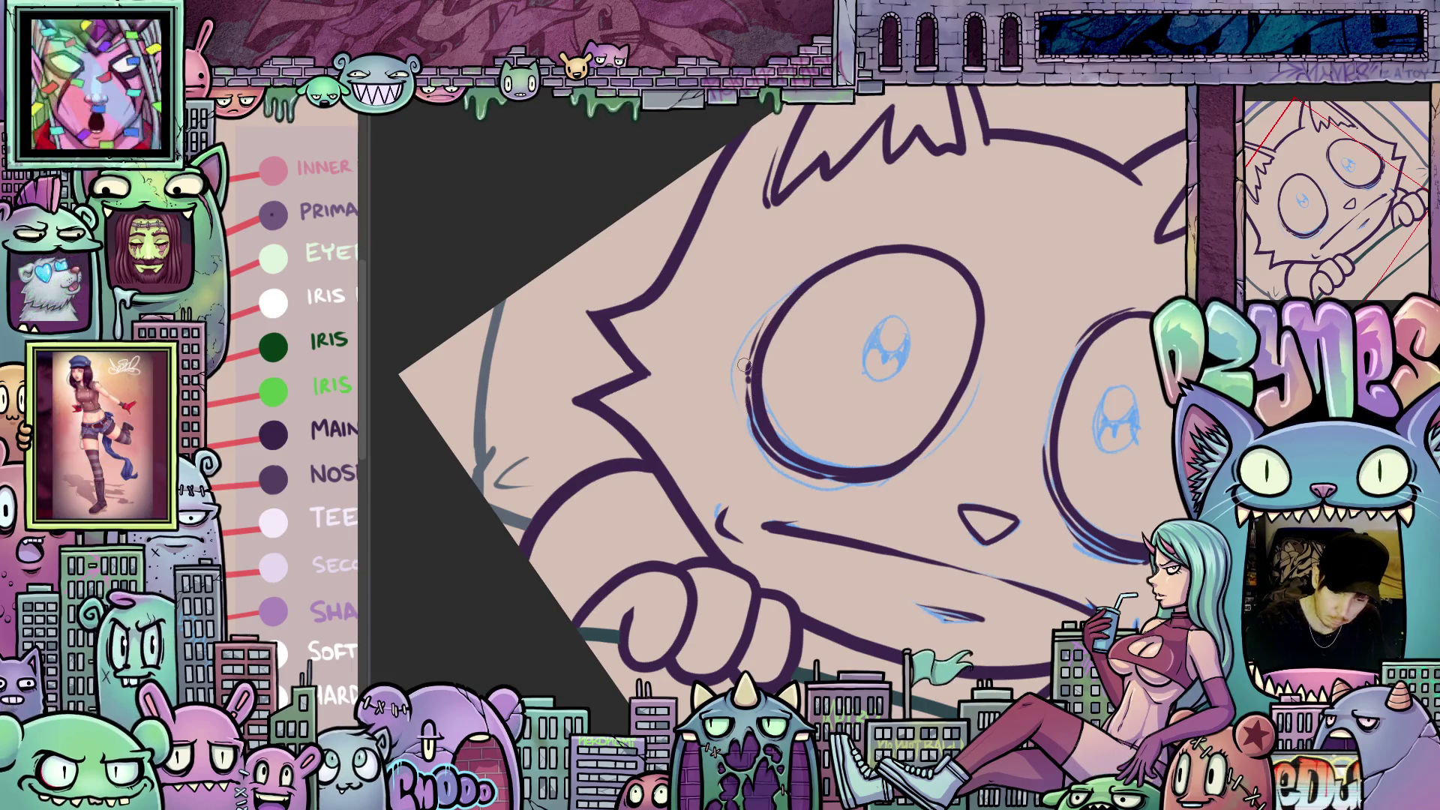
left_click_drag(999, 532, 863, 450)
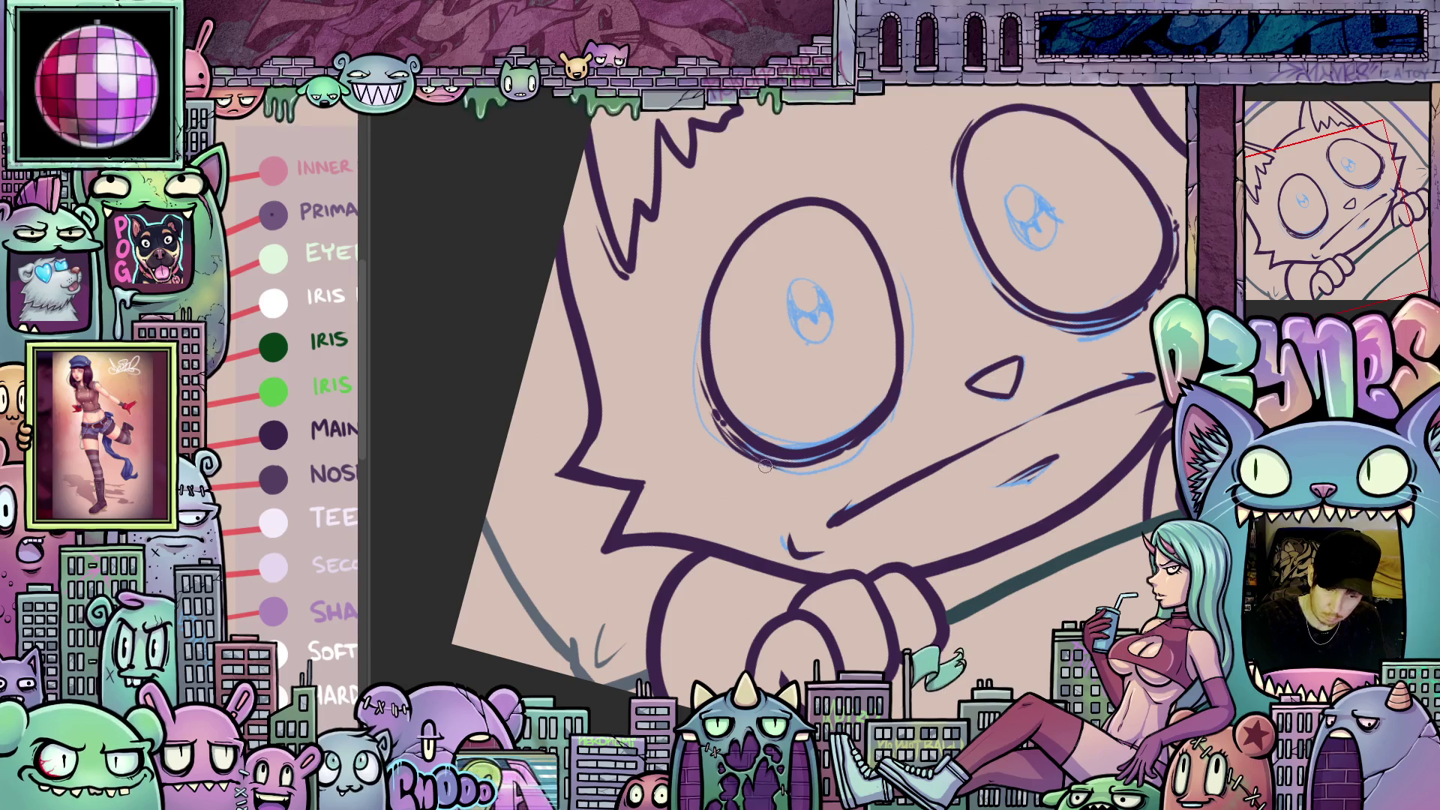
mouse_move(859, 455)
left_mouse_down()
mouse_move(818, 510)
mouse_move(866, 562)
mouse_move(916, 523)
left_mouse_up()
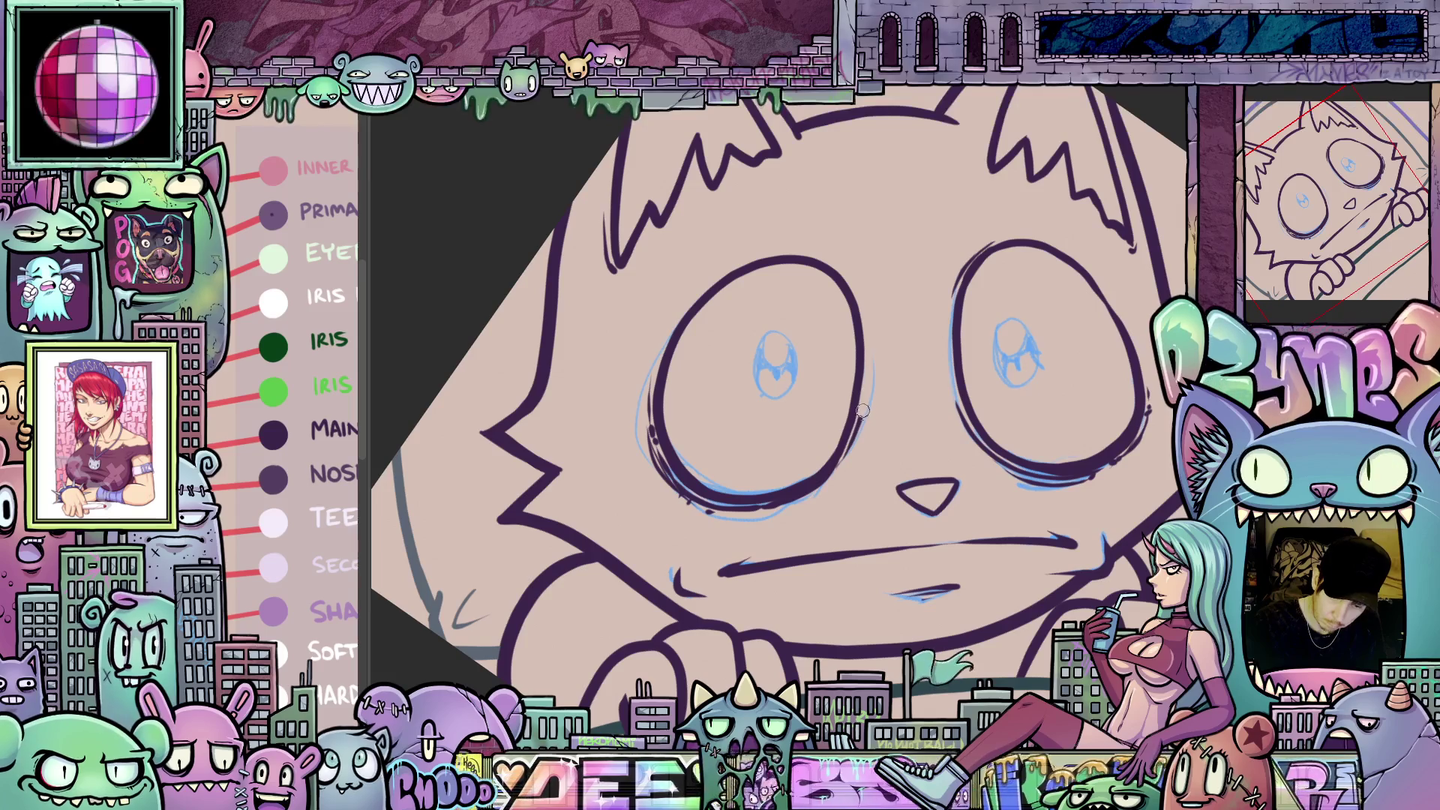
- Rotate the view upright and zoom far out to see the whole canvas
left_click_drag(1000, 547, 885, 353)
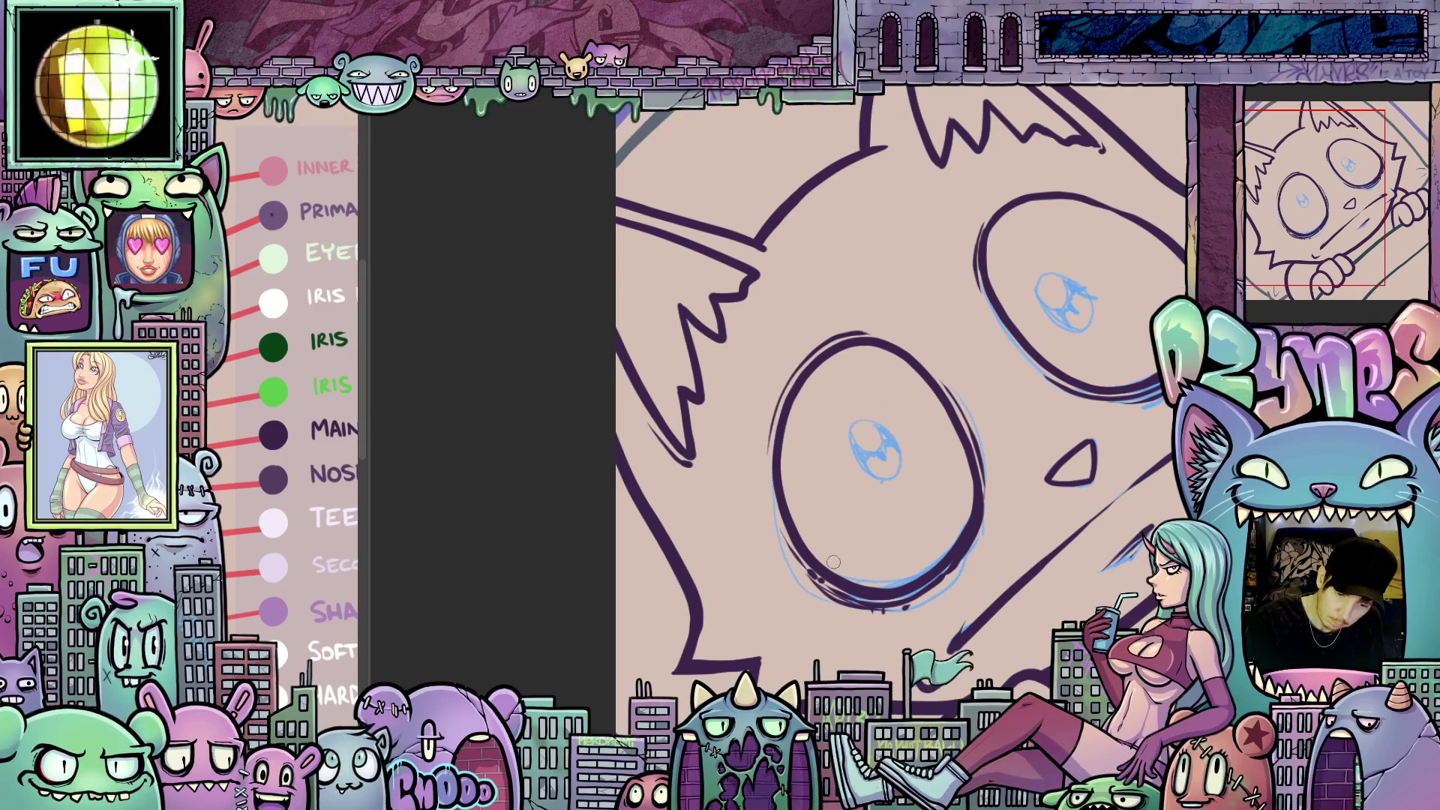
left_click_drag(1230, 472, 941, 594)
left_click_drag(1060, 575, 851, 513)
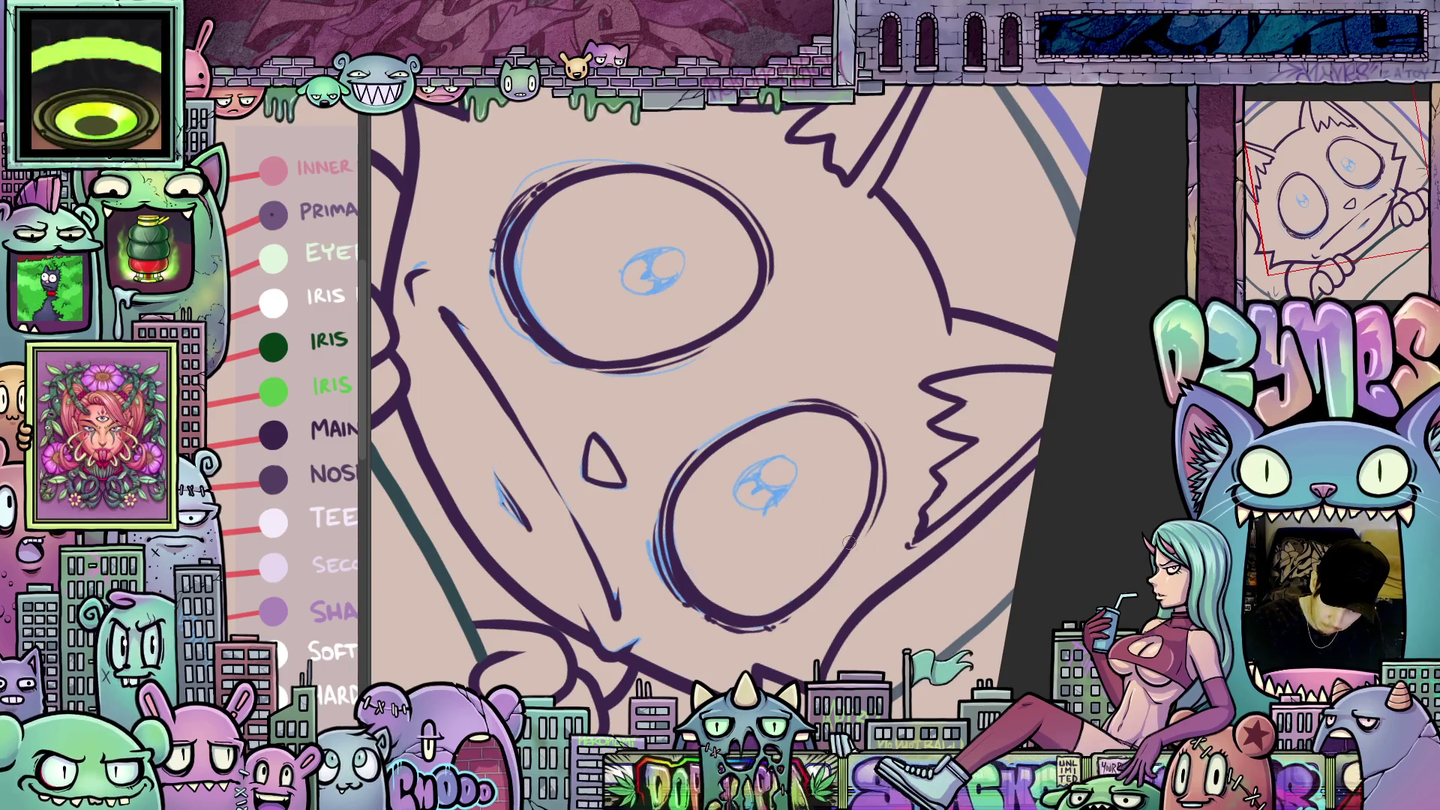
mouse_move(850, 542)
left_mouse_down()
mouse_move(1034, 403)
mouse_move(983, 484)
left_mouse_up()
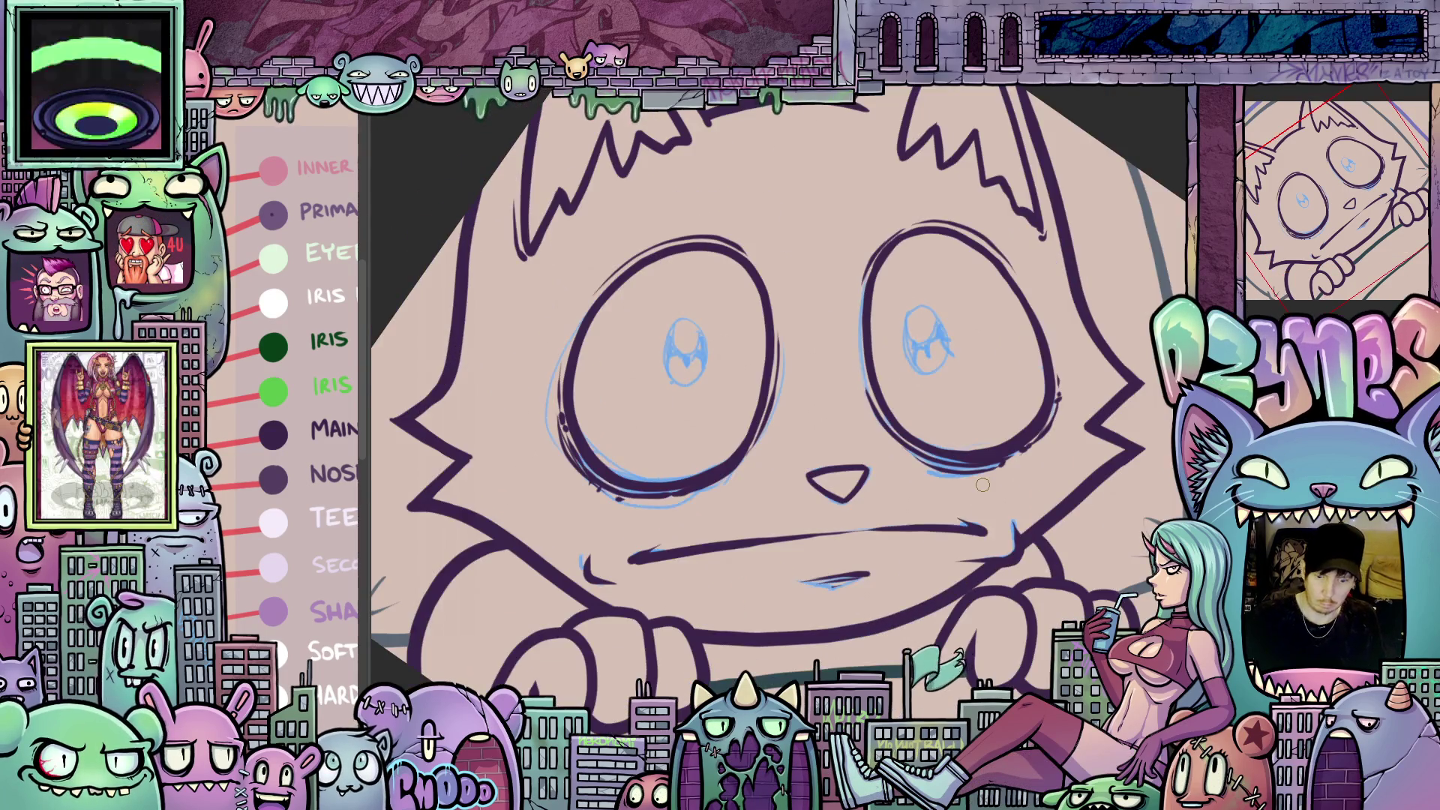
scroll(893, 513, "down", 5)
left_click_drag(893, 513, 976, 533)
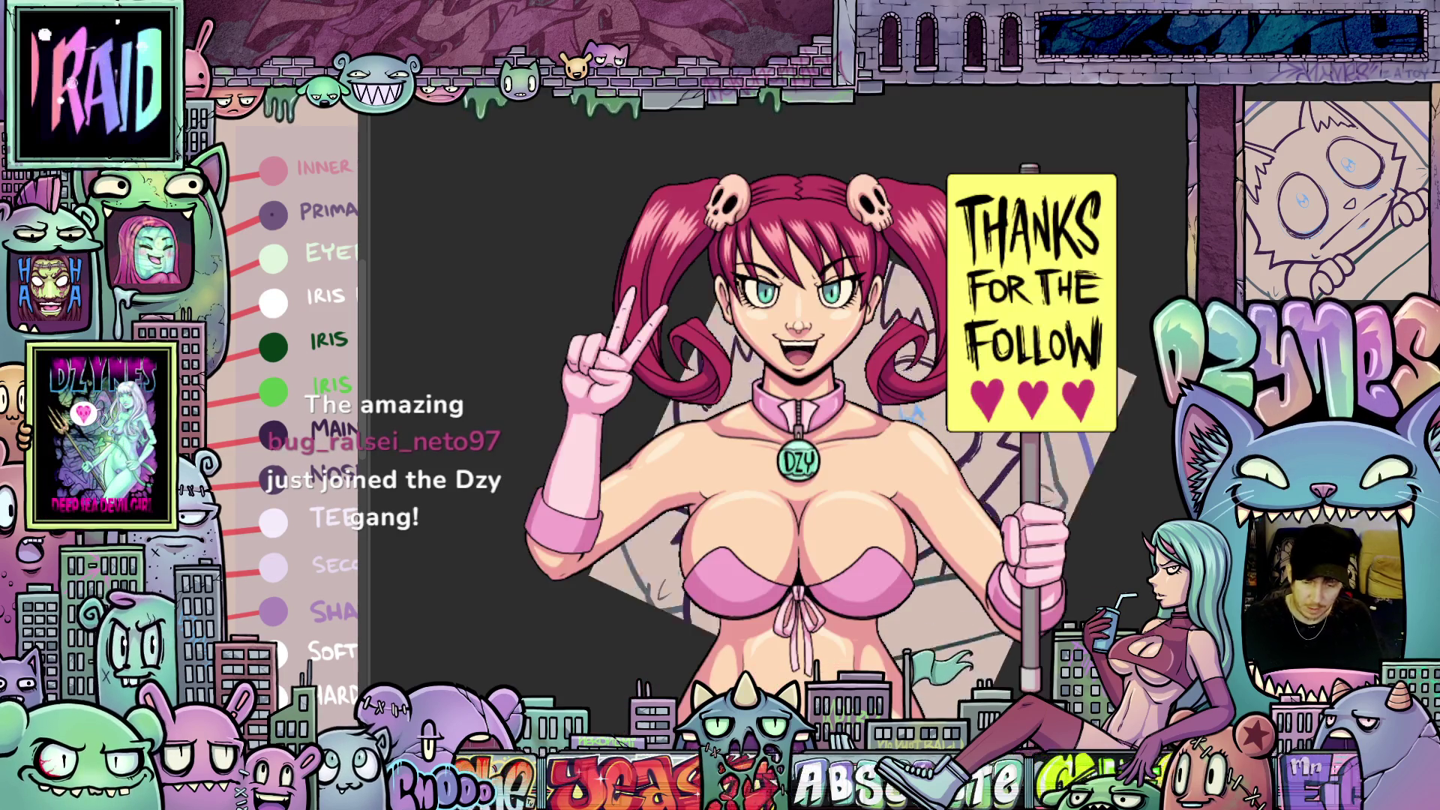
scroll(795, 420, "up", 5)
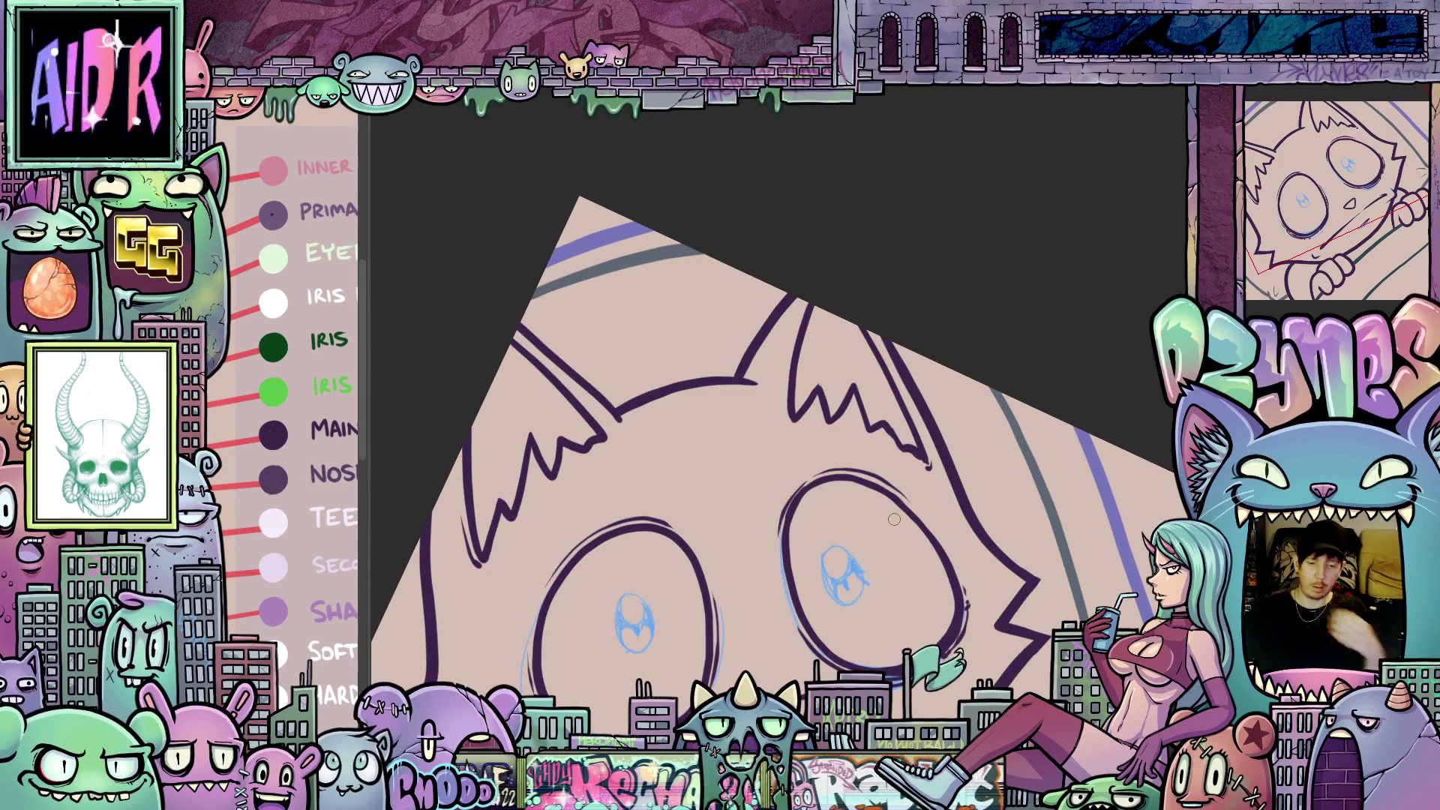
scroll(894, 519, "down", 2)
left_click_drag(945, 530, 865, 523)
scroll(865, 522, "up", 5)
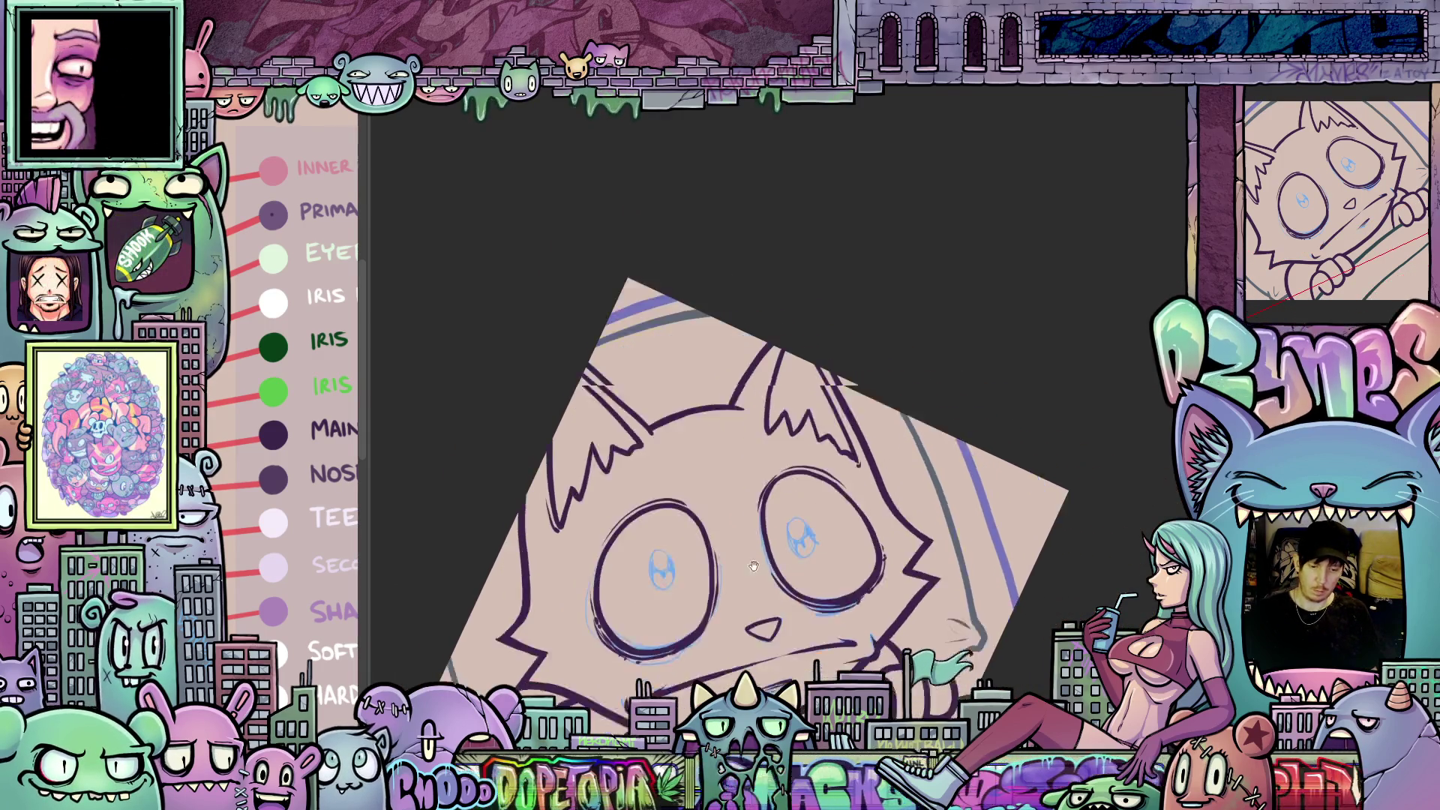
scroll(839, 413, "up", 1)
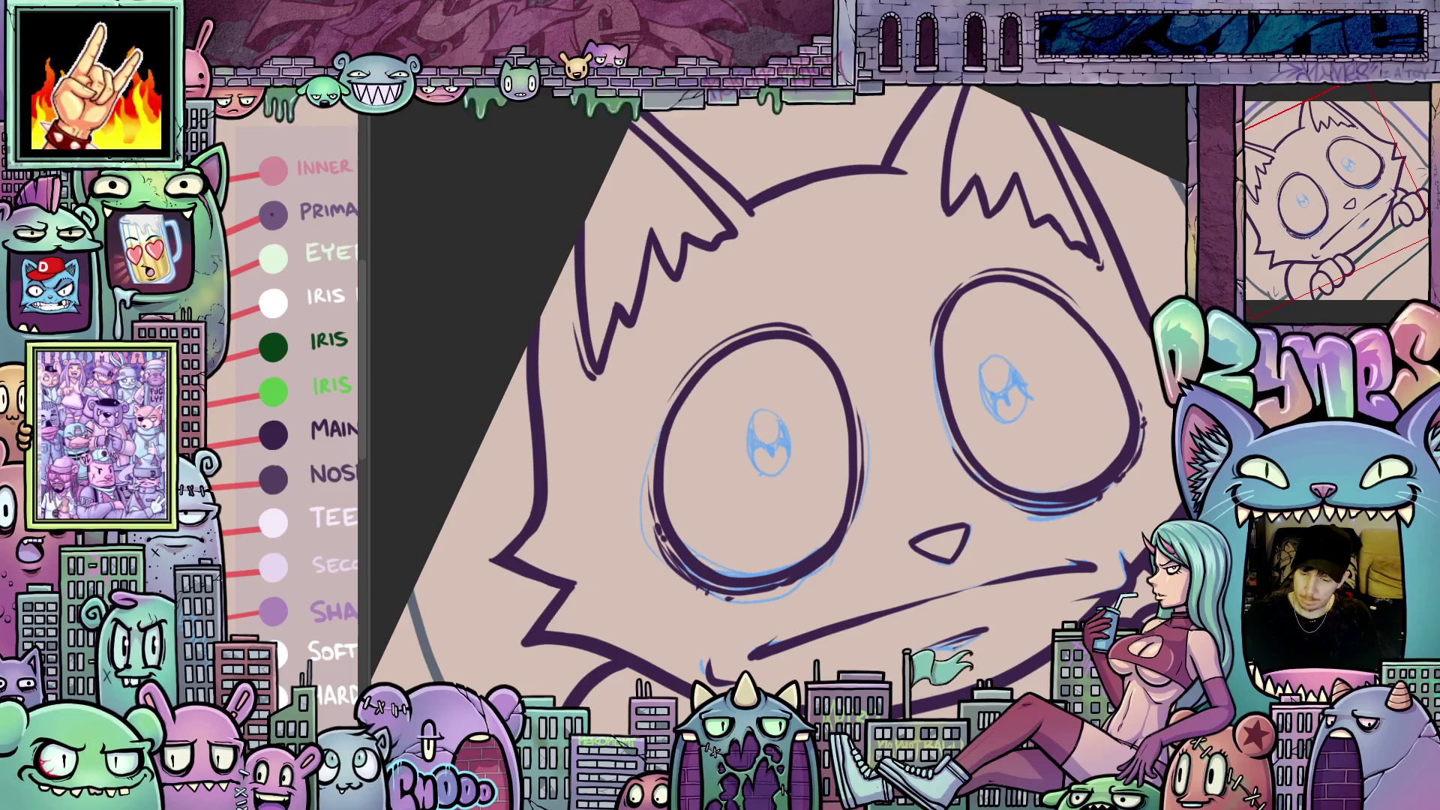
- Sample the dark green IRIS swatch (HEX 073F18) as the drawing colour
left_click(550, 487)
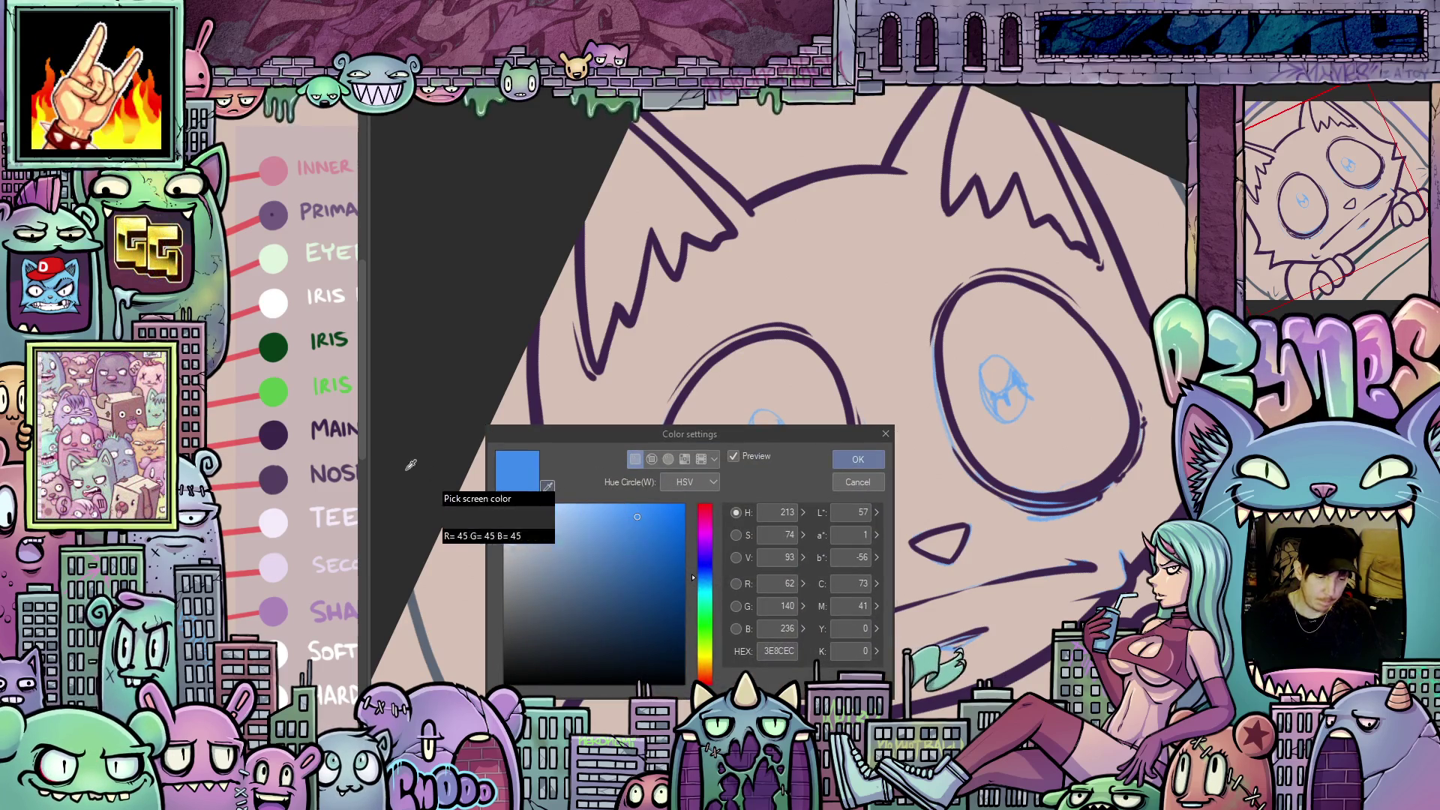
left_click(279, 349)
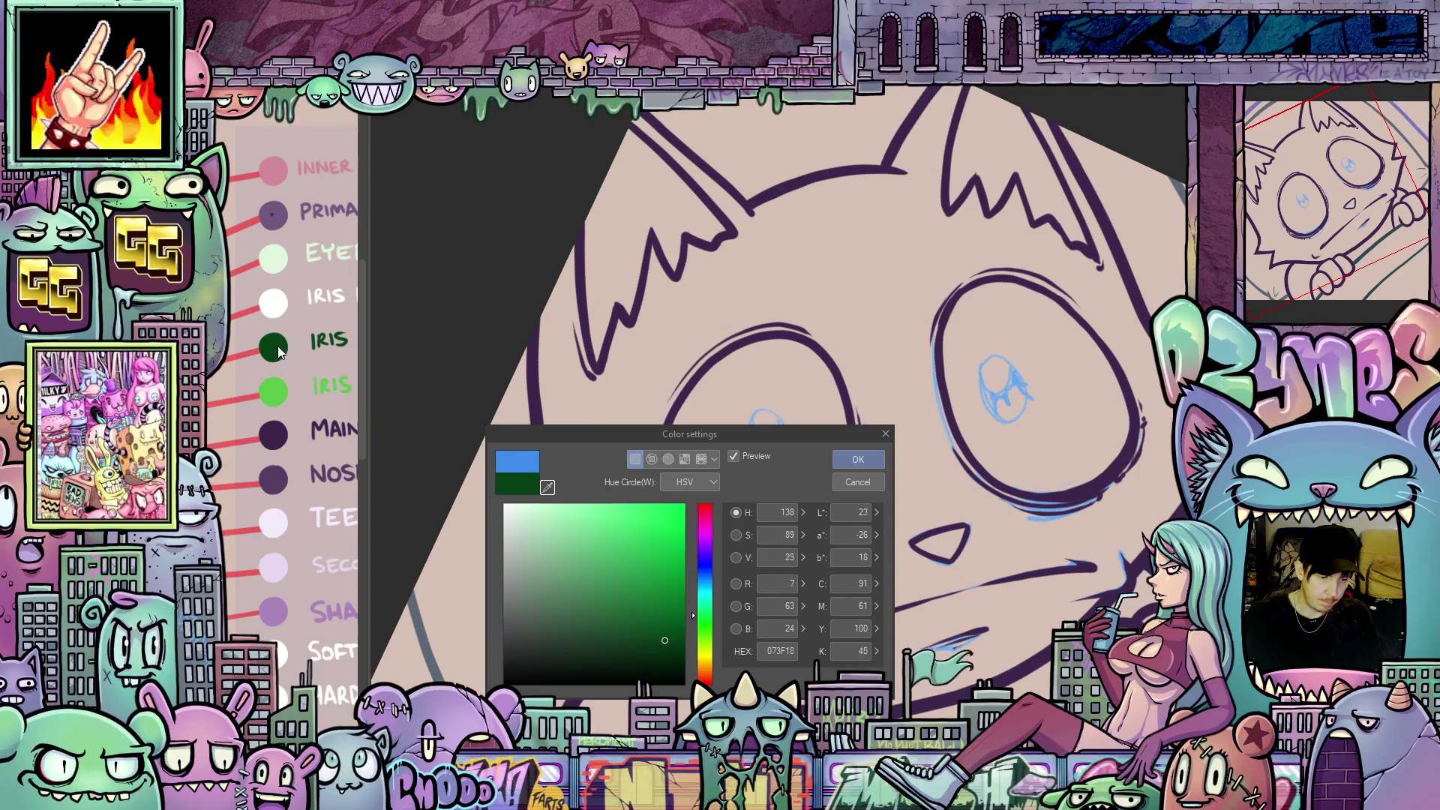
left_click(857, 460)
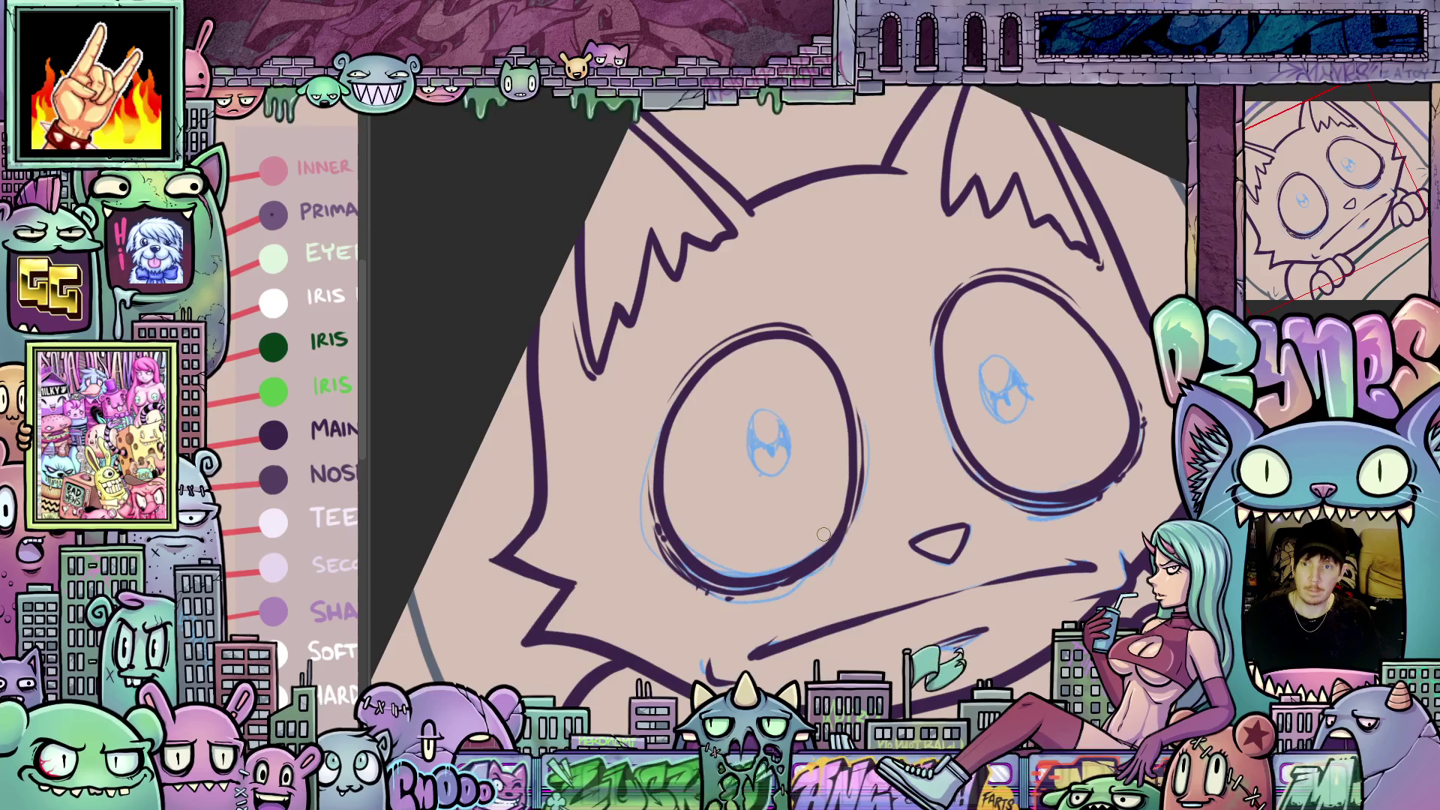
scroll(792, 517, "up", 3)
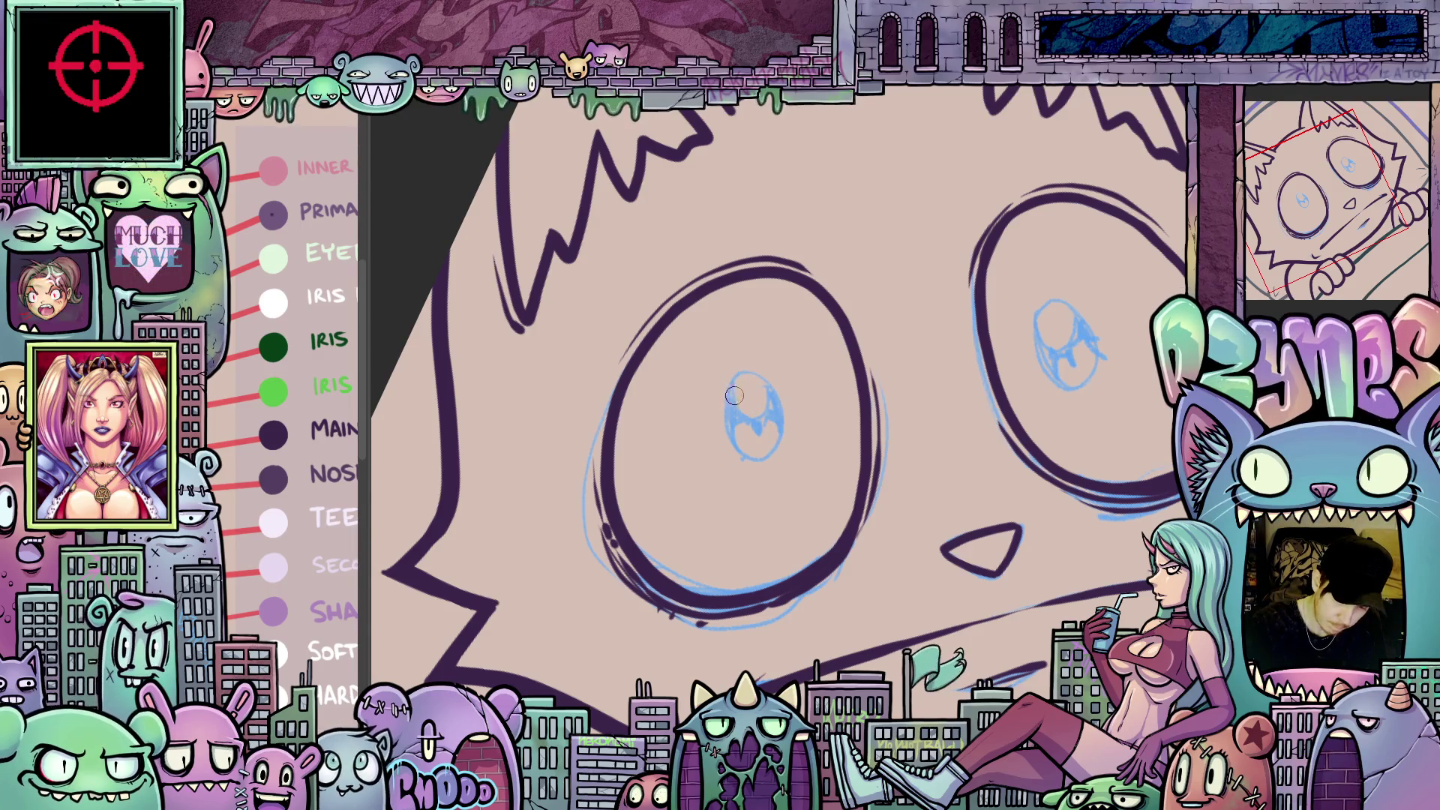
left_click_drag(729, 412, 756, 461)
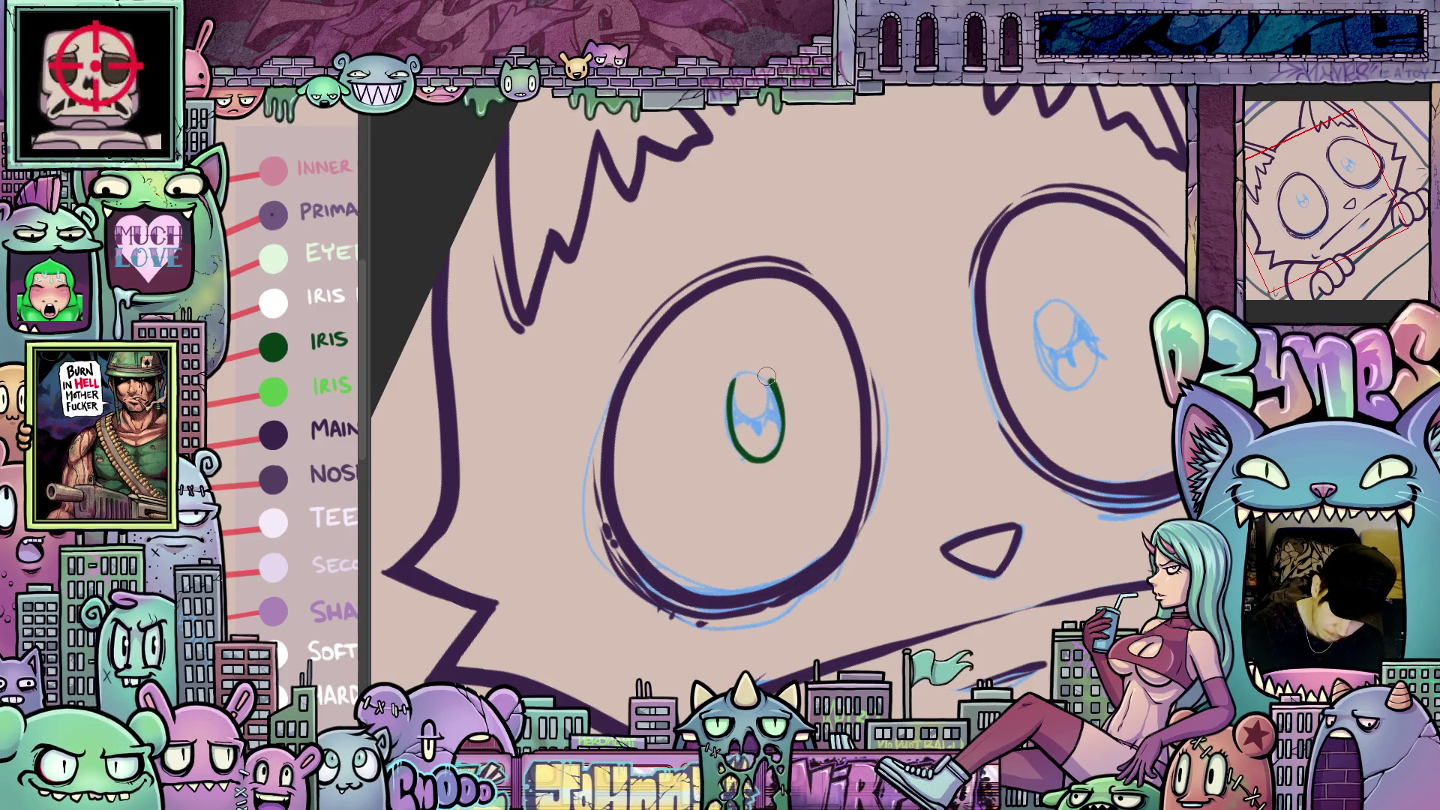
mouse_move(766, 377)
left_mouse_down()
mouse_move(735, 369)
mouse_move(729, 408)
mouse_move(751, 421)
mouse_move(771, 398)
left_mouse_up()
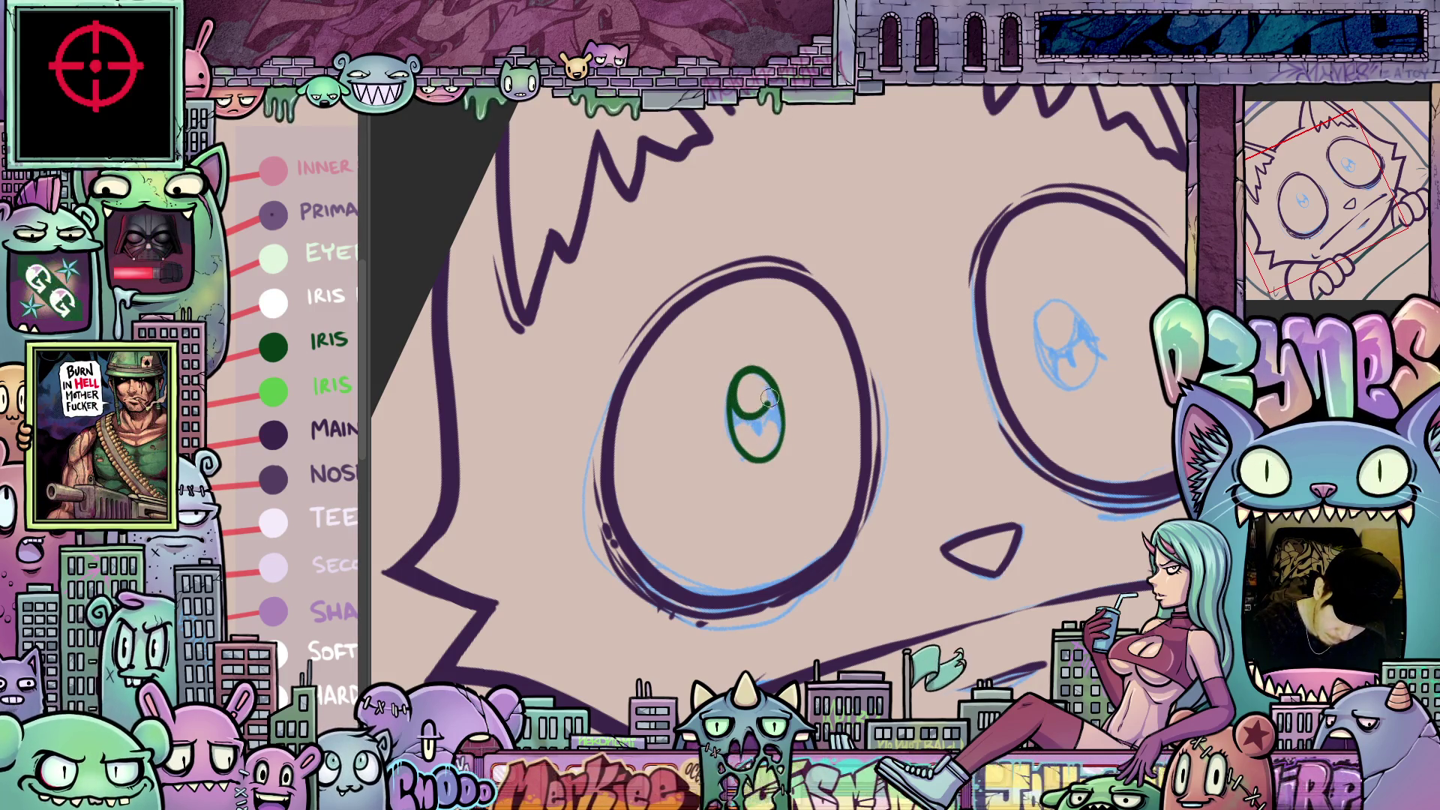
mouse_move(748, 456)
left_mouse_down()
mouse_move(734, 429)
mouse_move(772, 417)
mouse_move(765, 439)
mouse_move(763, 414)
mouse_move(735, 409)
left_mouse_up()
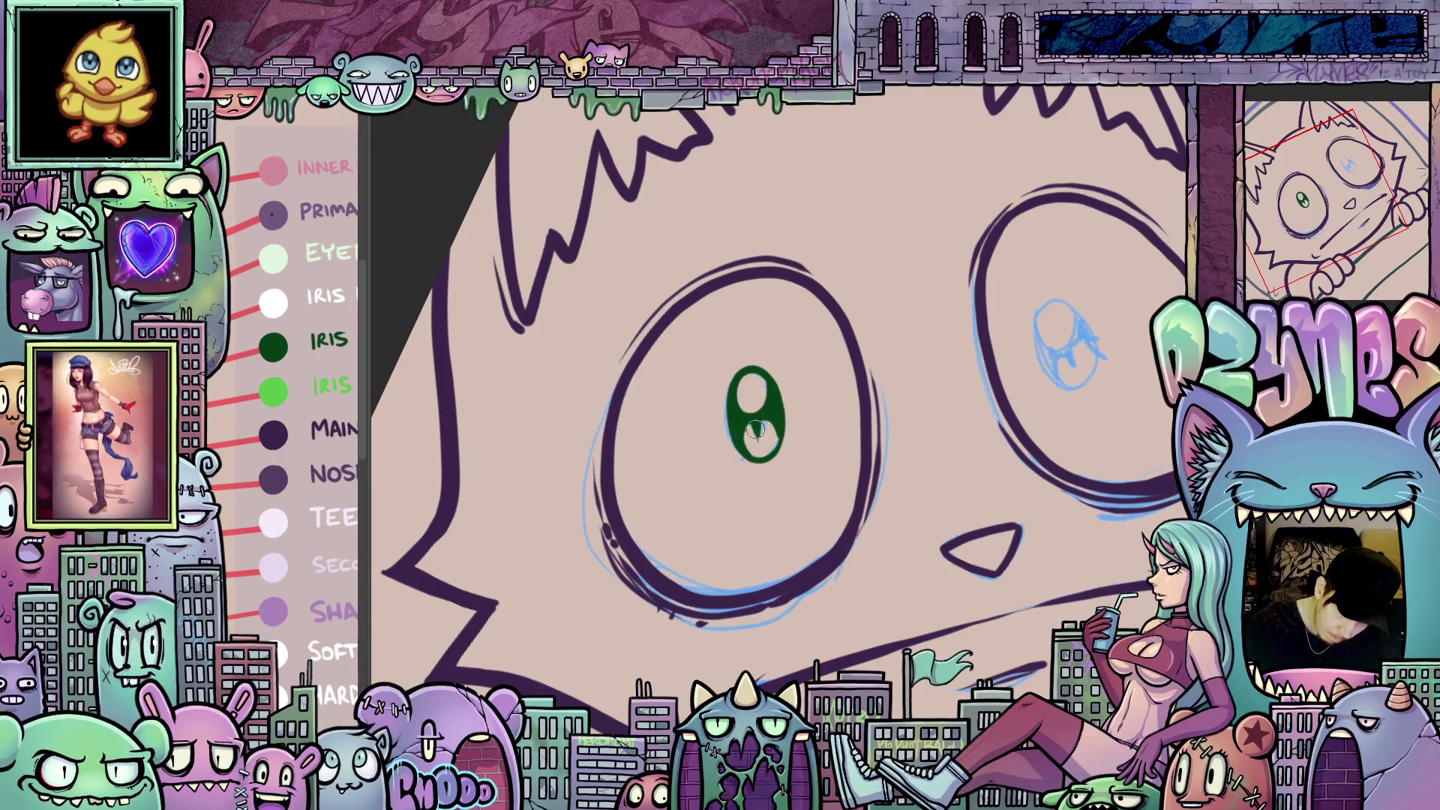
left_click_drag(768, 378, 752, 394)
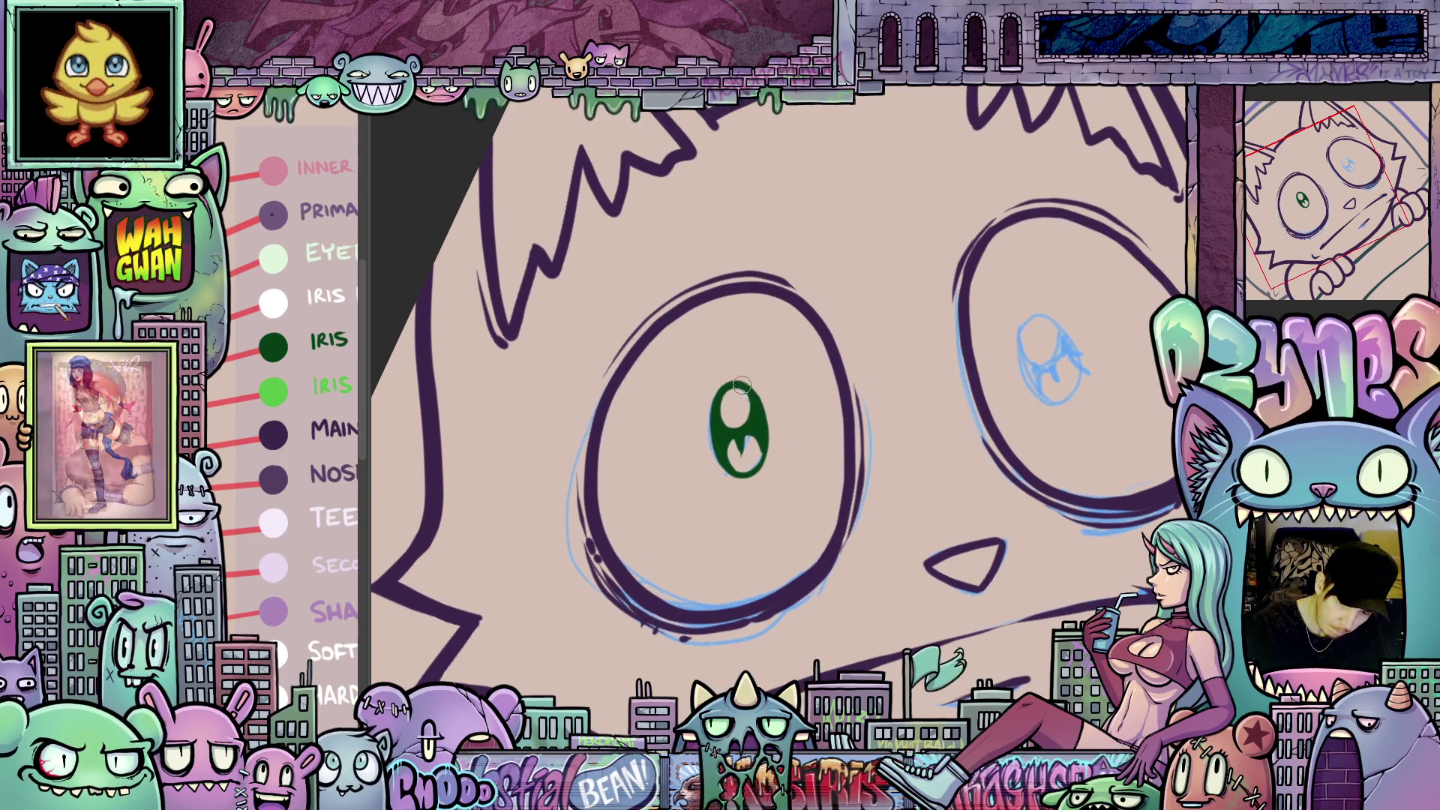
left_click_drag(980, 495, 810, 495)
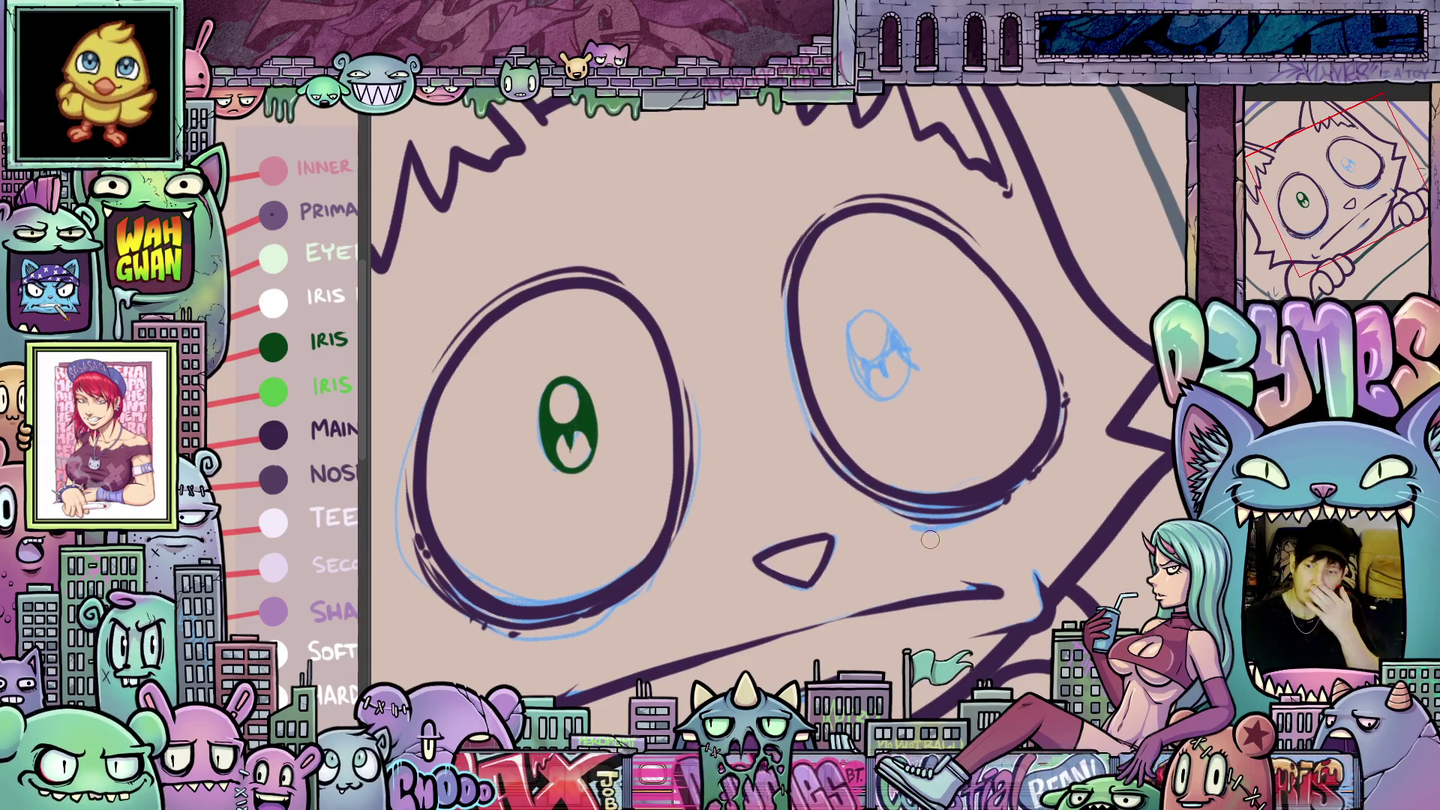
mouse_move(917, 552)
left_mouse_down()
mouse_move(968, 552)
mouse_move(965, 600)
mouse_move(690, 421)
left_mouse_up()
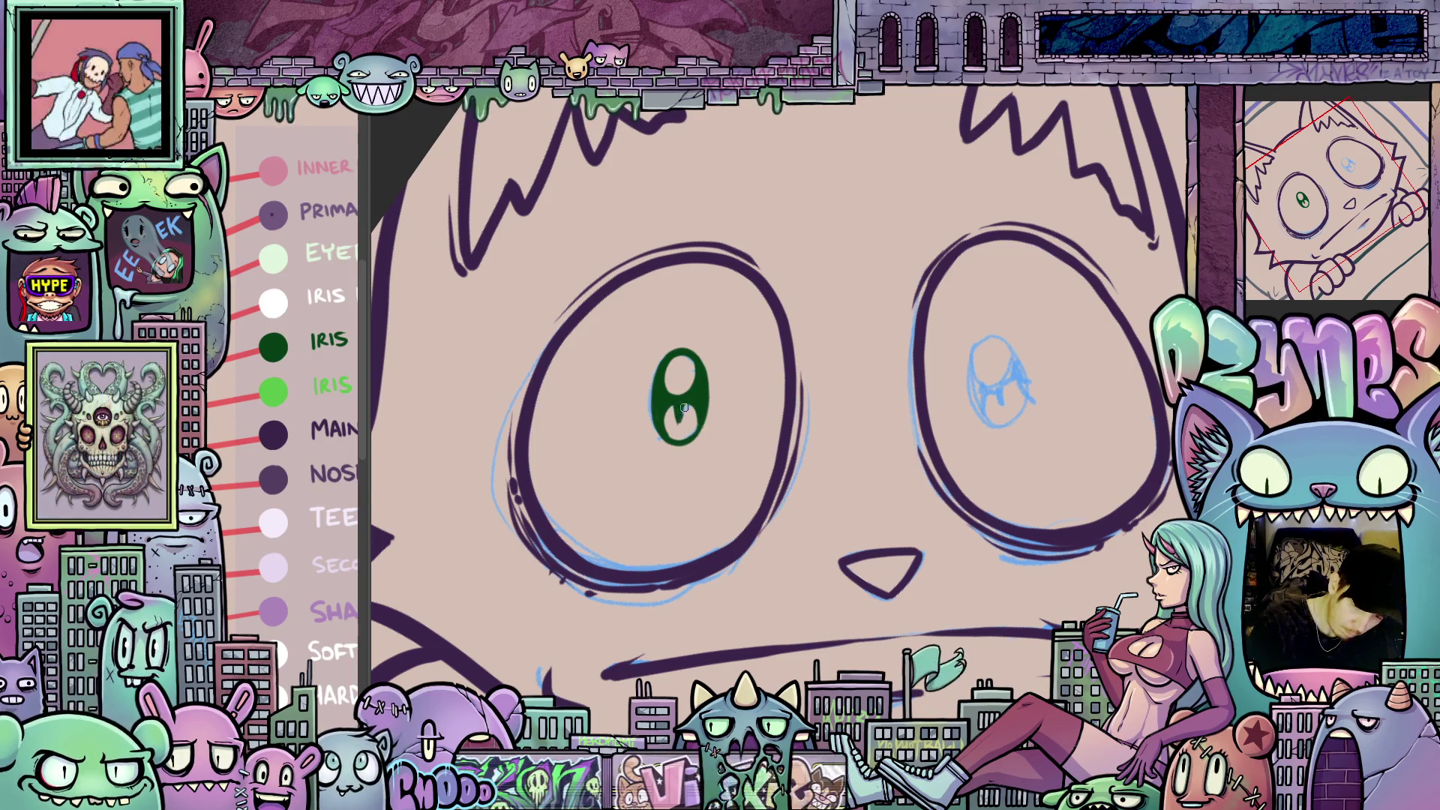
left_click_drag(683, 404, 774, 553)
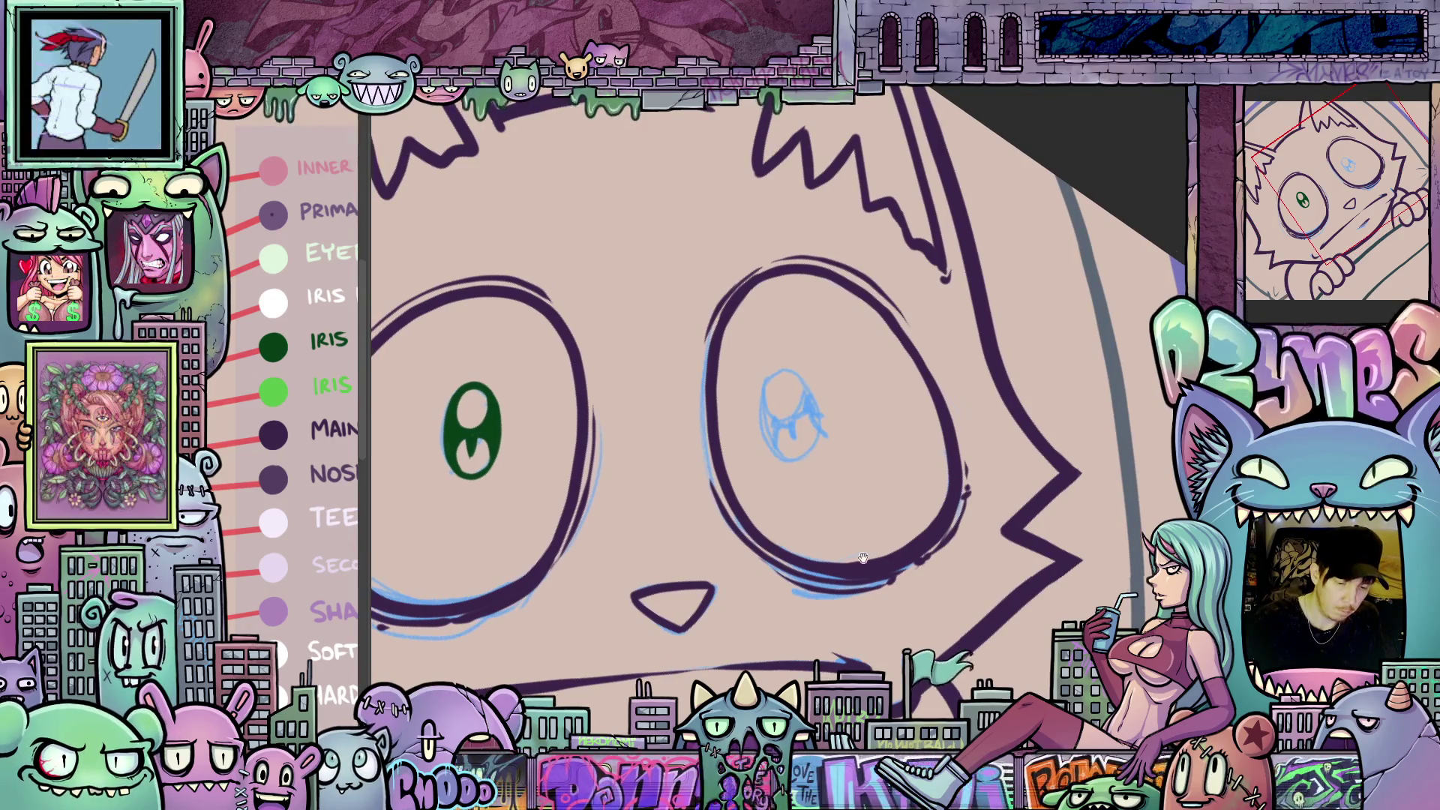
- Close the right eye's dark green iris into an oval and add its pupil stroke
left_click_drag(862, 558, 814, 354)
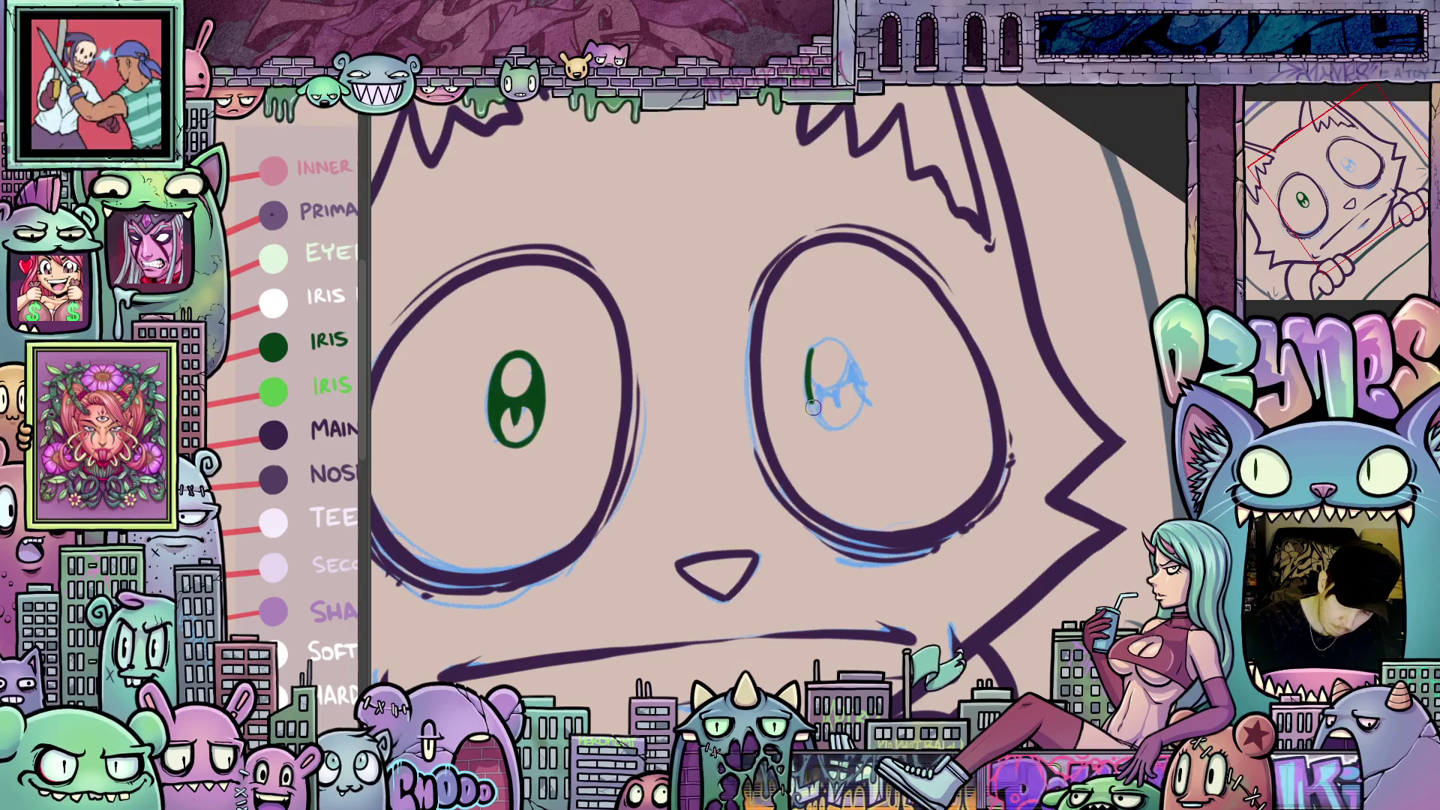
mouse_move(862, 396)
left_mouse_down()
mouse_move(859, 360)
mouse_move(833, 337)
mouse_move(806, 360)
mouse_move(830, 385)
left_mouse_up()
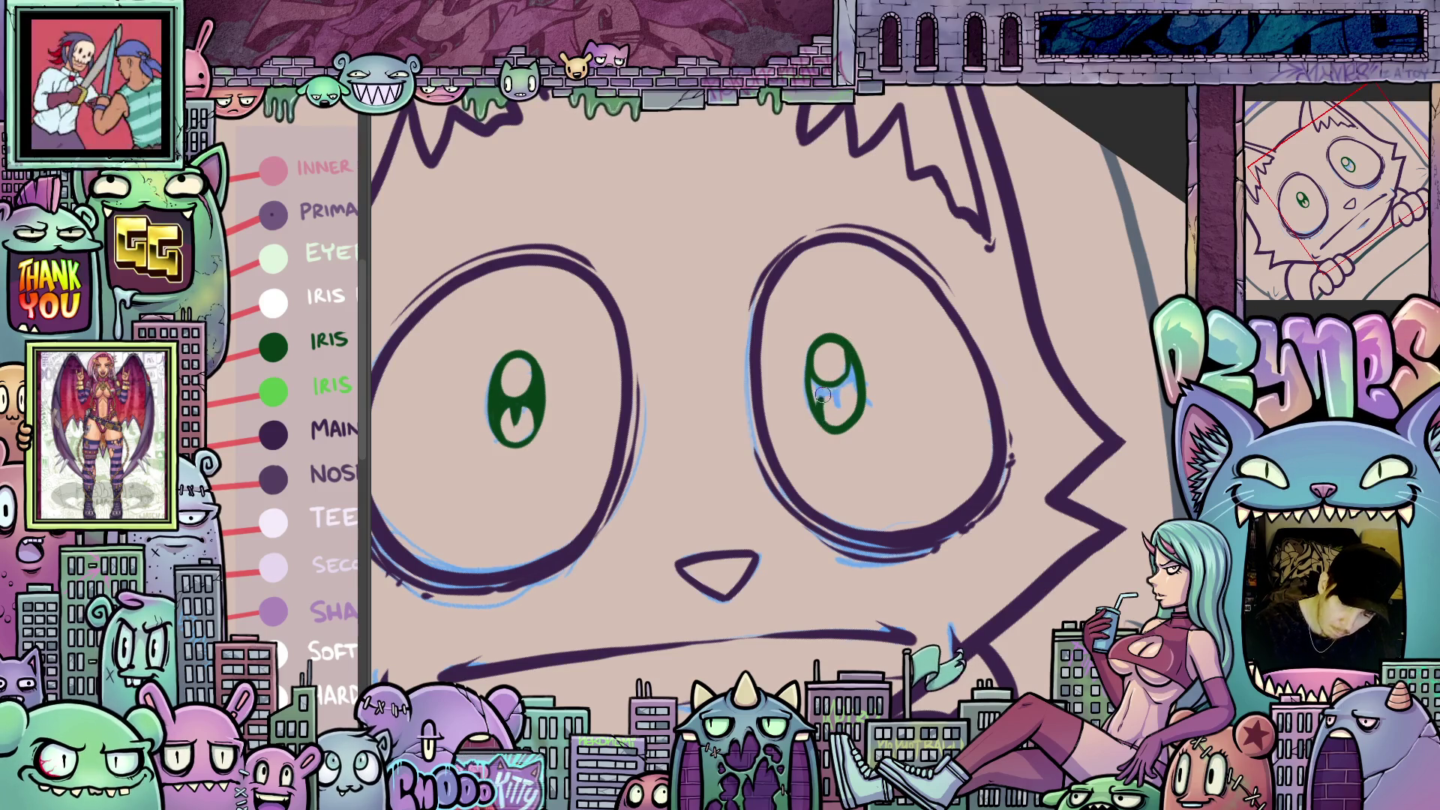
left_click_drag(841, 386, 859, 394)
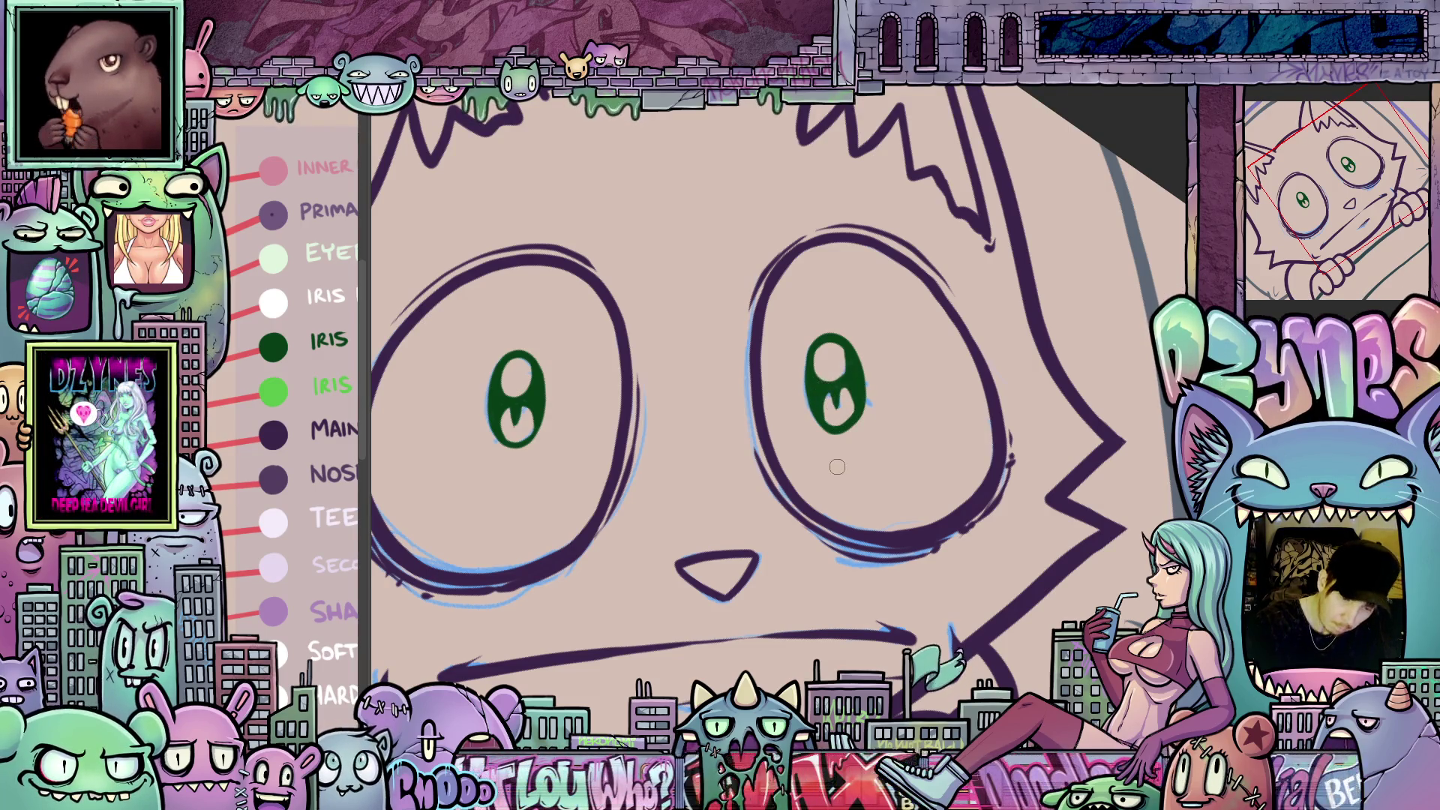
left_click_drag(837, 467, 904, 503)
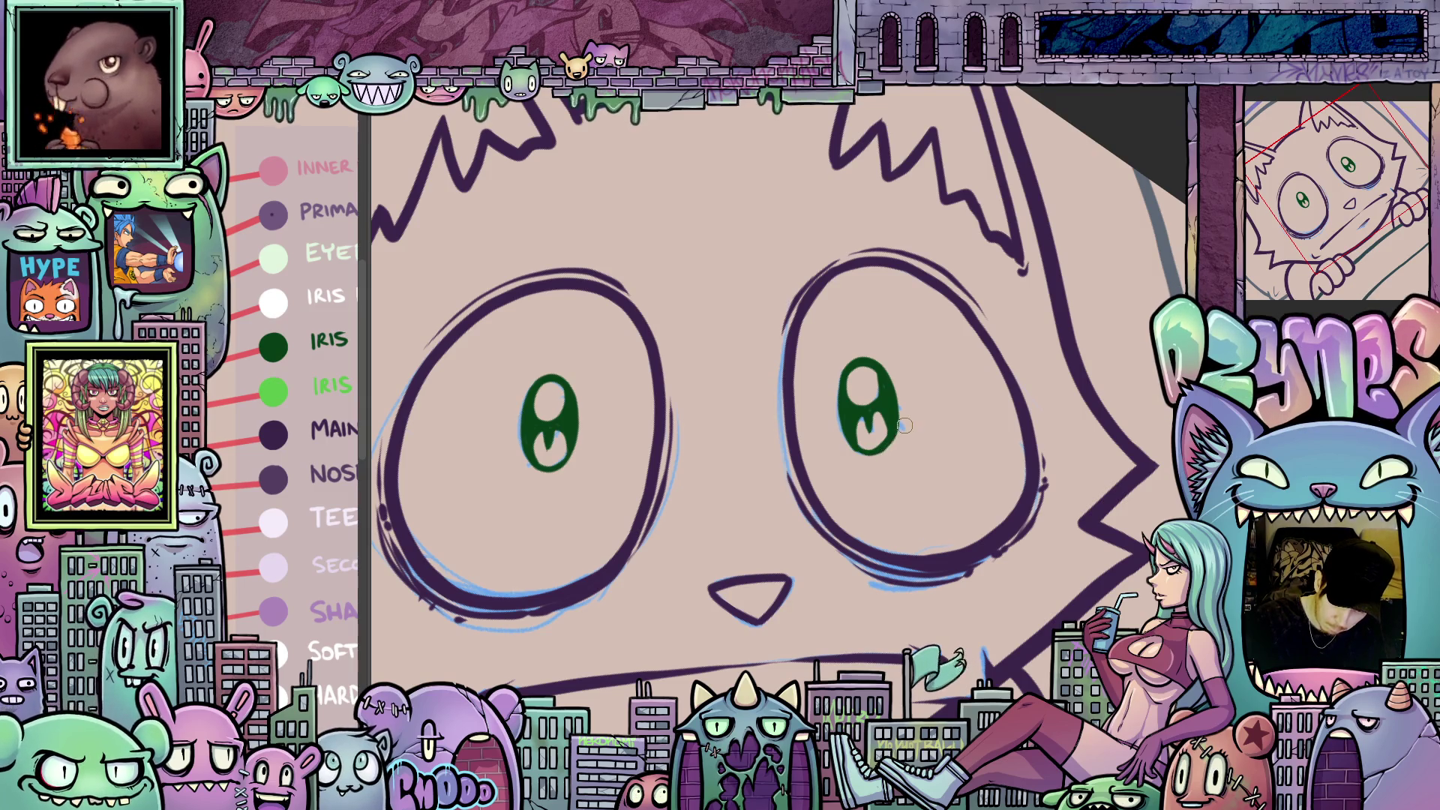
left_click_drag(917, 411, 916, 484)
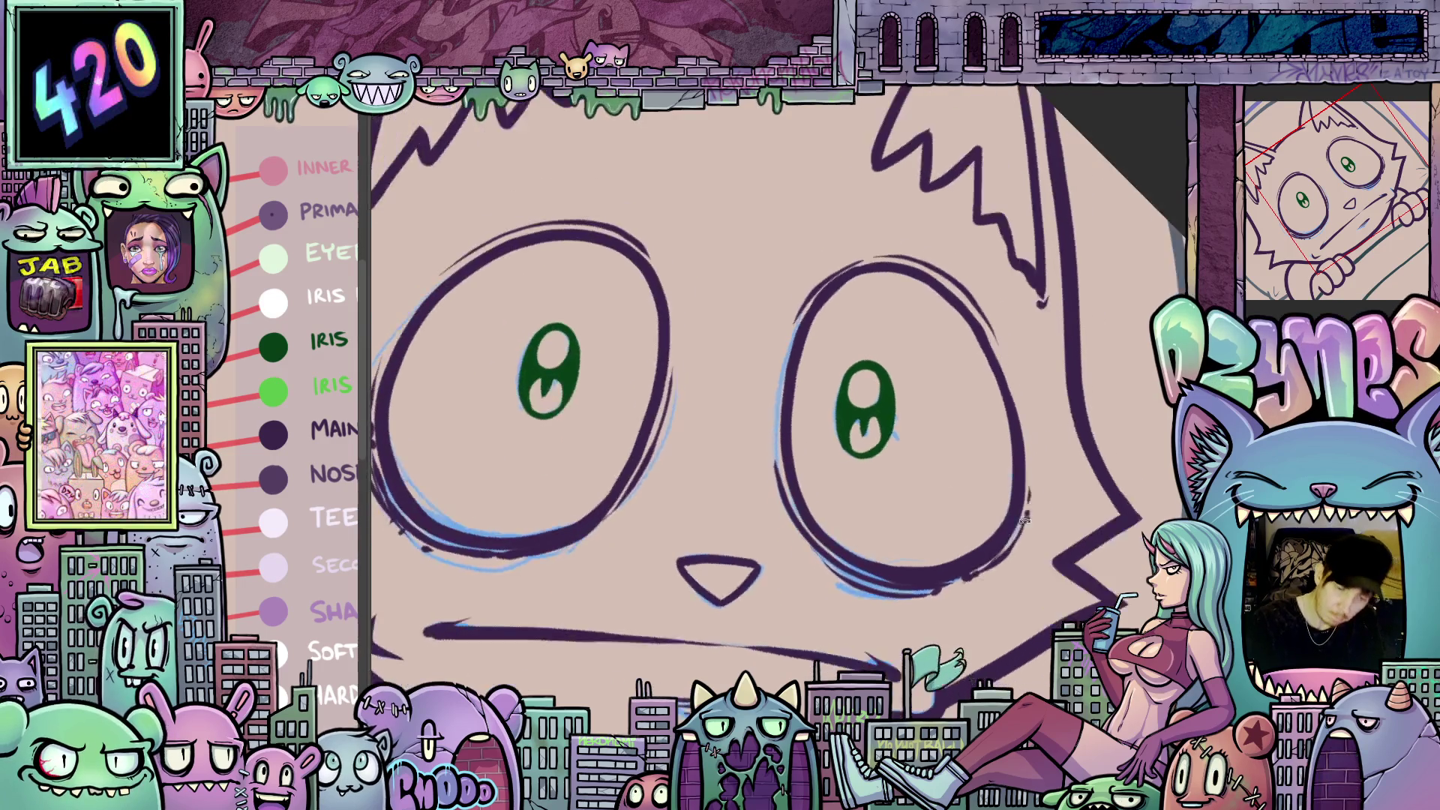
mouse_move(893, 609)
left_mouse_down()
mouse_move(1066, 519)
mouse_move(1108, 416)
mouse_move(1123, 437)
mouse_move(1096, 413)
mouse_move(1097, 357)
mouse_move(985, 502)
mouse_move(1002, 518)
left_mouse_up()
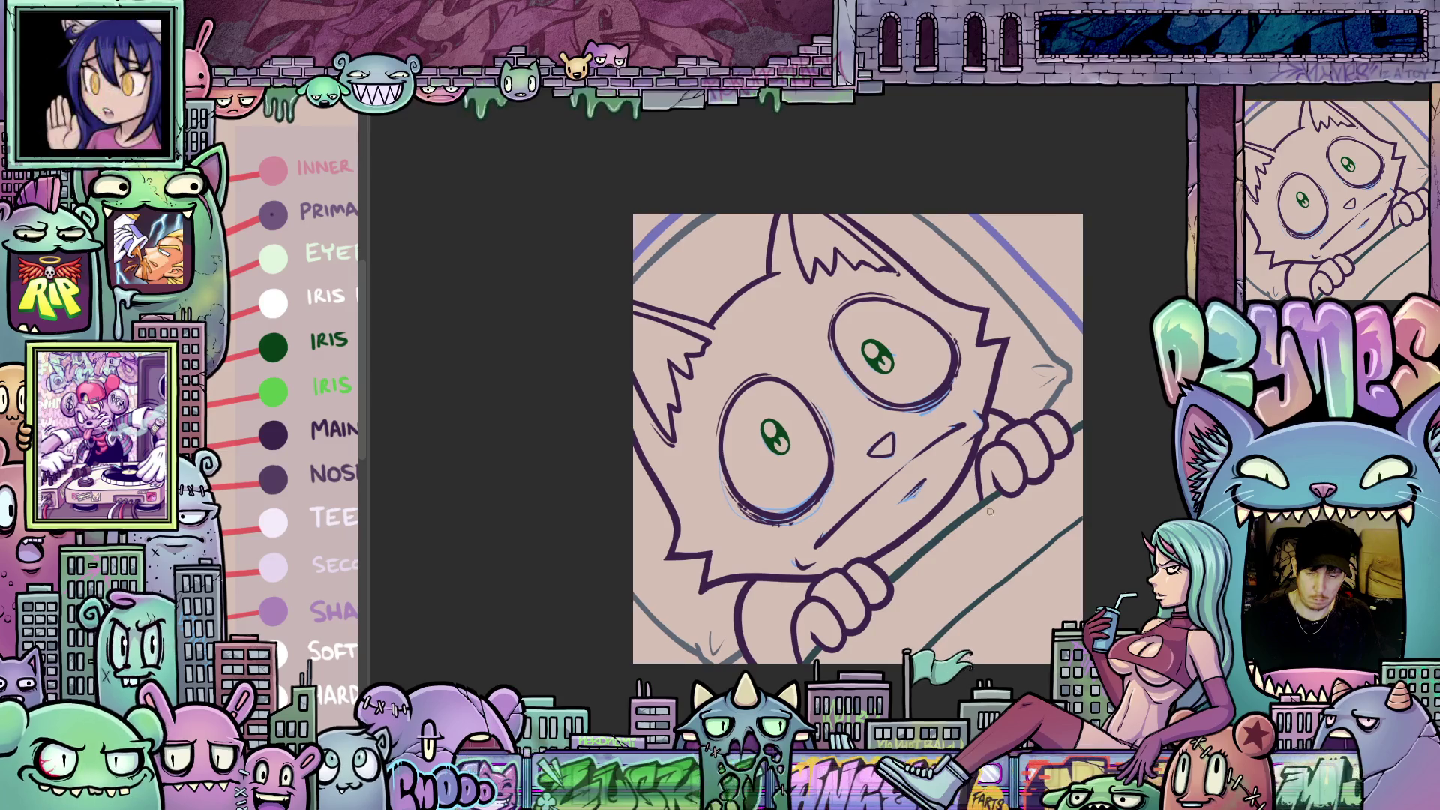
- Zoom and reposition the view to show the whole square artwork
scroll(956, 441, "up", 2)
scroll(874, 492, "up", 2)
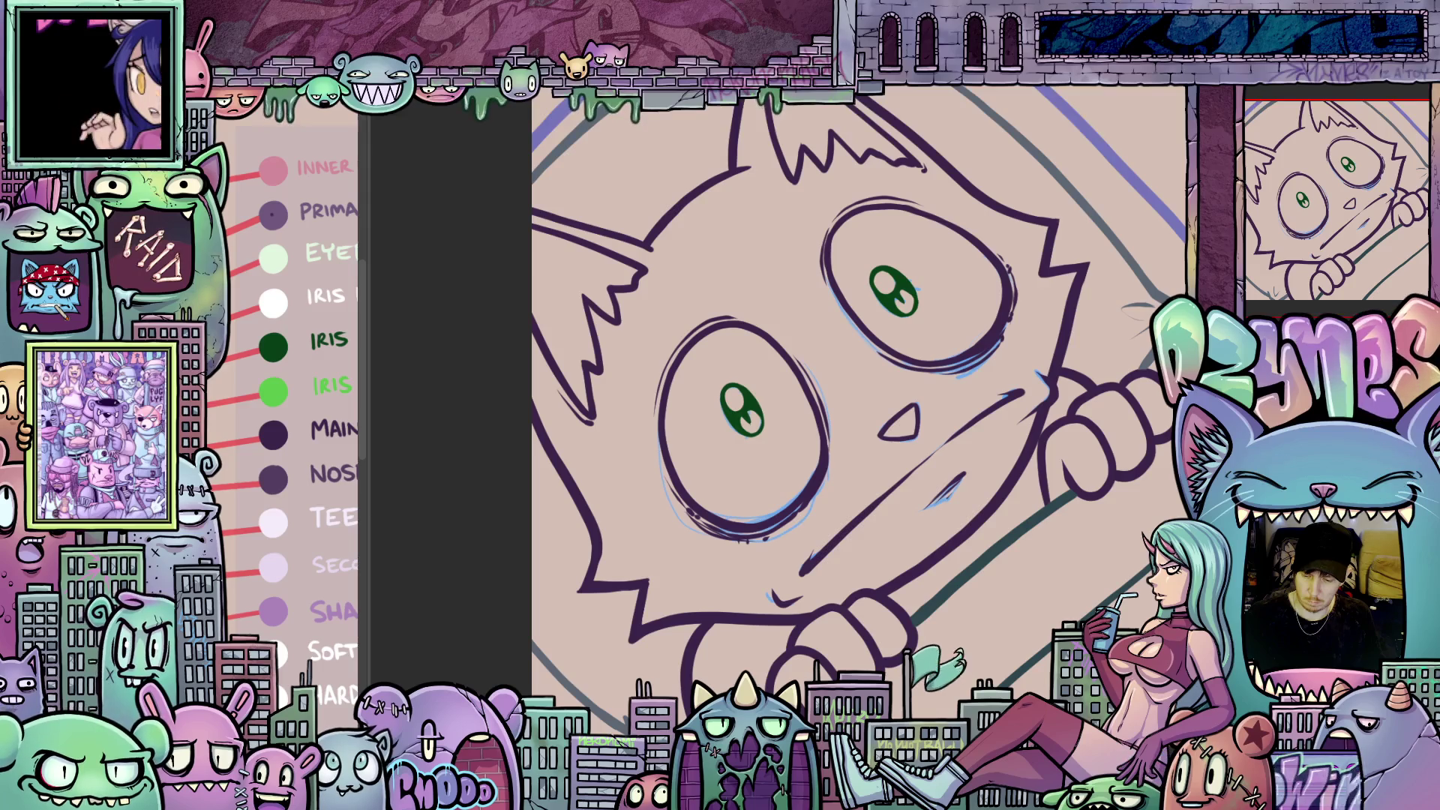
scroll(1015, 564, "down", 2)
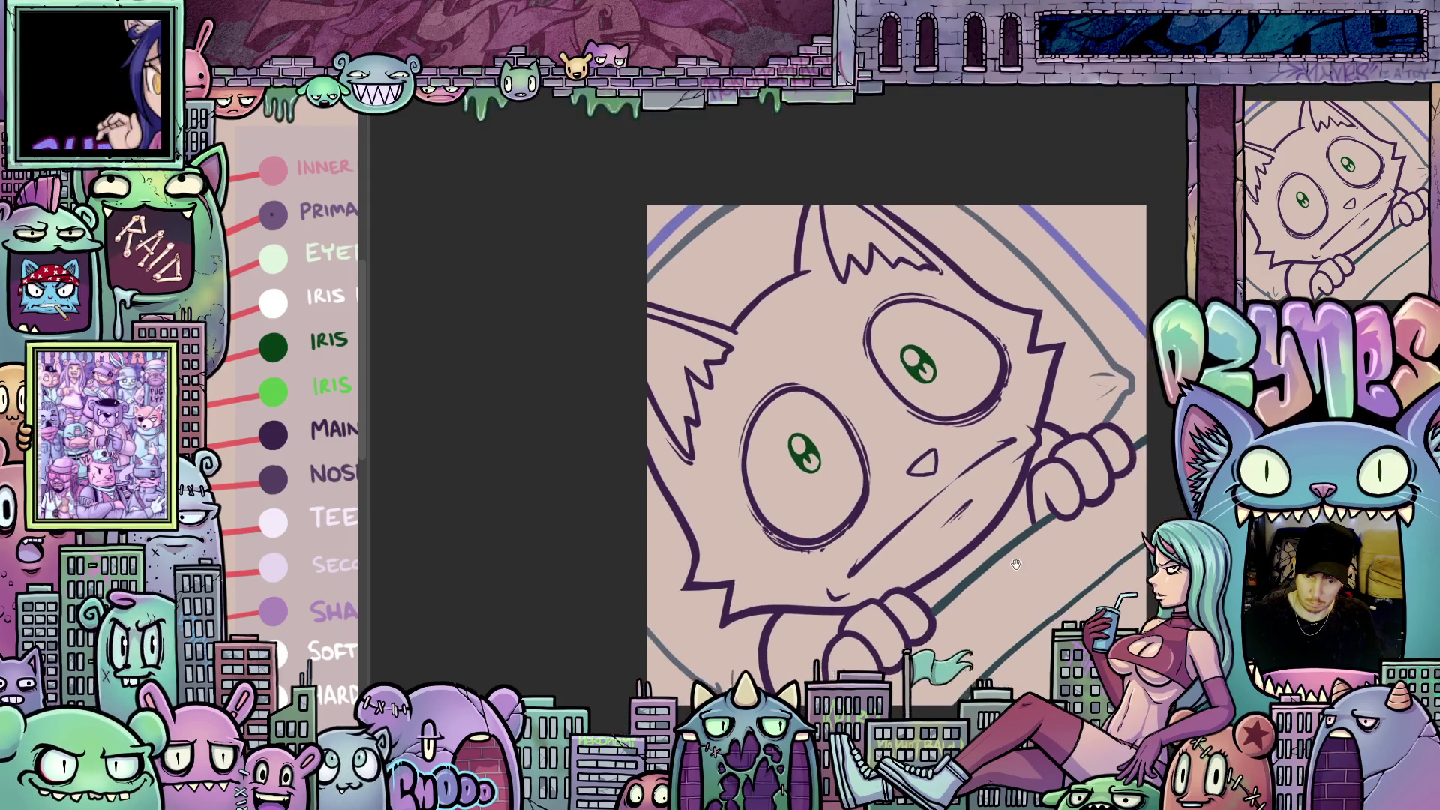
left_click_drag(1015, 564, 954, 566)
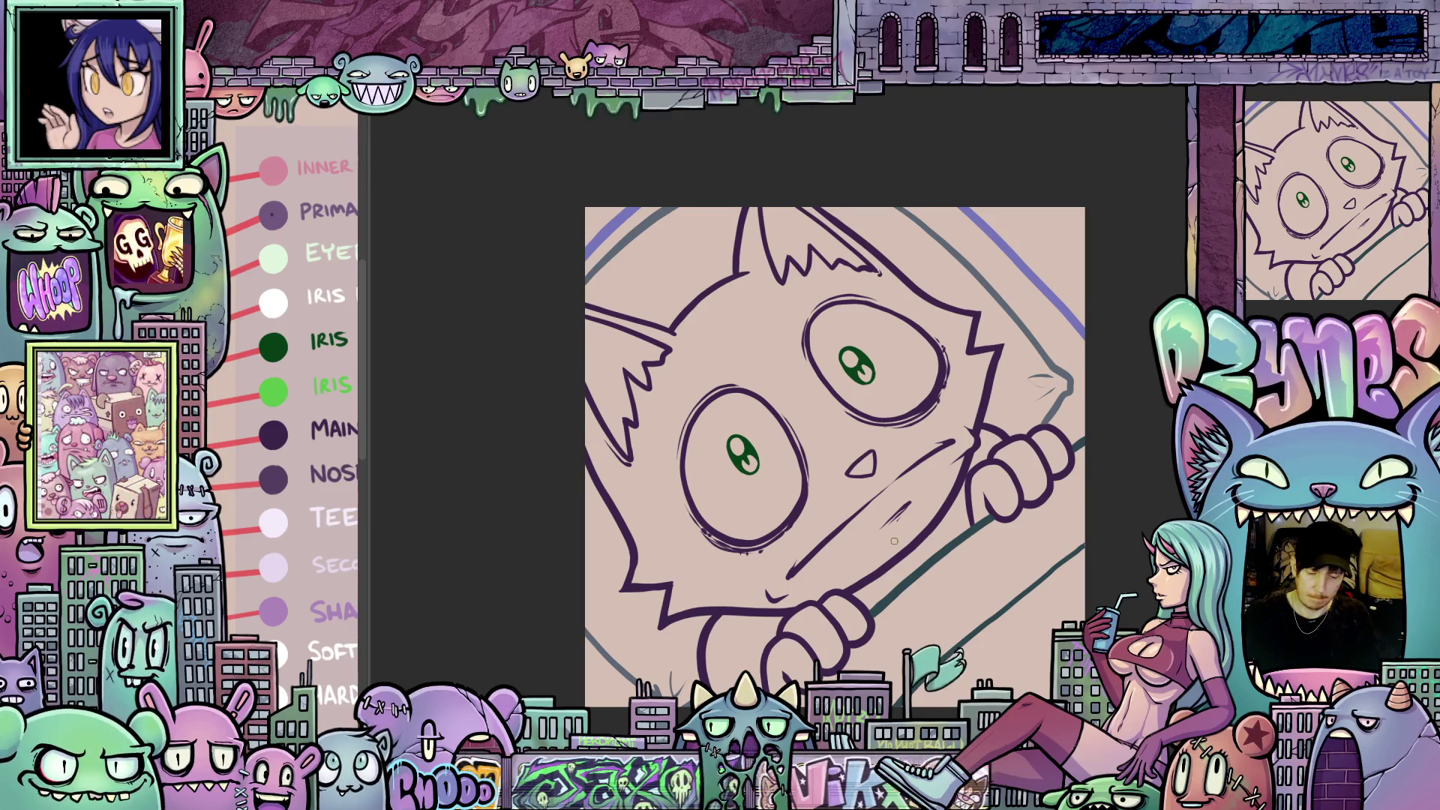
scroll(894, 541, "up", 3)
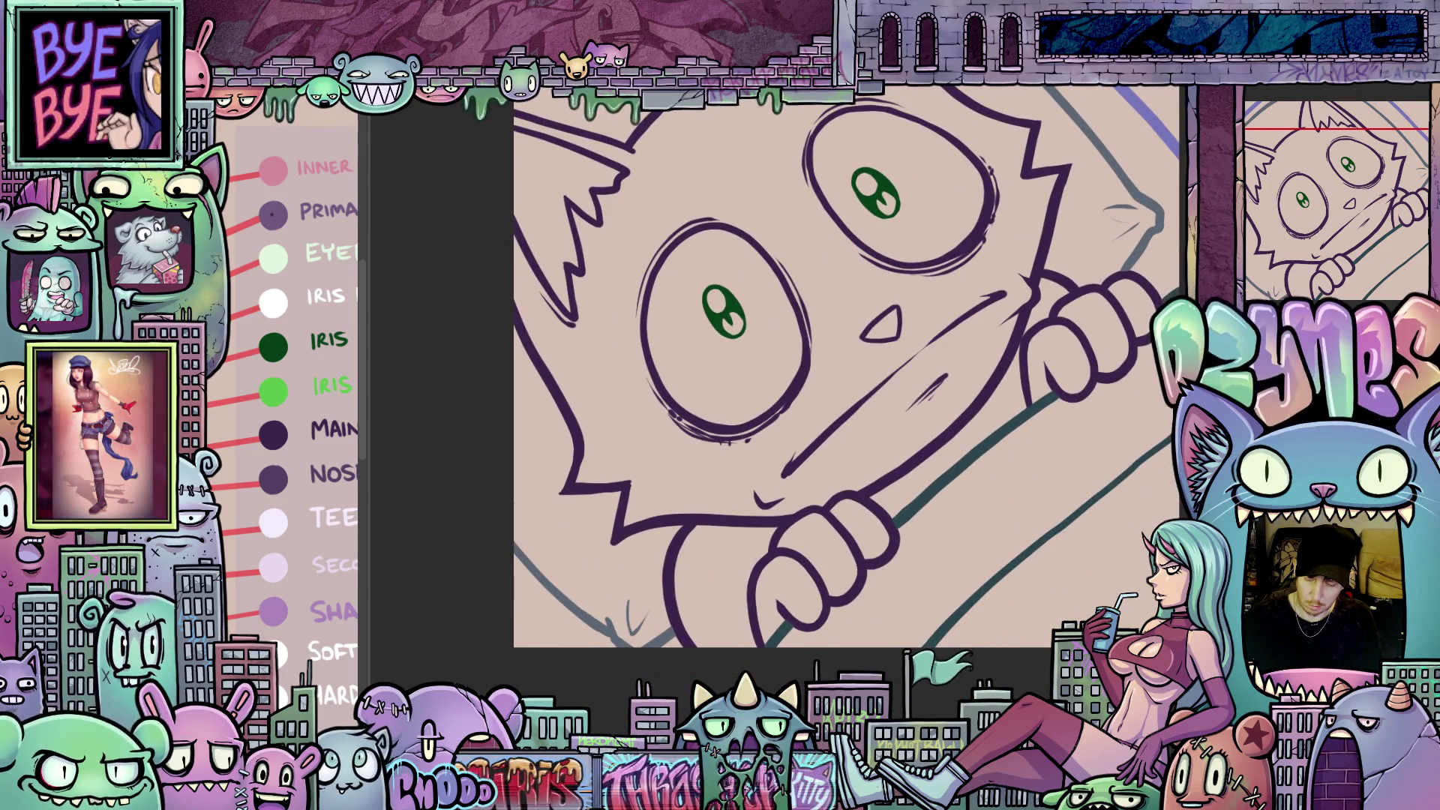
left_click_drag(1041, 605, 1030, 580)
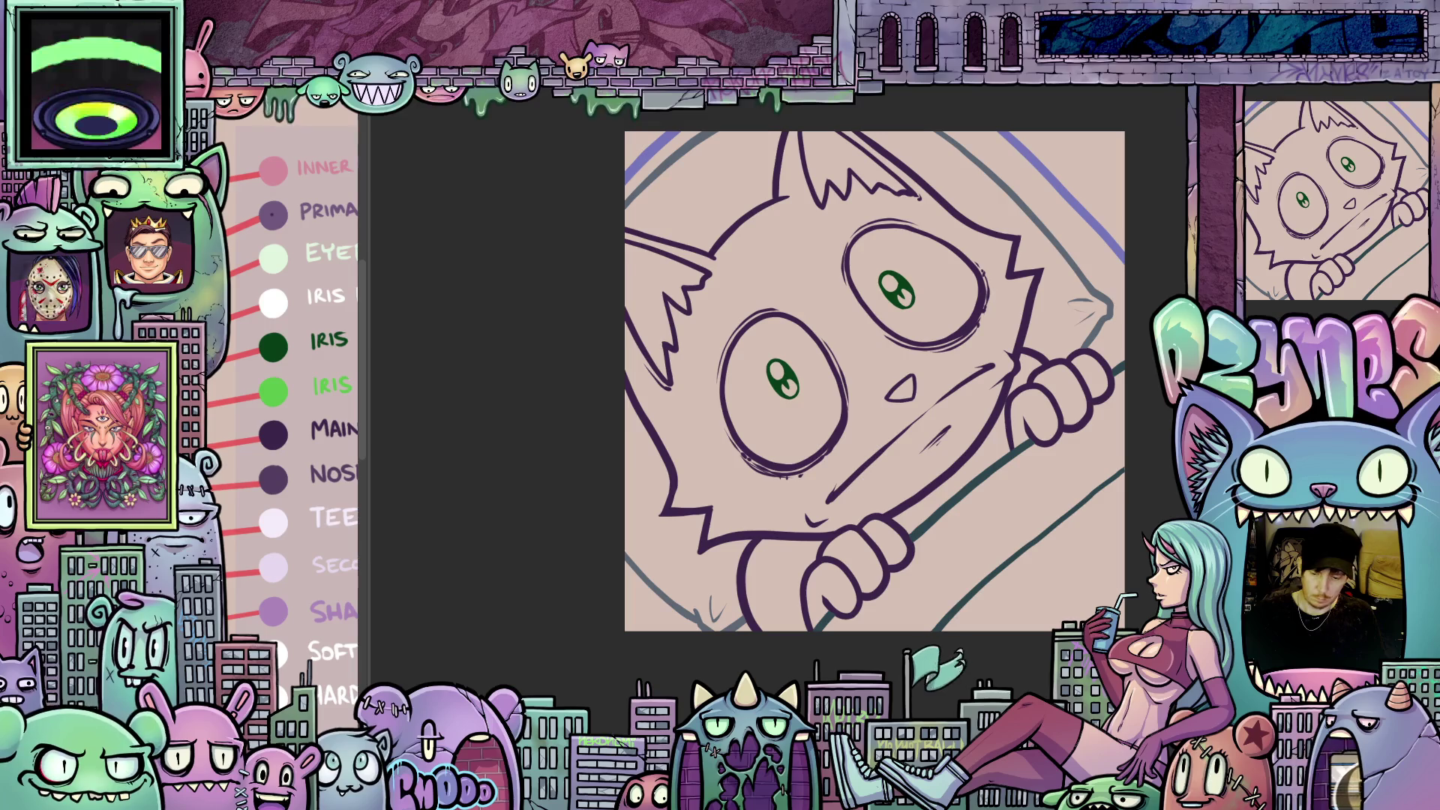
left_click_drag(973, 437, 930, 477)
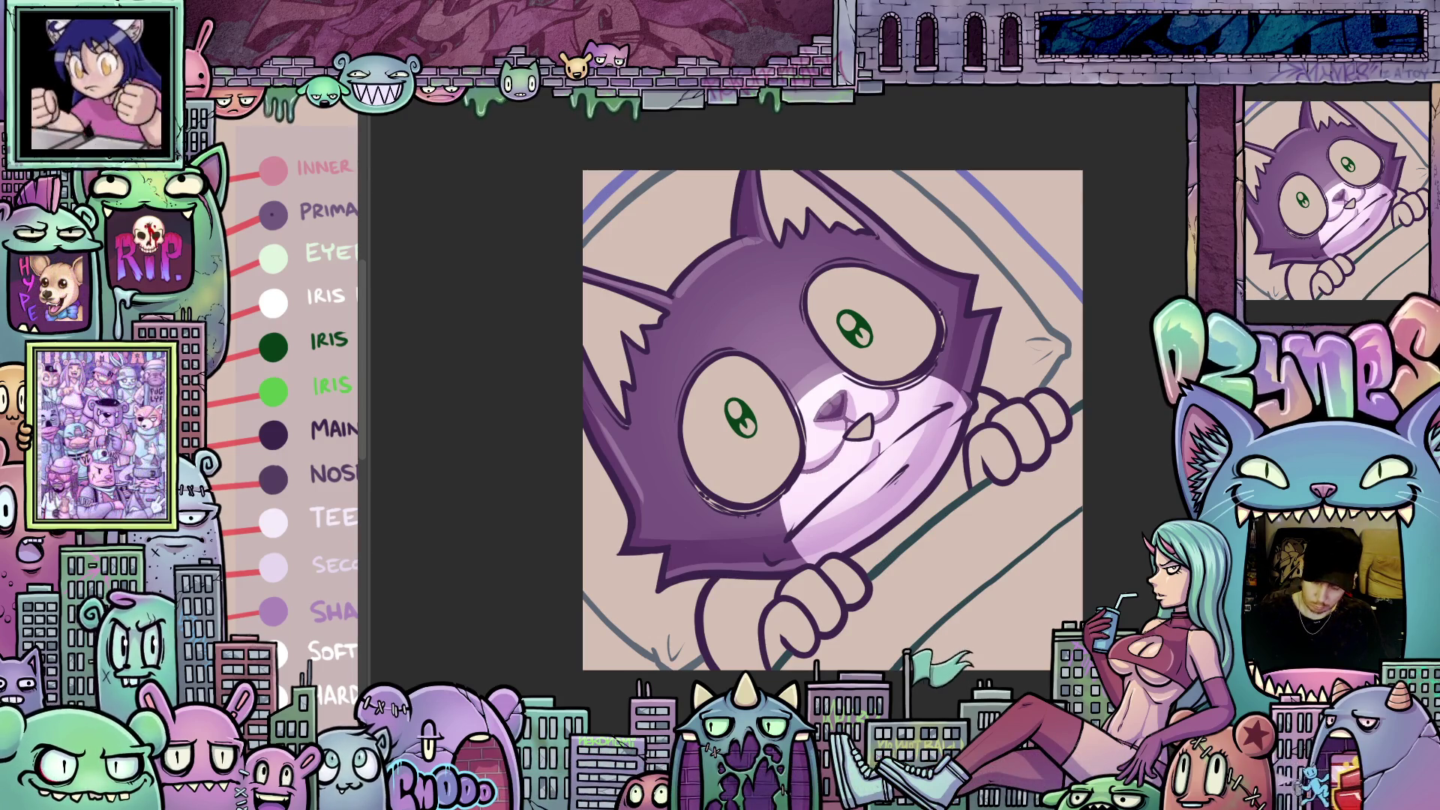
- Undo the light face and muzzle shading and fill the tail loop gap purple
key("ctrl+z")
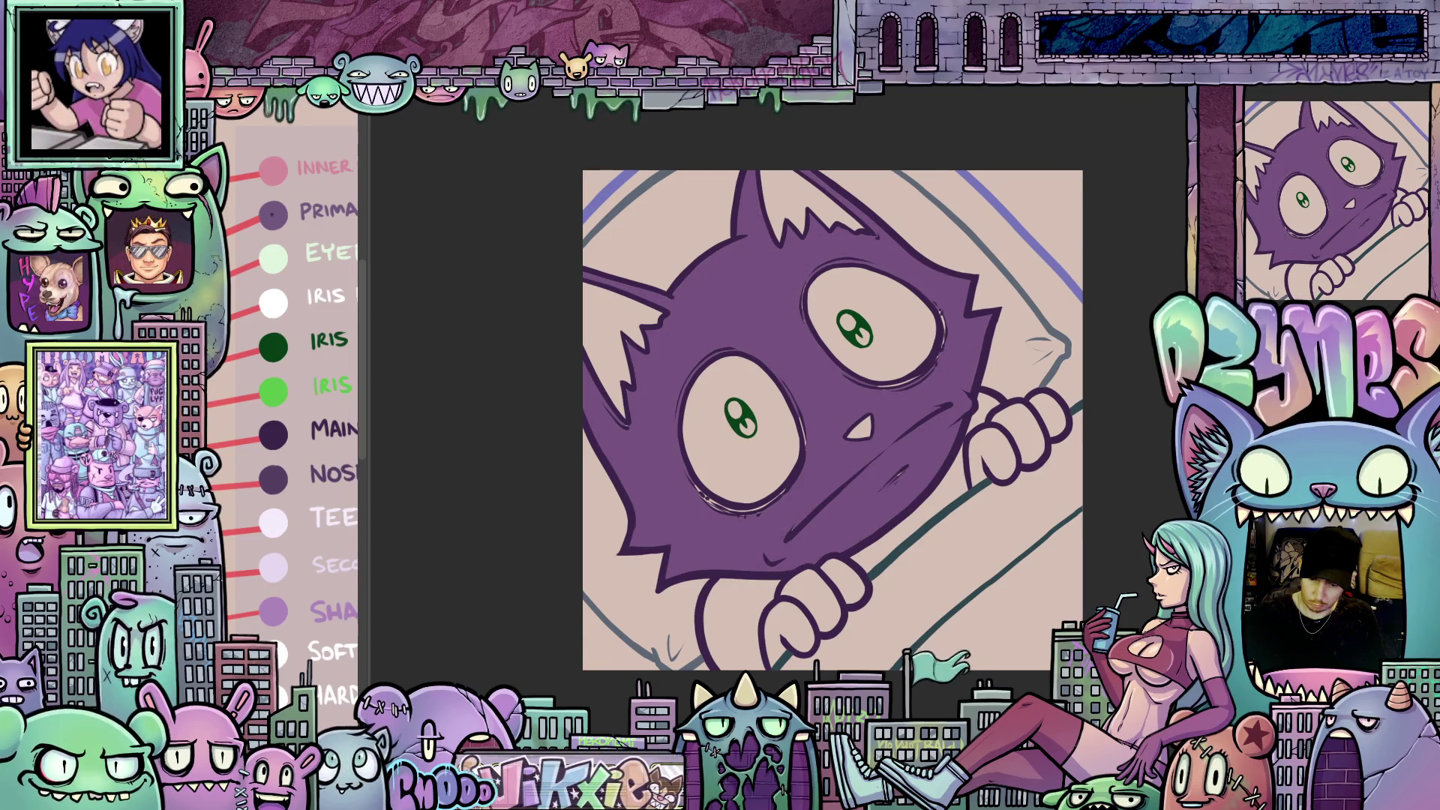
scroll(833, 435, "up", 3)
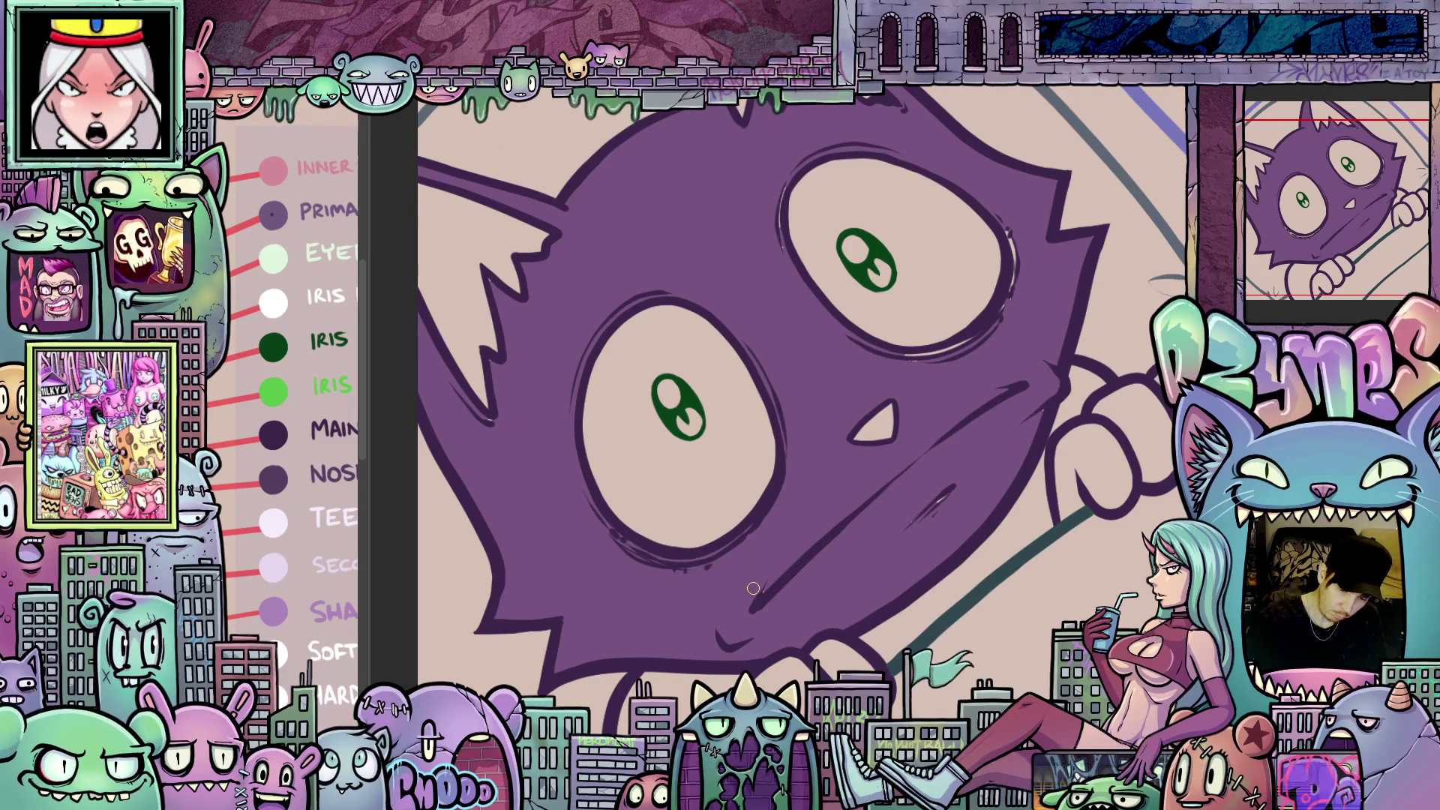
scroll(966, 473, "up", 2)
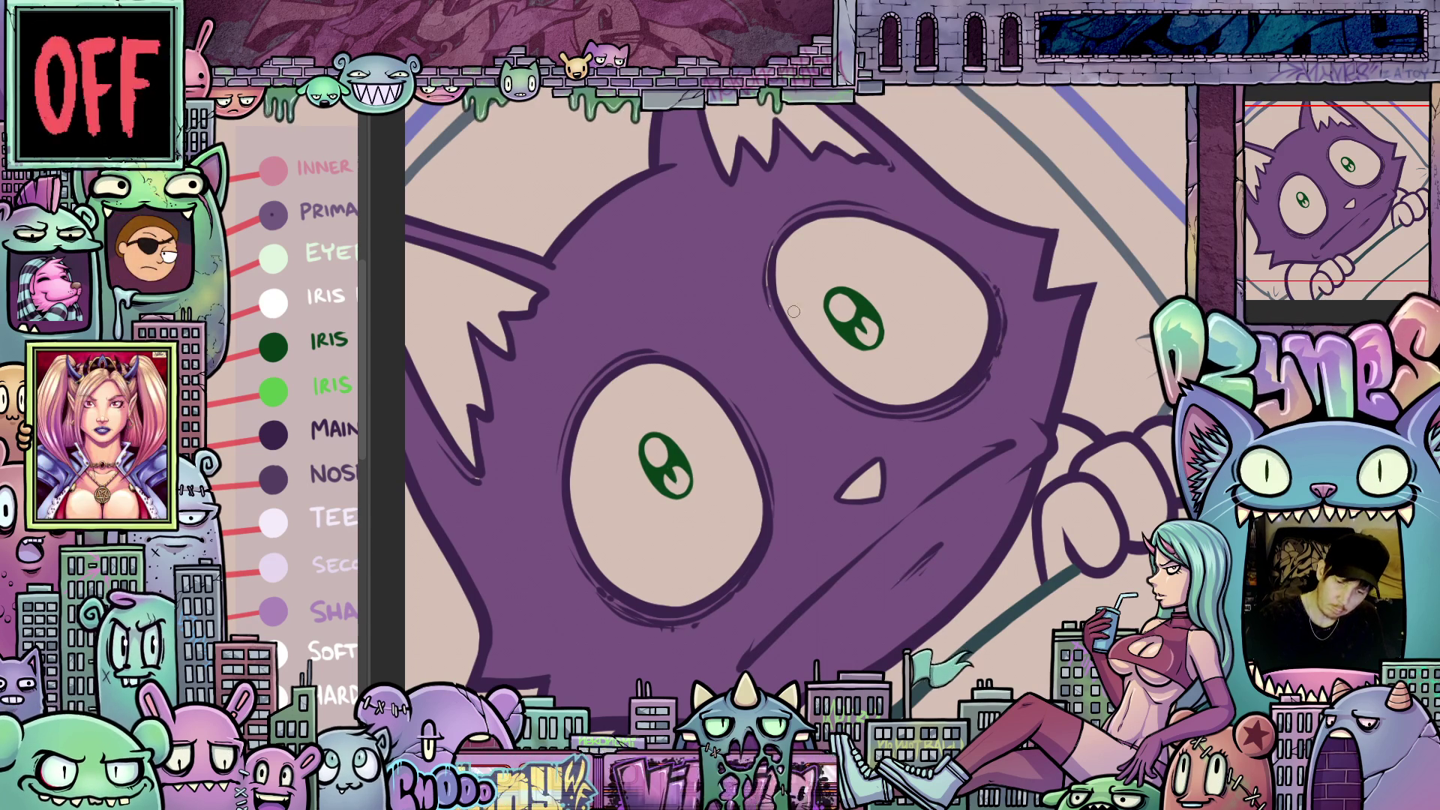
mouse_move(760, 259)
left_mouse_down()
mouse_move(869, 235)
mouse_move(839, 319)
left_mouse_up()
left_click_drag(1079, 518, 1023, 461)
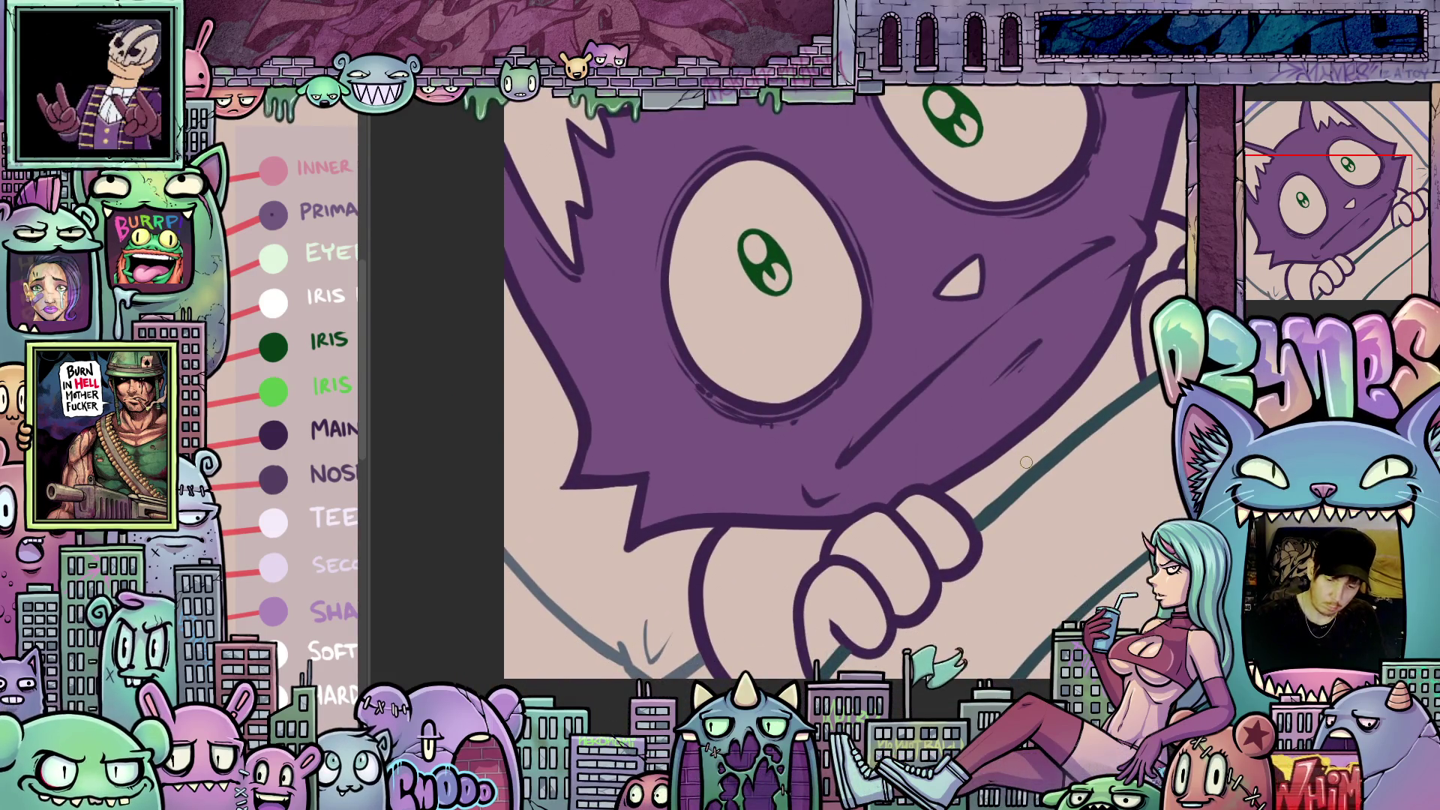
left_click(797, 566)
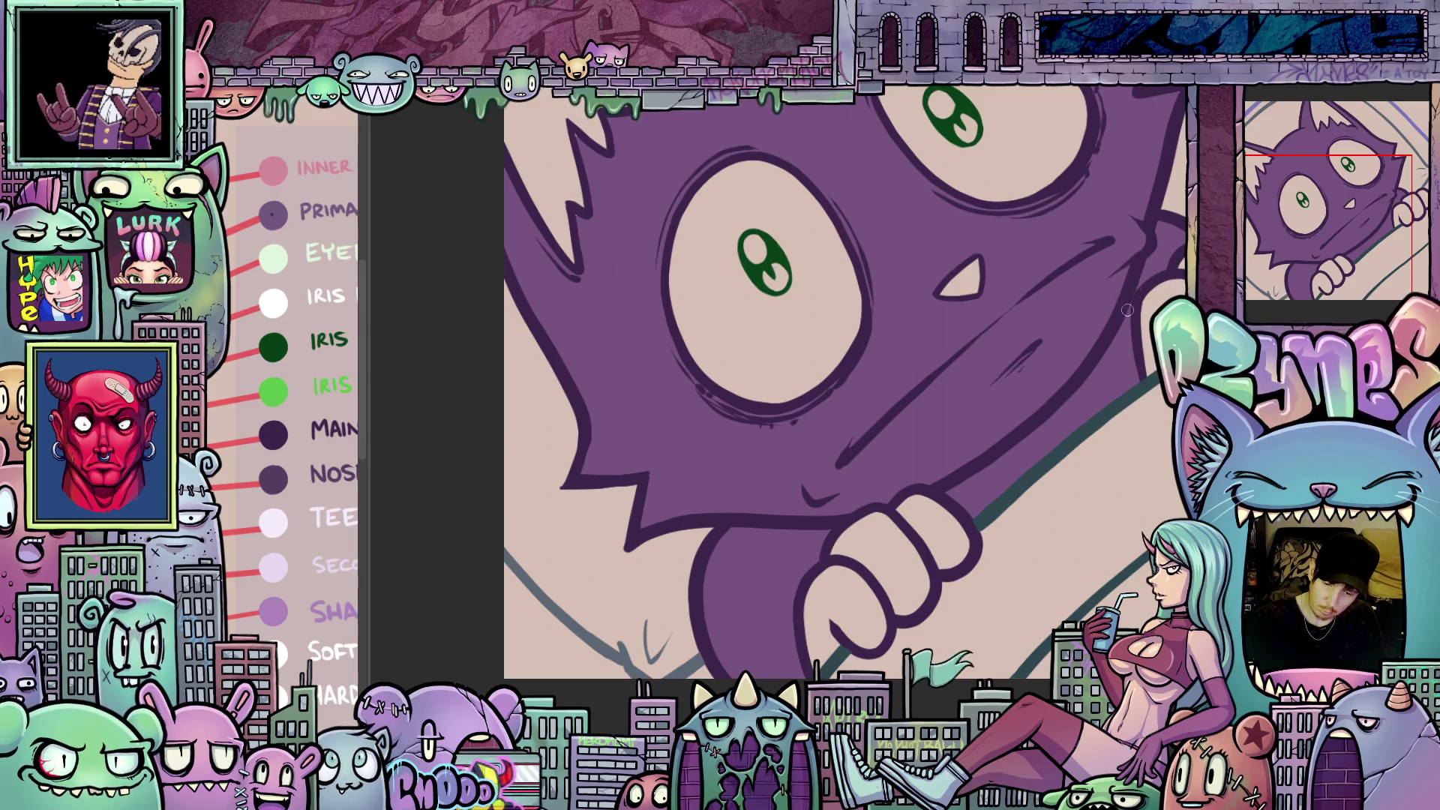
mouse_move(1120, 312)
left_mouse_down()
mouse_move(1033, 521)
mouse_move(1050, 452)
left_mouse_up()
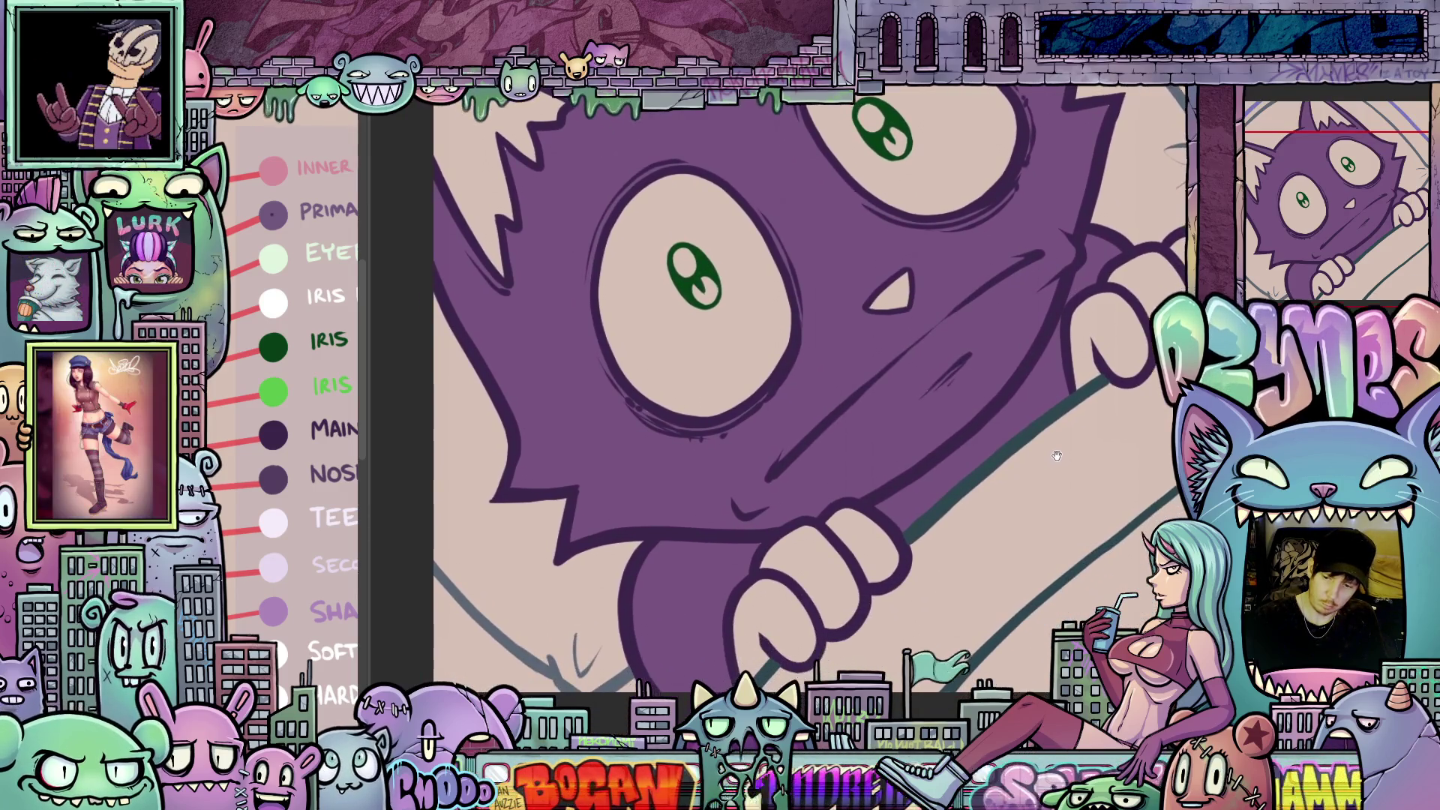
left_click_drag(894, 574, 1016, 499)
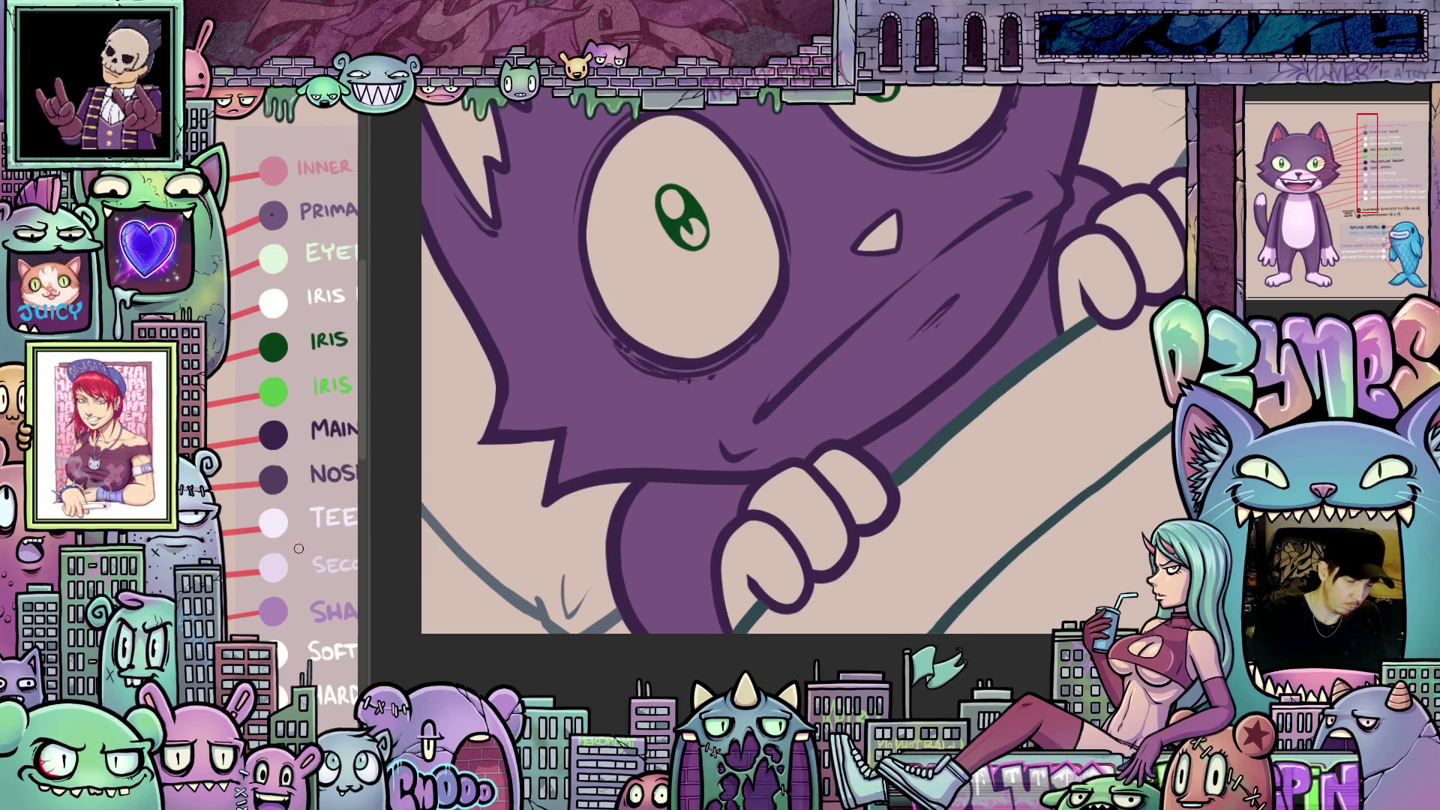
- Fill the four paw fingers light pink
left_click(858, 493)
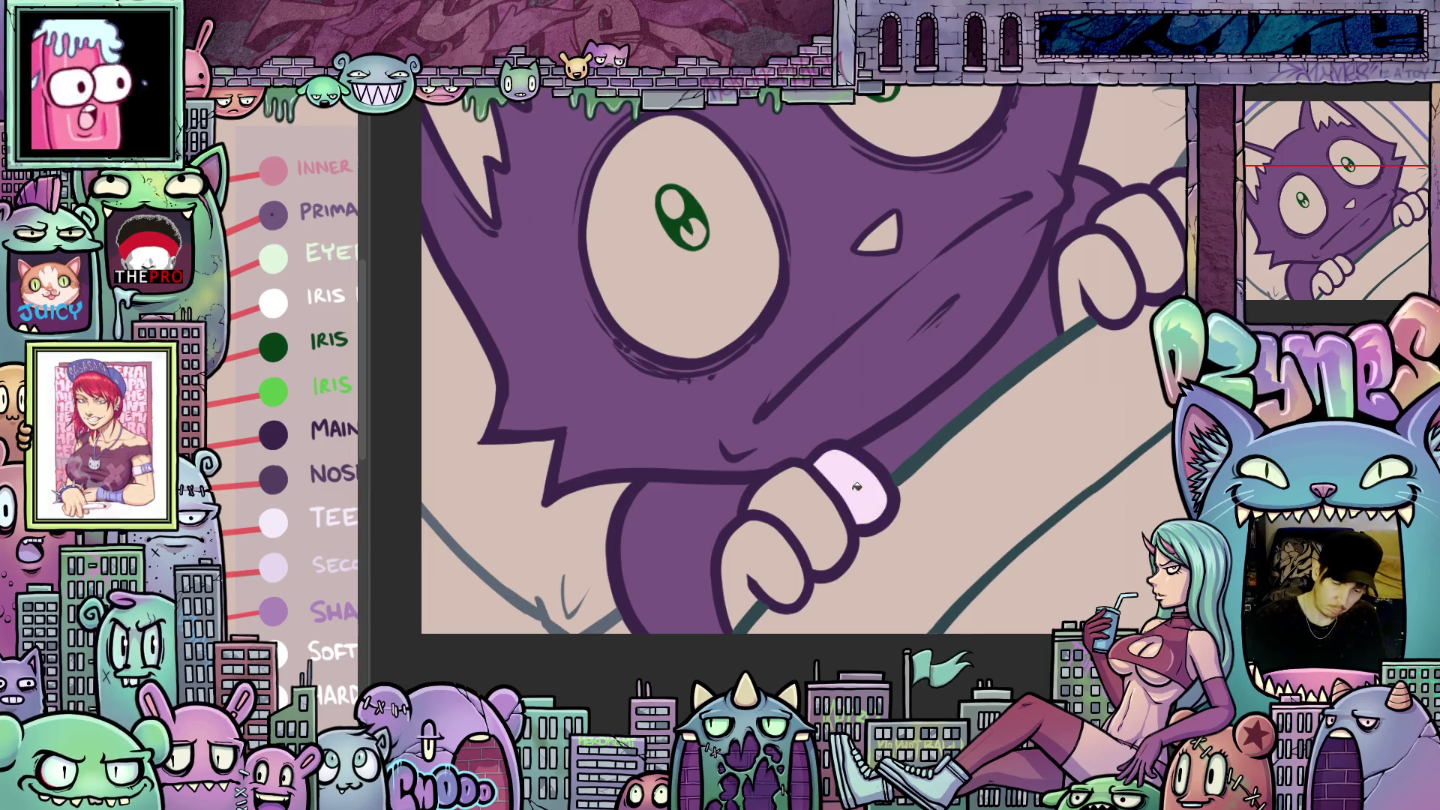
left_click(807, 518)
left_click(759, 577)
left_click(1086, 256)
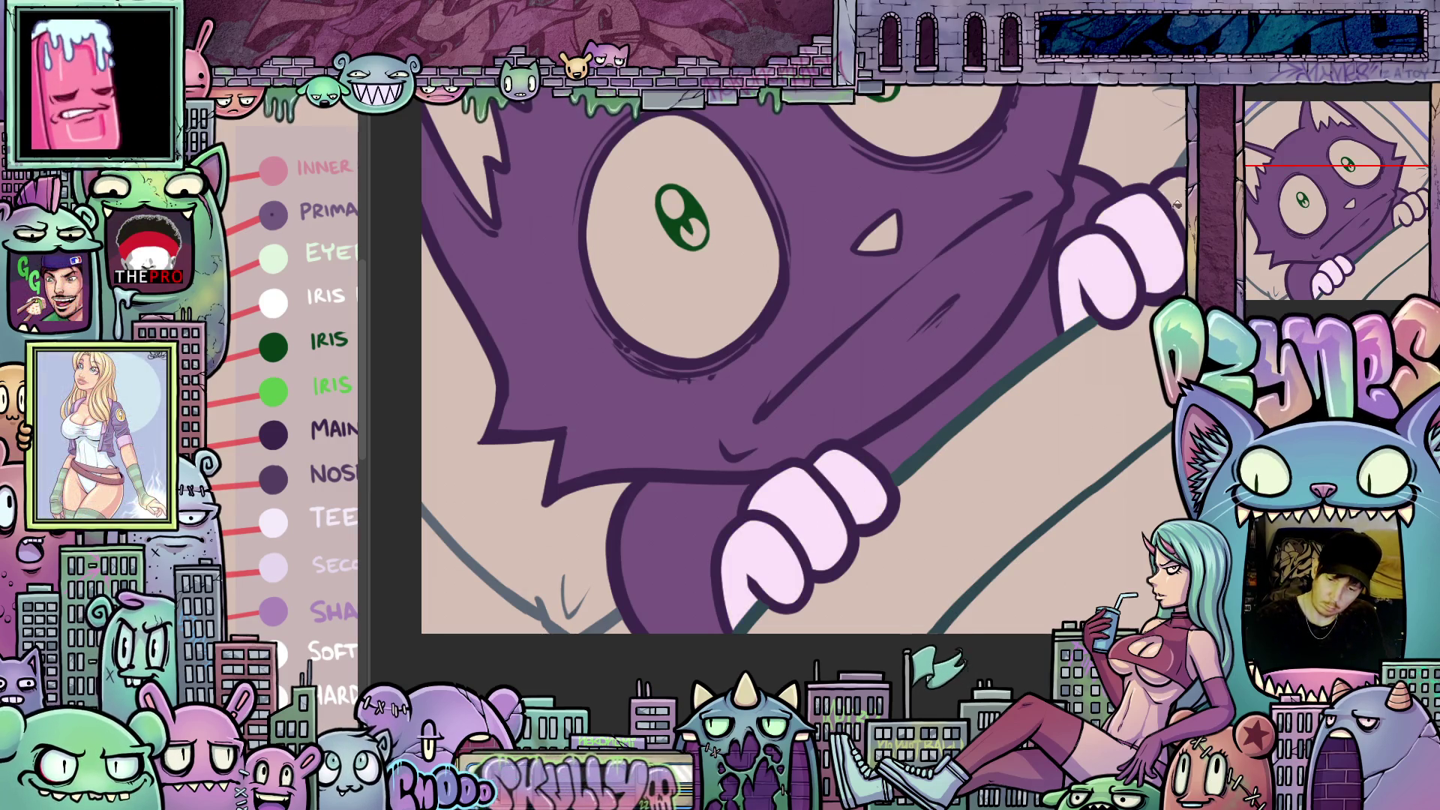
- Pick the Nose swatch and fill the nose darker mauve, then straighten the view
scroll(1070, 412, "down", 4)
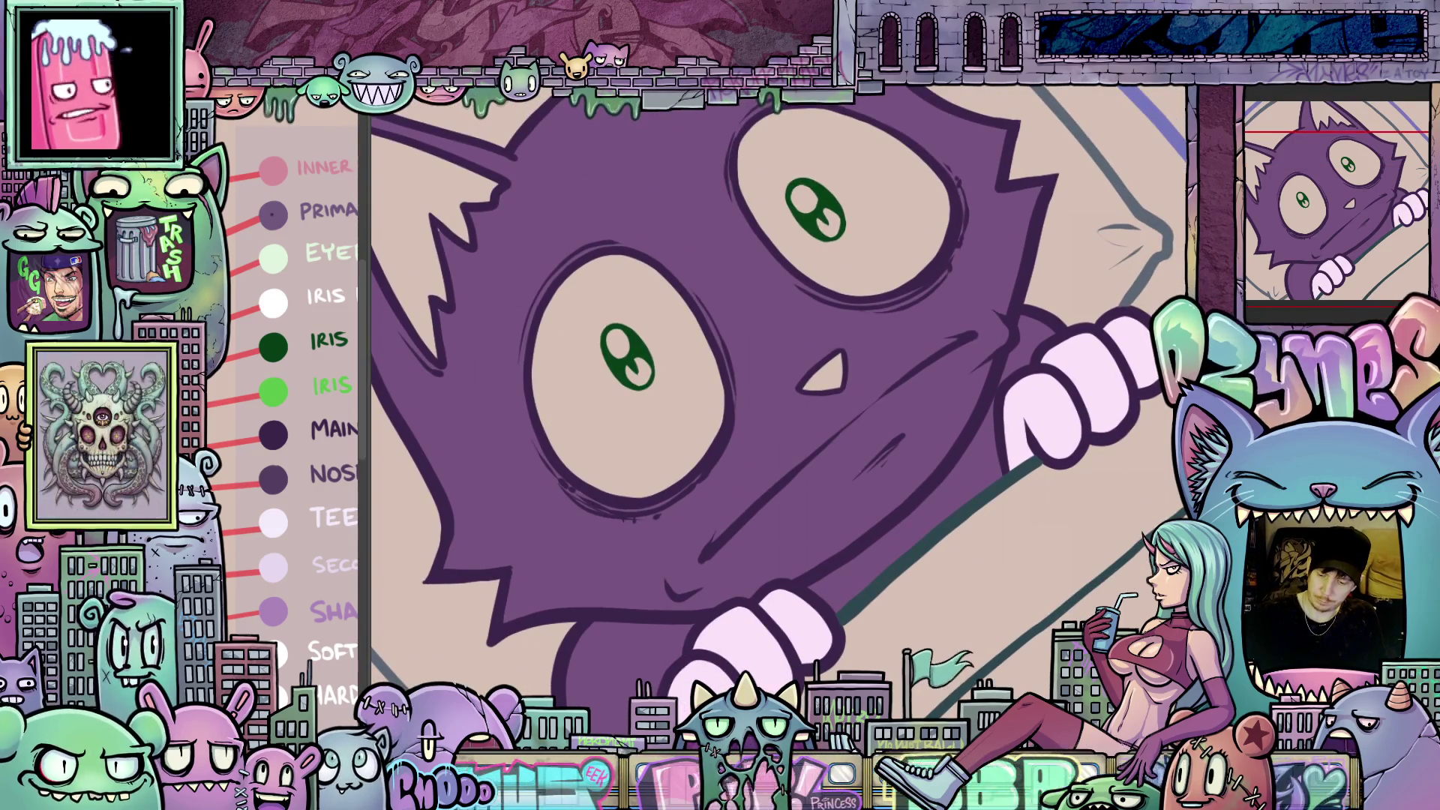
left_click(274, 478, "alt")
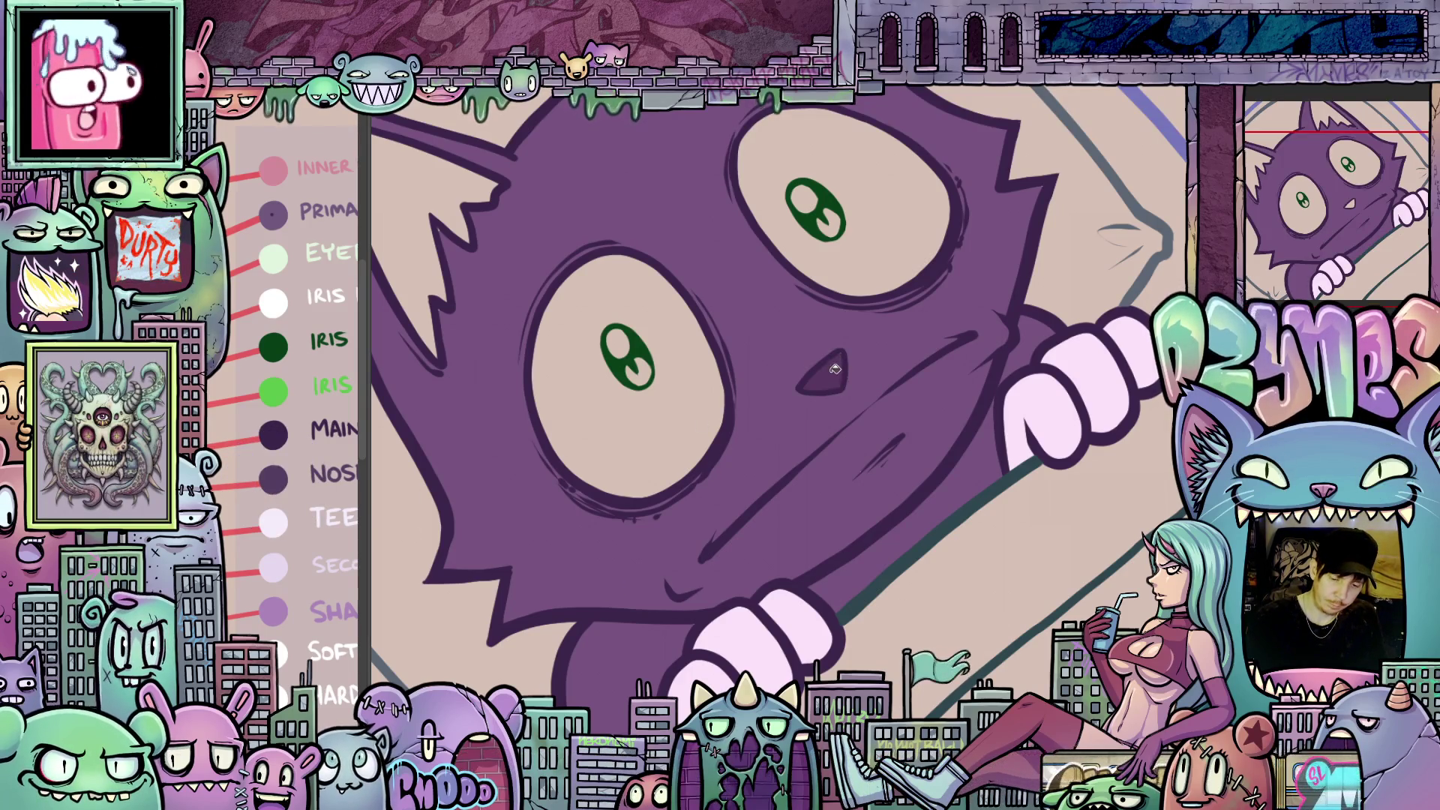
scroll(910, 508, "up", 2)
scroll(1084, 476, "down", 2)
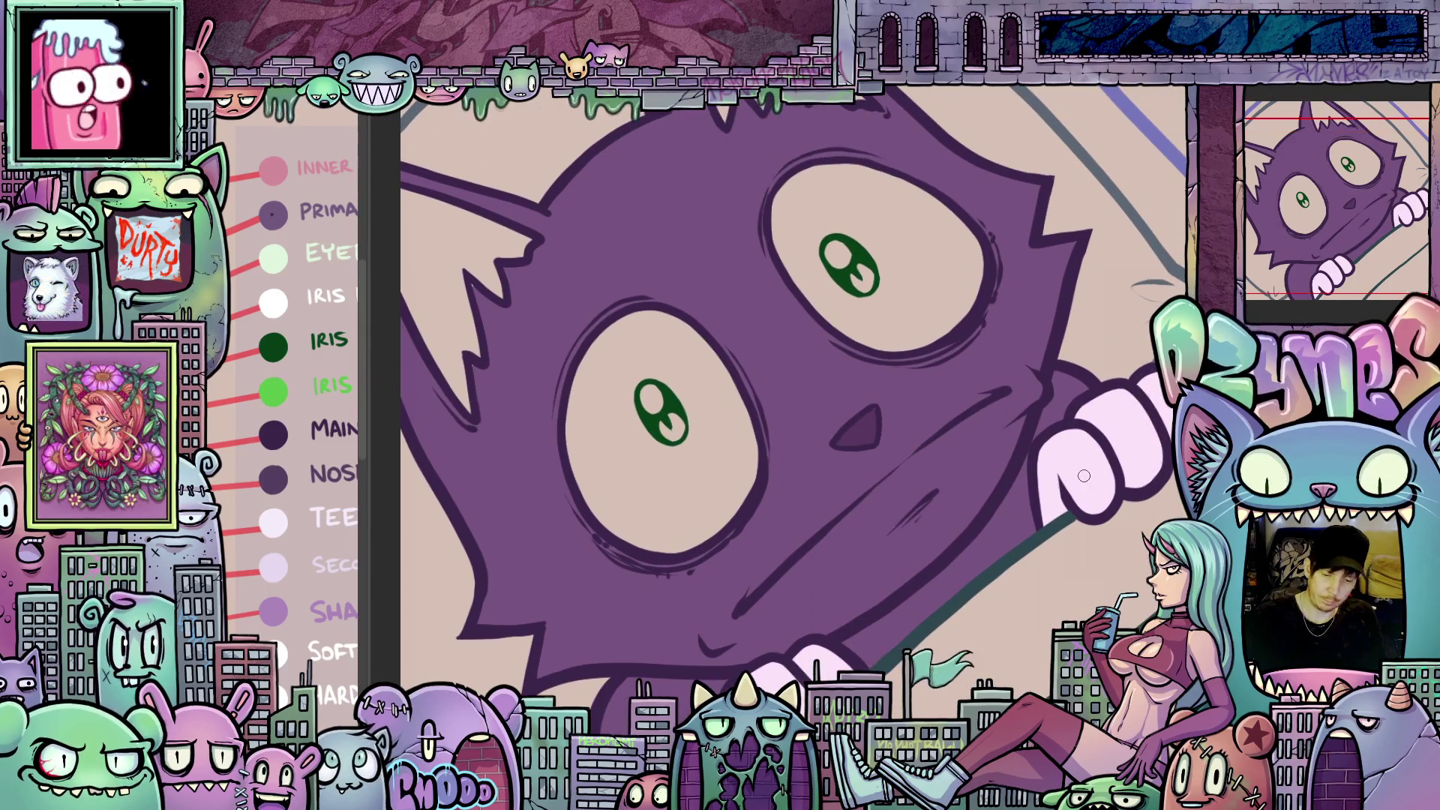
mouse_move(1089, 485)
left_mouse_down()
mouse_move(975, 570)
mouse_move(968, 631)
left_mouse_up()
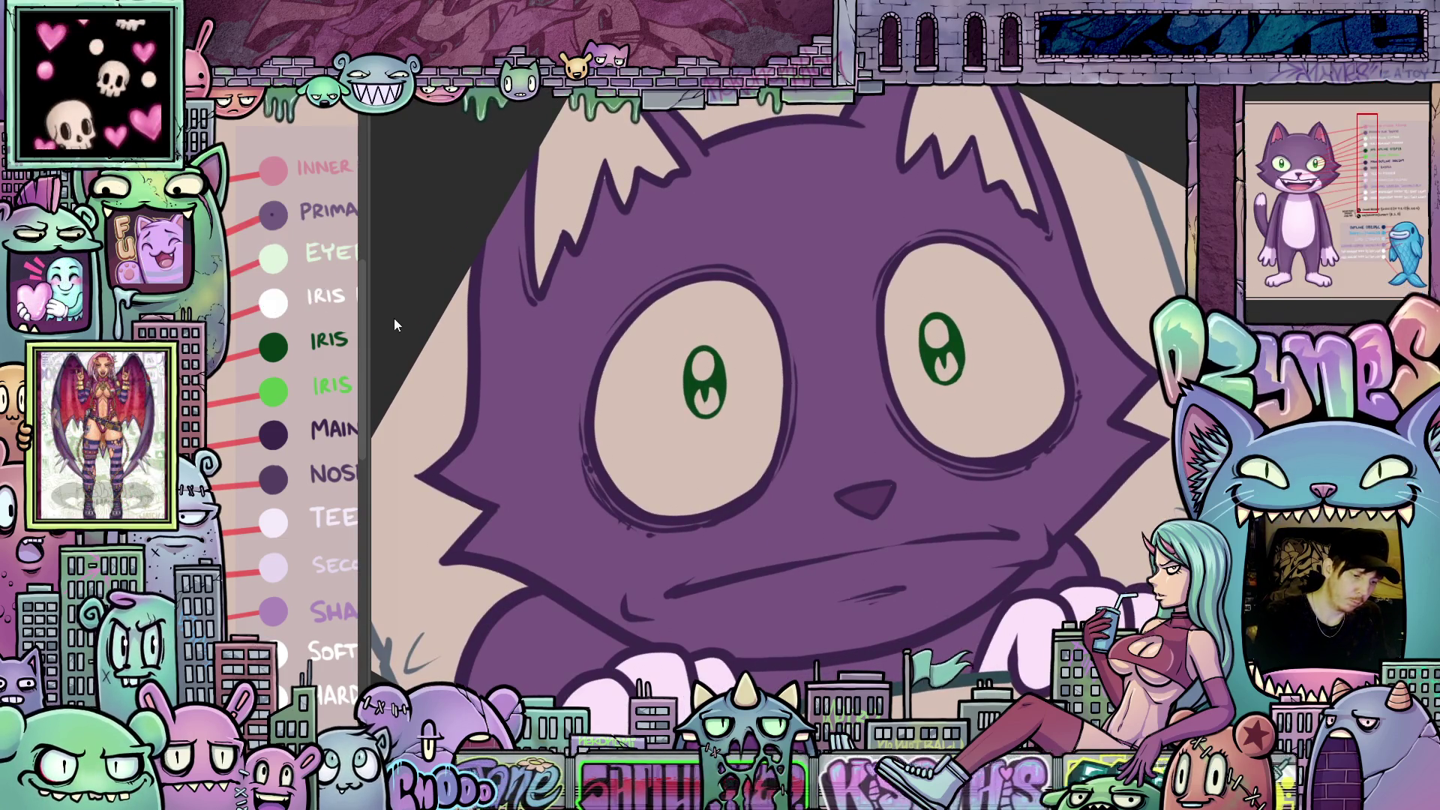
- Fill both eye whites pale green and both lower irises with the lighter iris green
left_click(766, 429)
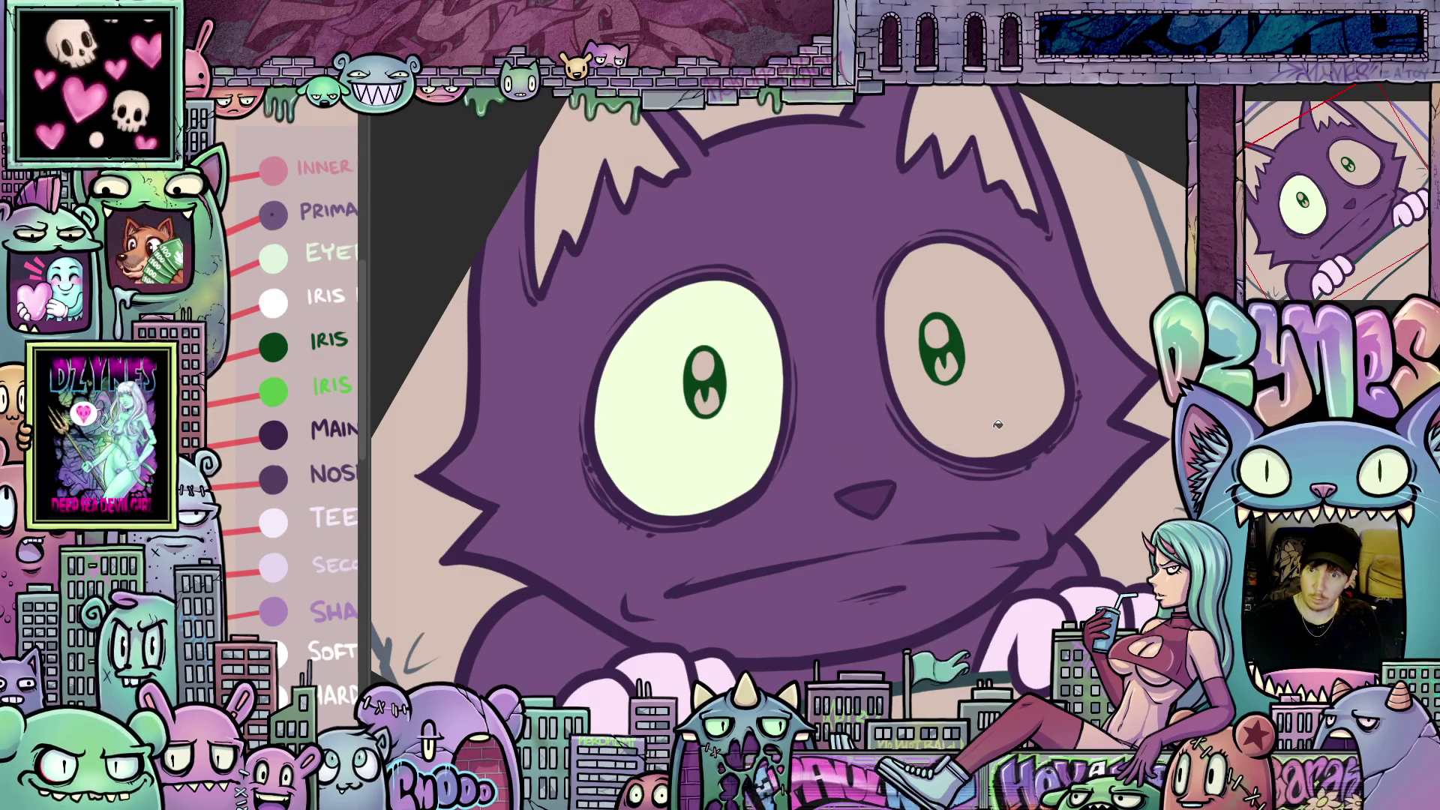
left_click(1020, 433)
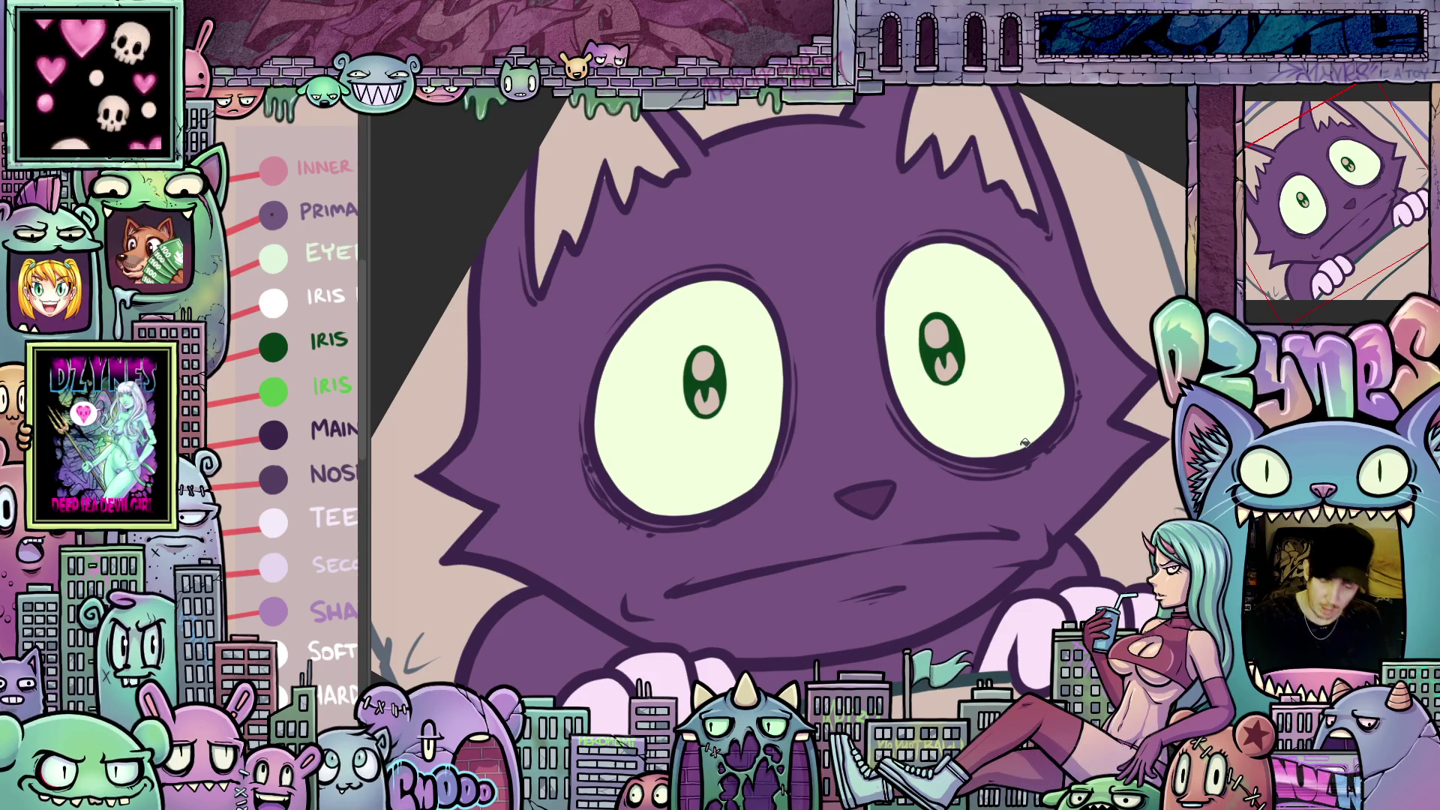
left_click(290, 392)
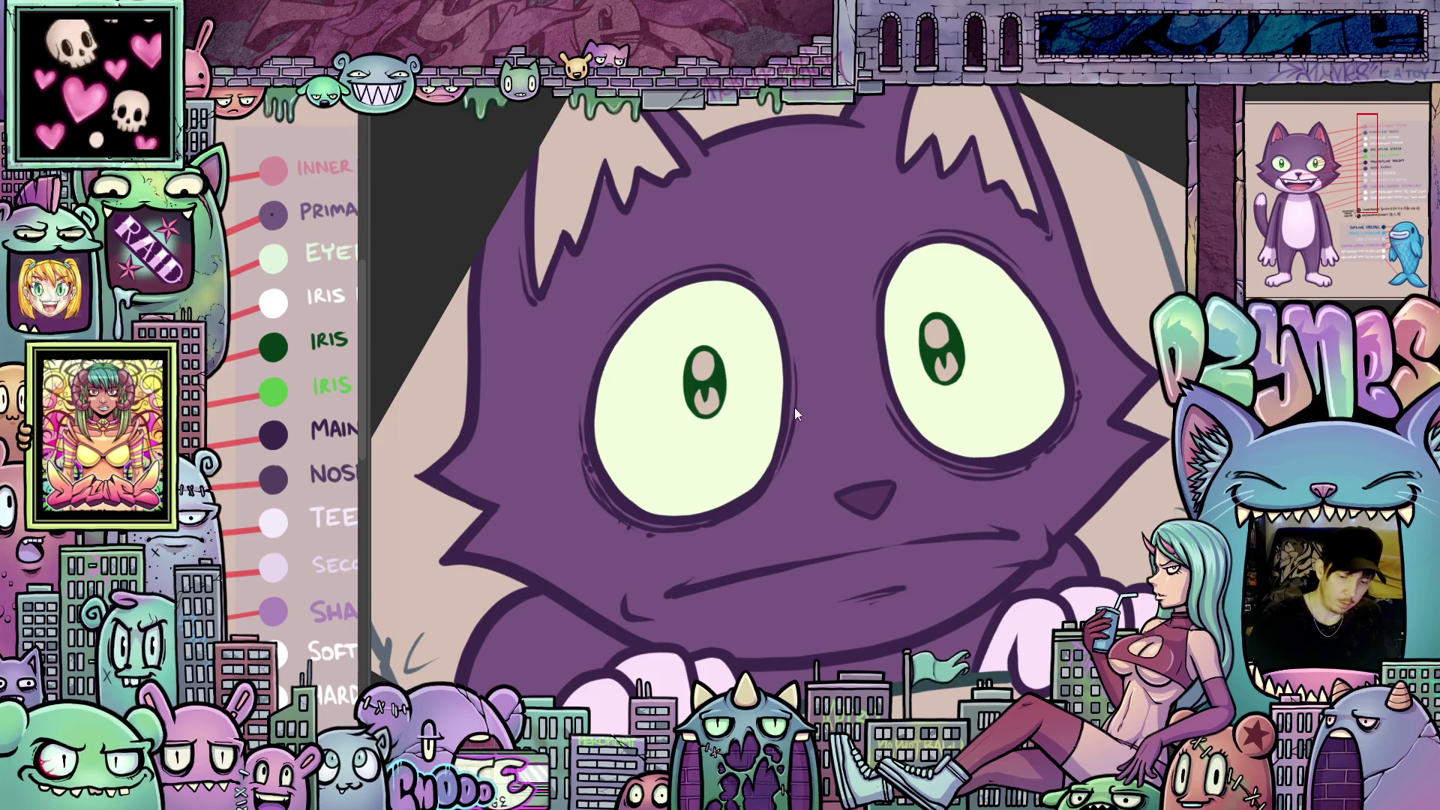
left_click(711, 404)
left_click(954, 365)
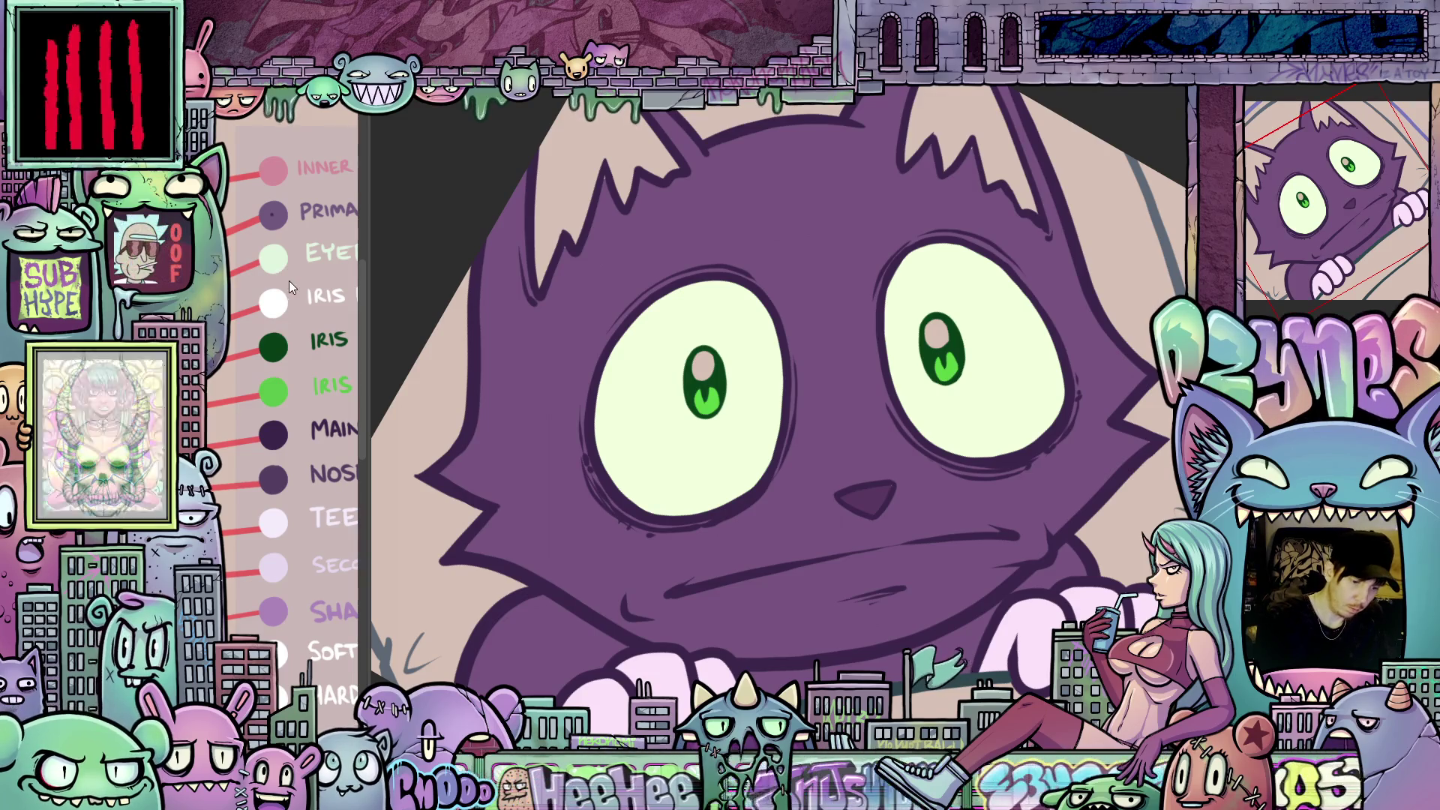
- Turn the highlights in both eyes white
left_click(285, 301)
left_click(704, 366)
left_click(934, 334)
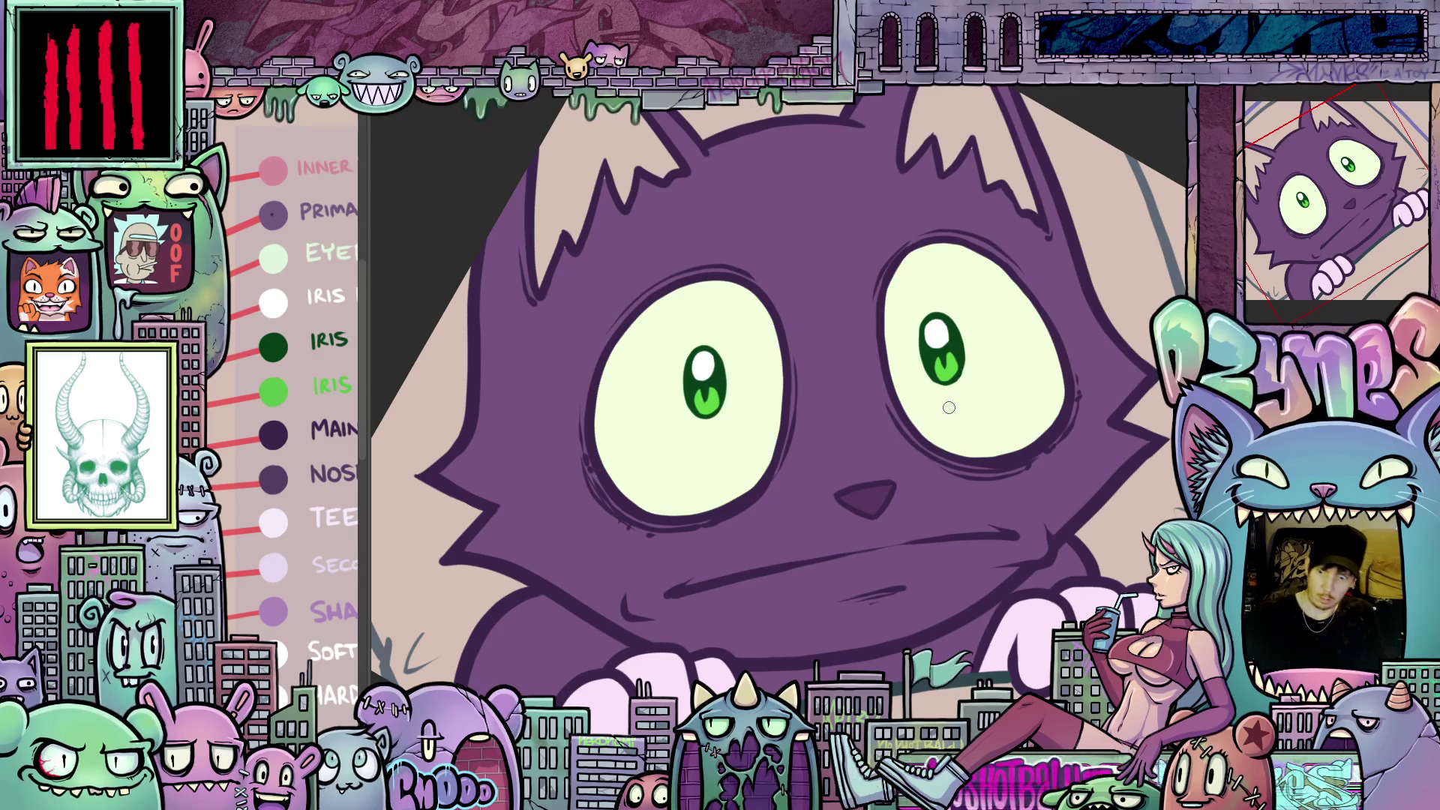
left_click_drag(920, 473, 827, 455)
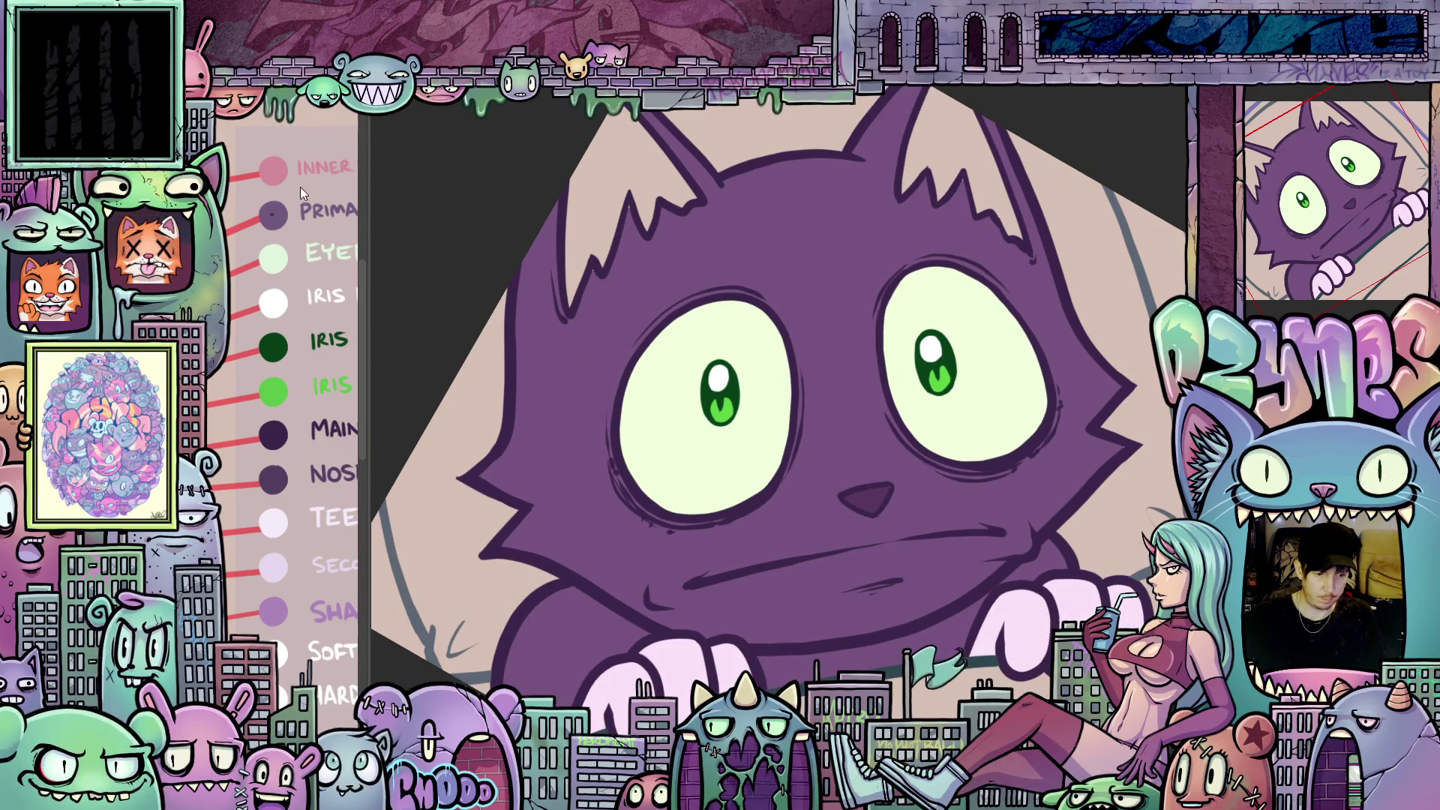
- Fill the left and right inner ears with the Inner ear pink swatch
left_click(661, 180)
left_click(946, 134)
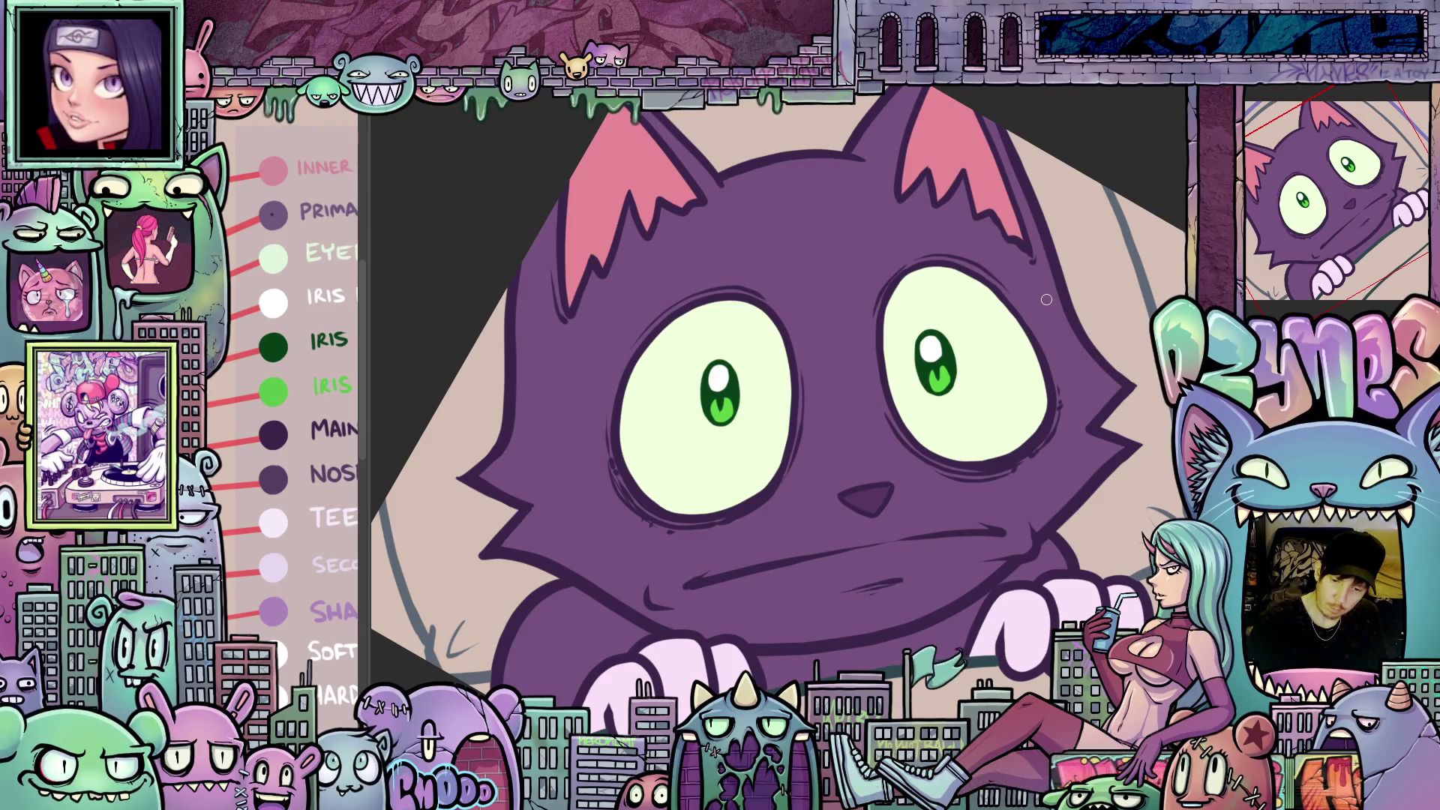
scroll(1049, 442, "down", 3)
left_click_drag(1048, 442, 905, 496)
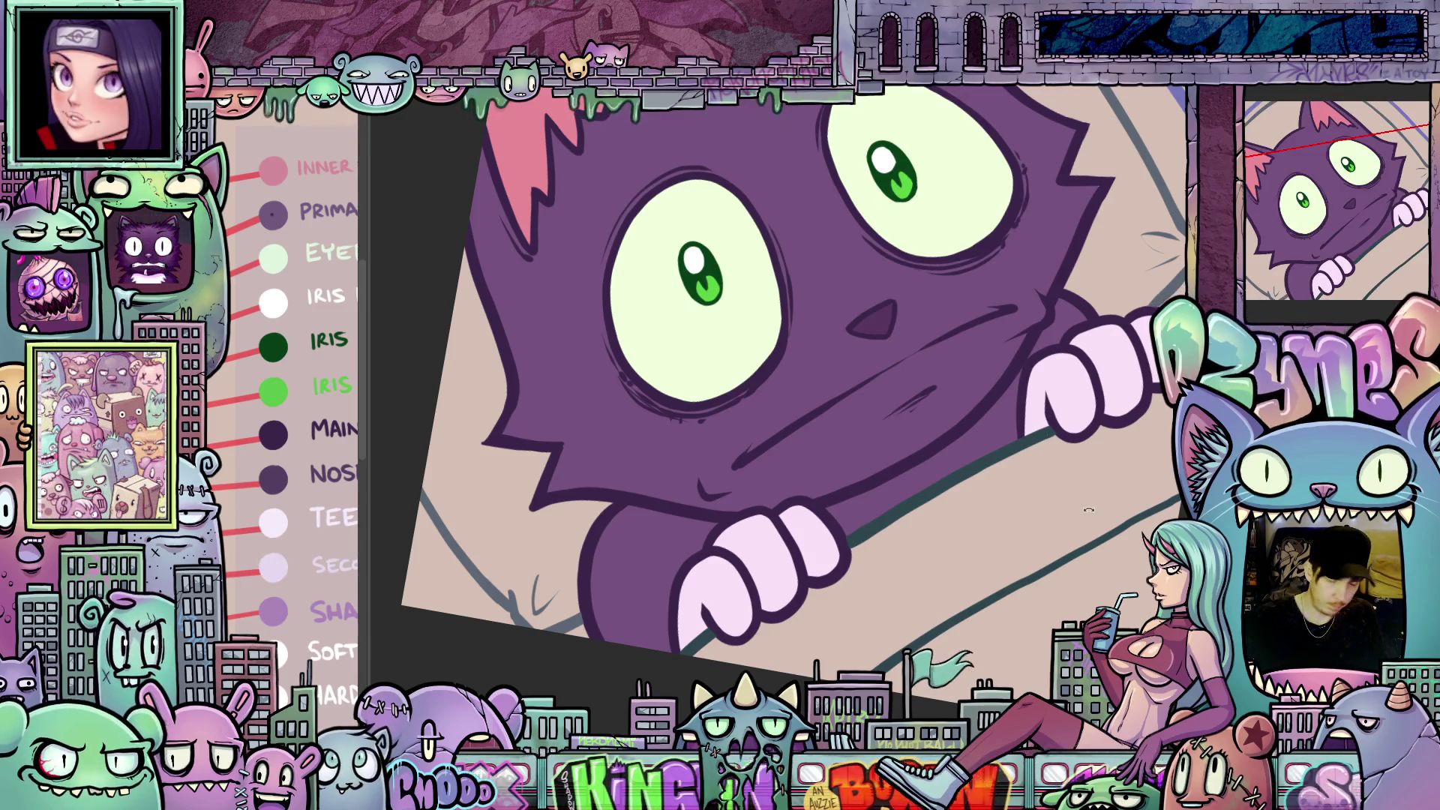
left_click_drag(1086, 511, 833, 297)
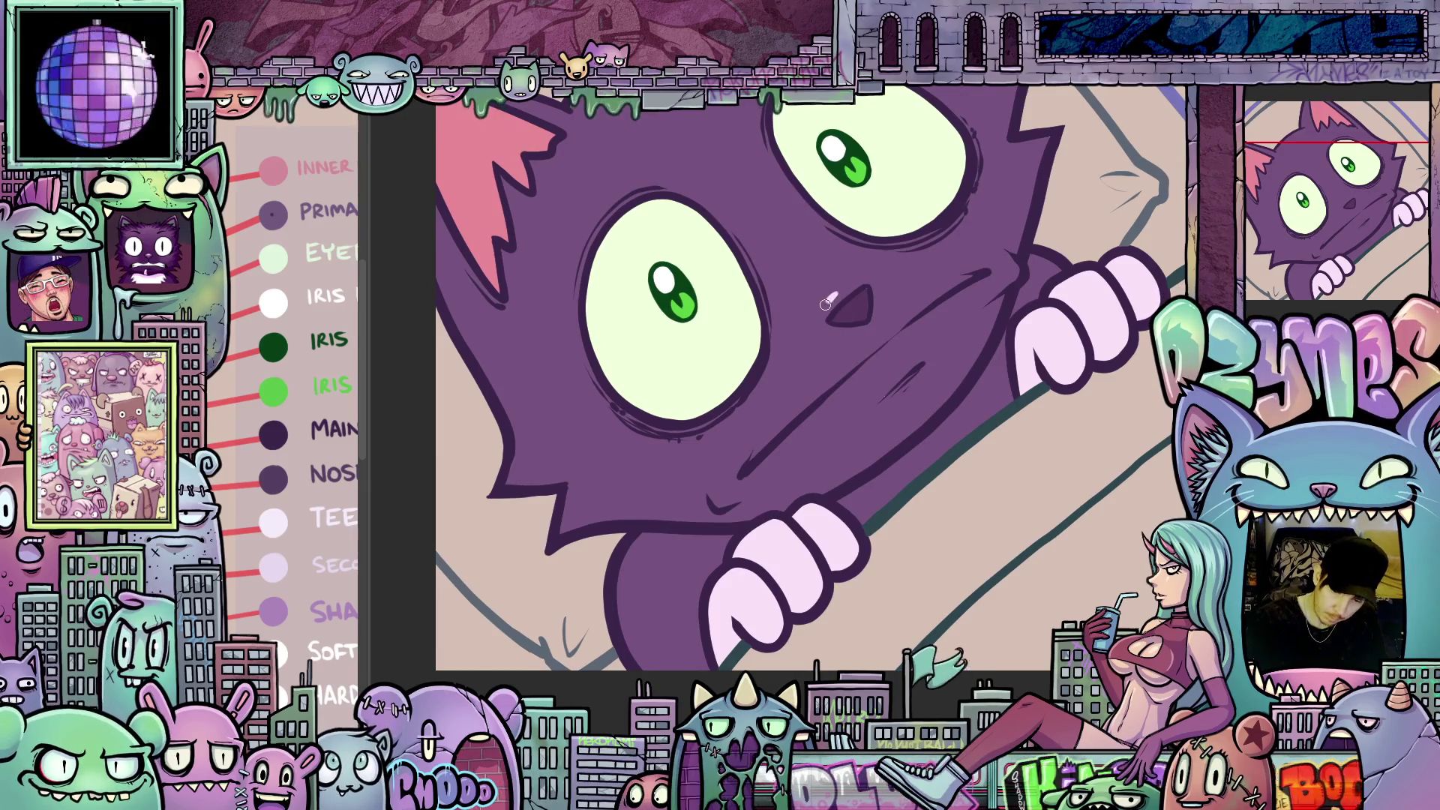
- Brush light pink down the muzzle and fill its areas above and below the mouth line pink
mouse_move(776, 445)
left_mouse_down()
mouse_move(779, 484)
mouse_move(852, 501)
mouse_move(1022, 491)
mouse_move(966, 403)
mouse_move(770, 366)
left_mouse_up()
left_click_drag(760, 225, 833, 301)
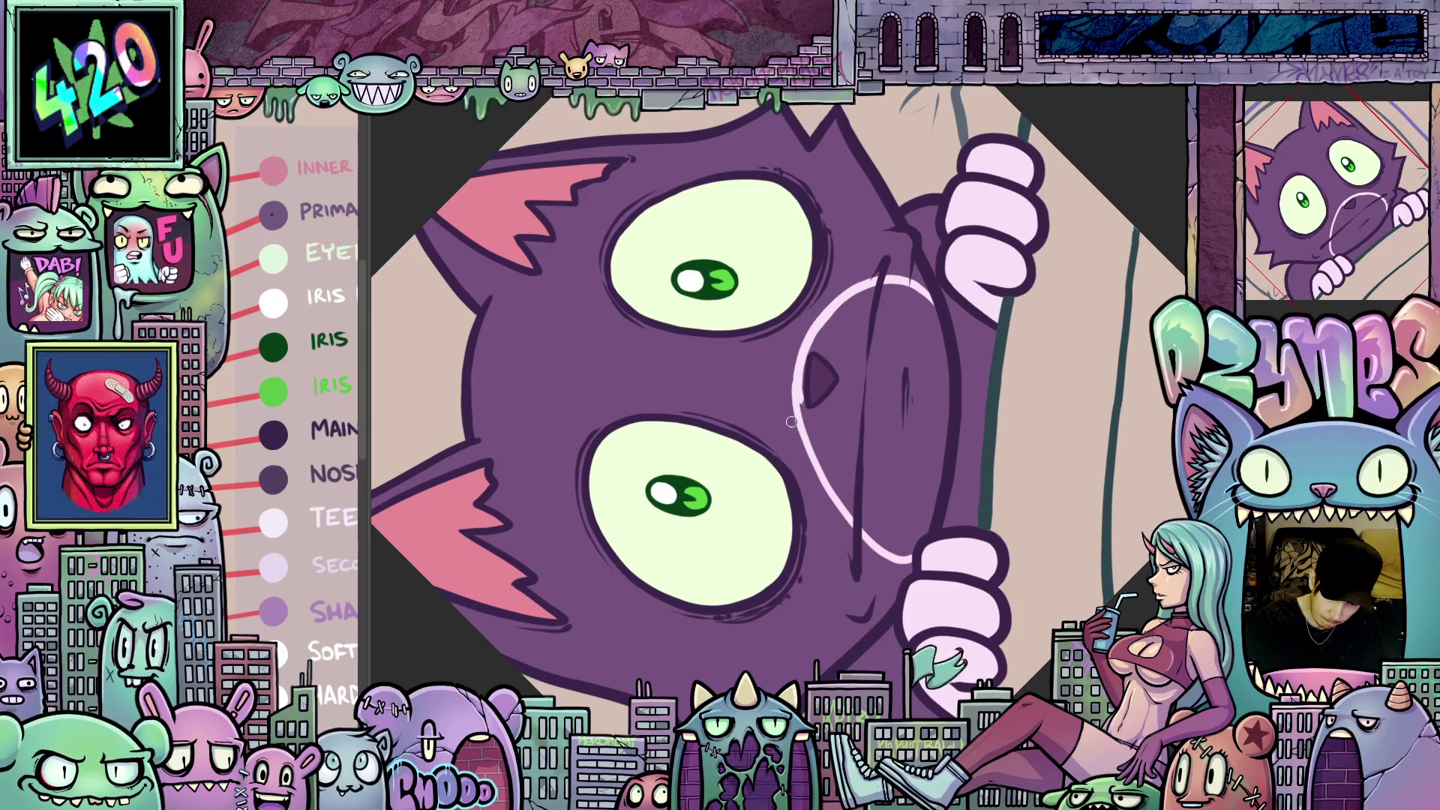
left_click_drag(974, 389, 980, 624)
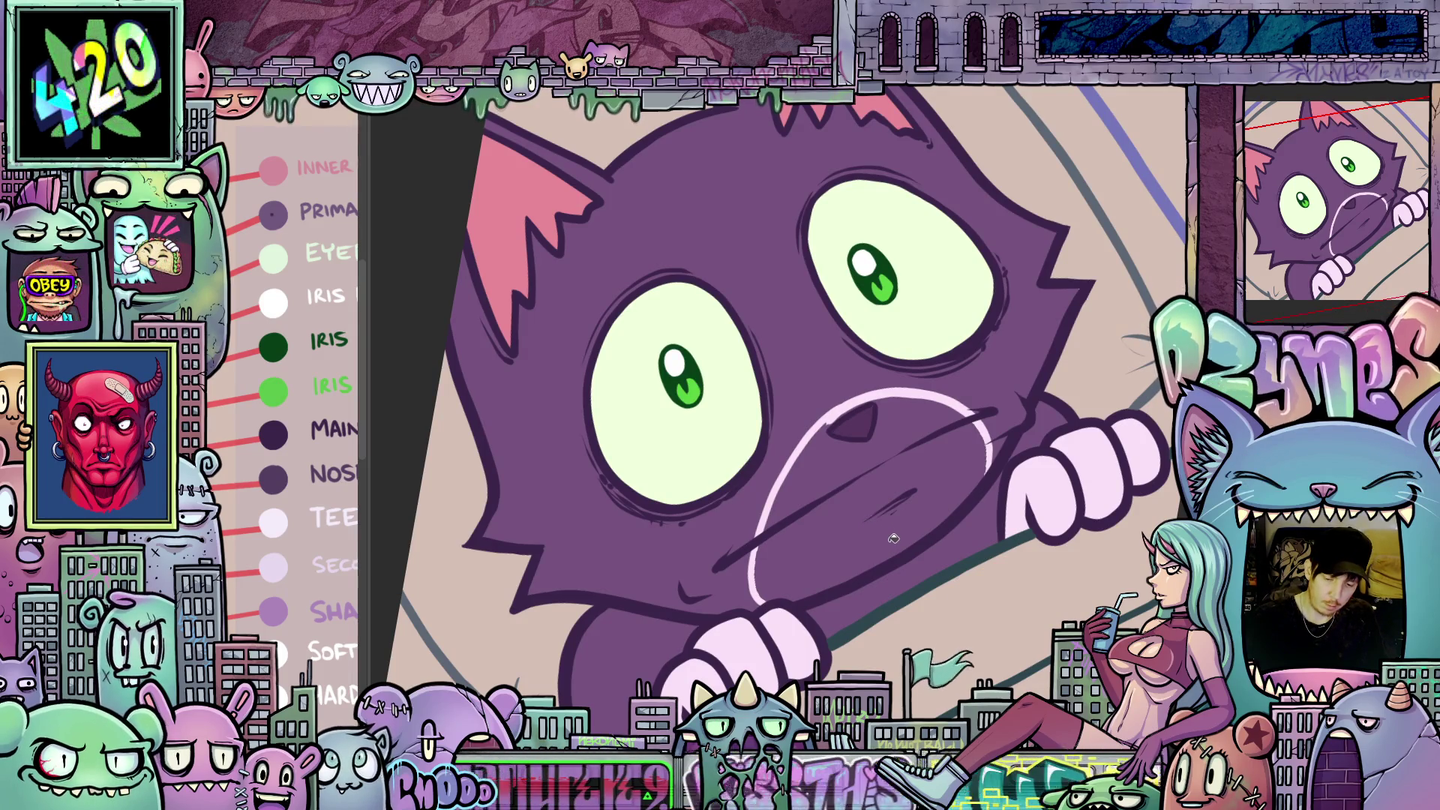
left_click(907, 528)
left_click(906, 453)
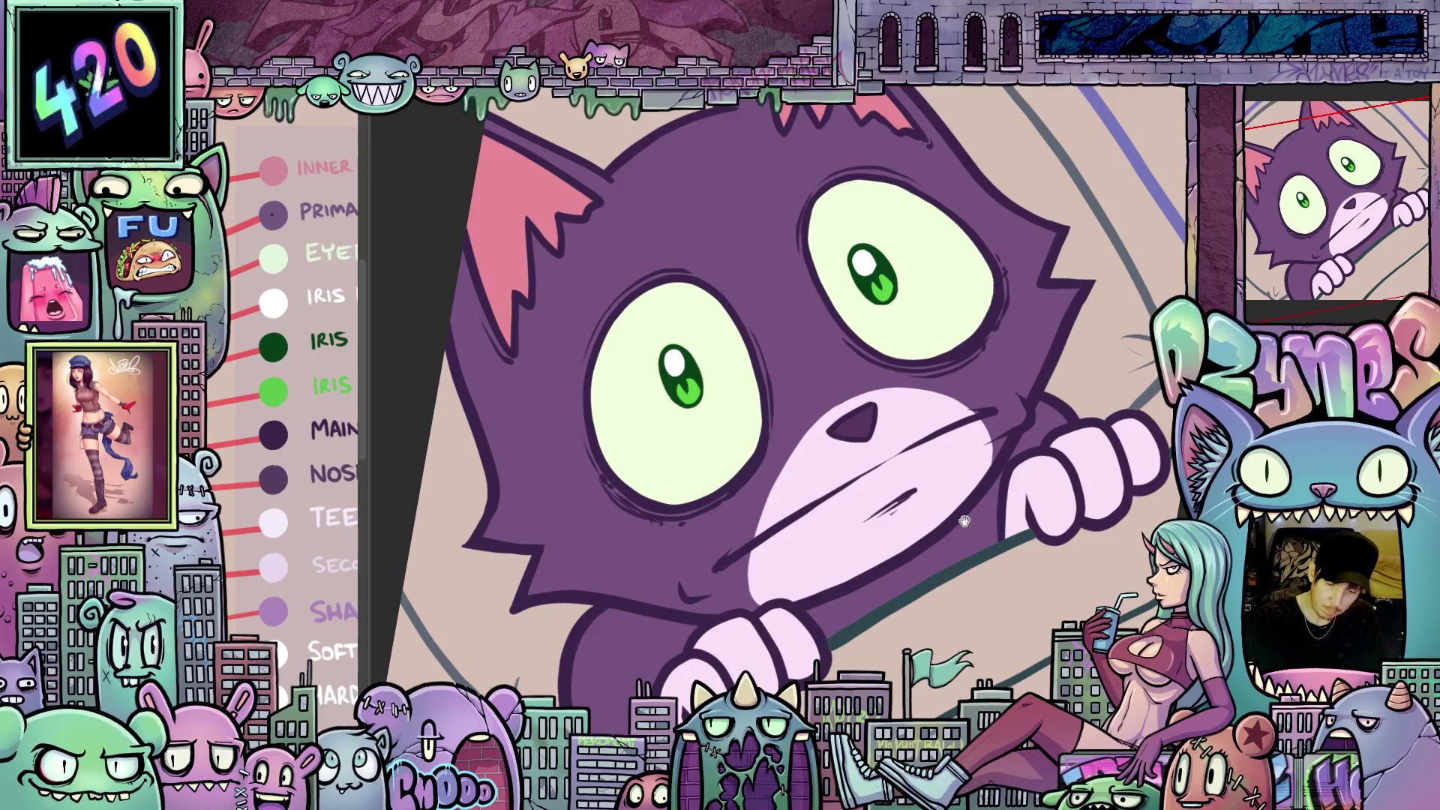
left_click_drag(964, 518, 944, 534)
left_click_drag(998, 491, 996, 476)
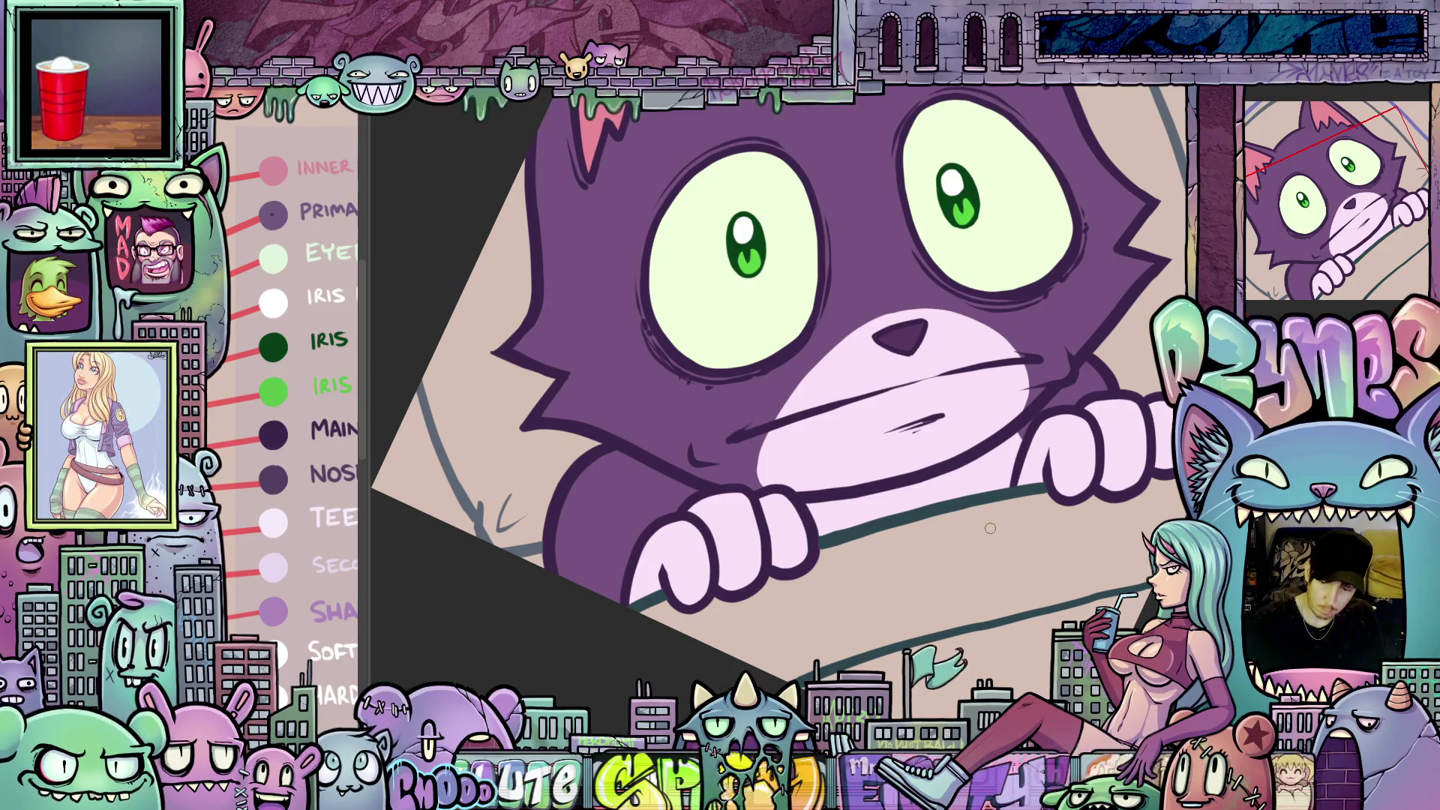
scroll(1002, 530, "down", 2)
mouse_move(1005, 525)
left_mouse_down()
mouse_move(1096, 440)
mouse_move(1062, 517)
left_mouse_up()
scroll(1062, 518, "up", 2)
left_click_drag(987, 617, 1010, 535)
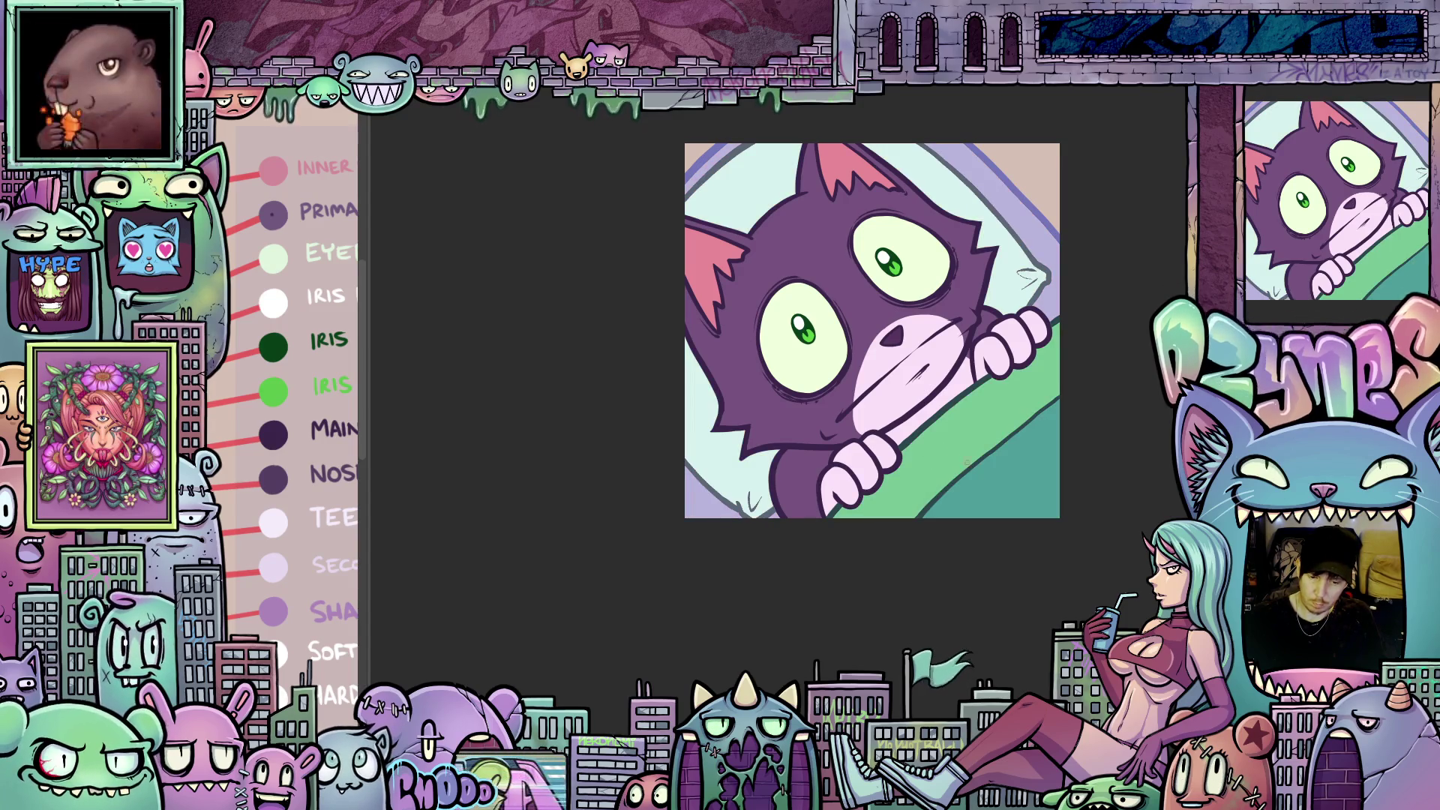
scroll(1013, 479, "up", 2)
mouse_move(981, 445)
left_mouse_down()
mouse_move(1045, 500)
mouse_move(1061, 555)
left_mouse_up()
scroll(1060, 555, "up", 1)
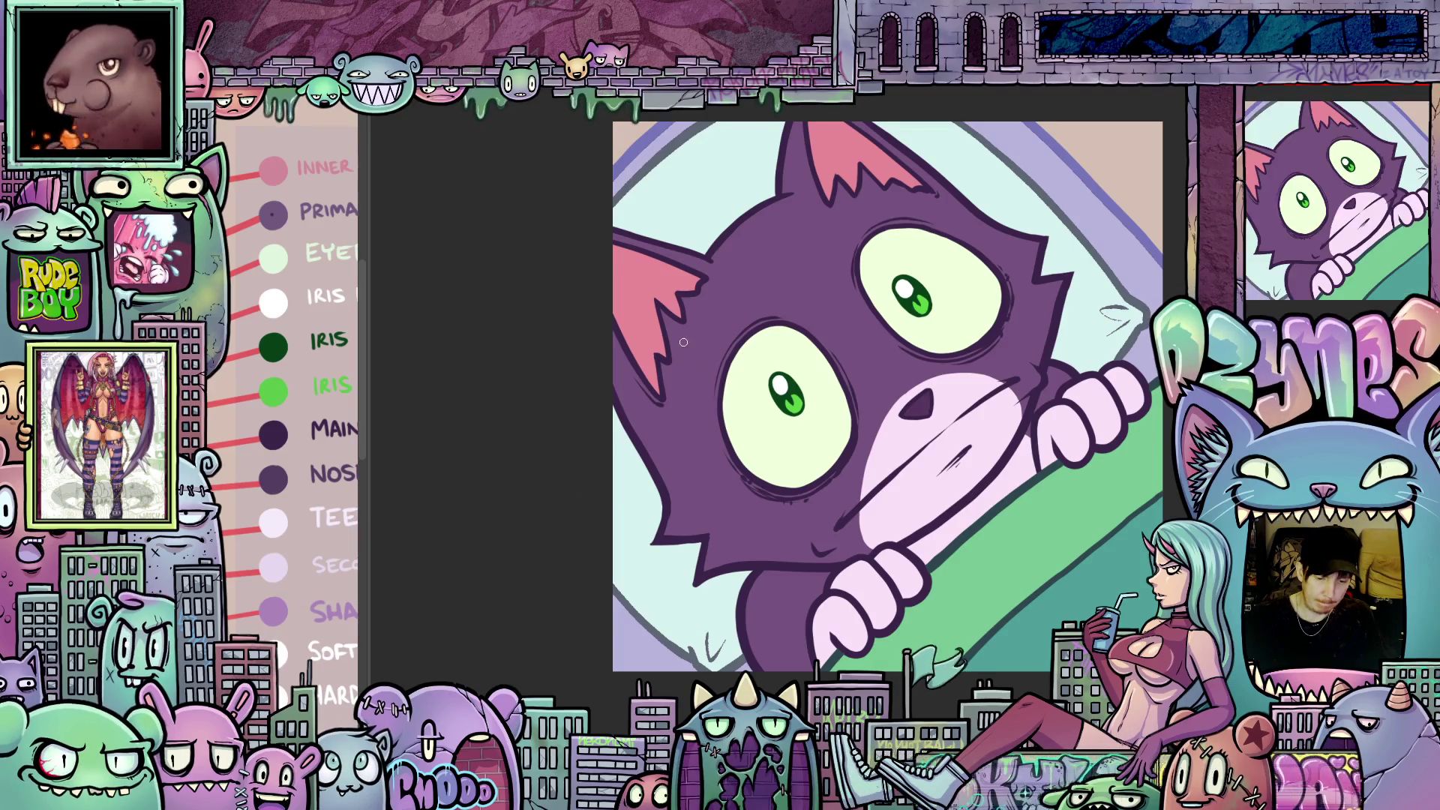
scroll(703, 318, "up", 3)
left_click_drag(703, 318, 892, 536)
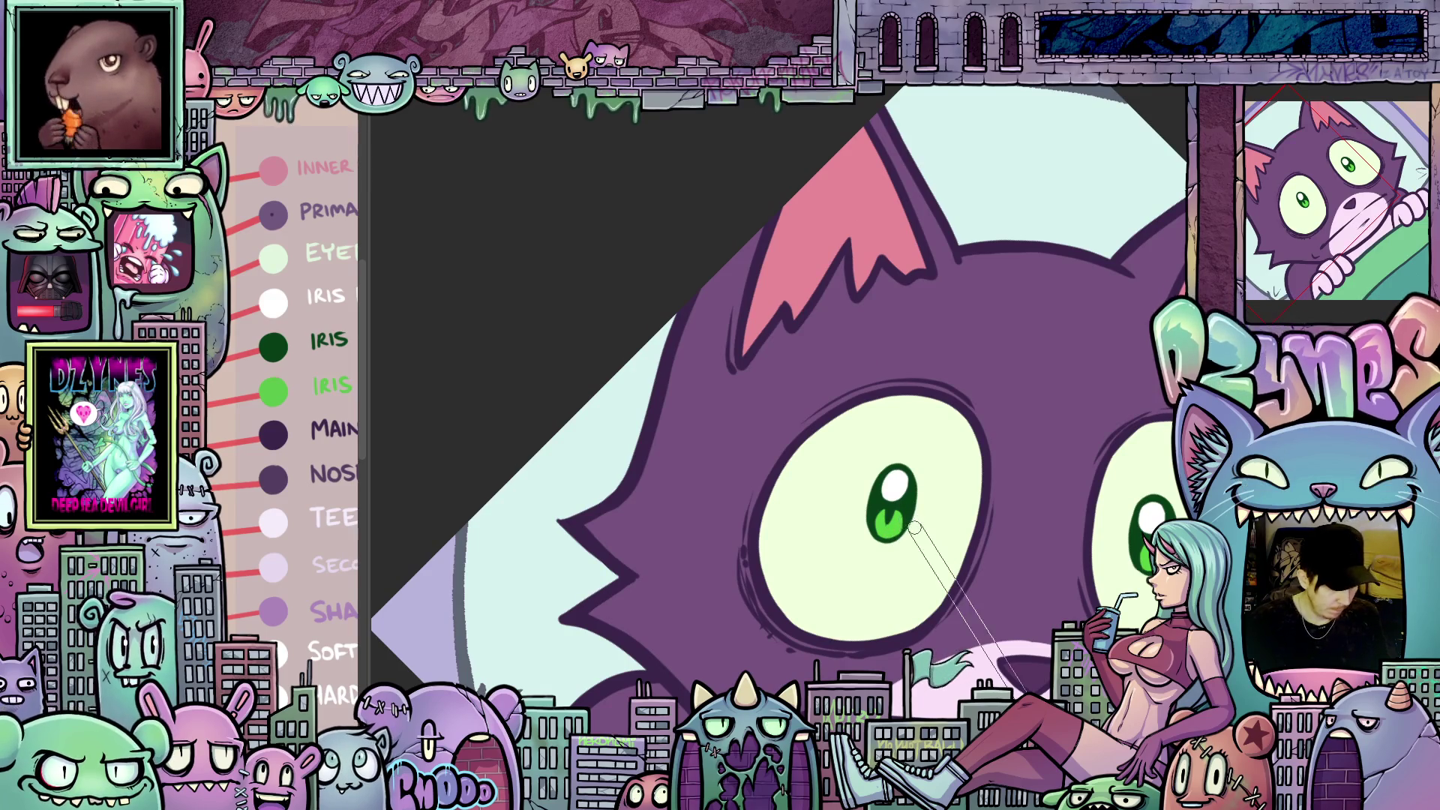
- Draw thin darker lines down the left ear's edge and along the right ear's inner edge
left_click_drag(856, 137, 902, 264)
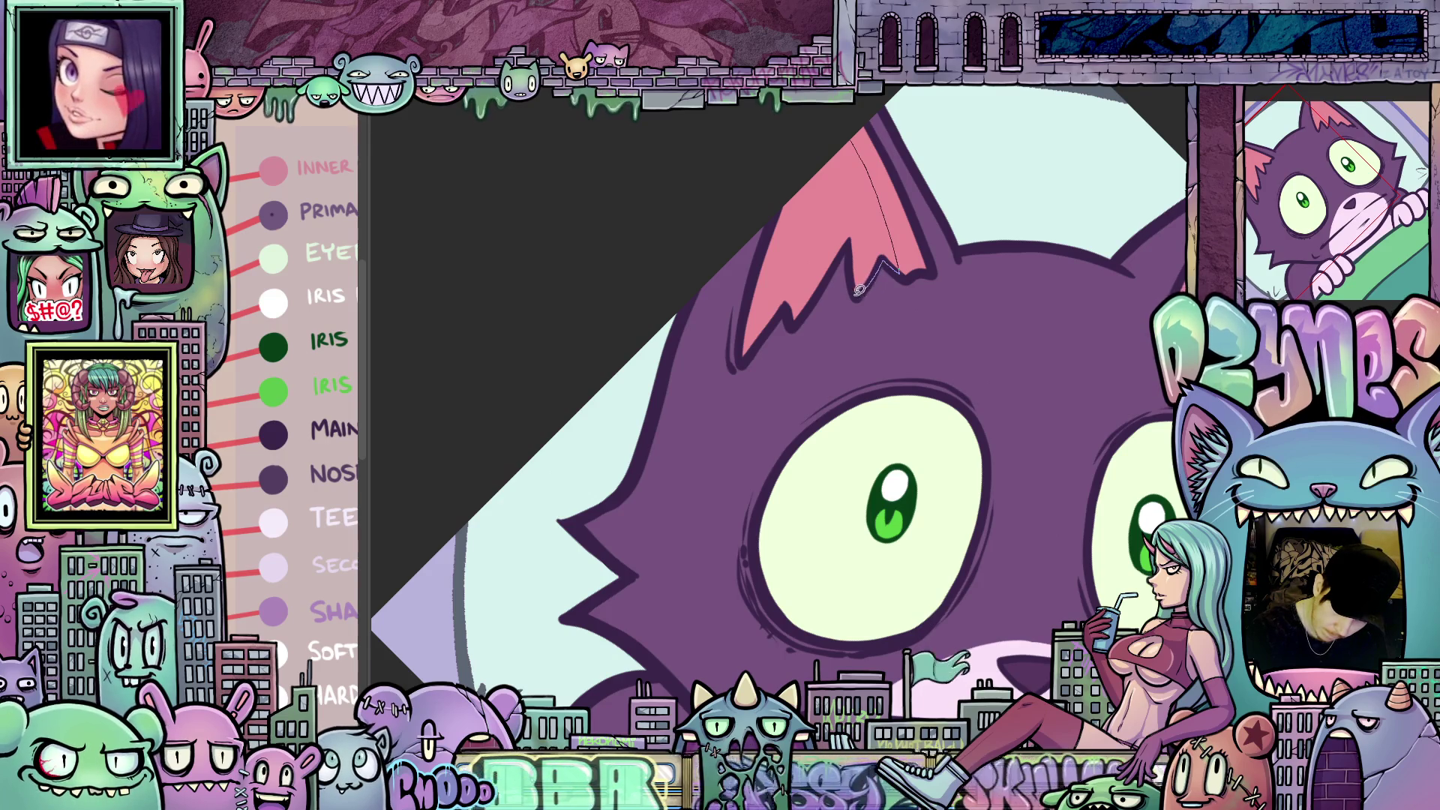
mouse_move(797, 320)
left_mouse_down()
mouse_move(784, 311)
mouse_move(743, 353)
mouse_move(751, 291)
left_mouse_up()
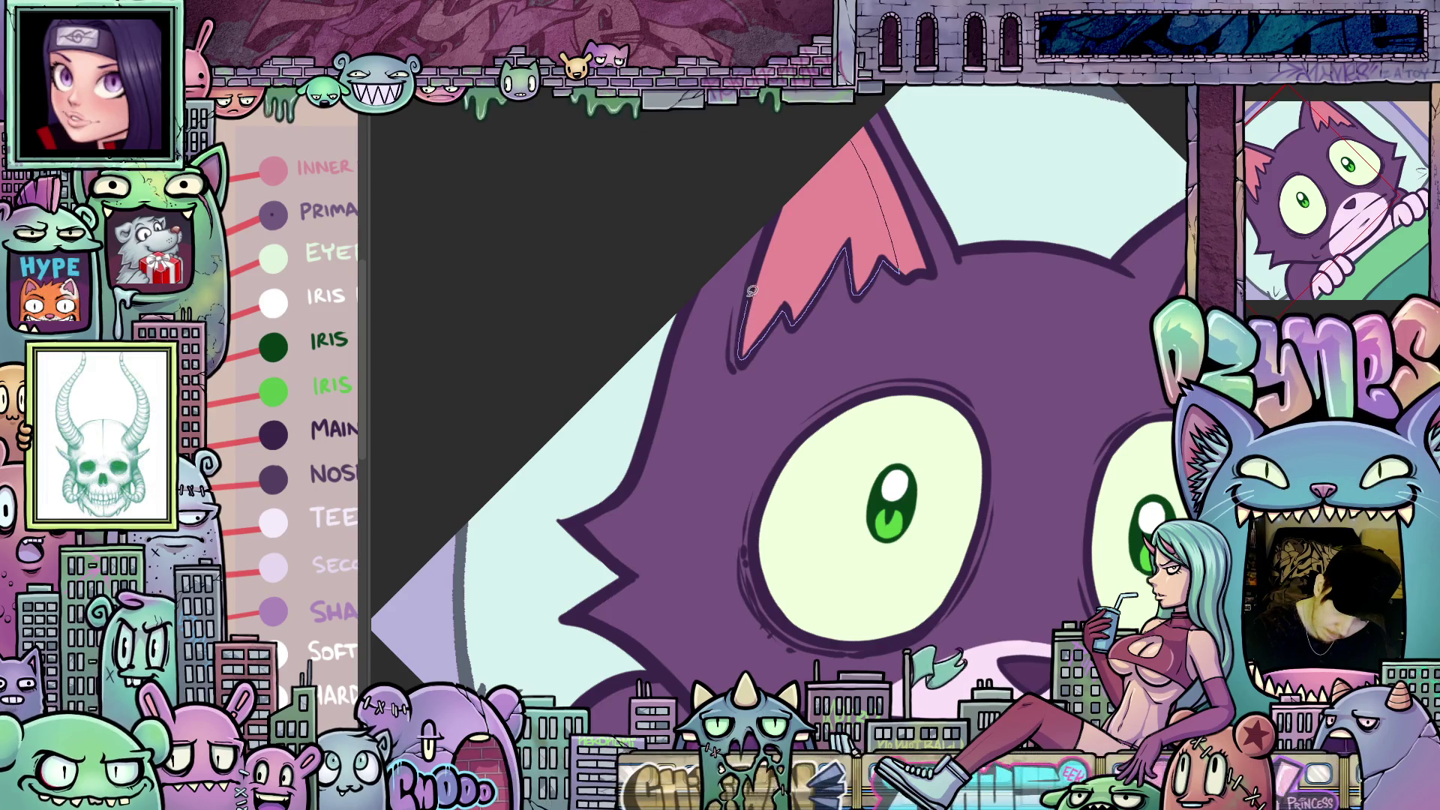
left_click_drag(769, 229, 831, 330)
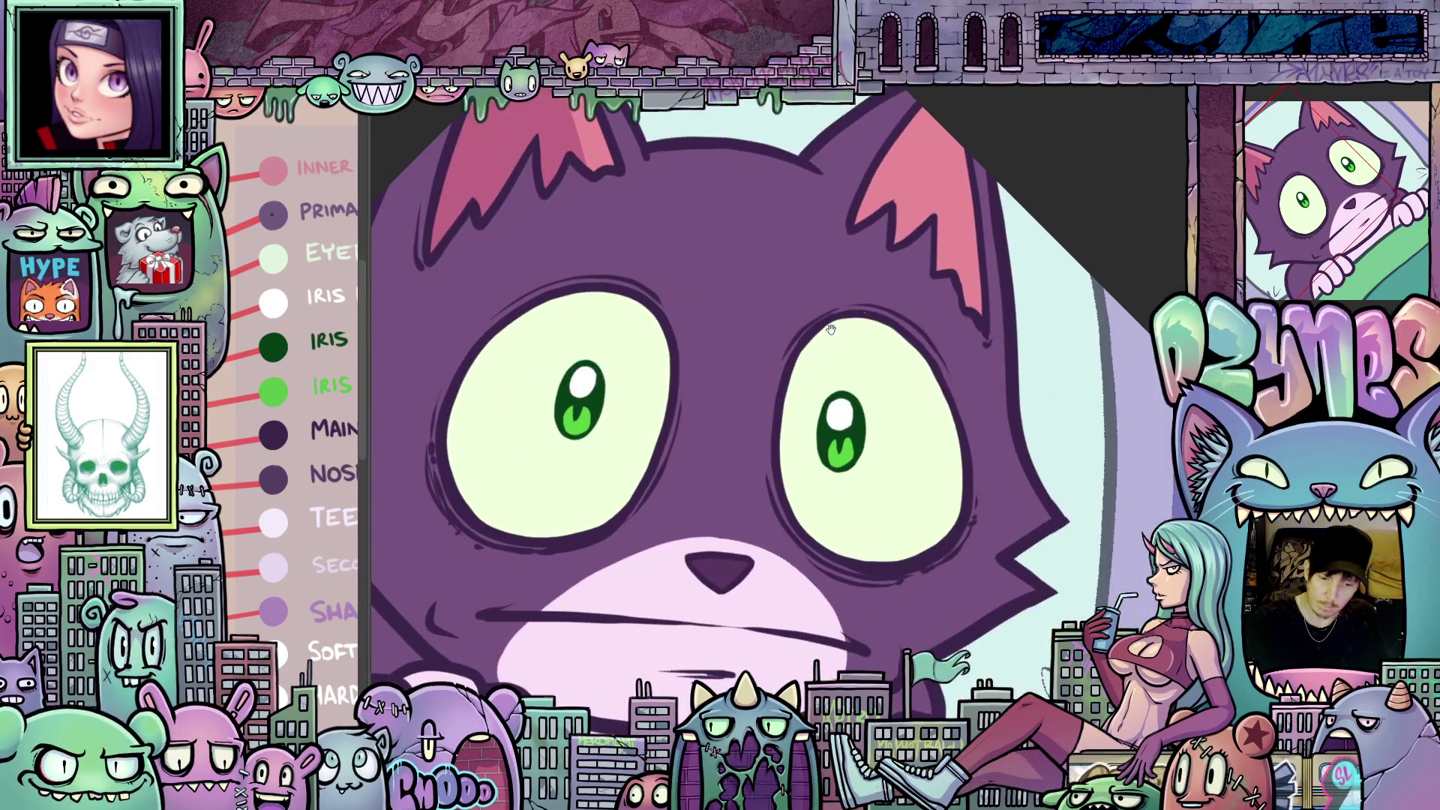
mouse_move(966, 202)
left_mouse_down()
mouse_move(964, 299)
mouse_move(936, 267)
left_mouse_up()
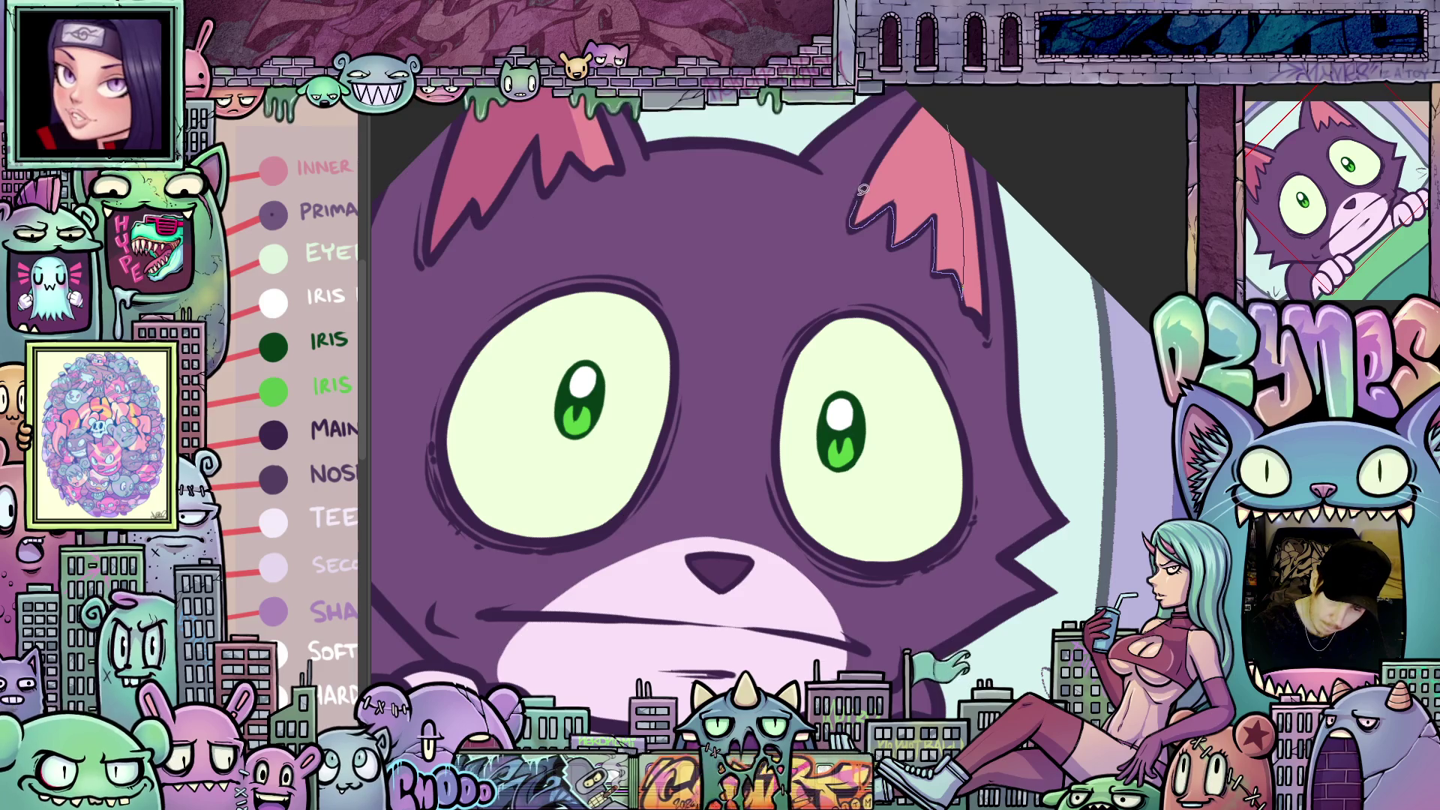
- Remove stray strokes around the ears, undoing an unwanted line below the ear
mouse_move(953, 111)
left_mouse_down()
mouse_move(1064, 352)
mouse_move(831, 272)
left_mouse_up()
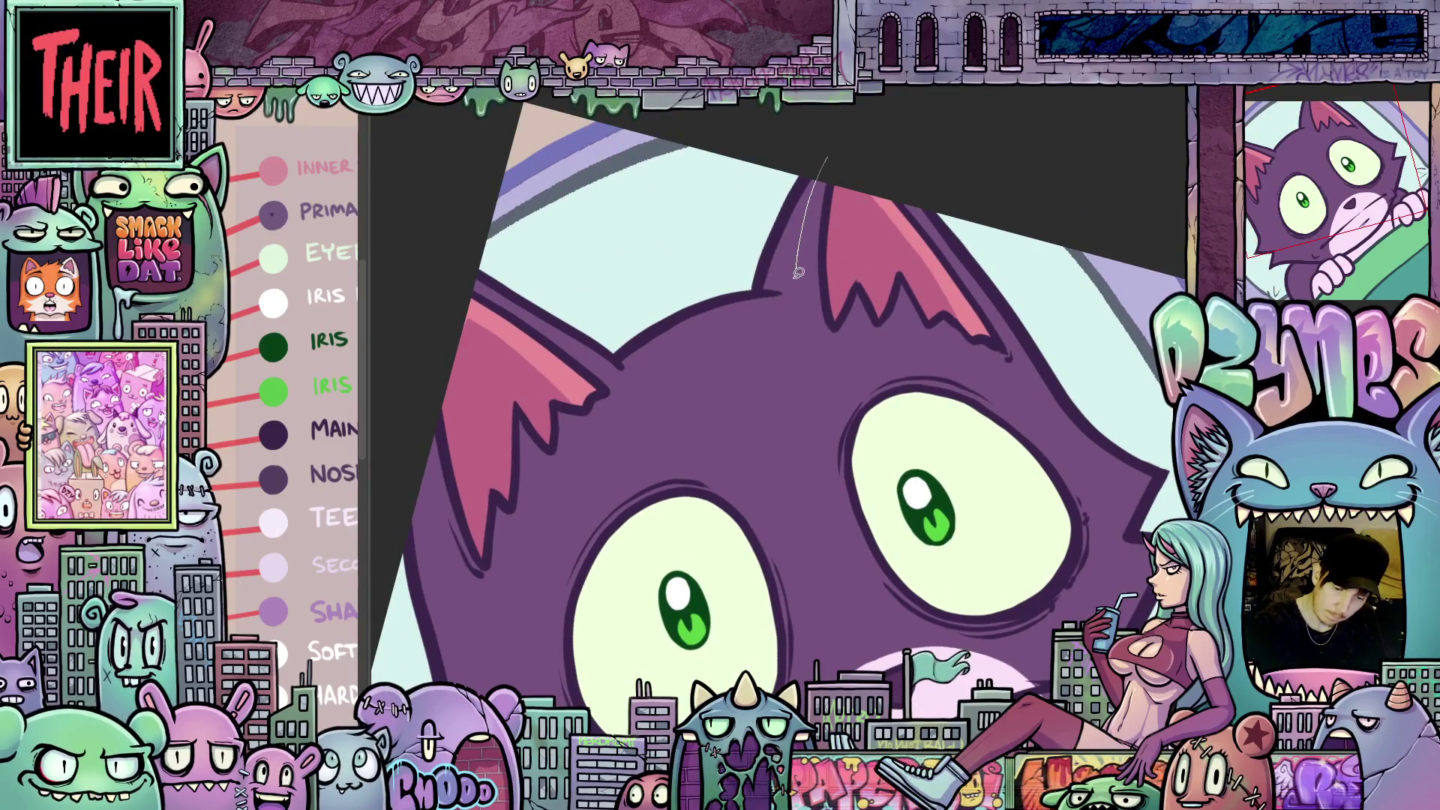
mouse_move(764, 286)
left_mouse_down()
mouse_move(1072, 386)
mouse_move(900, 322)
mouse_move(746, 300)
left_mouse_up()
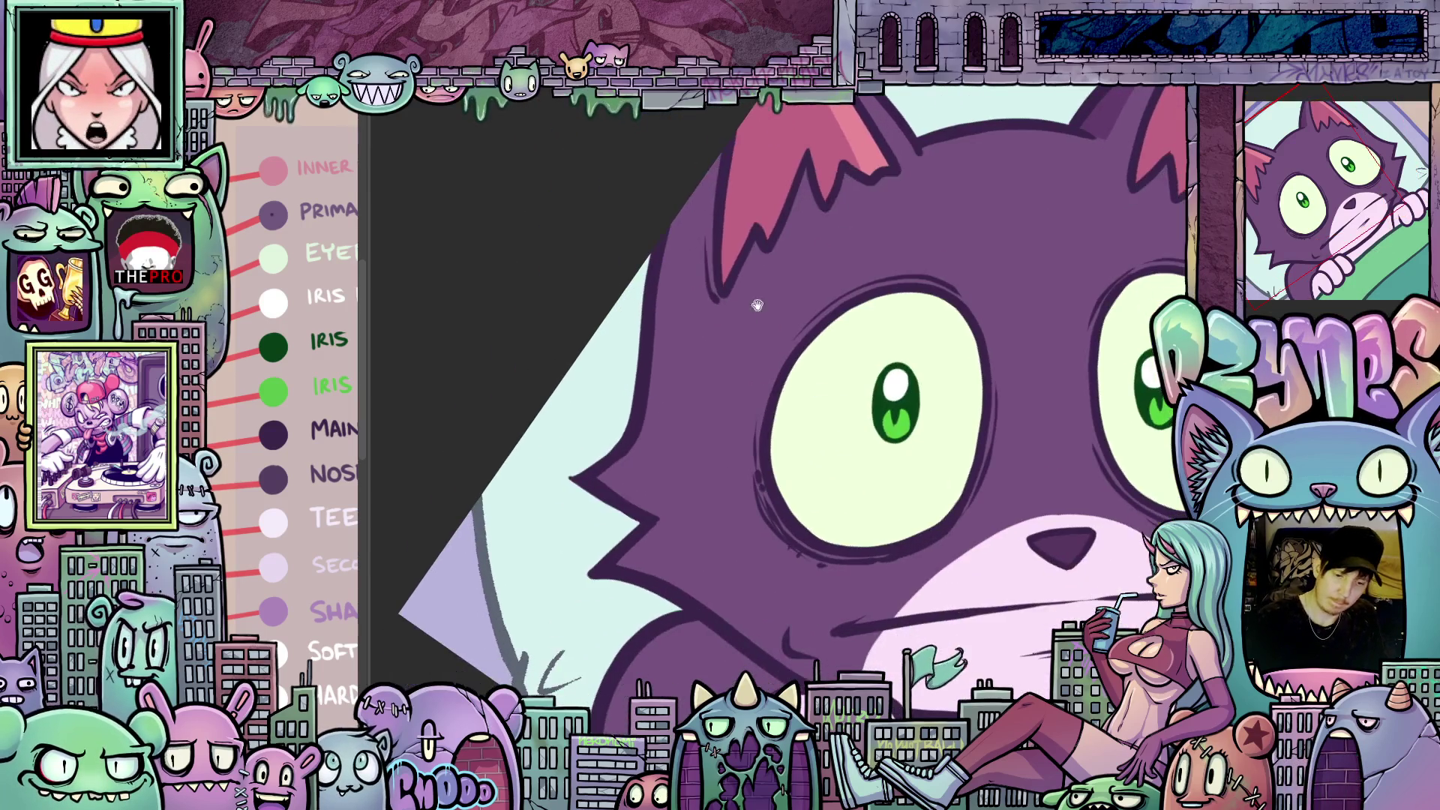
mouse_move(672, 360)
left_mouse_down()
mouse_move(624, 448)
mouse_move(645, 386)
left_mouse_up()
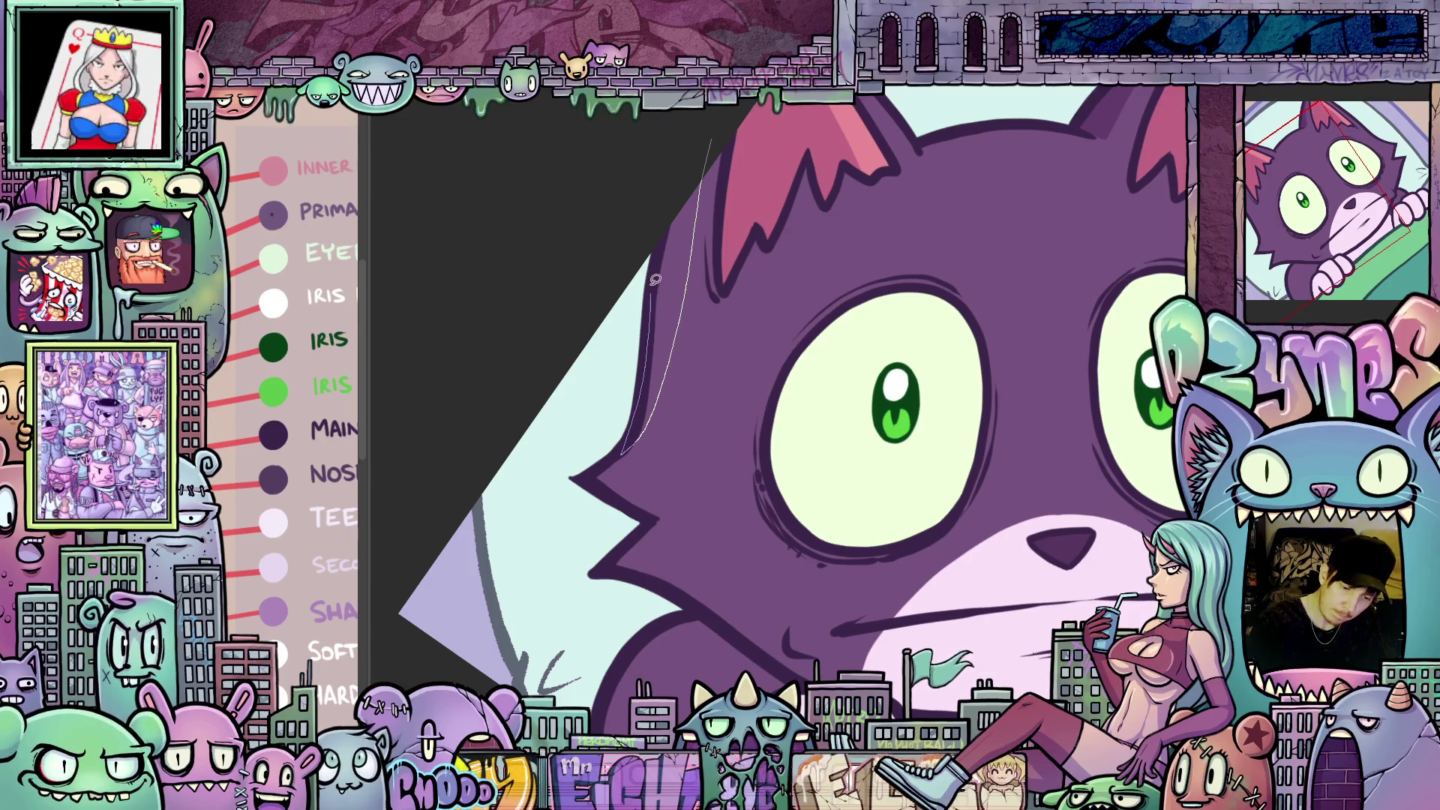
key("ctrl+z")
left_click_drag(690, 160, 816, 120)
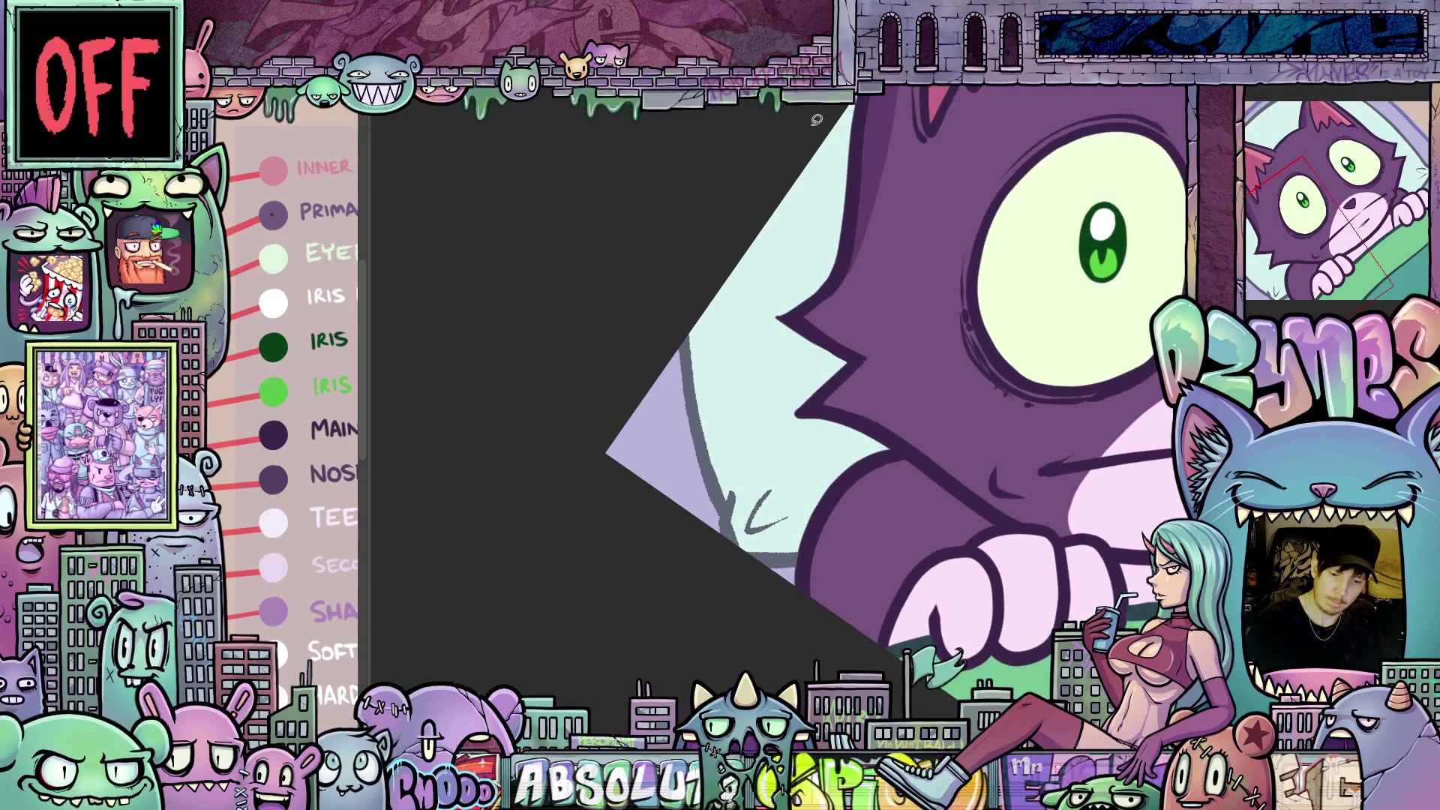
left_click_drag(811, 280, 821, 225)
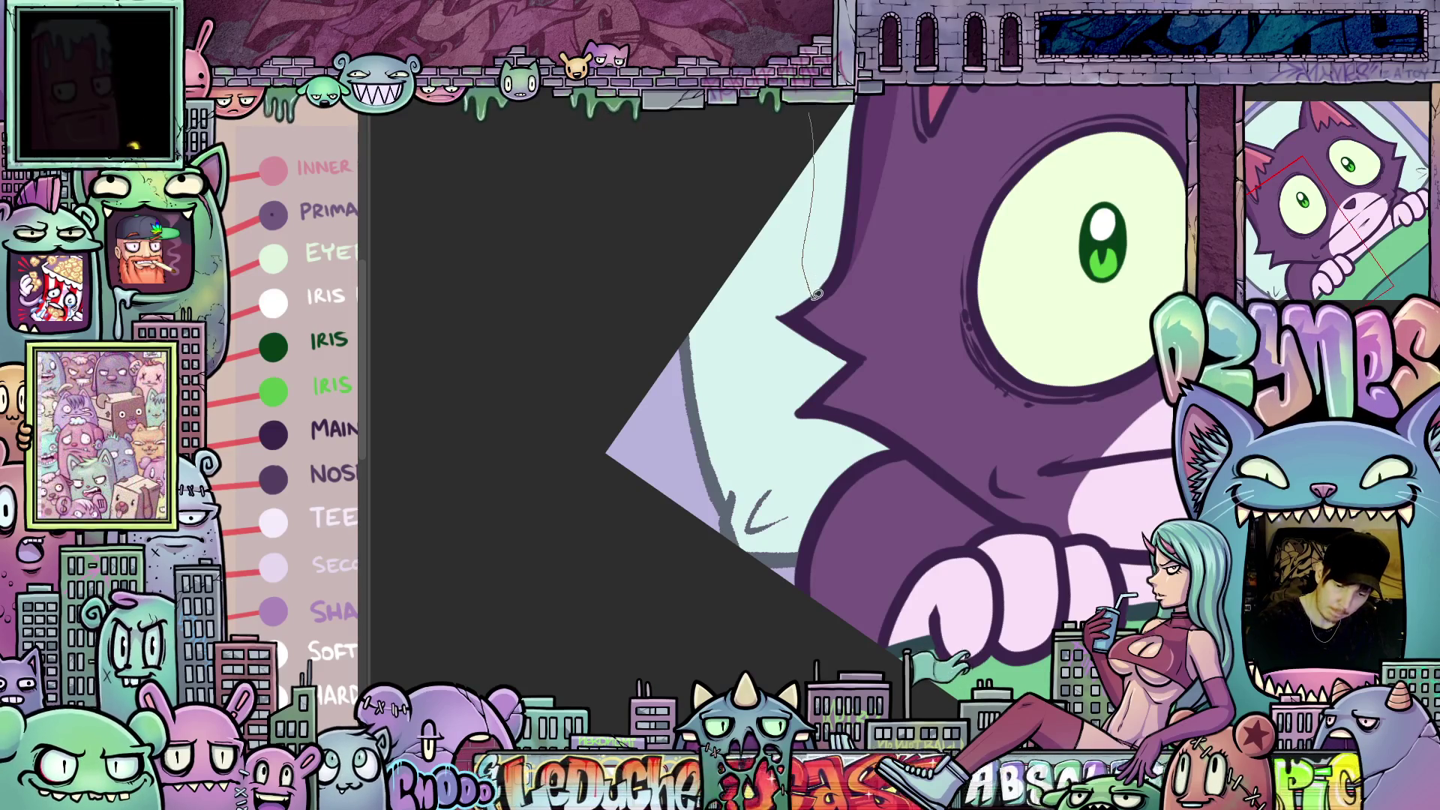
scroll(814, 145, "up", 1)
left_click_drag(814, 145, 1029, 433)
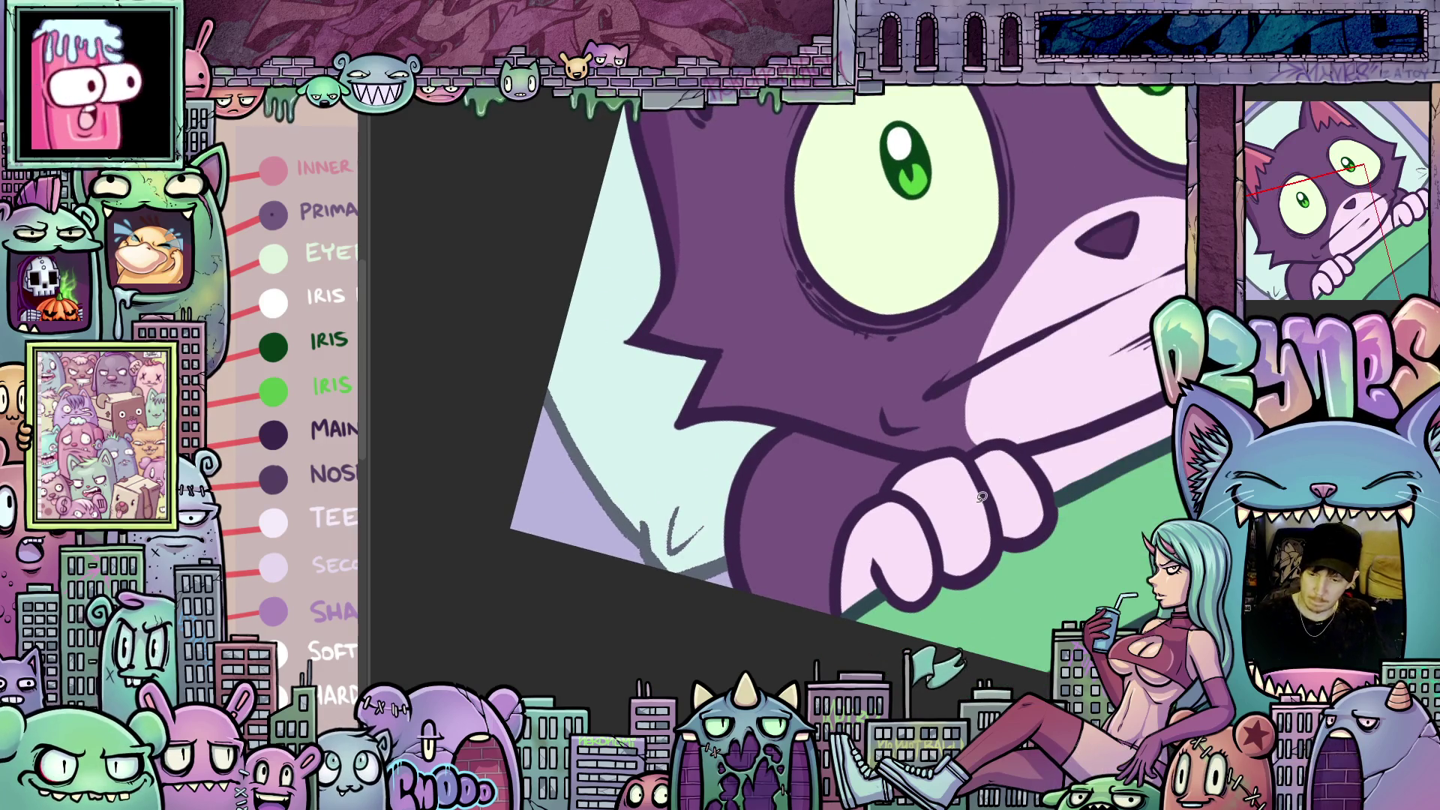
scroll(848, 375, "down", 5)
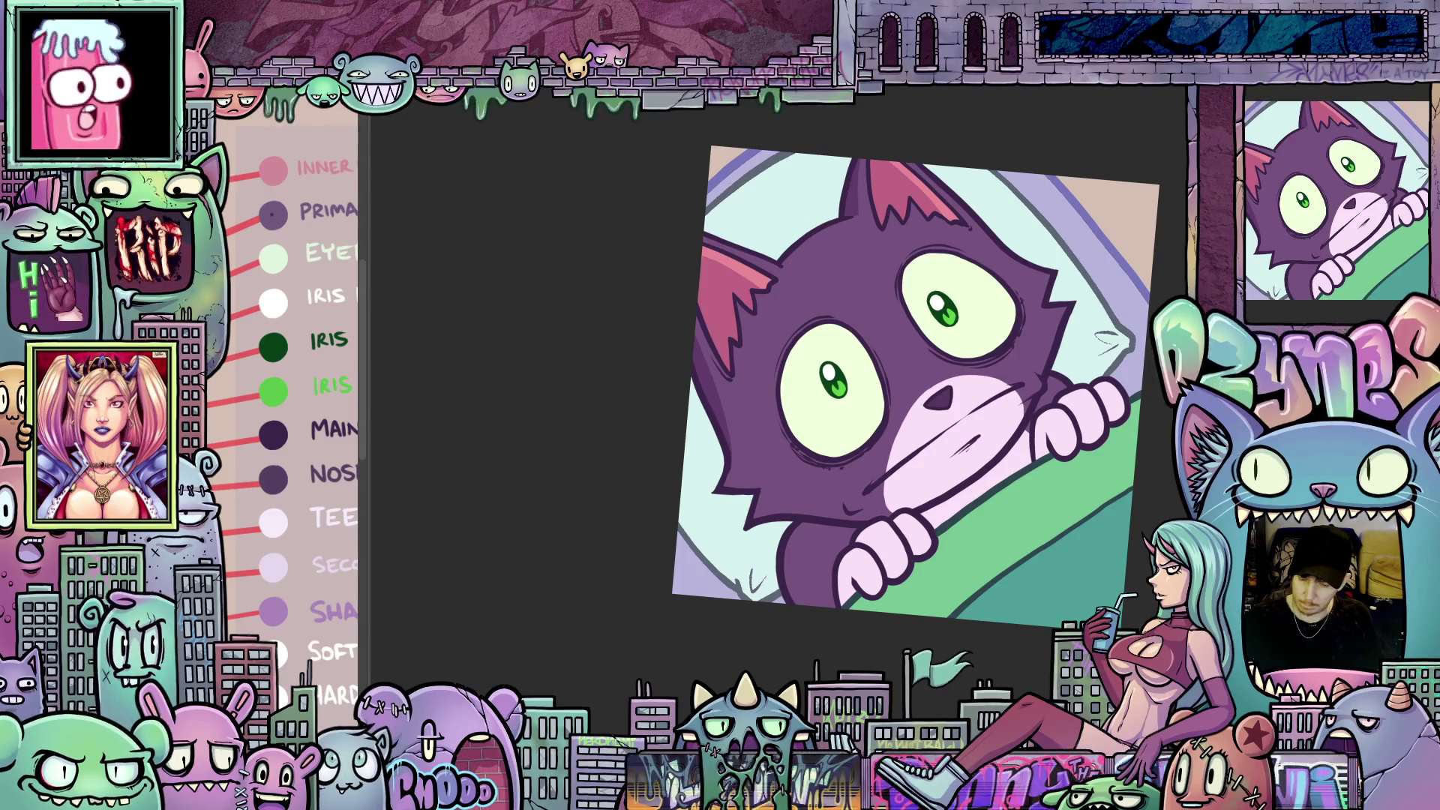
- Load the purple fur layer's selection from its thumbnail, then clear it with Ctrl+D
left_click_drag(1096, 594, 1068, 600)
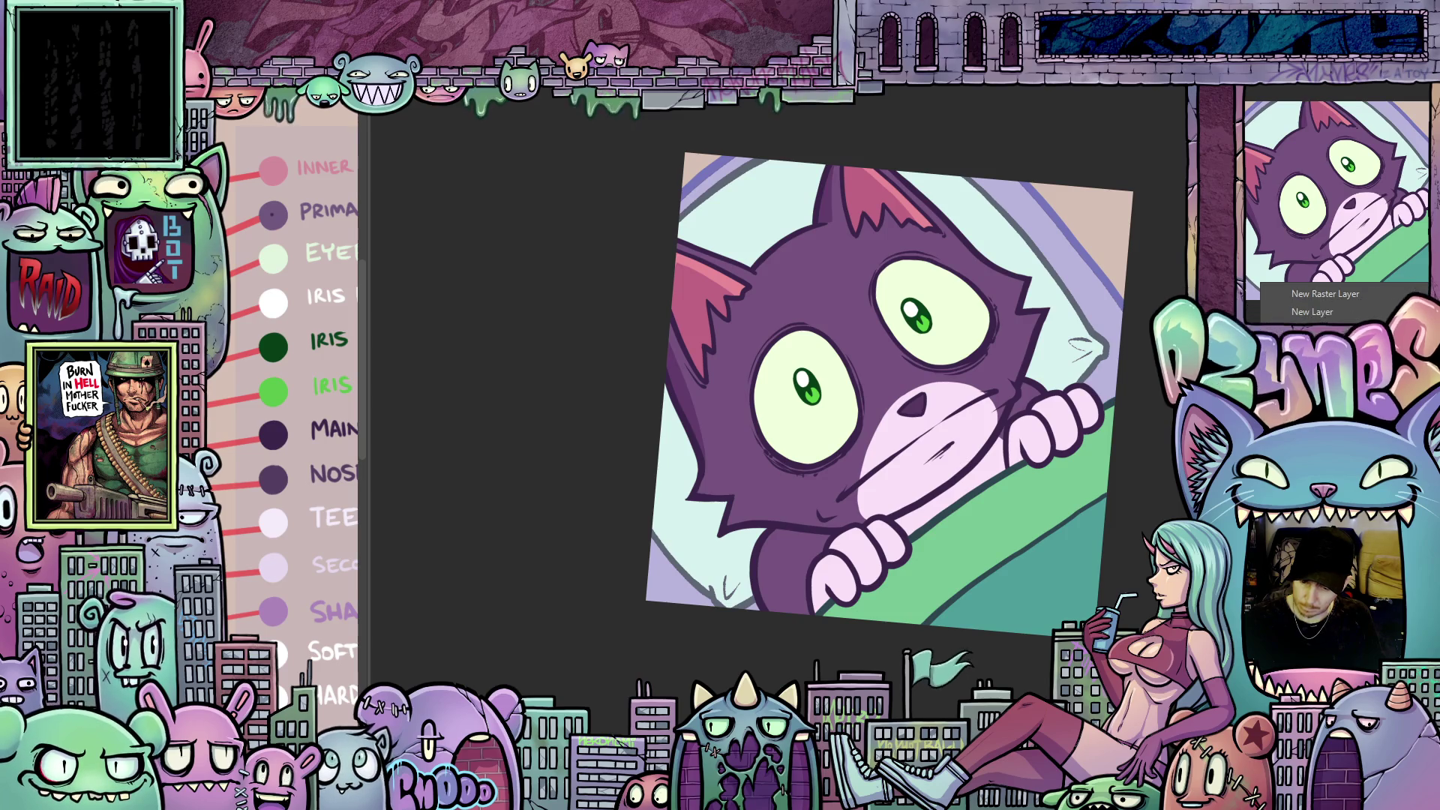
right_click(1090, 474)
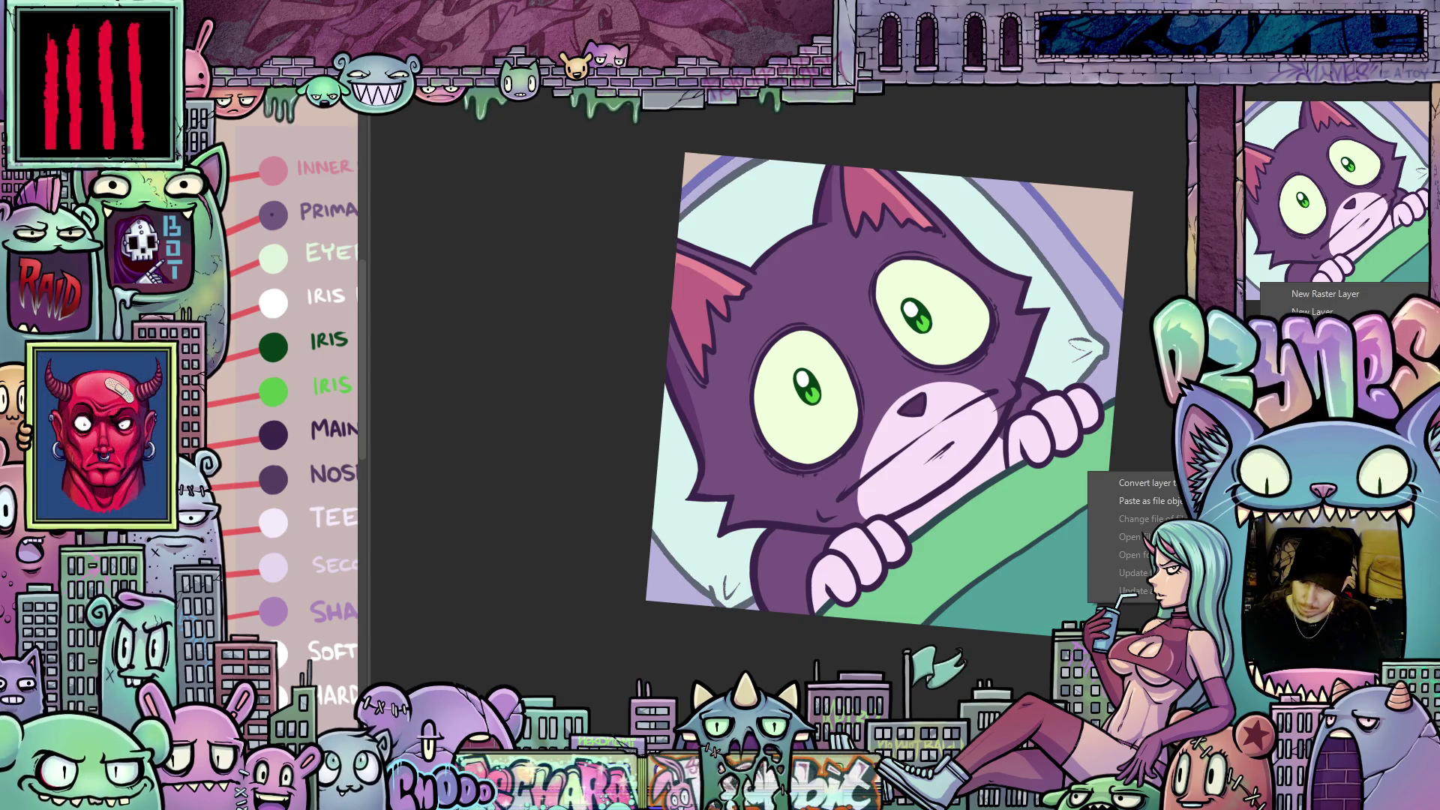
key("Escape")
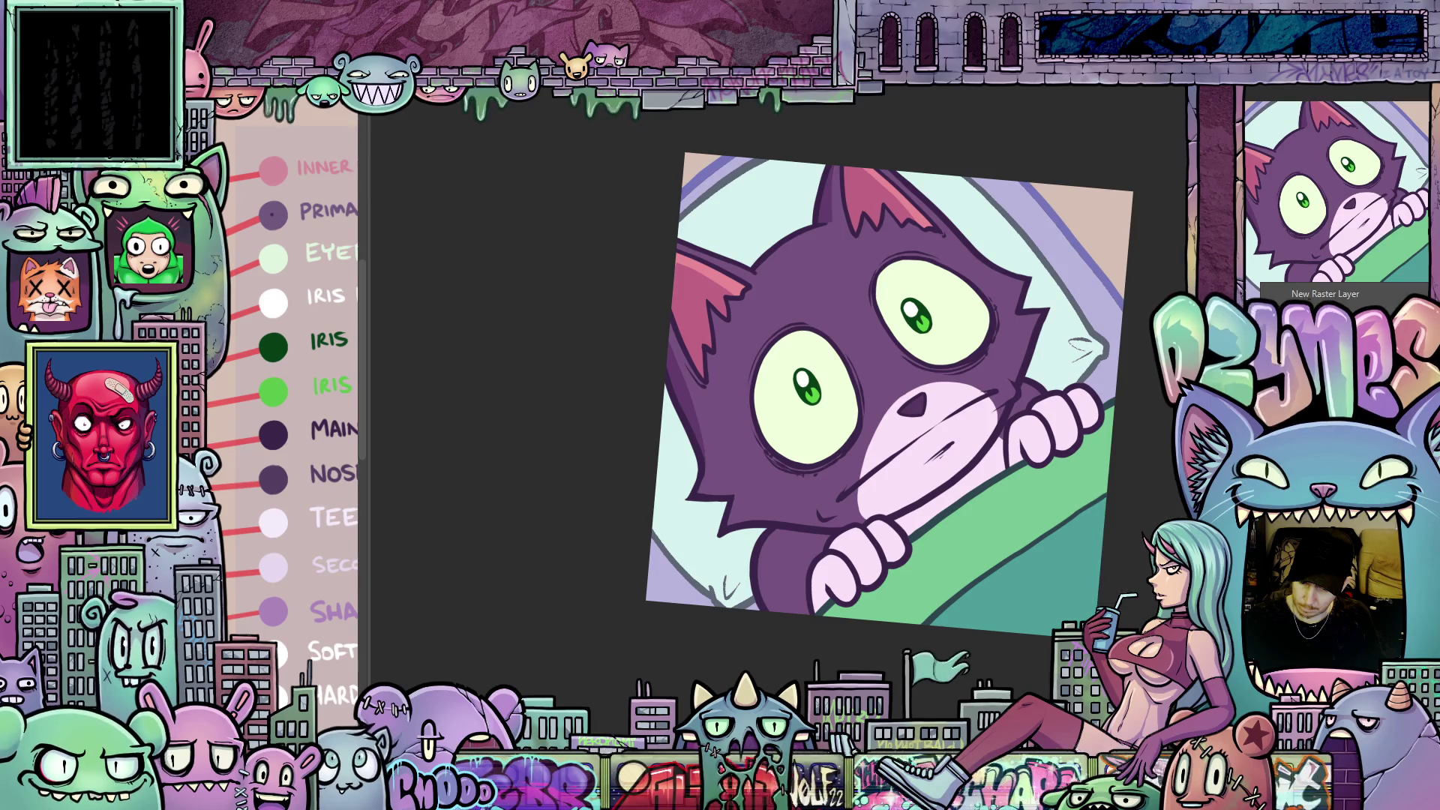
left_click(720, 480)
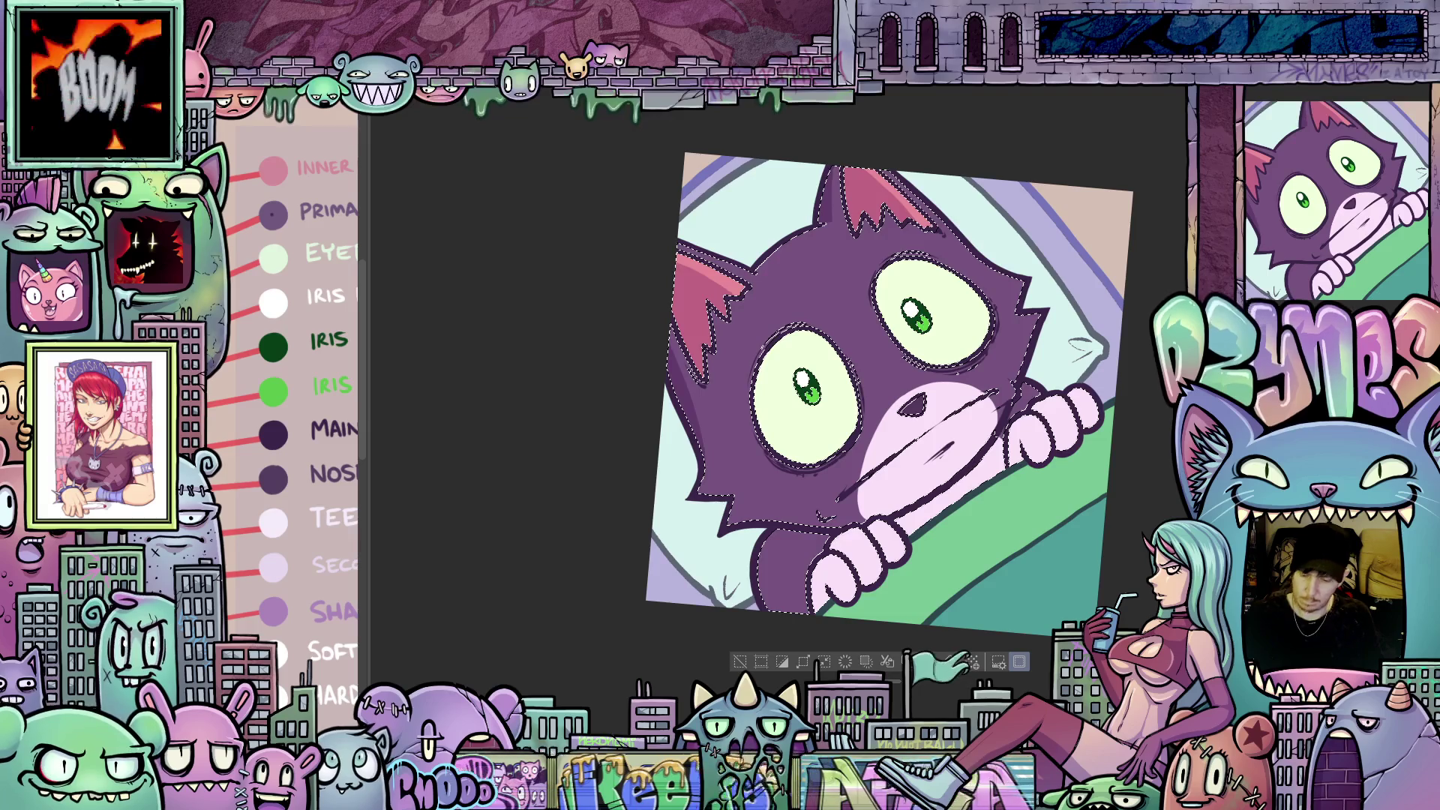
key("ctrl+d")
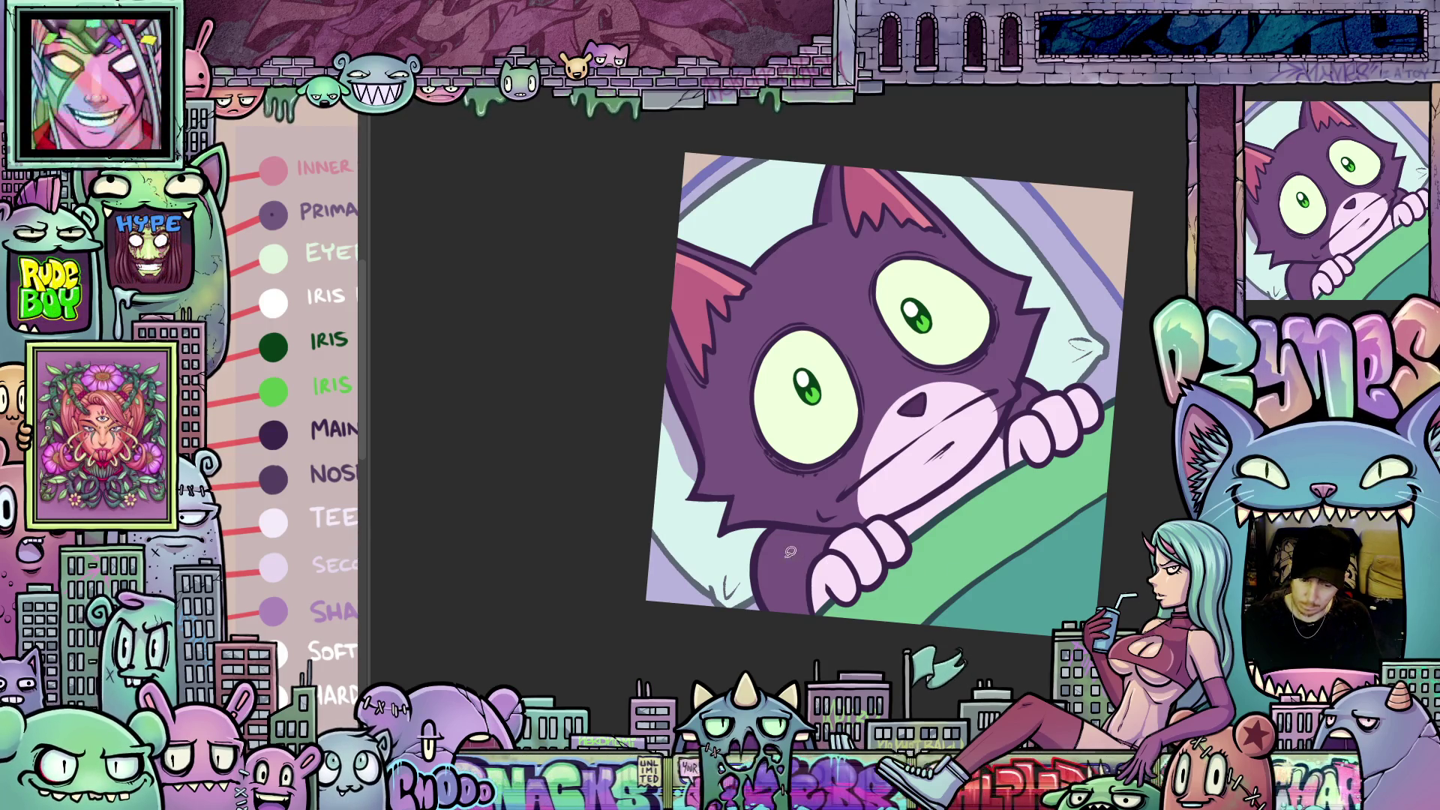
- Sketch trial fur strokes down the cat's cheek, then undo them
scroll(792, 552, "up", 2)
mouse_move(748, 543)
left_mouse_down()
mouse_move(897, 454)
mouse_move(859, 442)
mouse_move(829, 476)
mouse_move(889, 452)
mouse_move(880, 517)
left_mouse_up()
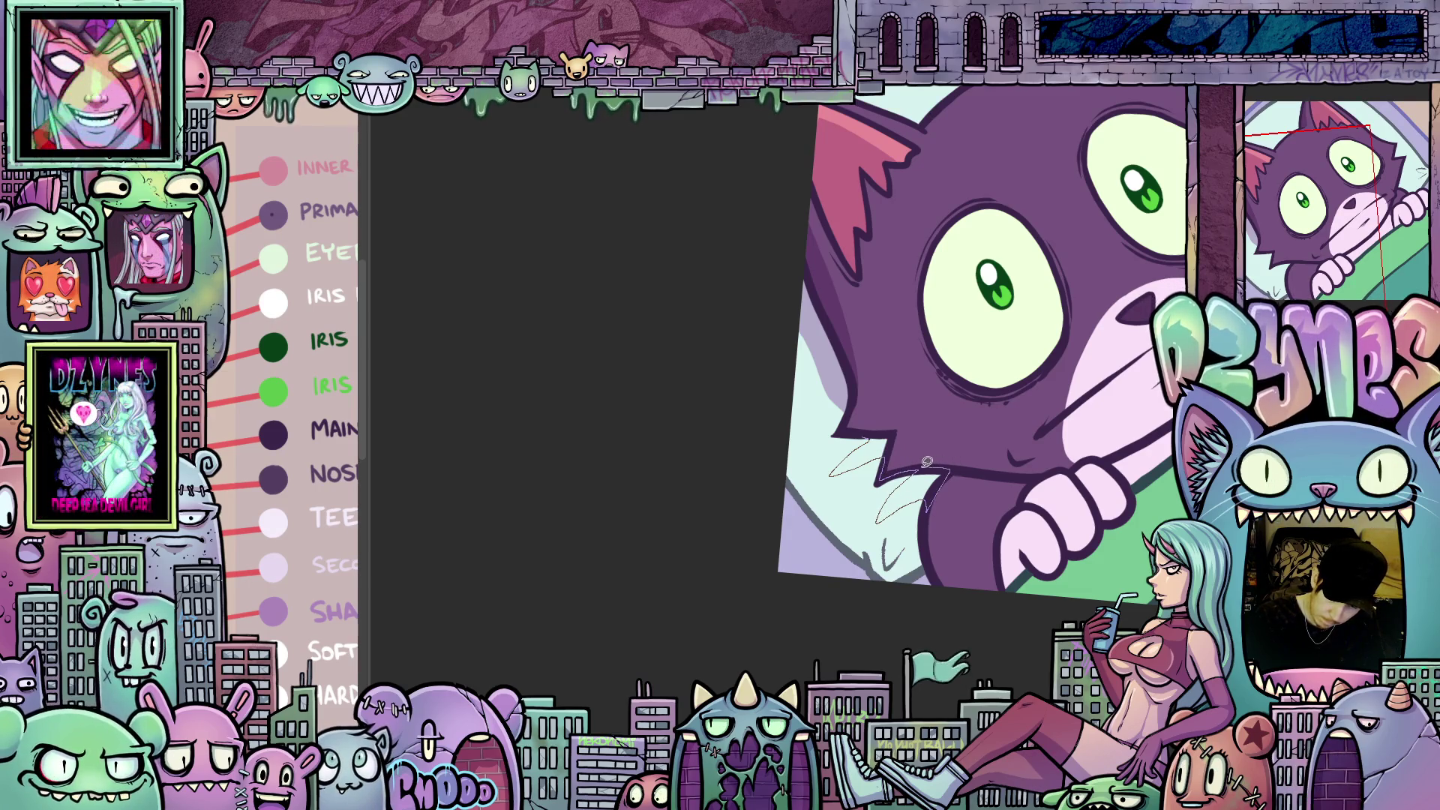
left_click_drag(893, 466, 889, 434)
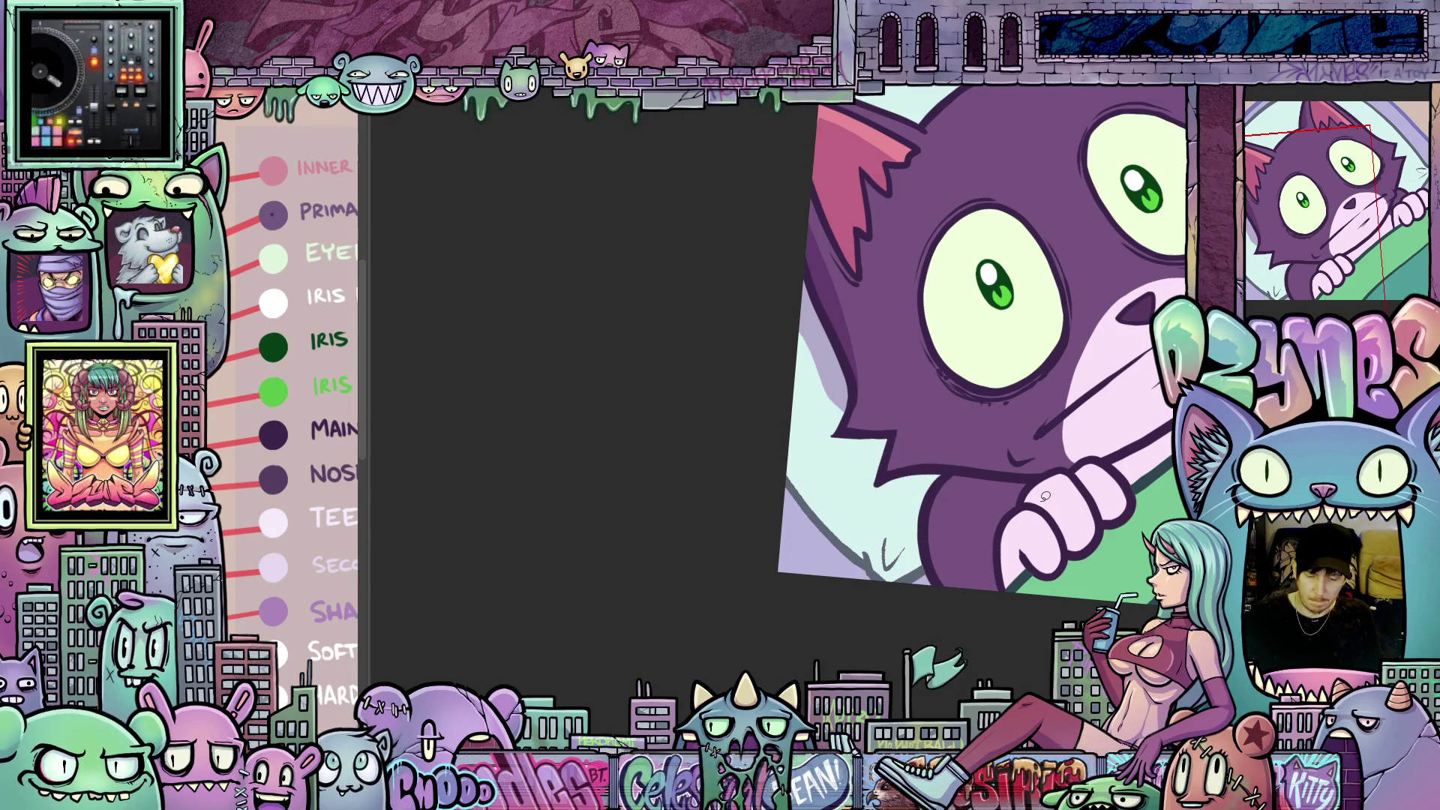
left_click_drag(863, 433, 861, 471)
left_click_drag(886, 467, 889, 522)
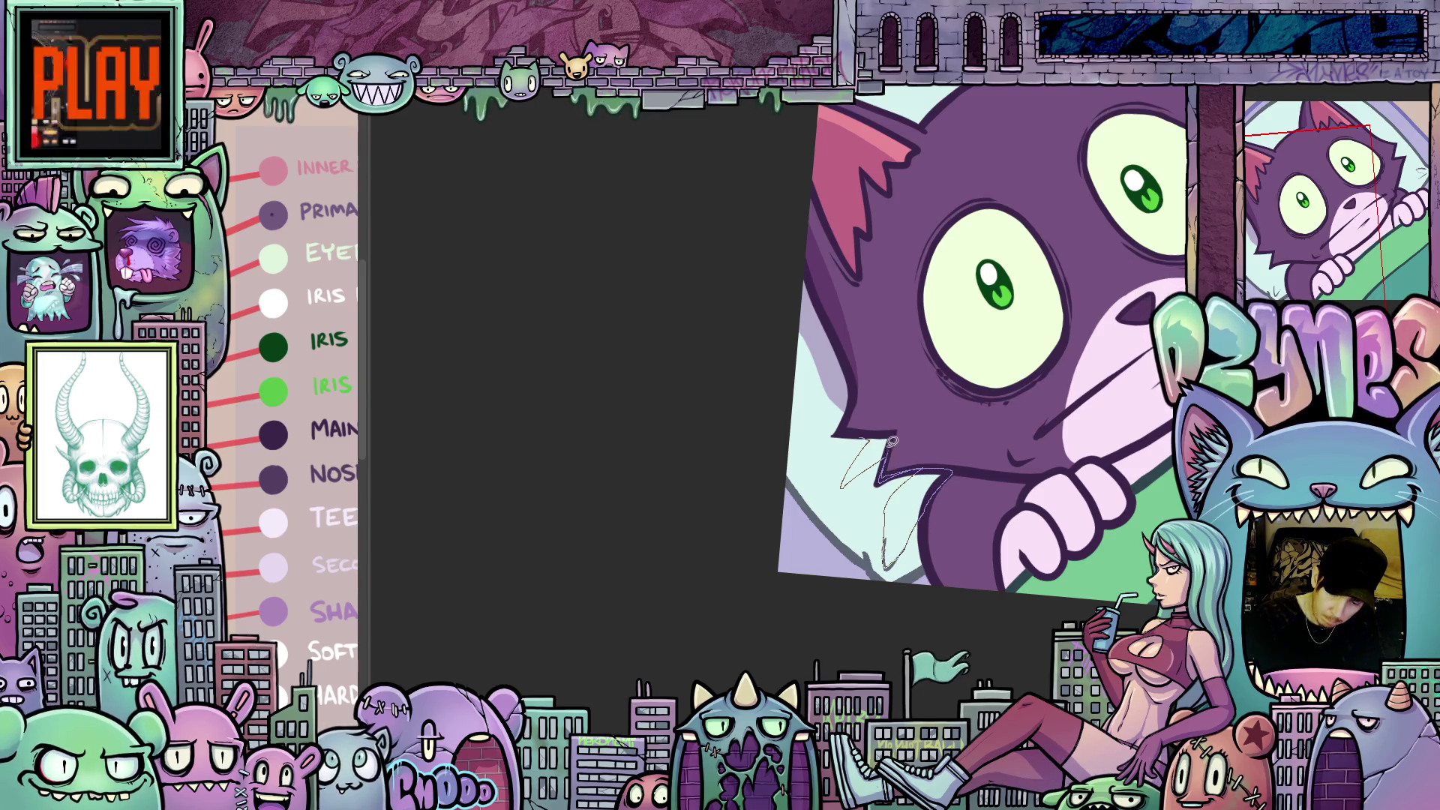
key("ctrl+z")
mouse_move(1007, 574)
left_mouse_down()
mouse_move(930, 593)
mouse_move(913, 564)
mouse_move(929, 593)
mouse_move(775, 521)
left_mouse_up()
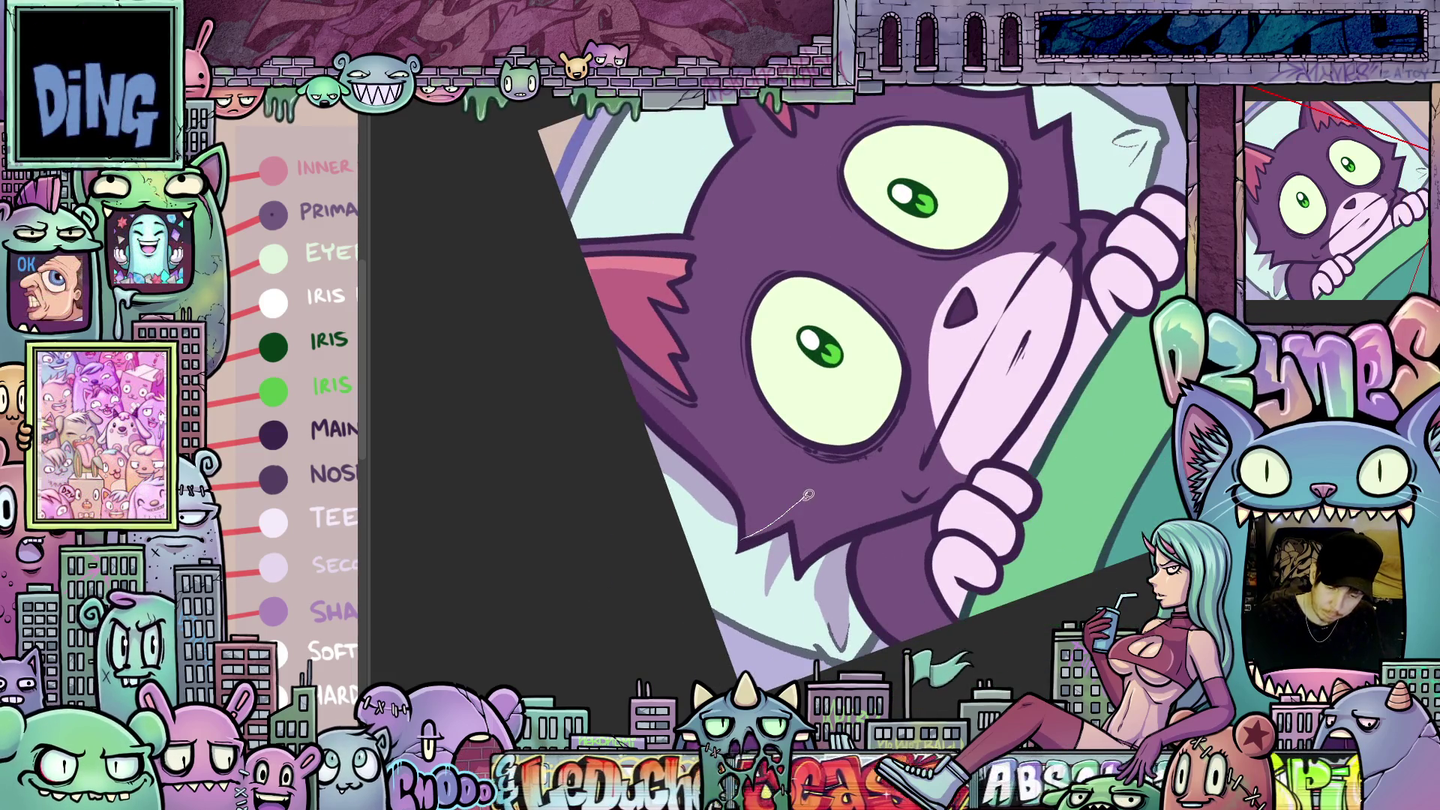
key("ctrl+z")
- Sketch a snout guide line, lasso along the cheek, and shade the eye white's top grey
key("minus")
key("minus")
mouse_move(1023, 283)
left_mouse_down()
mouse_move(951, 439)
mouse_move(846, 515)
mouse_move(816, 564)
left_mouse_up()
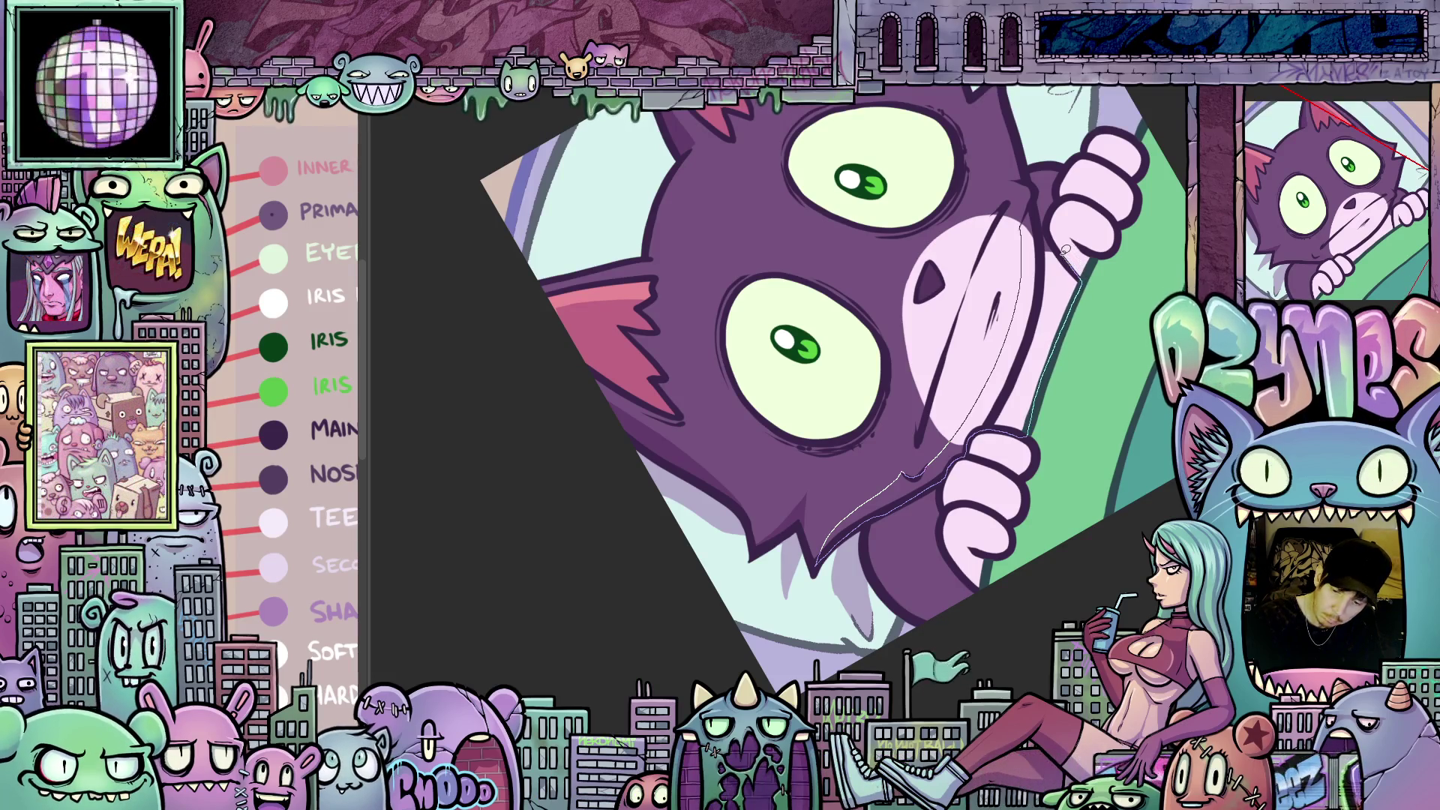
mouse_move(1041, 213)
left_mouse_down()
mouse_move(1001, 650)
mouse_move(784, 379)
left_mouse_up()
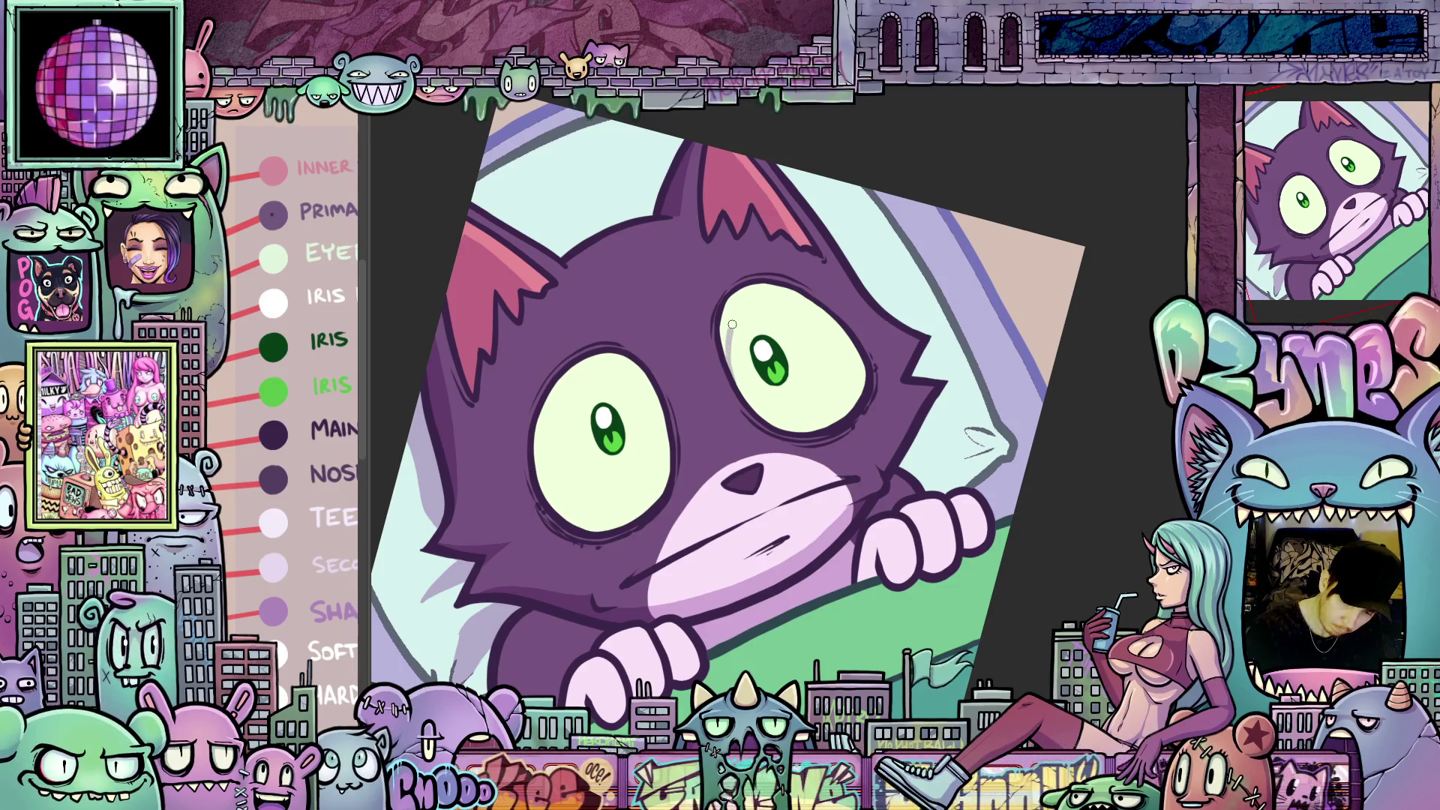
mouse_move(749, 302)
left_mouse_down()
mouse_move(773, 291)
mouse_move(726, 310)
left_mouse_up()
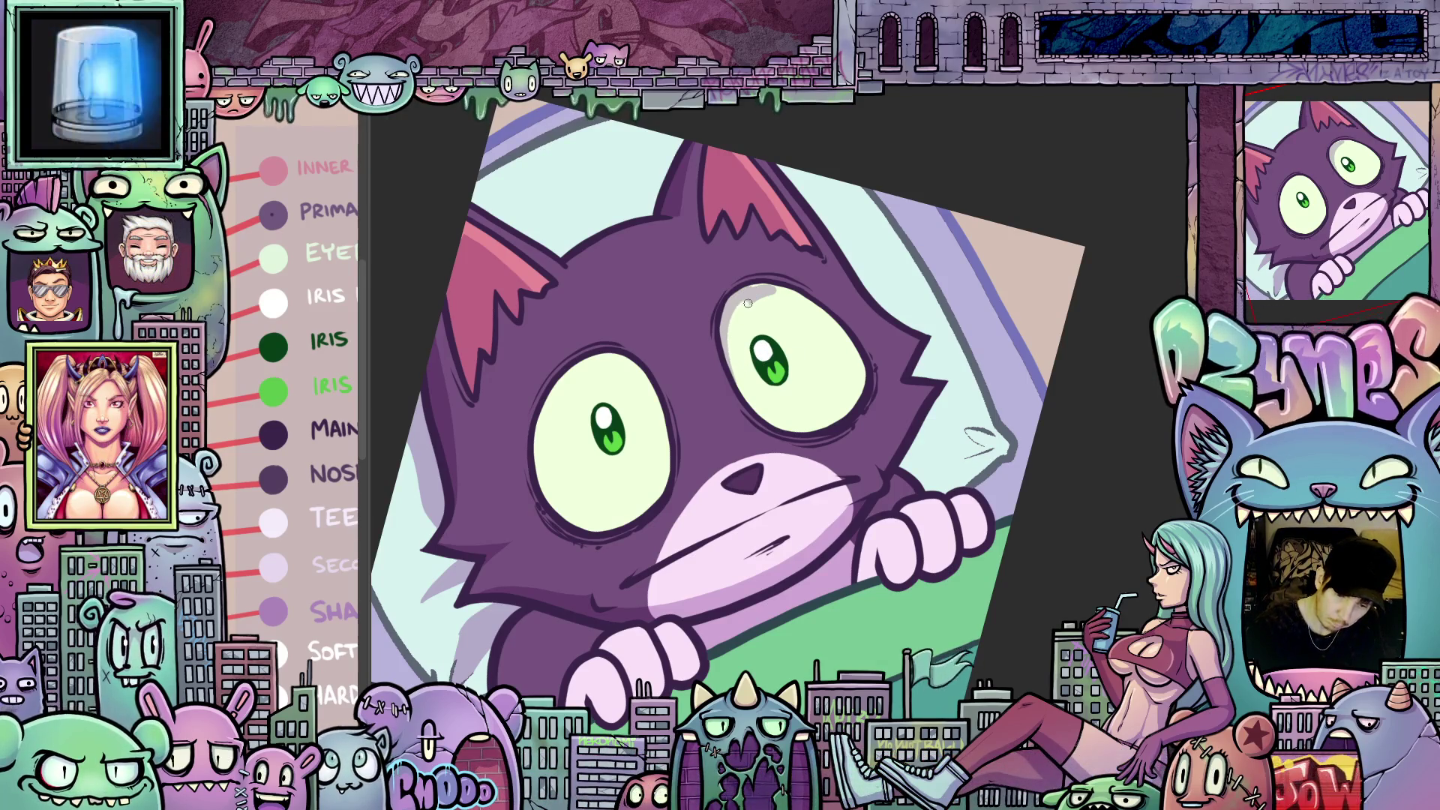
- Flip the canvas view horizontally to check the drawing, then set the cat upright
key("m")
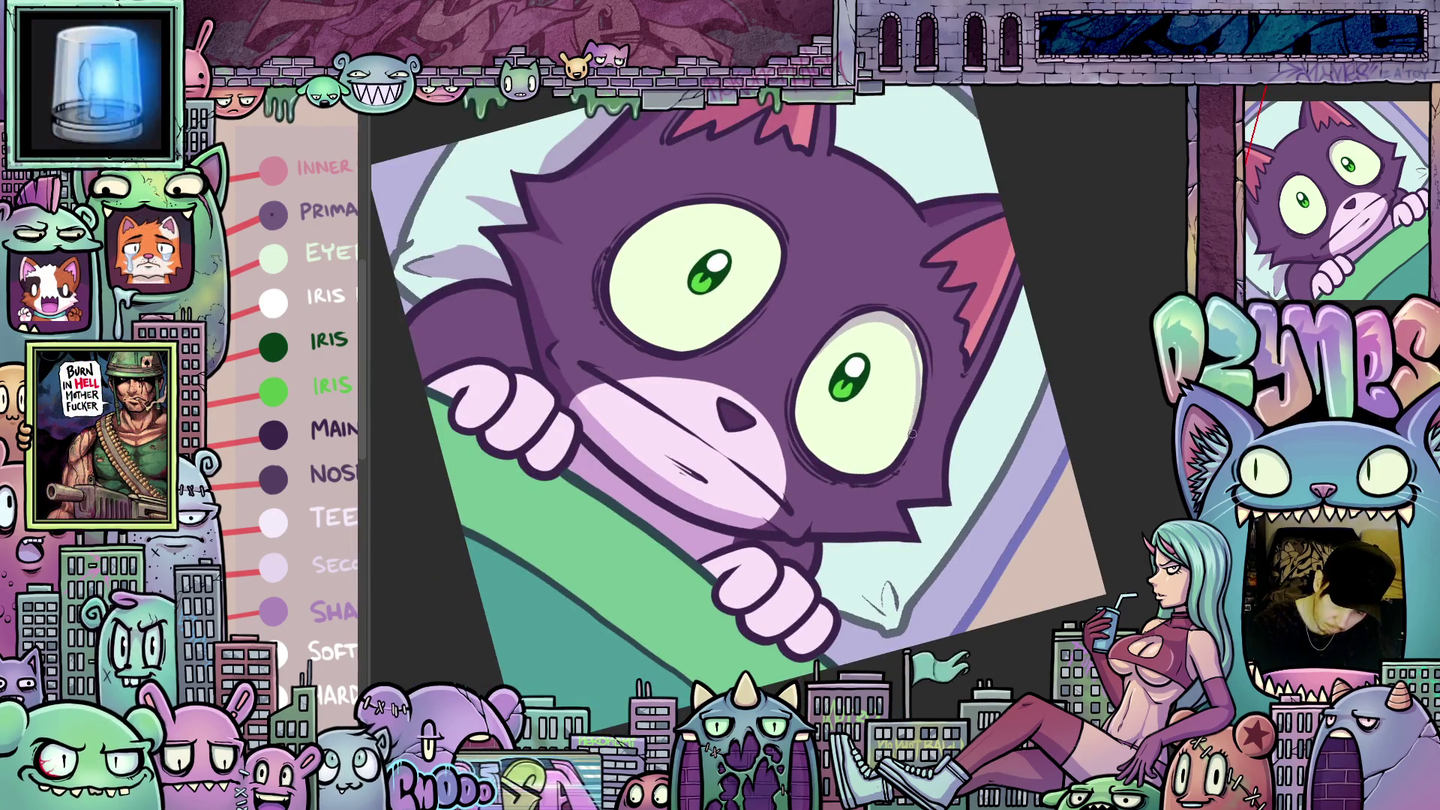
key("m")
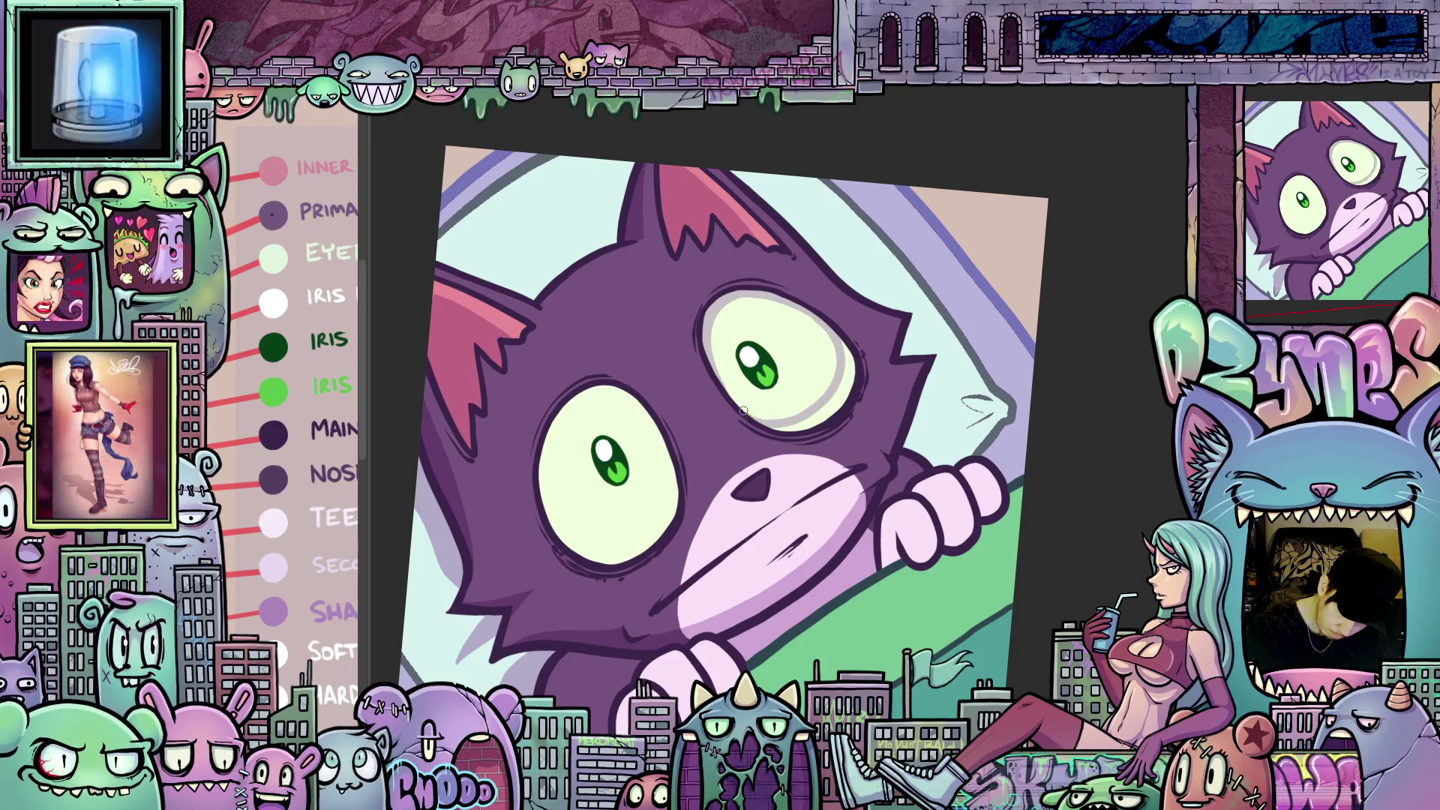
key("m")
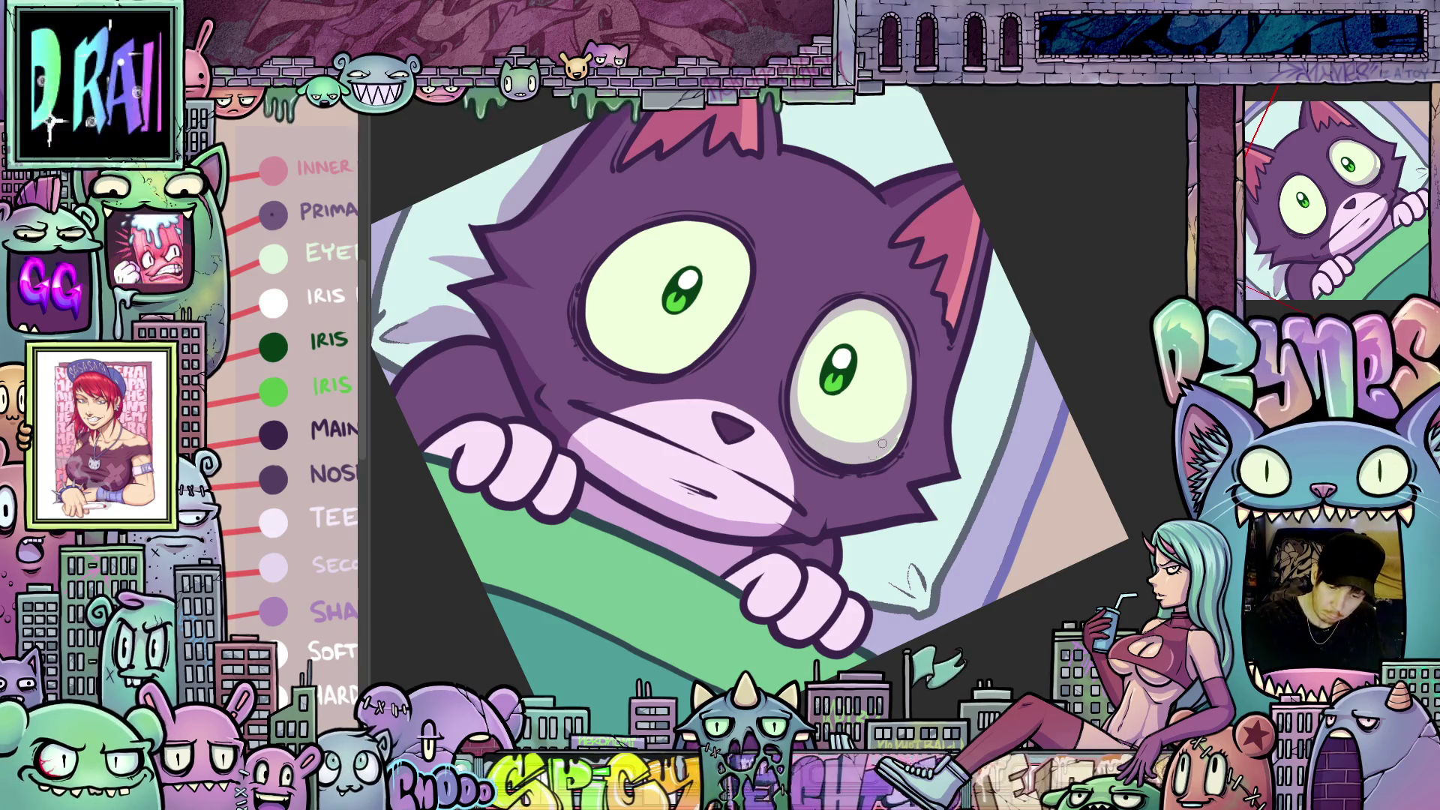
key("5")
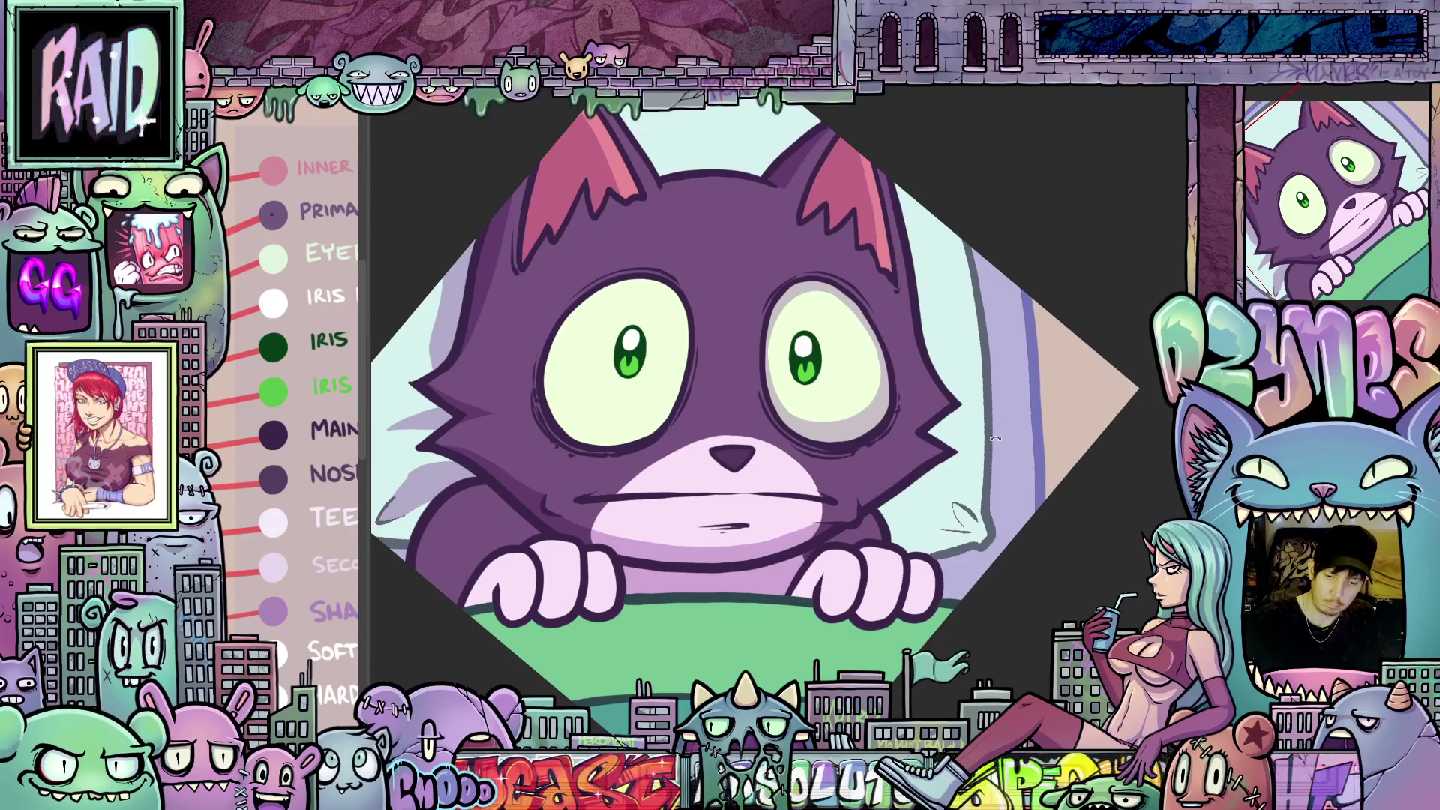
left_click_drag(903, 429, 946, 484)
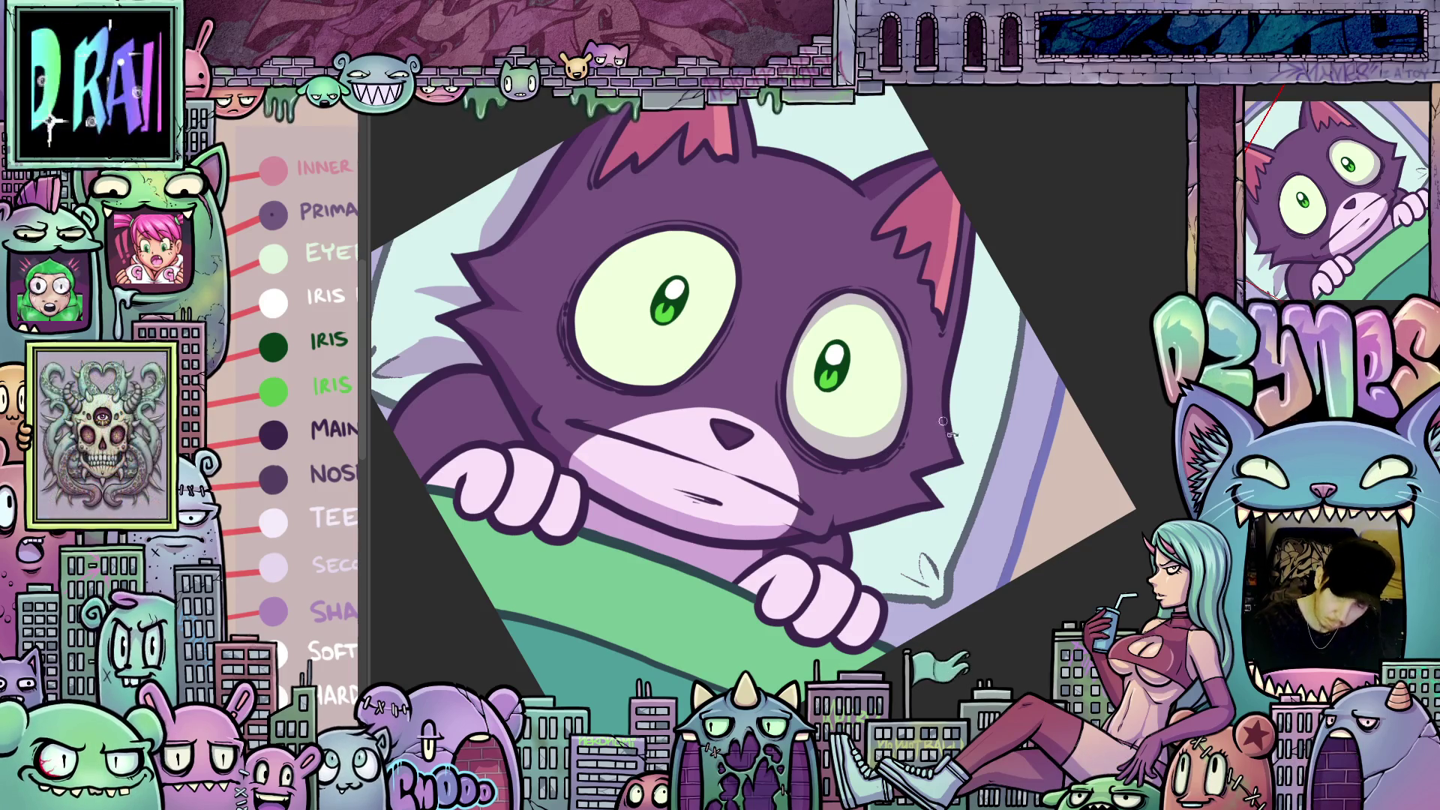
left_click_drag(904, 367, 977, 373)
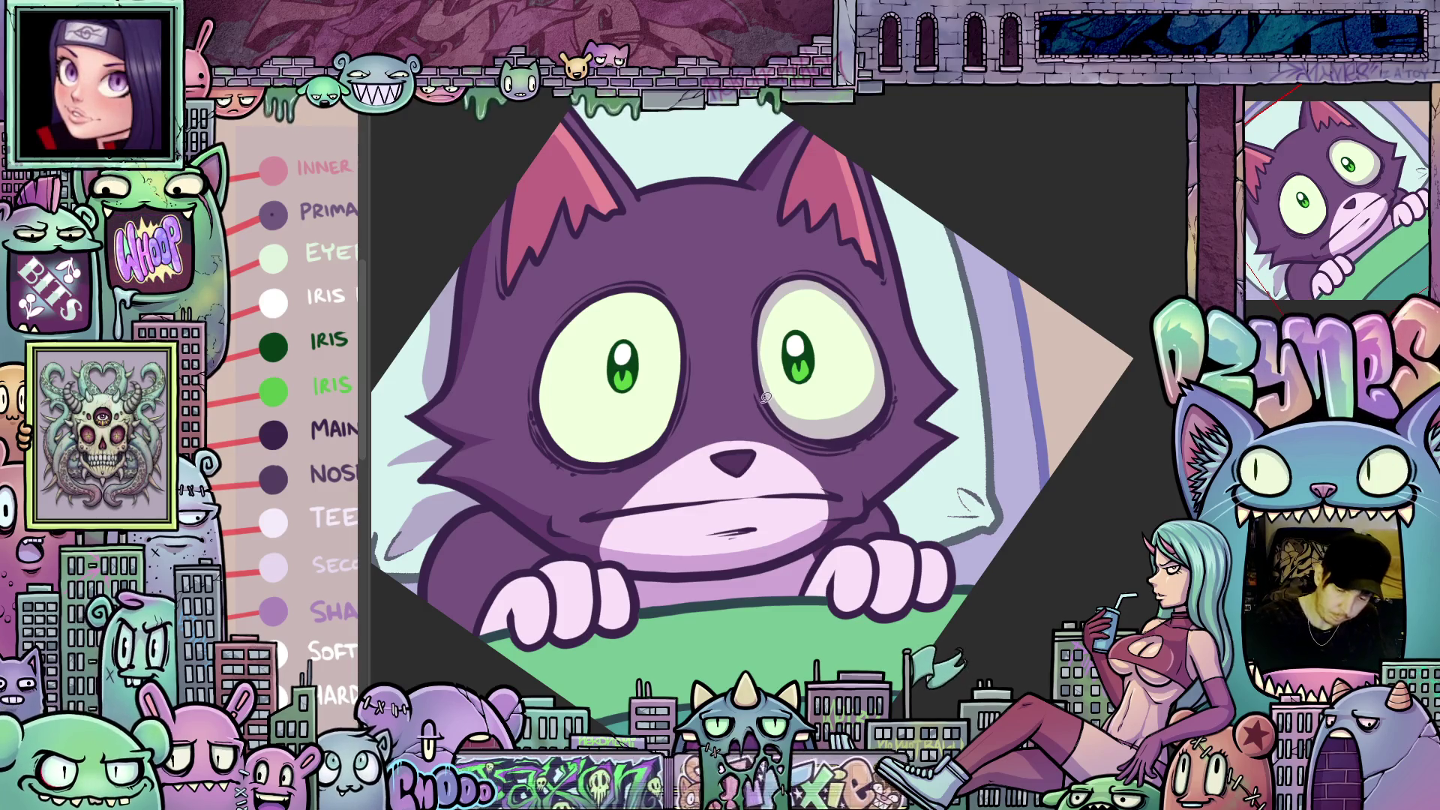
- Paint darker shading under the right eye, removing trial strokes around the eye
mouse_move(772, 411)
left_mouse_down()
mouse_move(807, 441)
mouse_move(857, 449)
mouse_move(903, 392)
mouse_move(890, 337)
left_mouse_up()
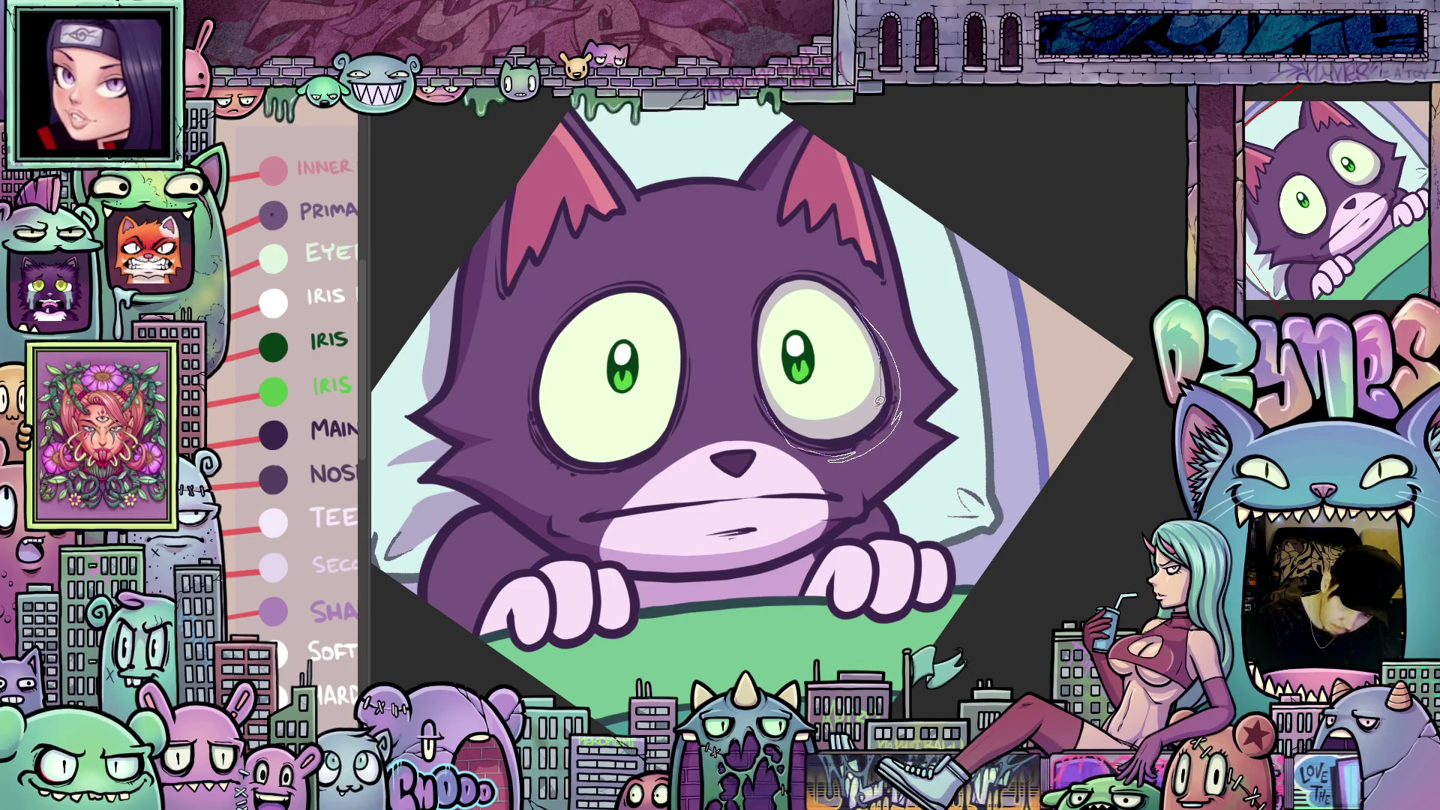
left_click_drag(880, 400, 870, 420)
left_click_drag(896, 519, 999, 482)
left_click_drag(882, 459, 975, 504)
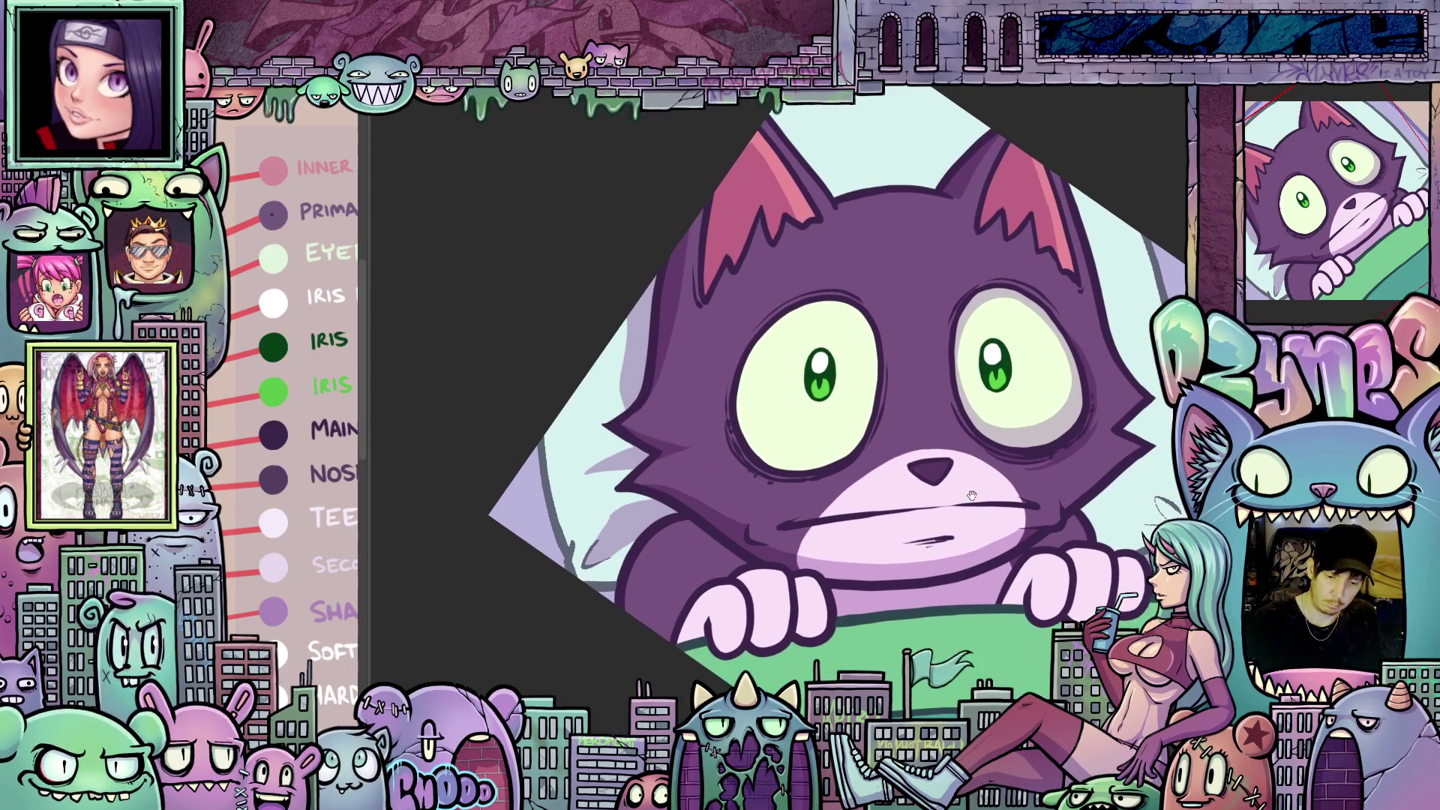
key("minus")
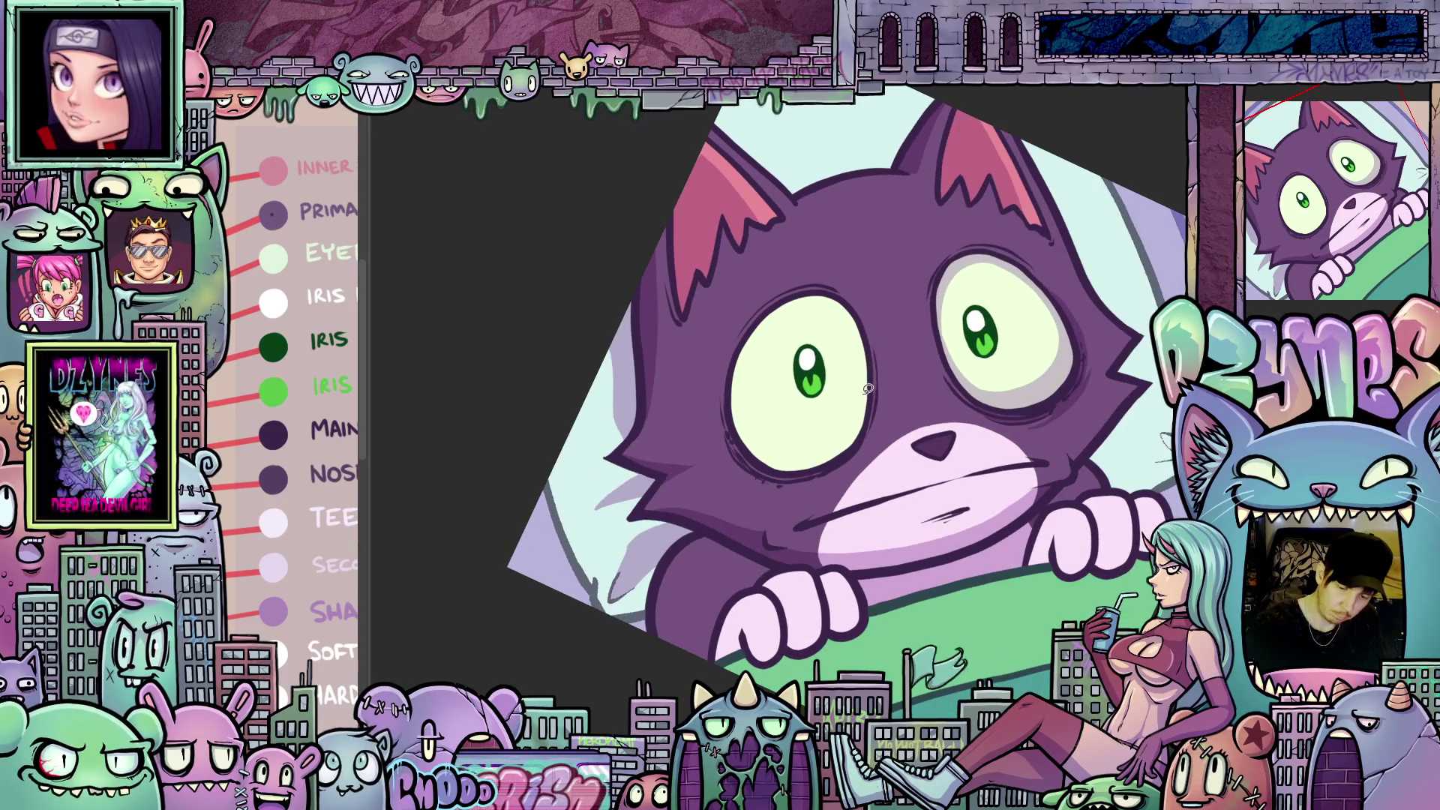
mouse_move(869, 386)
left_mouse_down()
mouse_move(841, 309)
mouse_move(786, 314)
mouse_move(736, 415)
left_mouse_up()
mouse_move(741, 345)
left_mouse_down()
mouse_move(783, 289)
mouse_move(875, 333)
mouse_move(875, 378)
mouse_move(887, 315)
mouse_move(916, 303)
left_mouse_up()
key("minus")
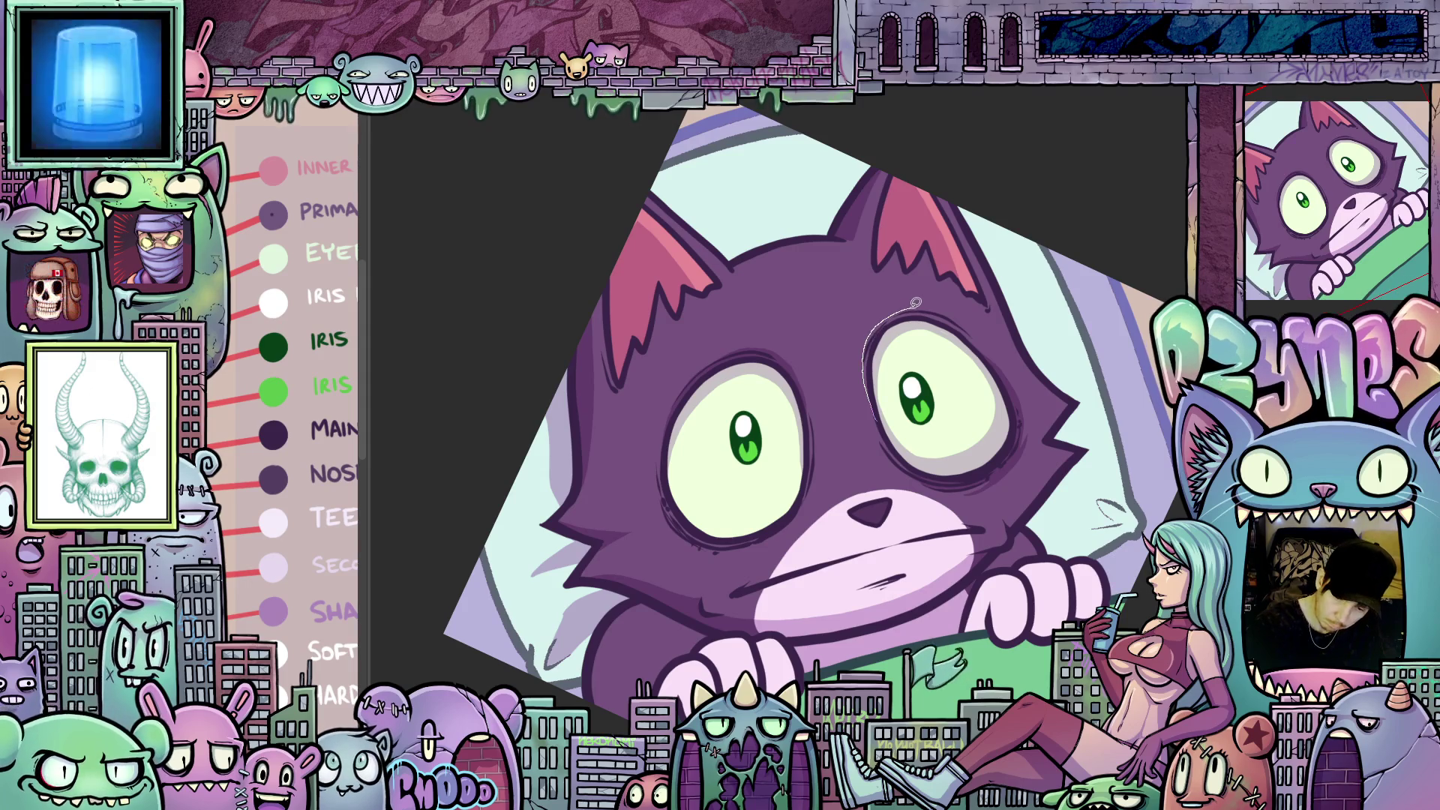
mouse_move(996, 354)
left_mouse_down()
mouse_move(979, 364)
mouse_move(934, 326)
mouse_move(893, 319)
mouse_move(874, 394)
left_mouse_up()
- Draw dark strokes along the eye's edges and a dark stroke down from the nose
left_click_drag(903, 467, 925, 301)
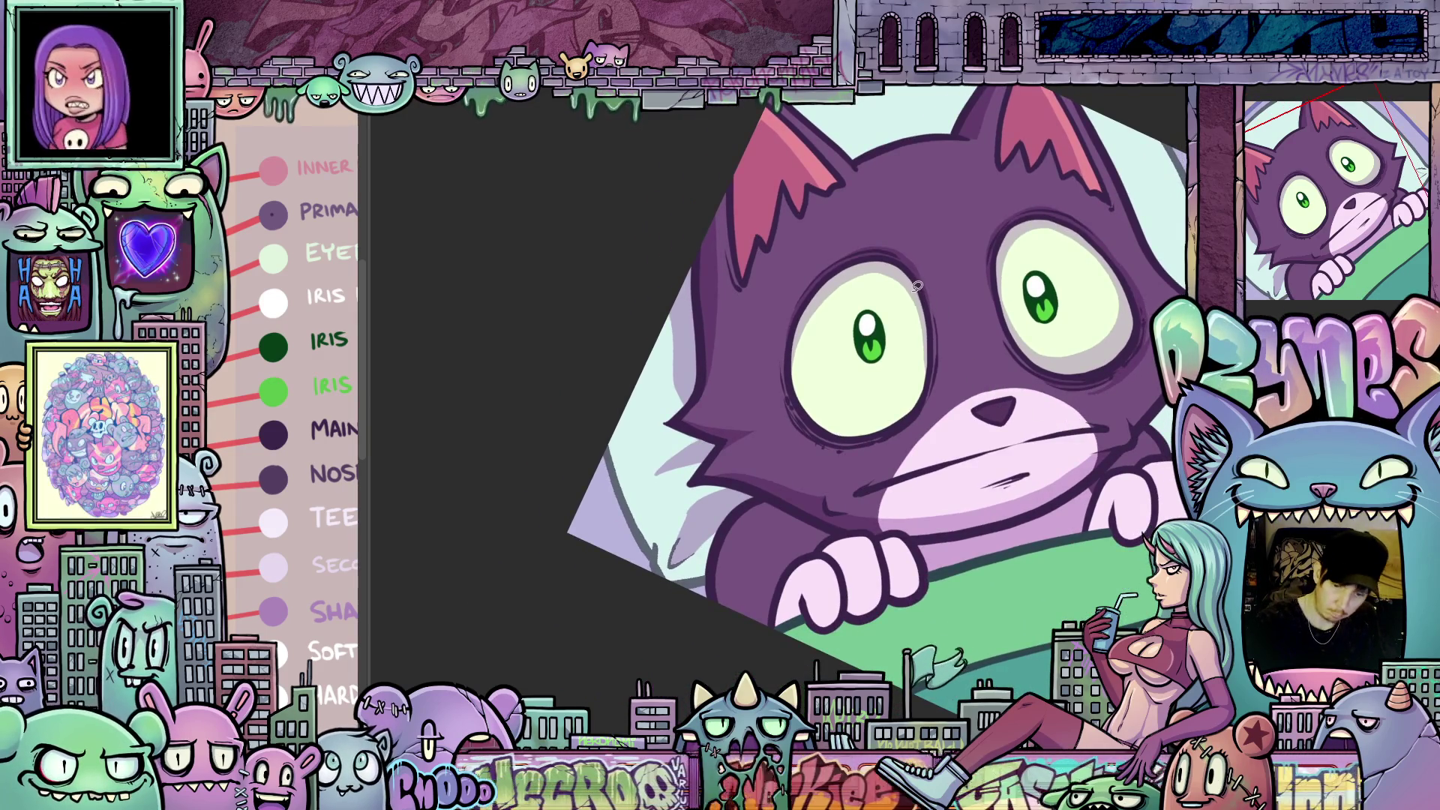
left_click_drag(906, 385, 830, 407)
mouse_move(800, 361)
left_mouse_down()
mouse_move(801, 311)
mouse_move(793, 385)
left_mouse_up()
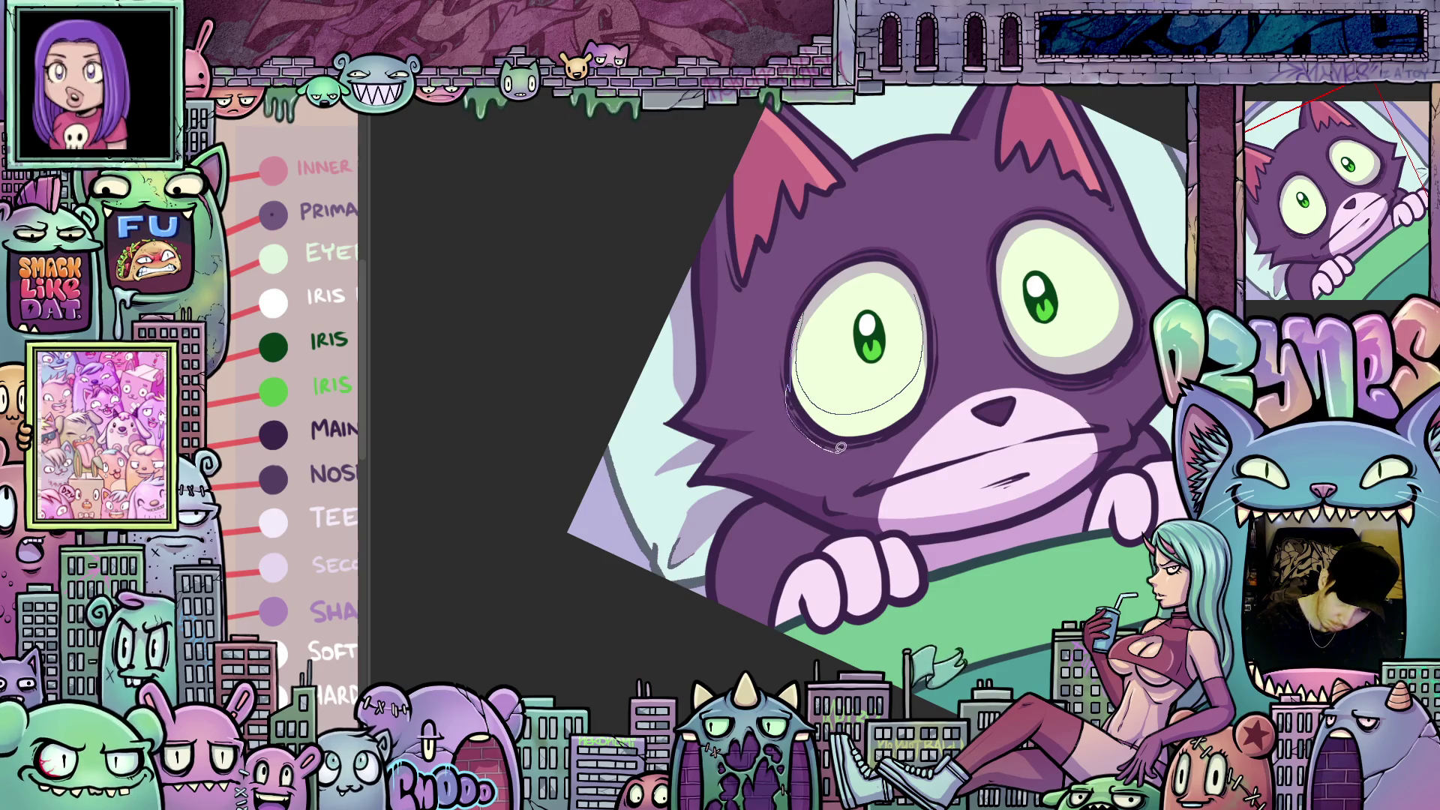
left_click_drag(904, 433, 942, 365)
left_click_drag(920, 279, 953, 501)
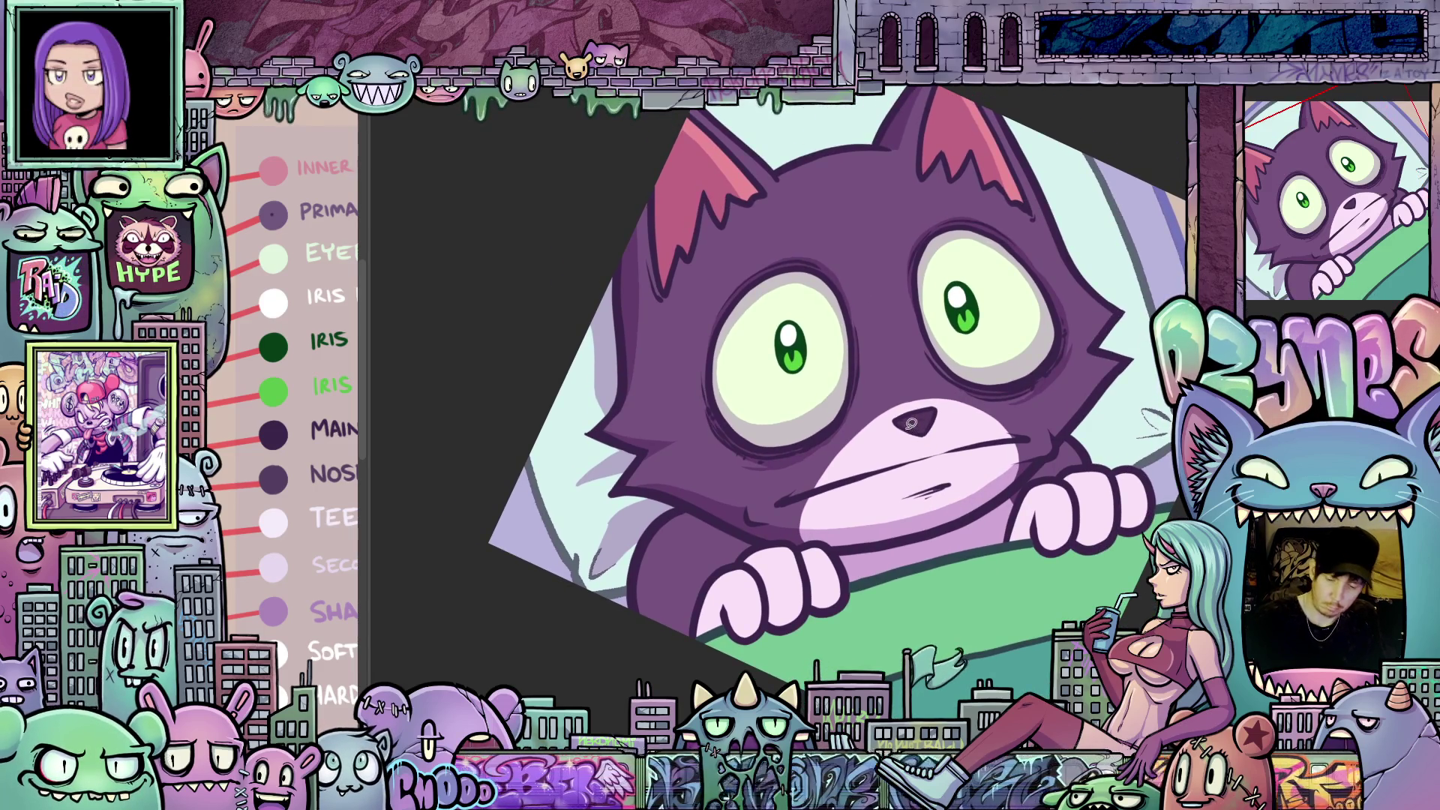
mouse_move(937, 411)
left_mouse_down()
mouse_move(916, 442)
mouse_move(932, 301)
mouse_move(906, 318)
mouse_move(847, 456)
left_mouse_up()
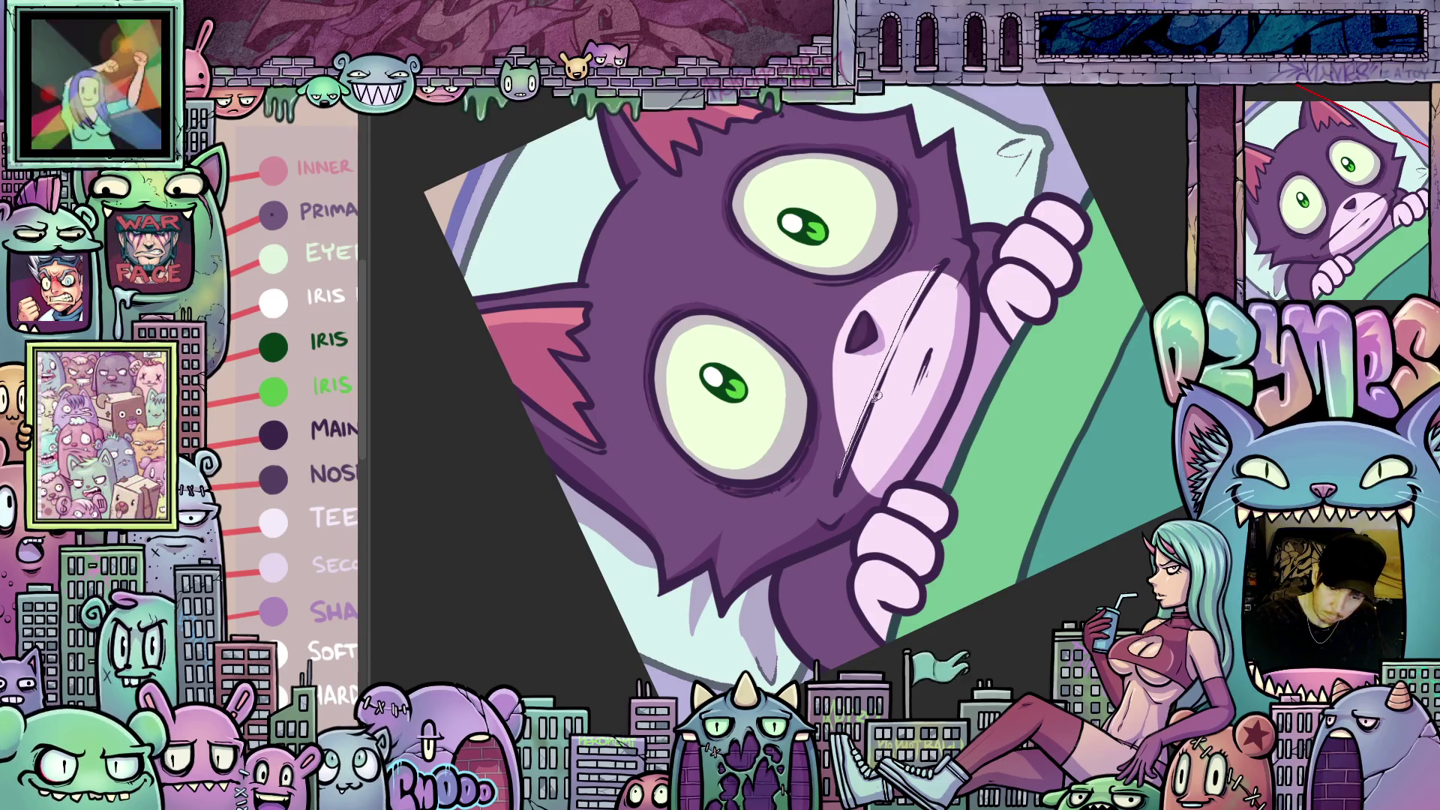
- Reset the canvas rotation and bring the cat's face level and zoomed in
key("Escape")
mouse_move(976, 517)
left_mouse_down()
mouse_move(1019, 509)
mouse_move(1037, 677)
mouse_move(946, 481)
mouse_move(978, 294)
mouse_move(947, 222)
mouse_move(908, 241)
left_mouse_up()
left_click_drag(931, 298, 950, 600)
mouse_move(960, 335)
left_mouse_down()
mouse_move(933, 308)
mouse_move(943, 256)
mouse_move(927, 298)
left_mouse_up()
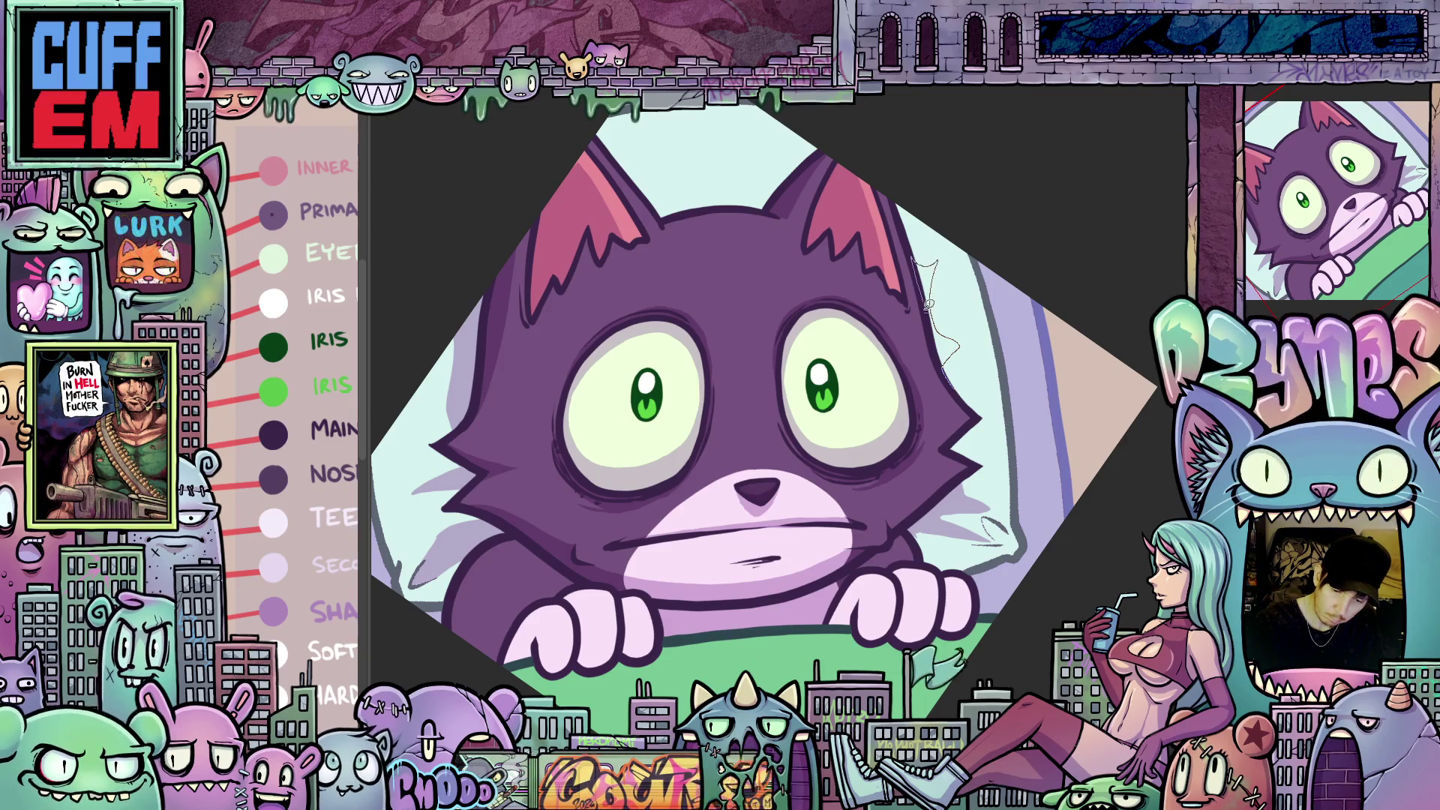
left_click_drag(947, 374, 758, 413)
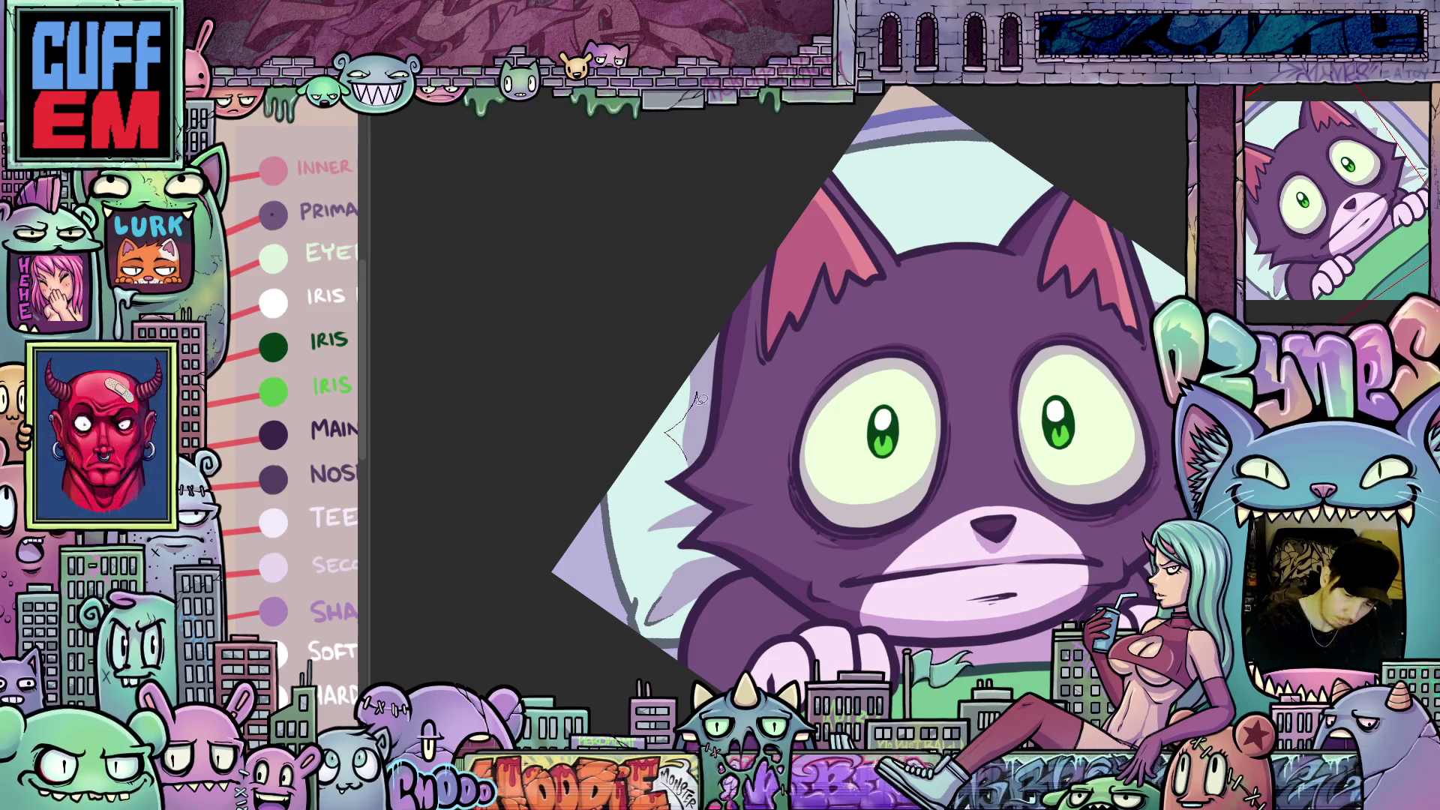
mouse_move(1050, 489)
left_mouse_down()
mouse_move(963, 522)
mouse_move(951, 624)
mouse_move(923, 525)
mouse_move(782, 248)
left_mouse_up()
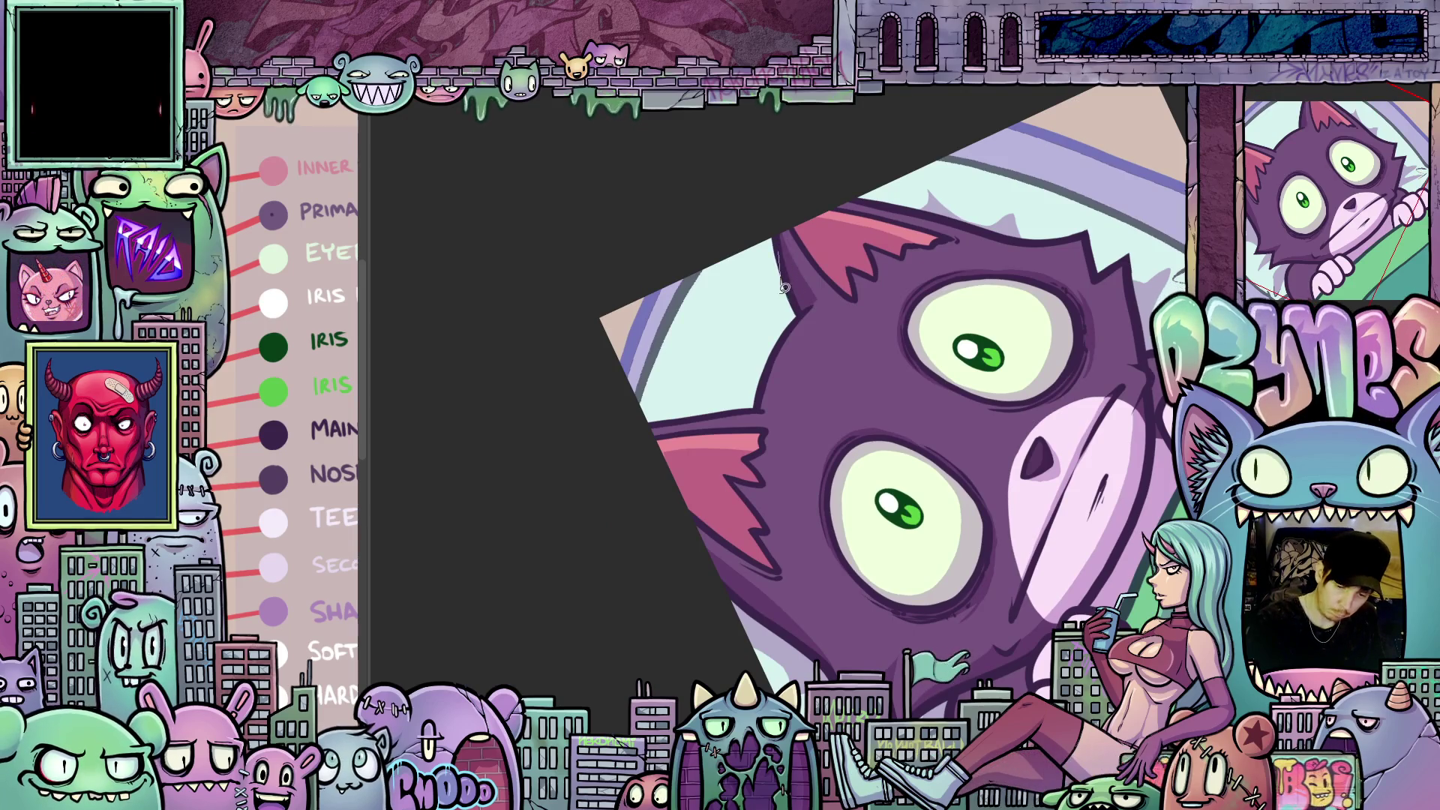
- Trace lasso selection outlines along and down the cat's cheek
left_click_drag(736, 401, 758, 407)
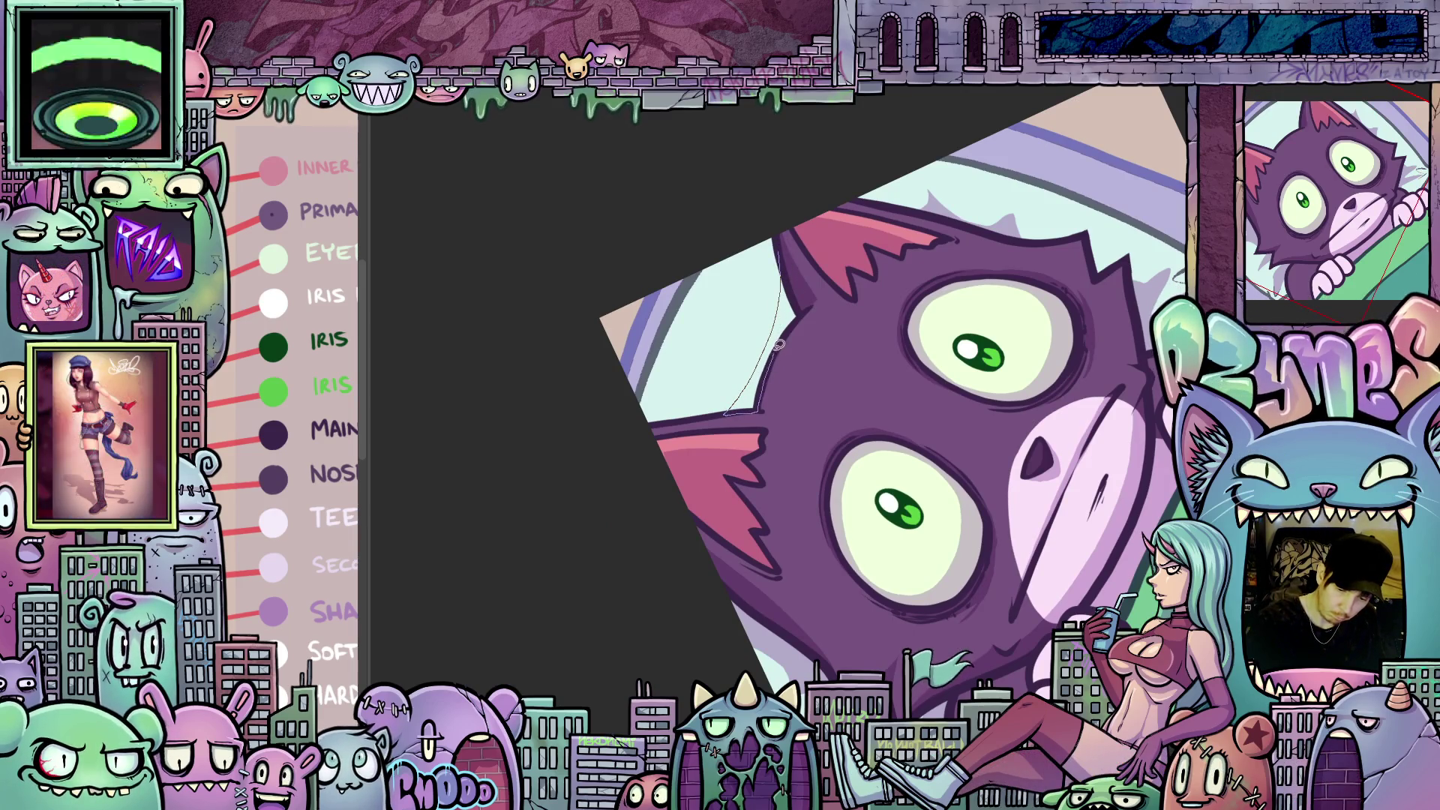
mouse_move(805, 307)
left_mouse_down()
mouse_move(784, 255)
mouse_move(1085, 469)
mouse_move(735, 382)
left_mouse_up()
mouse_move(674, 321)
left_mouse_down()
mouse_move(725, 486)
mouse_move(669, 439)
mouse_move(669, 324)
left_mouse_up()
left_click_drag(1042, 610, 688, 632)
mouse_move(674, 339)
left_mouse_down()
mouse_move(706, 471)
mouse_move(660, 330)
mouse_move(825, 526)
mouse_move(910, 589)
mouse_move(923, 570)
mouse_move(953, 593)
mouse_move(977, 445)
mouse_move(946, 421)
mouse_move(855, 533)
left_mouse_up()
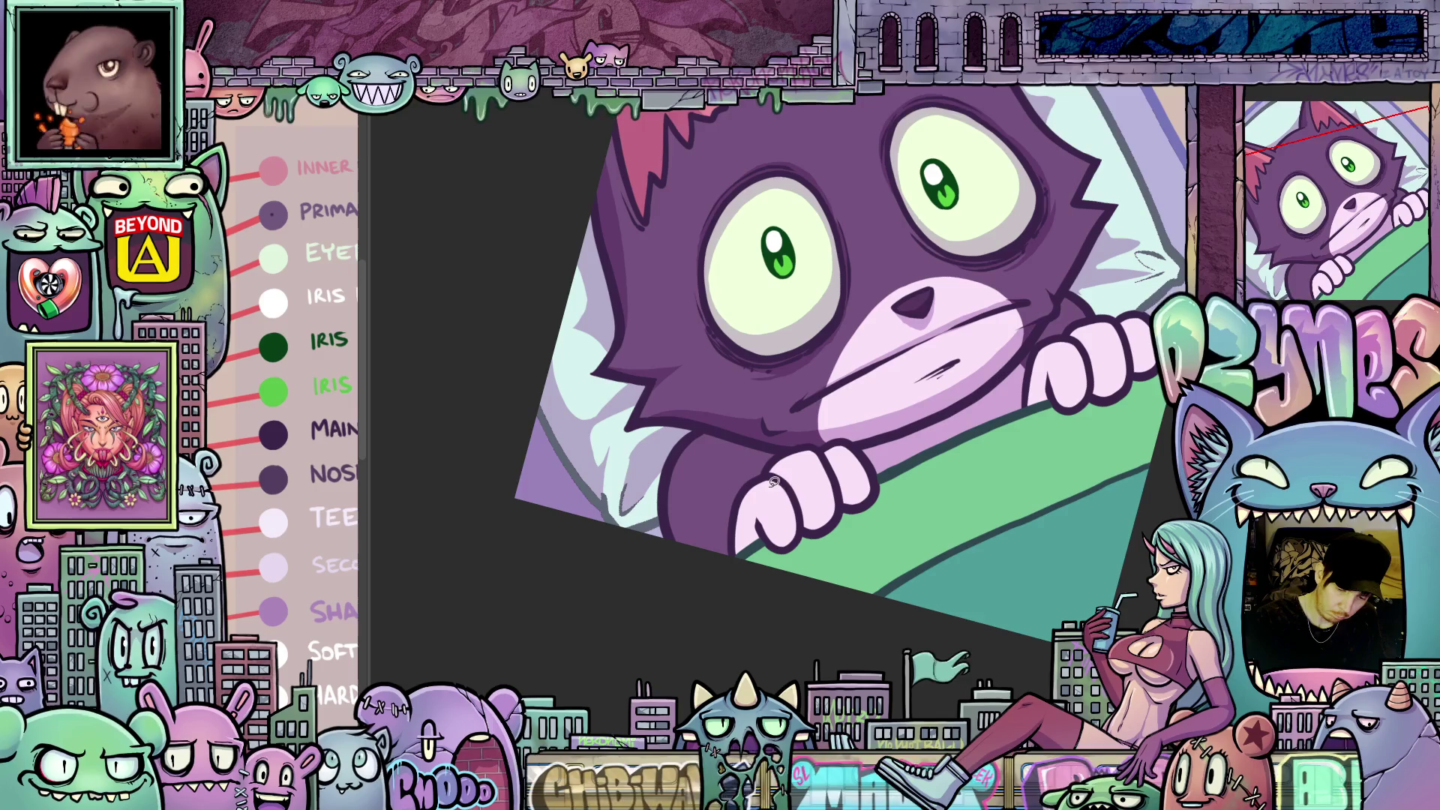
- Try several outline strokes around the cat's finger, undoing each one
mouse_move(793, 491)
left_mouse_down()
mouse_move(797, 521)
mouse_move(776, 529)
mouse_move(756, 480)
left_mouse_up()
left_click_drag(735, 540, 767, 534)
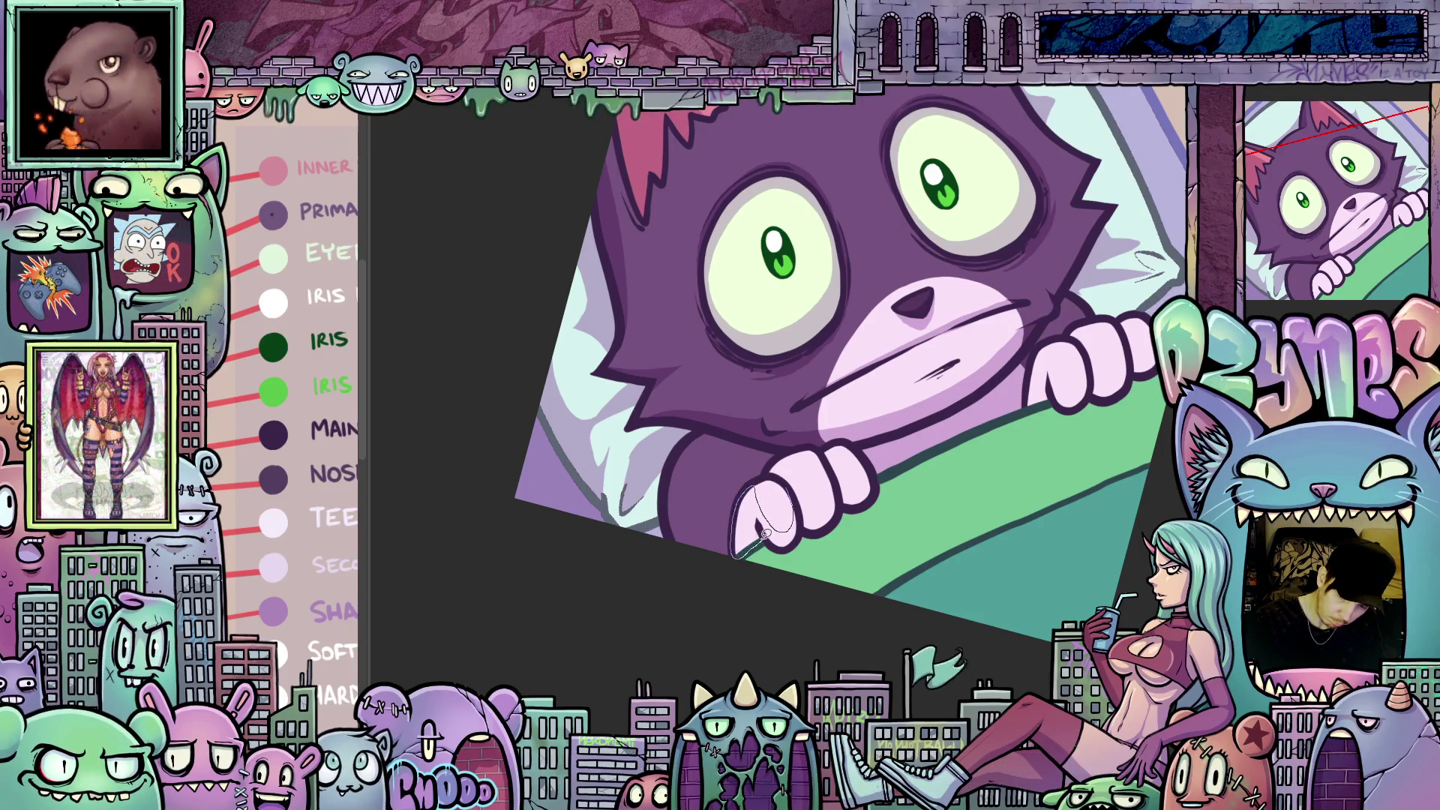
key("ctrl+z")
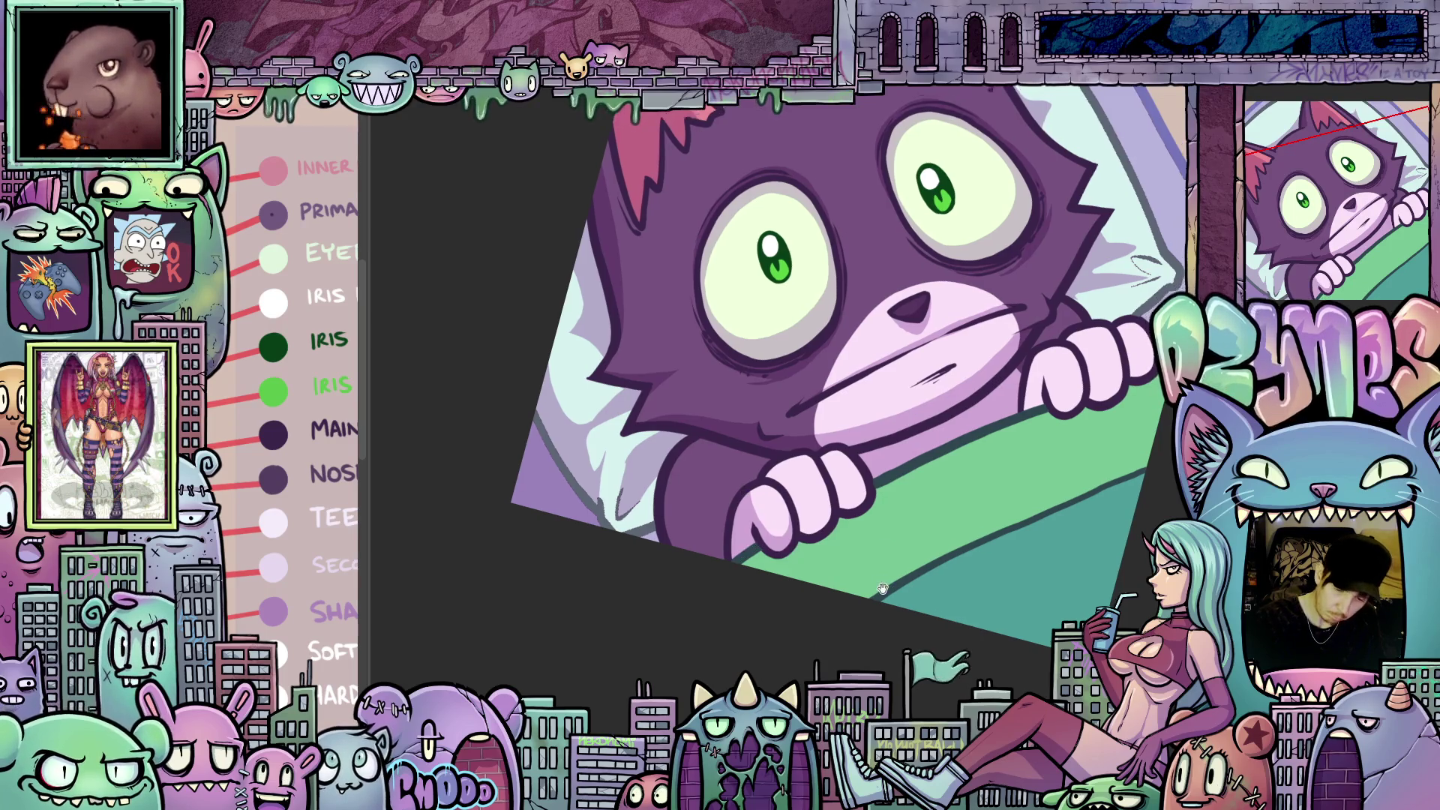
mouse_move(807, 471)
left_mouse_down()
mouse_move(817, 519)
mouse_move(795, 532)
mouse_move(776, 489)
mouse_move(765, 497)
mouse_move(778, 501)
left_mouse_up()
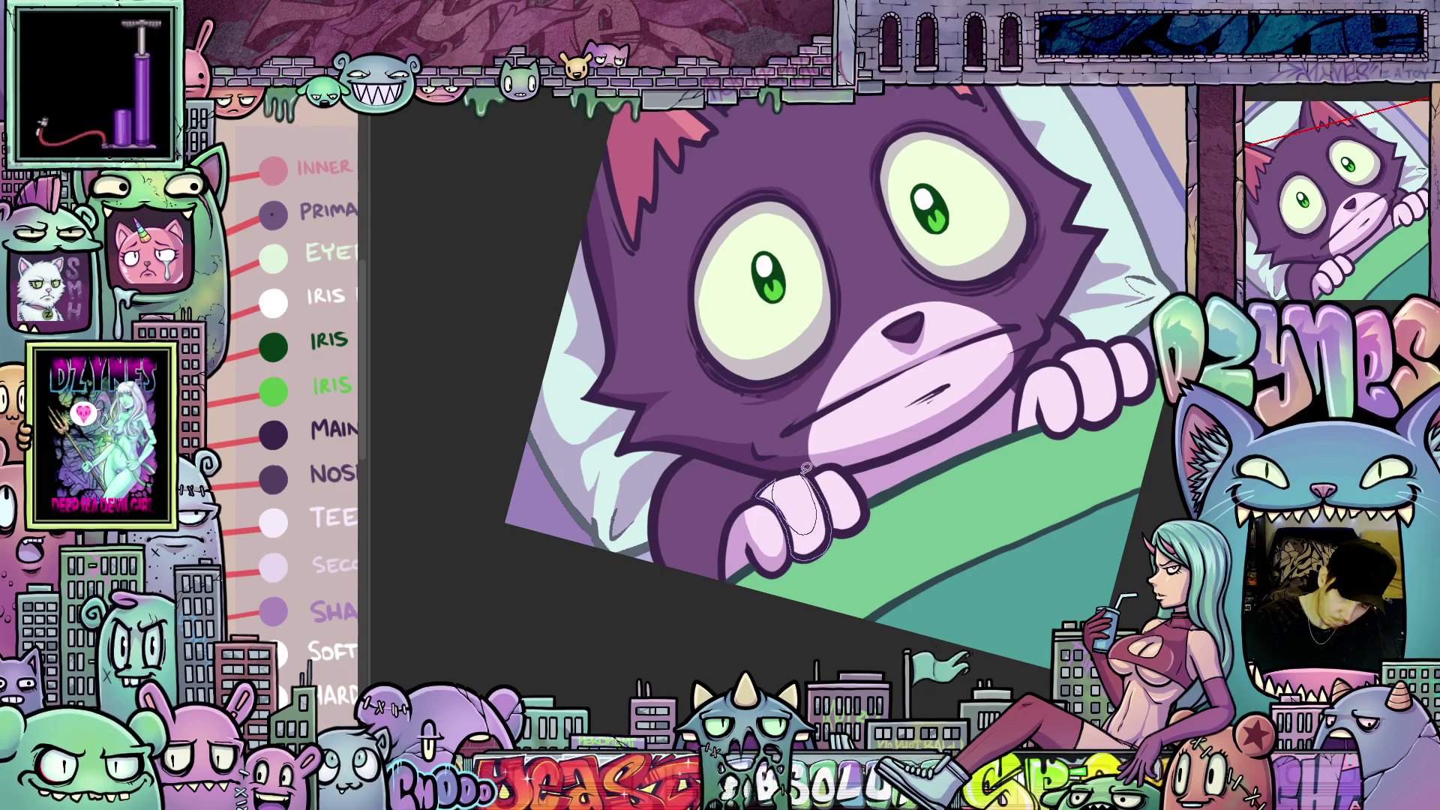
key("ctrl+z")
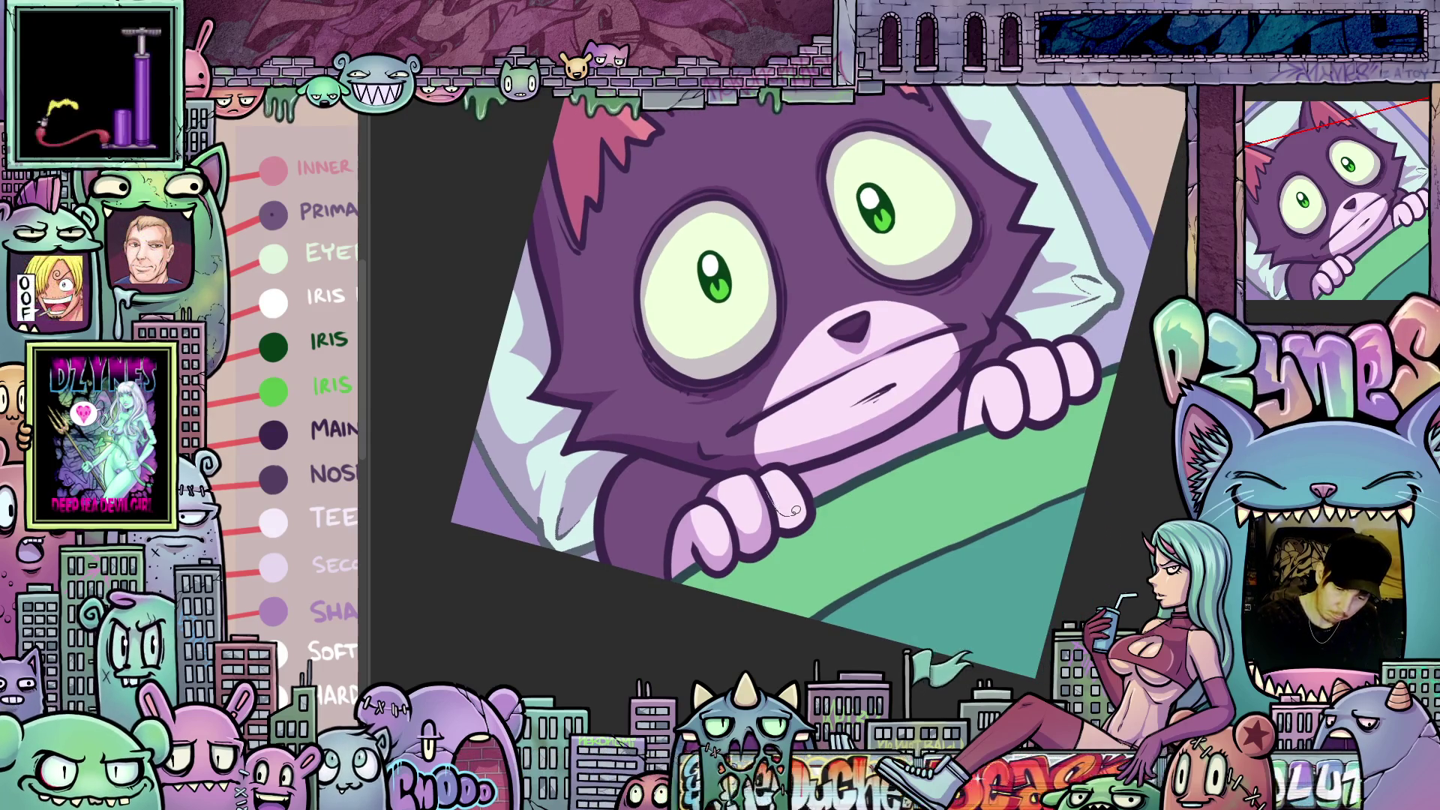
left_click_drag(784, 514, 793, 467)
key("ctrl+z")
- Lasso around the paw on the ledge and fill the selection with shading
mouse_move(780, 526)
left_mouse_down()
mouse_move(855, 439)
mouse_move(799, 486)
mouse_move(745, 479)
left_mouse_up()
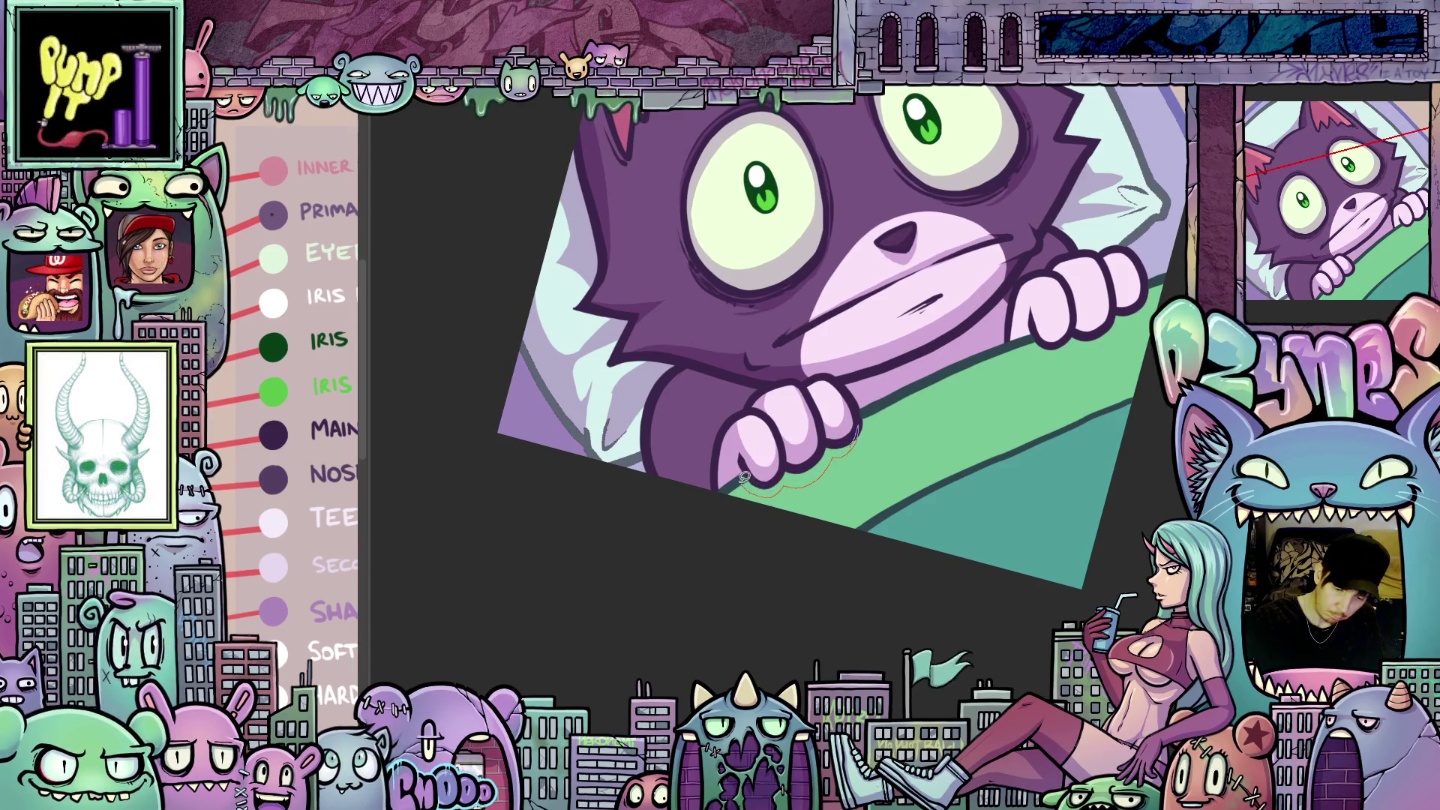
mouse_move(858, 425)
left_mouse_down()
mouse_move(1036, 463)
mouse_move(921, 489)
mouse_move(830, 567)
left_mouse_up()
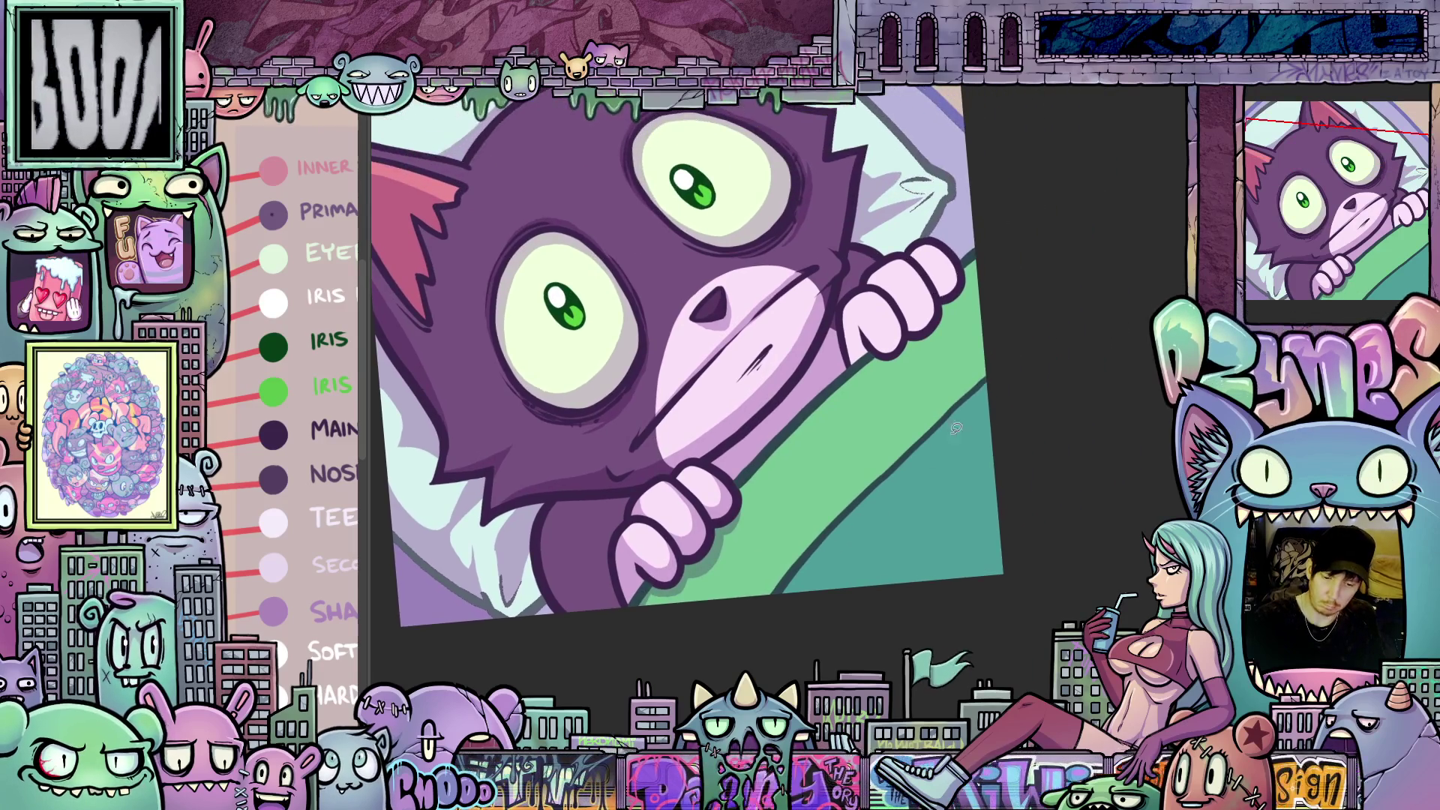
left_click_drag(999, 235, 967, 271)
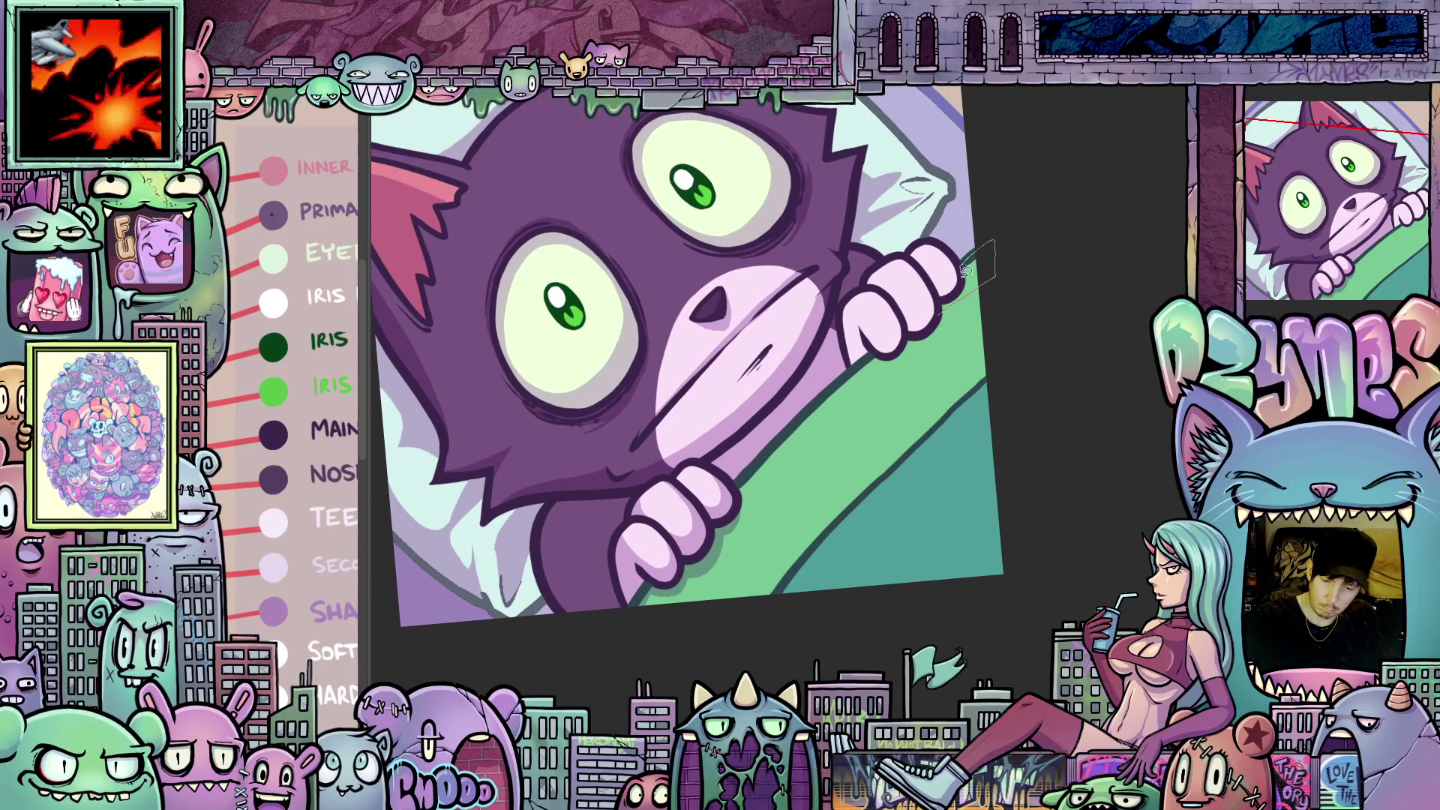
mouse_move(1012, 403)
left_mouse_down()
mouse_move(934, 339)
mouse_move(921, 377)
mouse_move(875, 398)
mouse_move(926, 415)
mouse_move(1003, 384)
mouse_move(1010, 312)
mouse_move(996, 352)
mouse_move(941, 314)
left_mouse_up()
mouse_move(984, 501)
left_mouse_down()
mouse_move(1021, 592)
mouse_move(812, 604)
mouse_move(928, 447)
left_mouse_up()
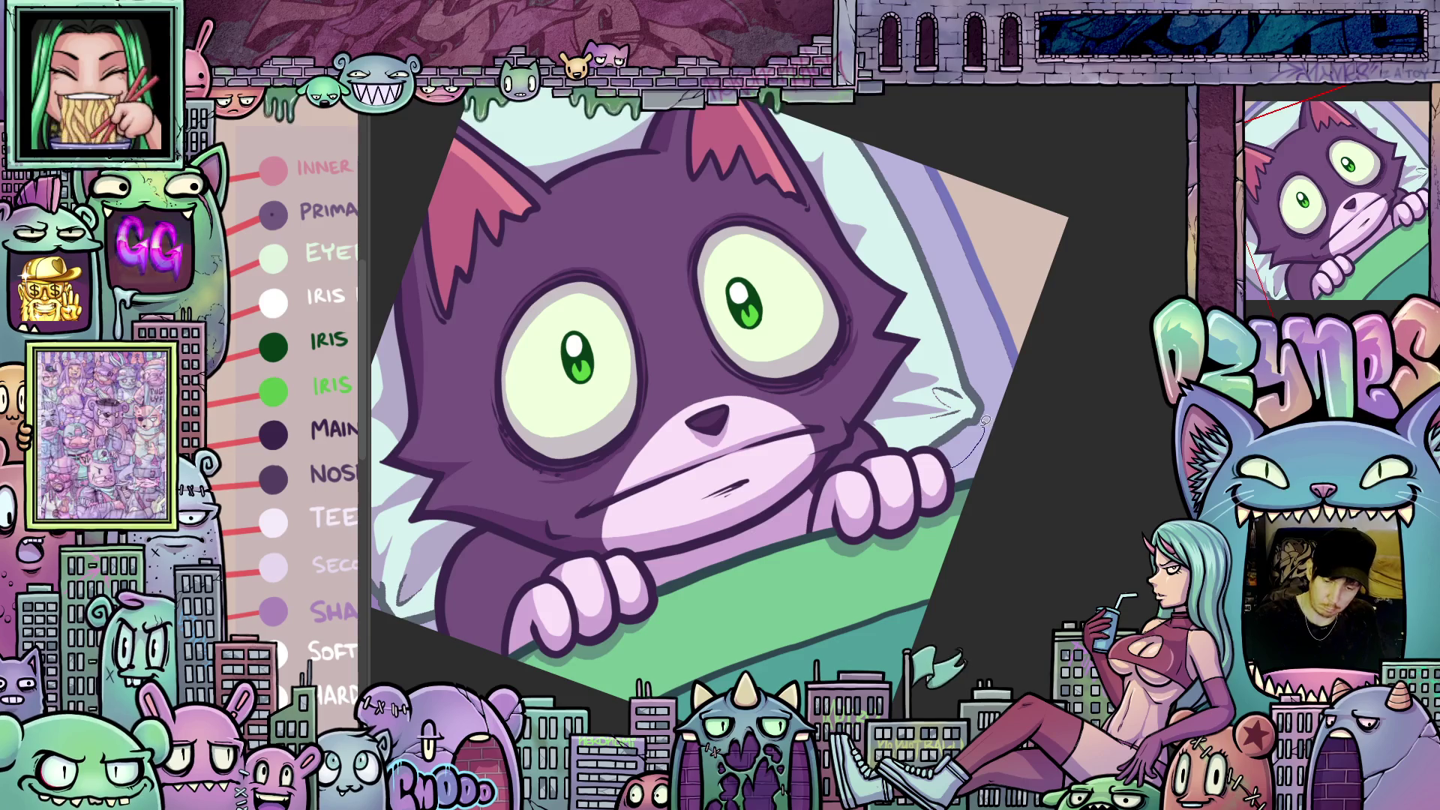
- Lasso-fill a darker green strip along the ledge edge beside the paw, rotating the view to fit
mouse_move(1039, 475)
left_mouse_down()
mouse_move(978, 622)
mouse_move(679, 270)
left_mouse_up()
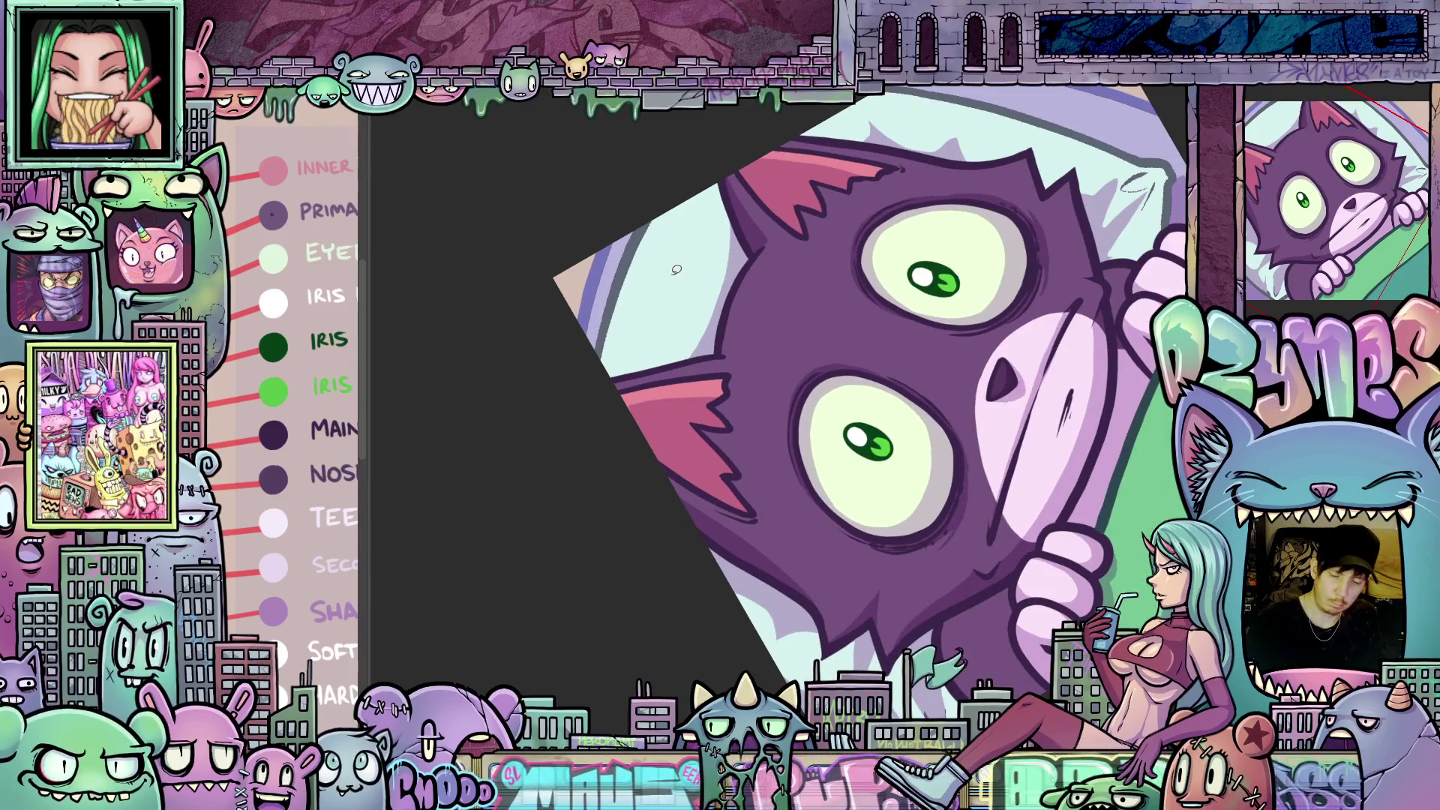
mouse_move(660, 199)
left_mouse_down()
mouse_move(1042, 509)
mouse_move(792, 345)
left_mouse_up()
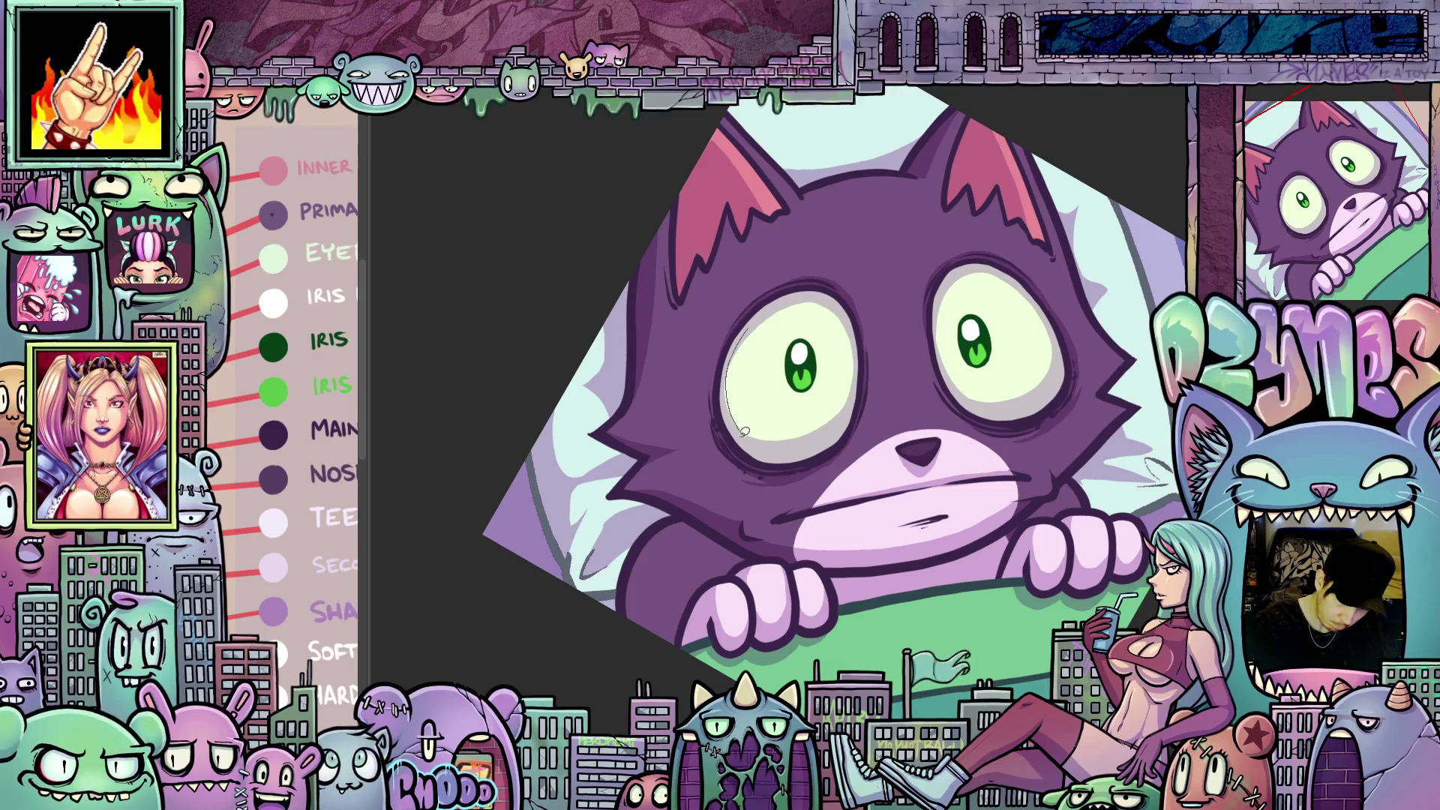
mouse_move(948, 580)
left_mouse_down()
mouse_move(1085, 559)
mouse_move(1036, 267)
left_mouse_up()
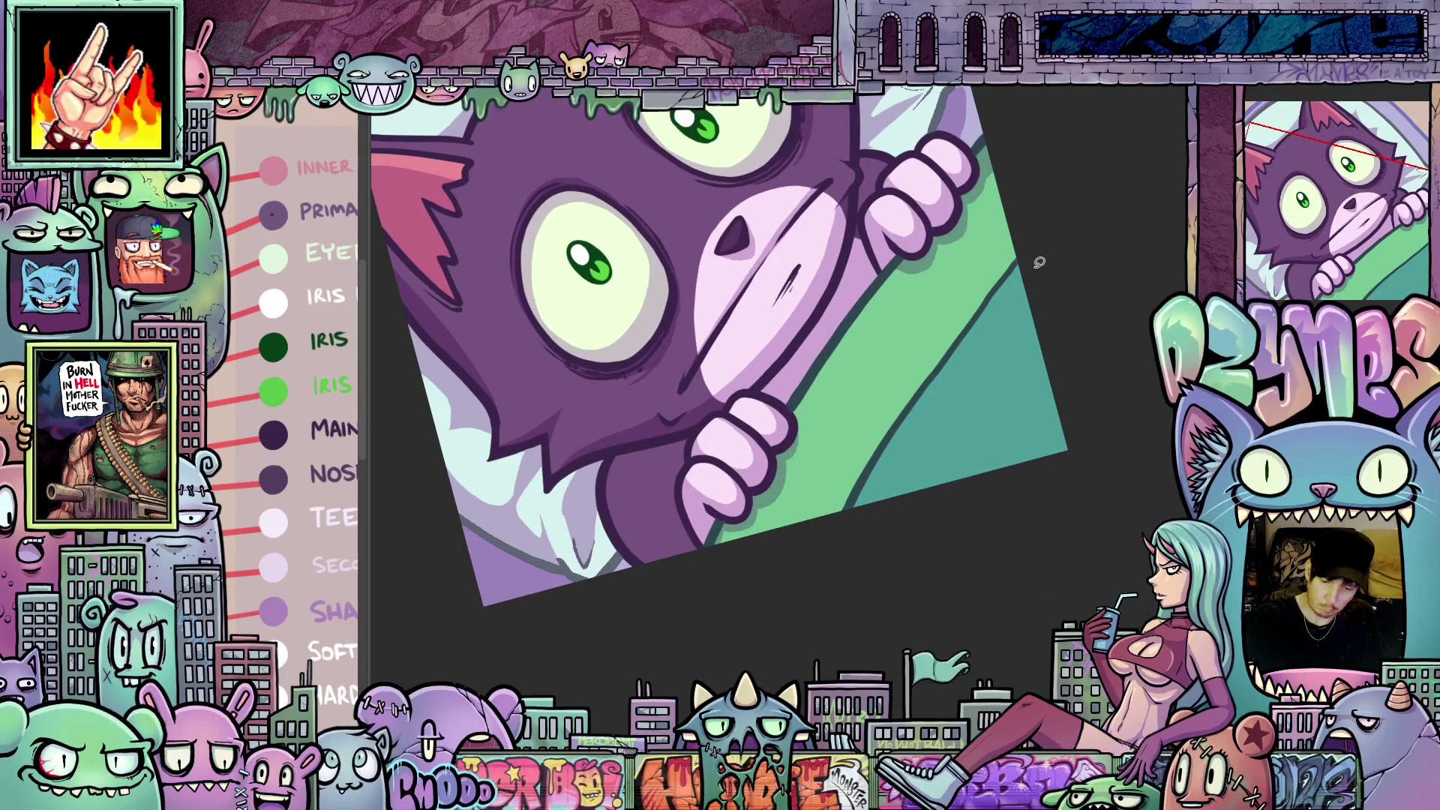
left_click_drag(960, 358, 921, 416)
mouse_move(885, 471)
left_mouse_down()
mouse_move(863, 515)
mouse_move(840, 507)
left_mouse_up()
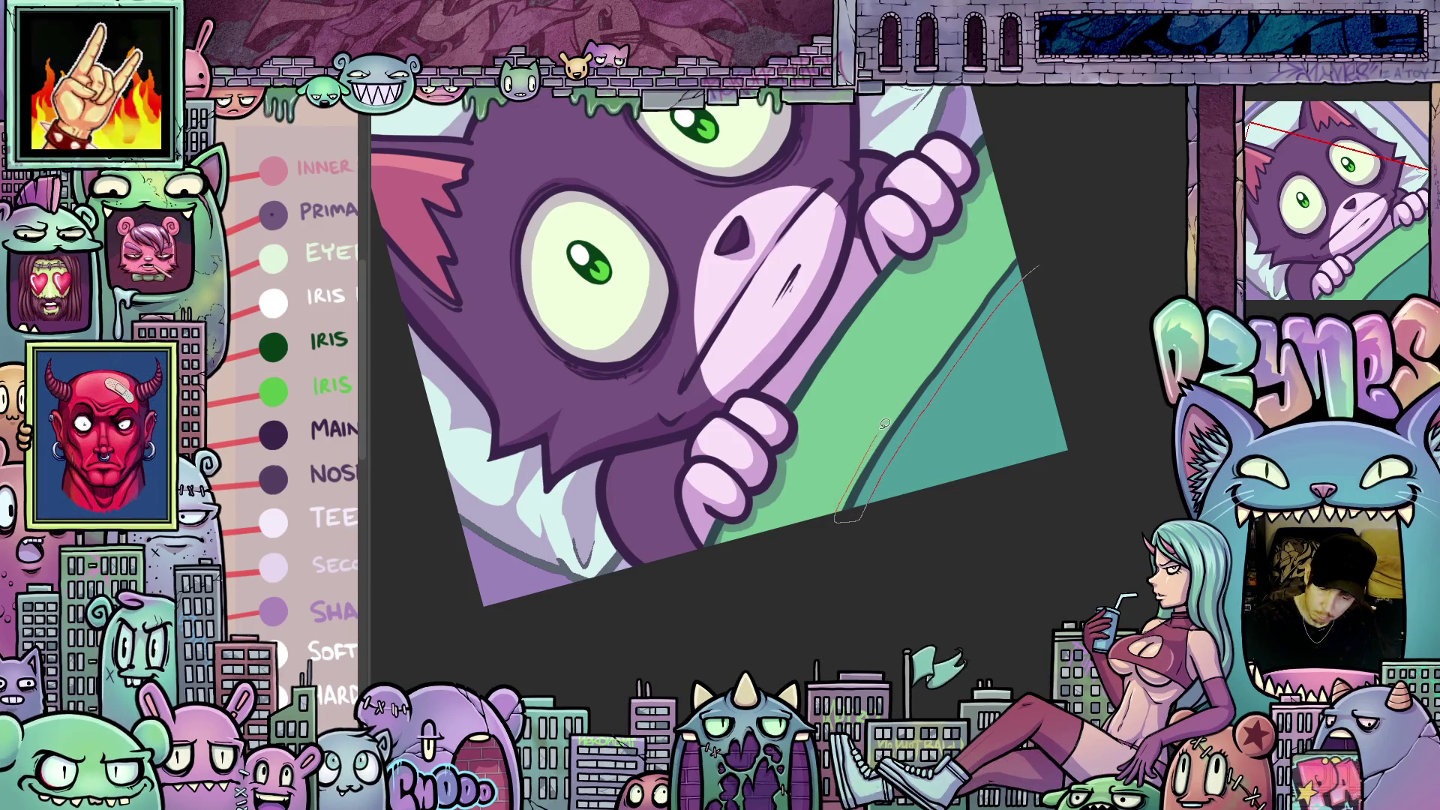
left_click_drag(994, 274, 1035, 247)
mouse_move(974, 428)
left_mouse_down()
mouse_move(1060, 517)
mouse_move(992, 570)
left_mouse_up()
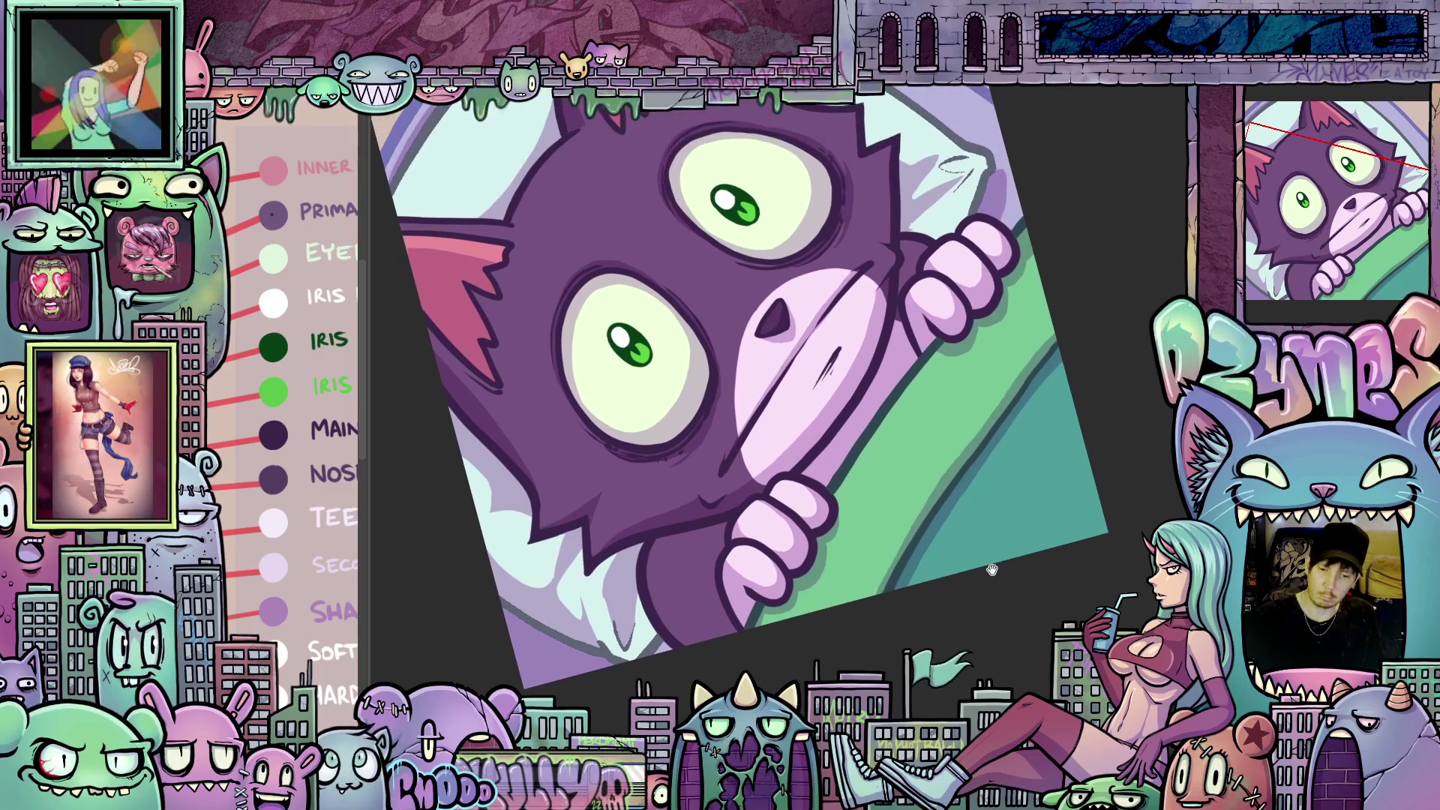
scroll(969, 499, "down", 3)
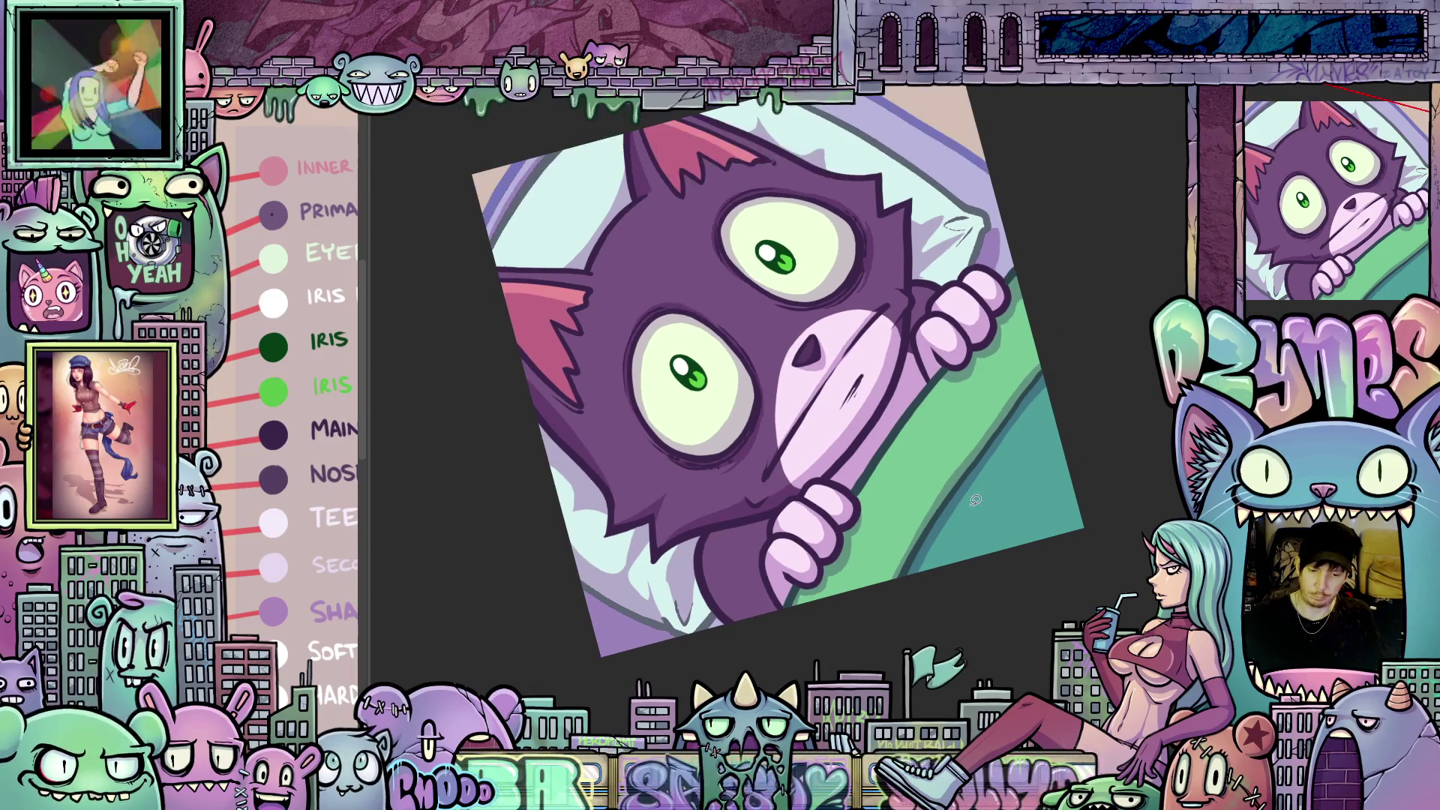
left_click_drag(1054, 508, 1043, 529)
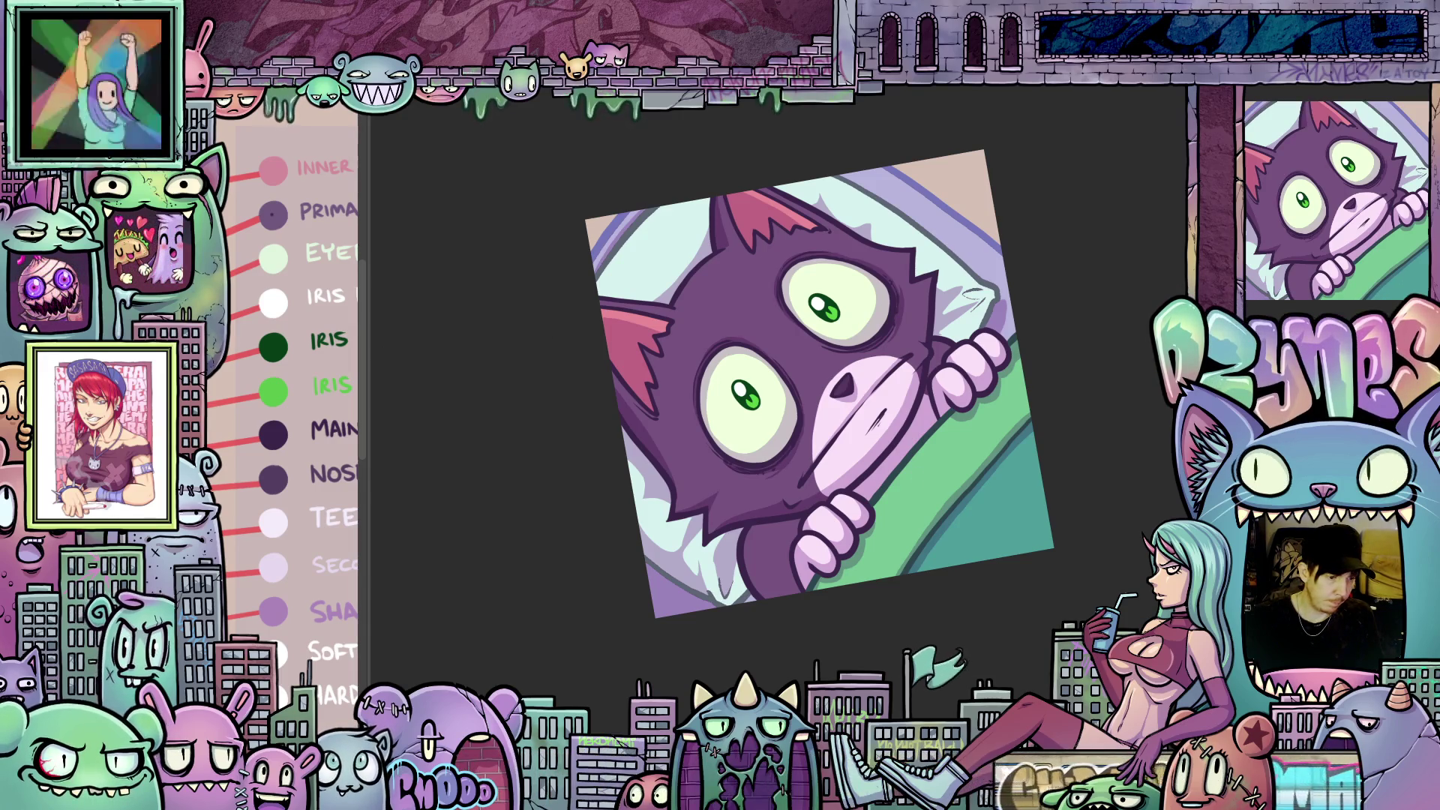
- Airbrush darker purple over the magic-wand-selected head, then deselect
left_click(773, 349)
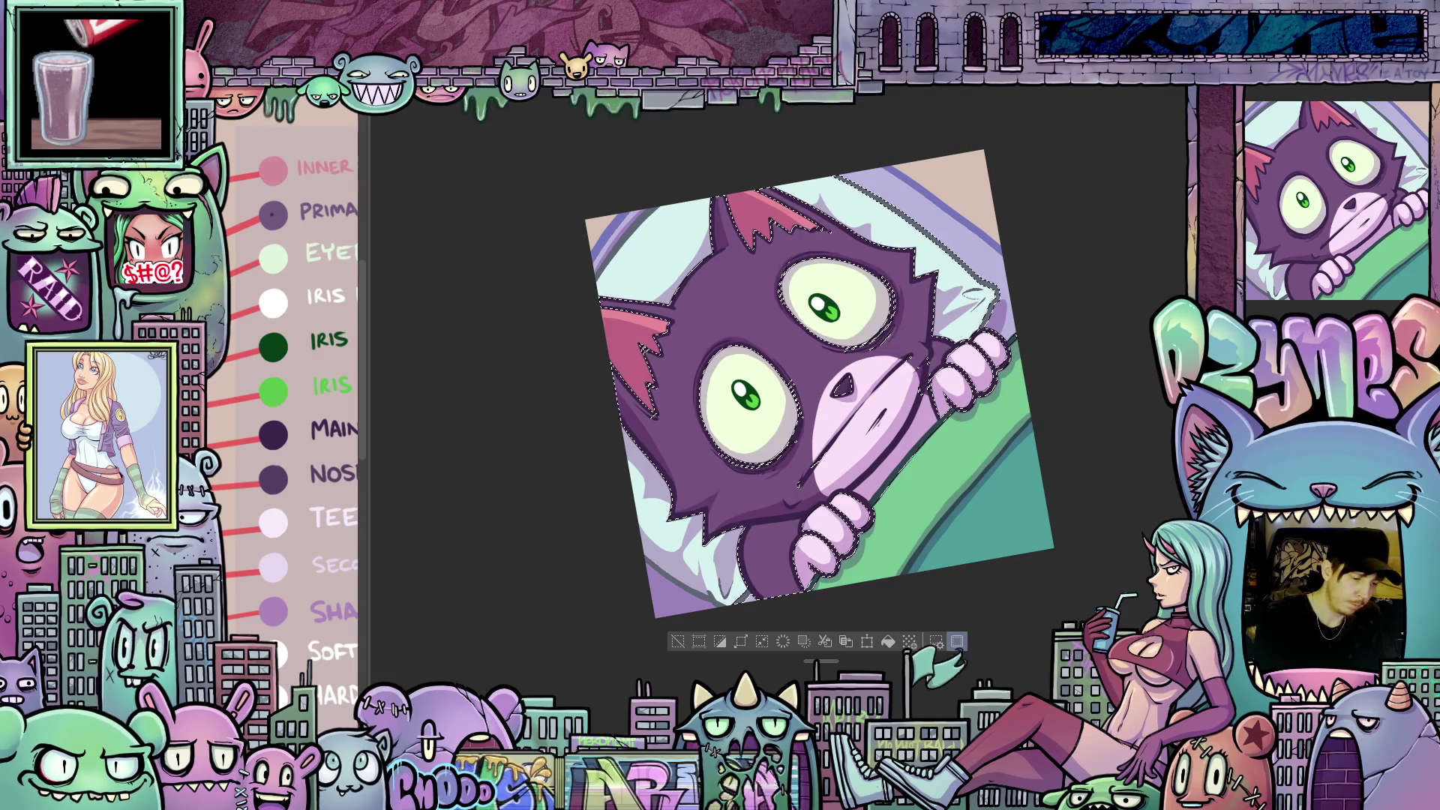
mouse_move(801, 340)
left_mouse_down()
mouse_move(751, 352)
mouse_move(810, 338)
mouse_move(780, 360)
mouse_move(829, 353)
mouse_move(752, 432)
mouse_move(844, 390)
mouse_move(813, 290)
left_mouse_up()
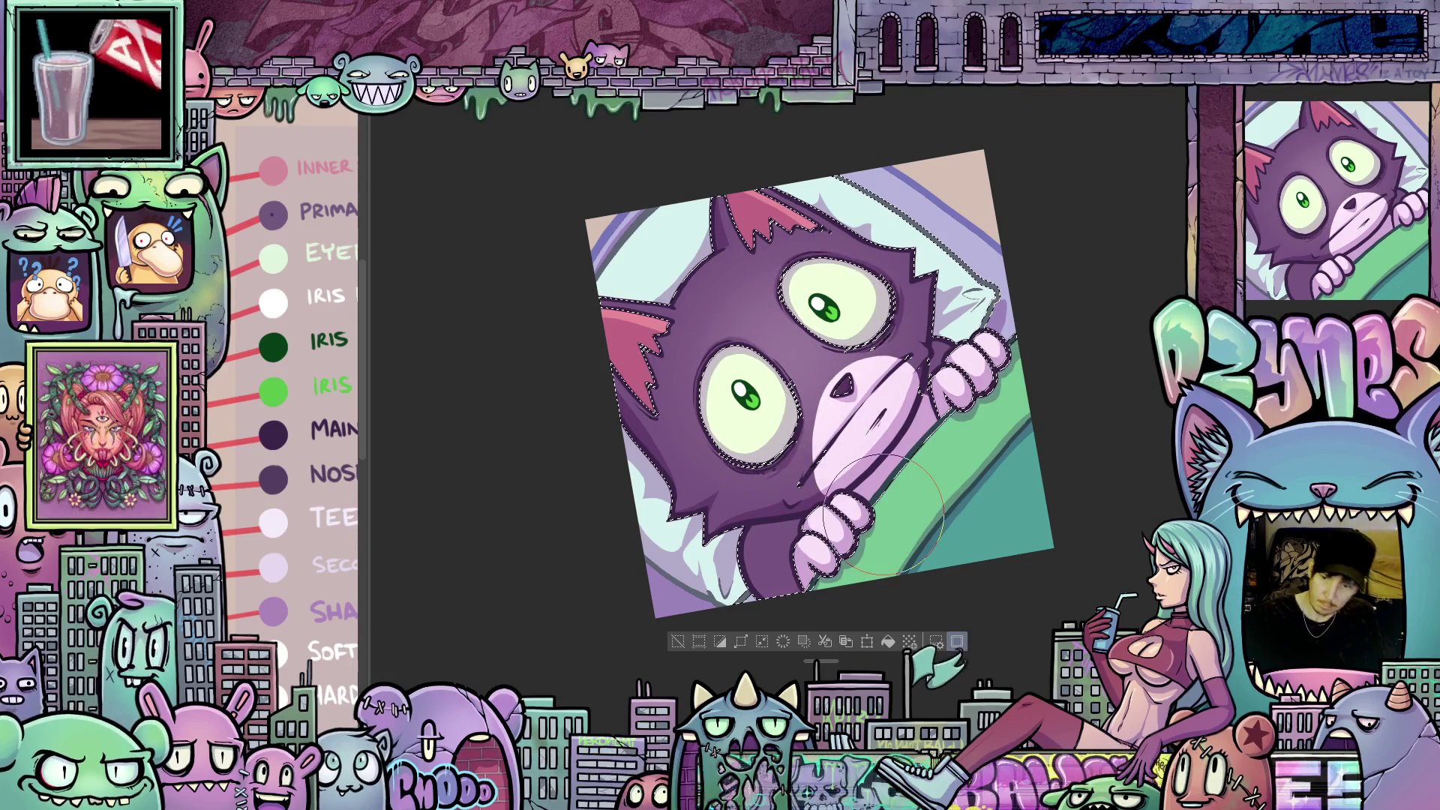
key("ctrl+d")
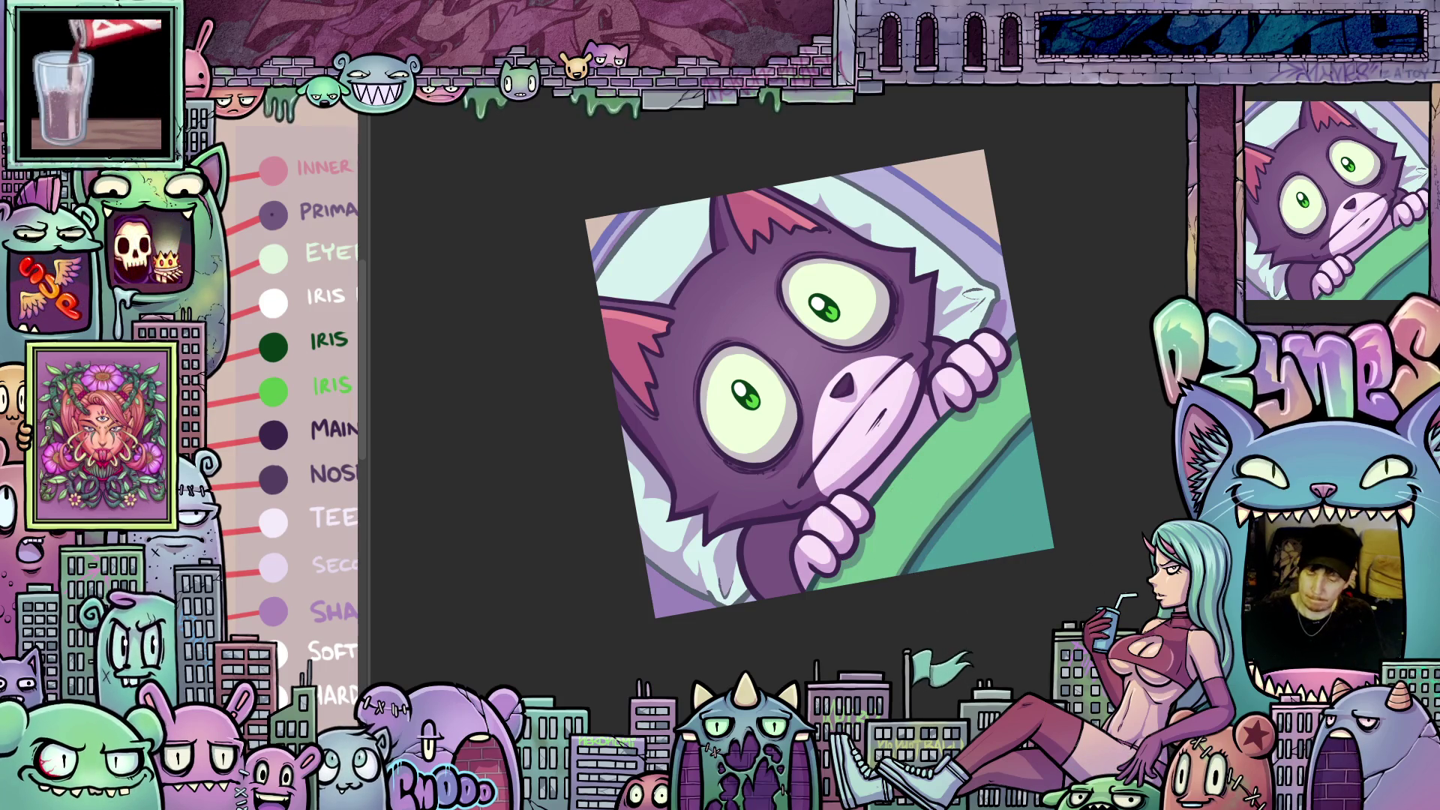
- Rotate and zoom the view to check the shaded face, ending level and centred
scroll(702, 374, "up", 10)
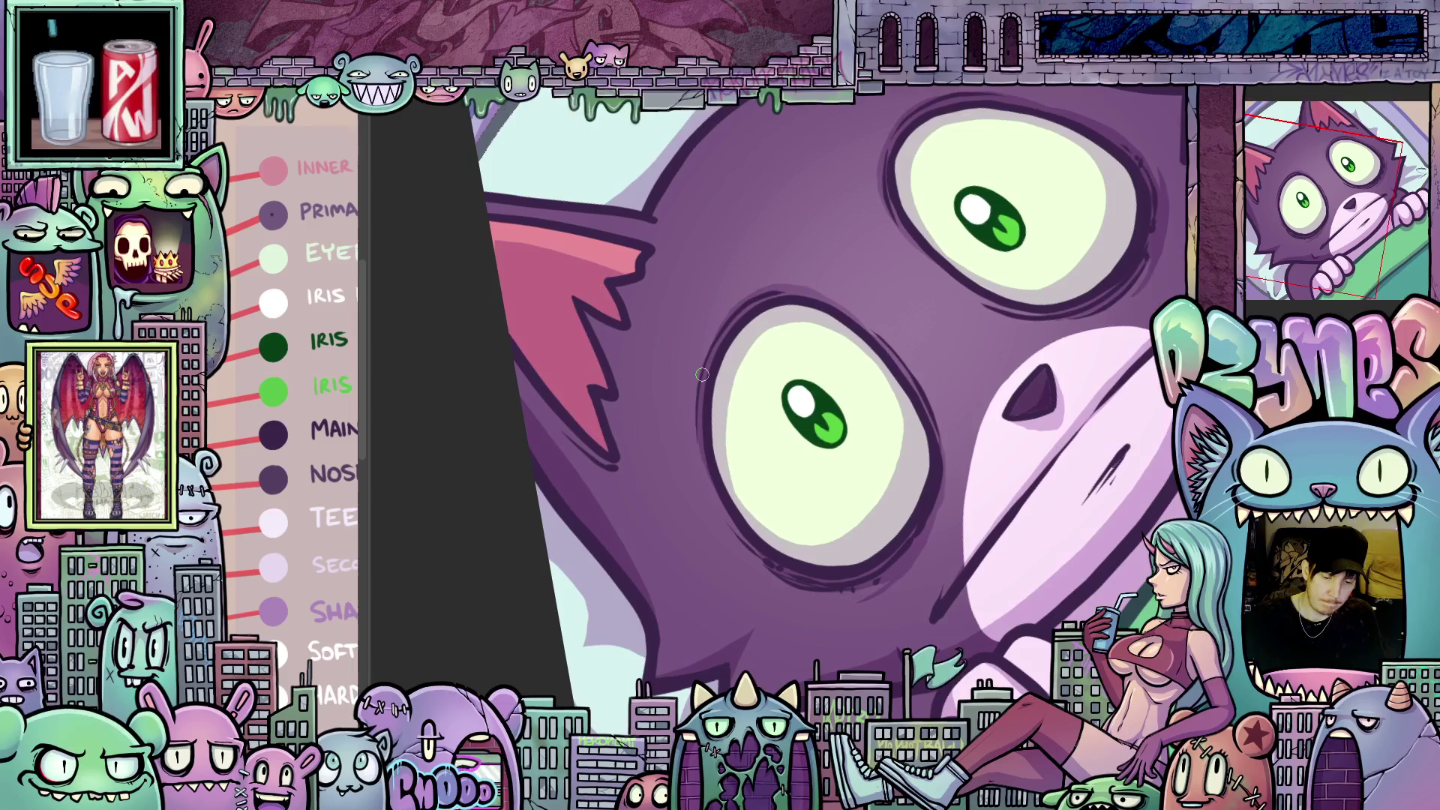
mouse_move(702, 374)
left_mouse_down()
mouse_move(704, 491)
mouse_move(690, 459)
left_mouse_up()
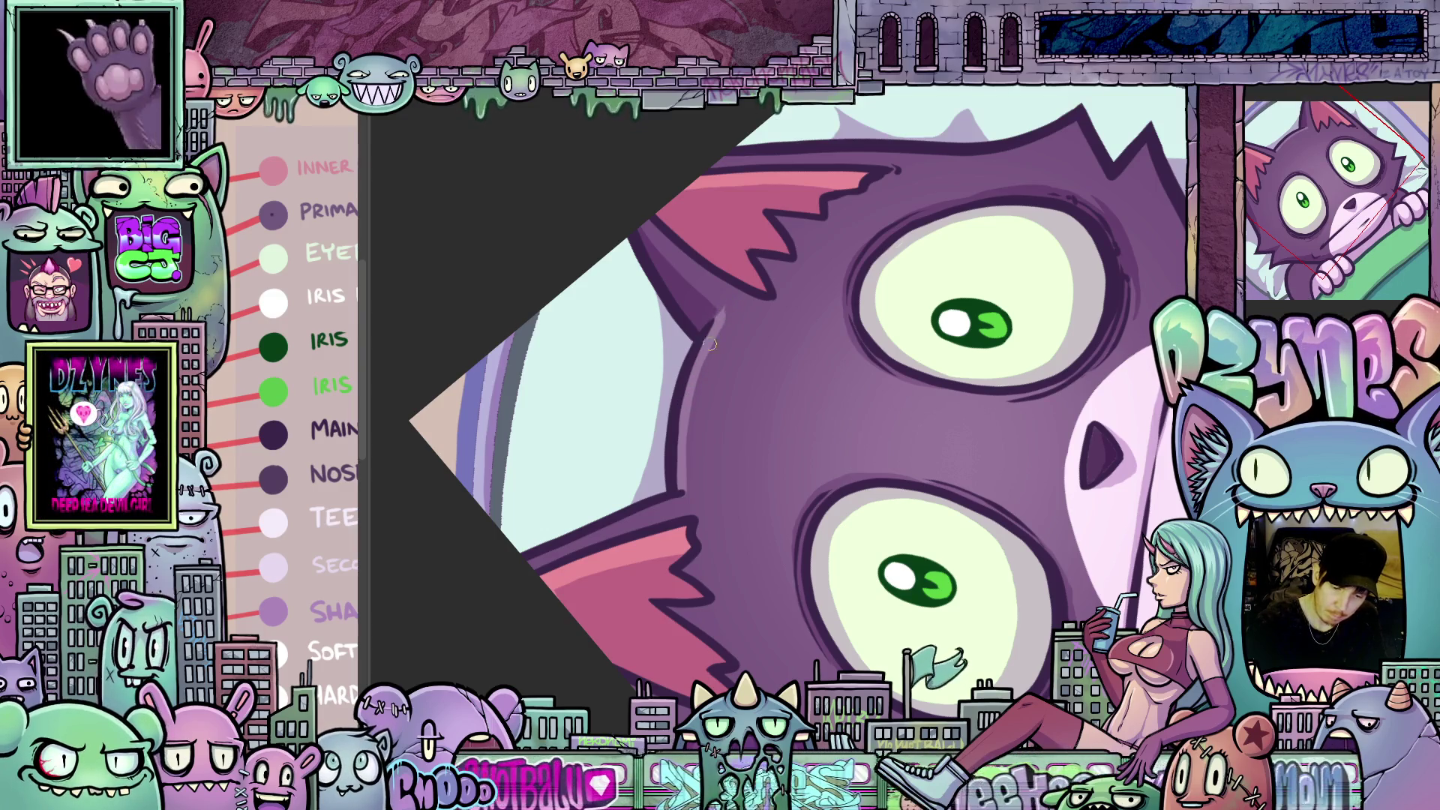
left_click_drag(874, 384, 721, 402)
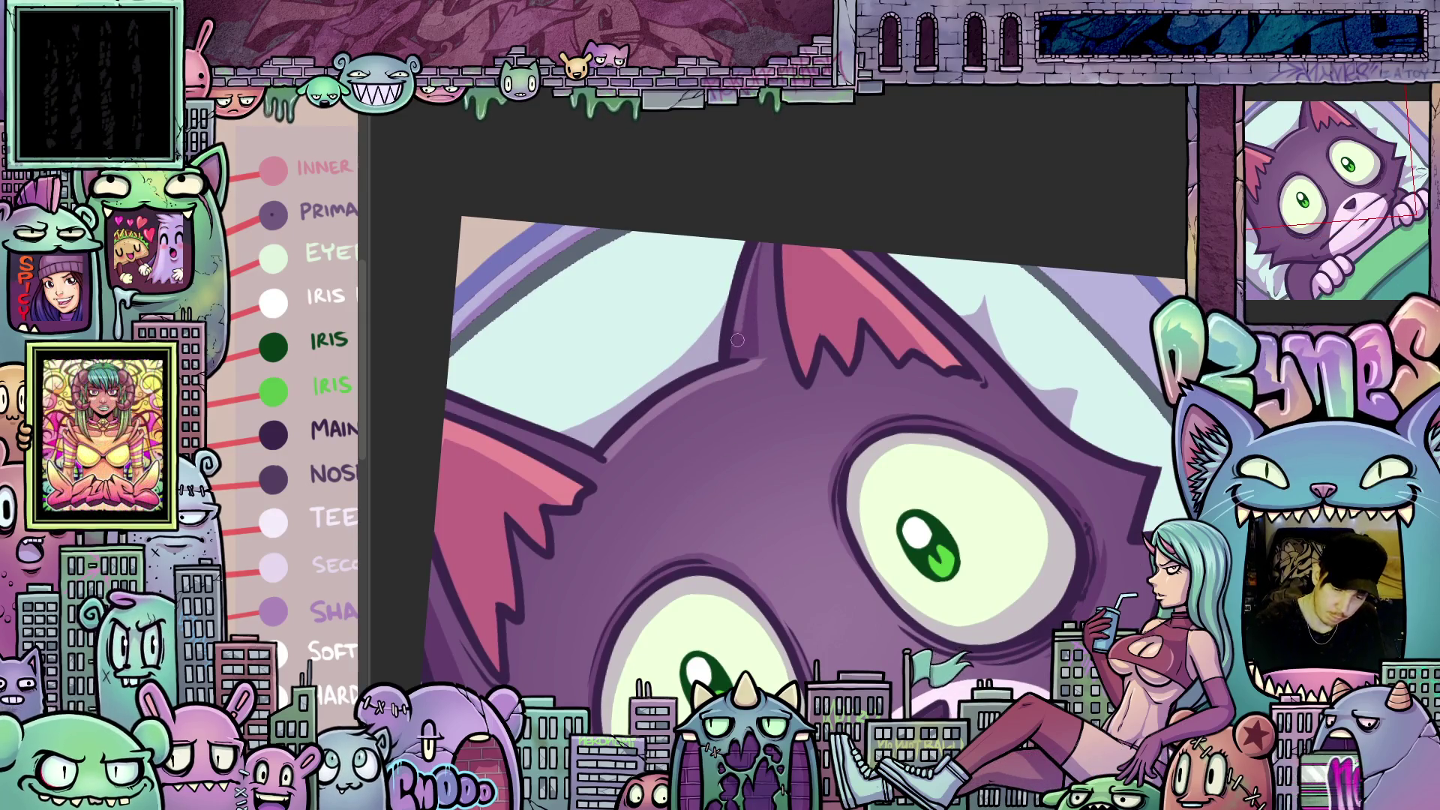
left_click_drag(994, 409, 881, 239)
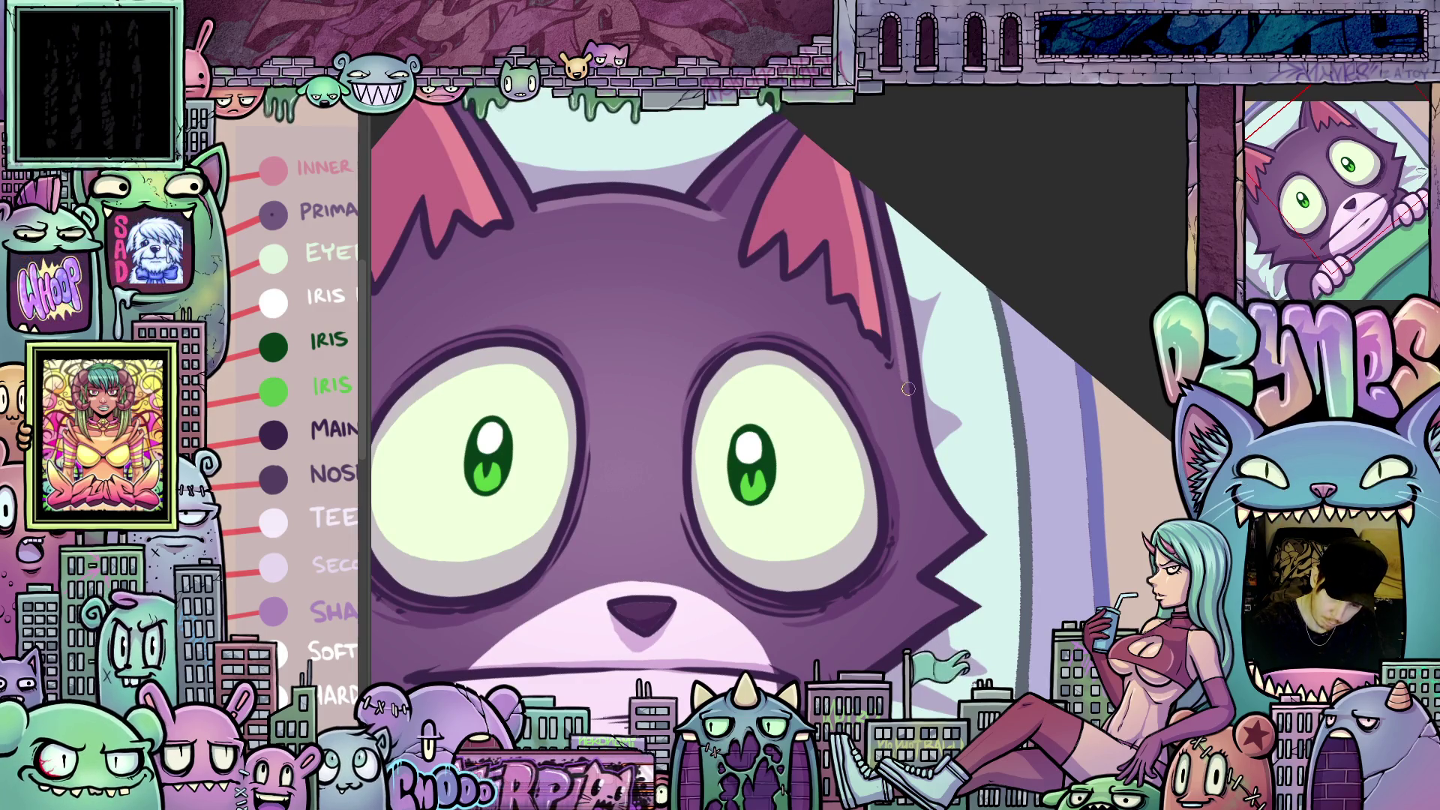
mouse_move(972, 534)
left_mouse_down()
mouse_move(1135, 586)
mouse_move(1148, 450)
left_mouse_up()
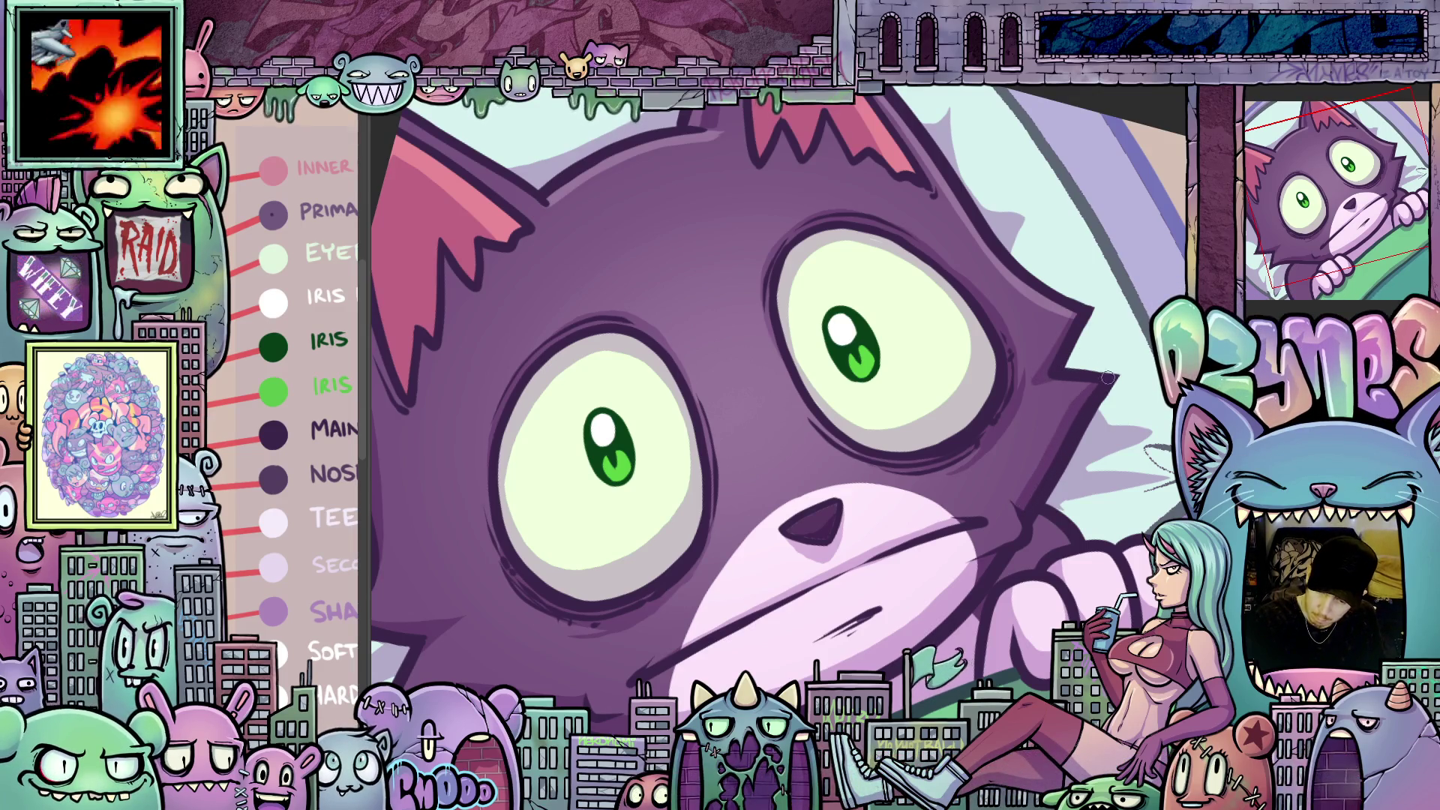
mouse_move(1088, 402)
left_mouse_down()
mouse_move(981, 511)
mouse_move(1018, 477)
left_mouse_up()
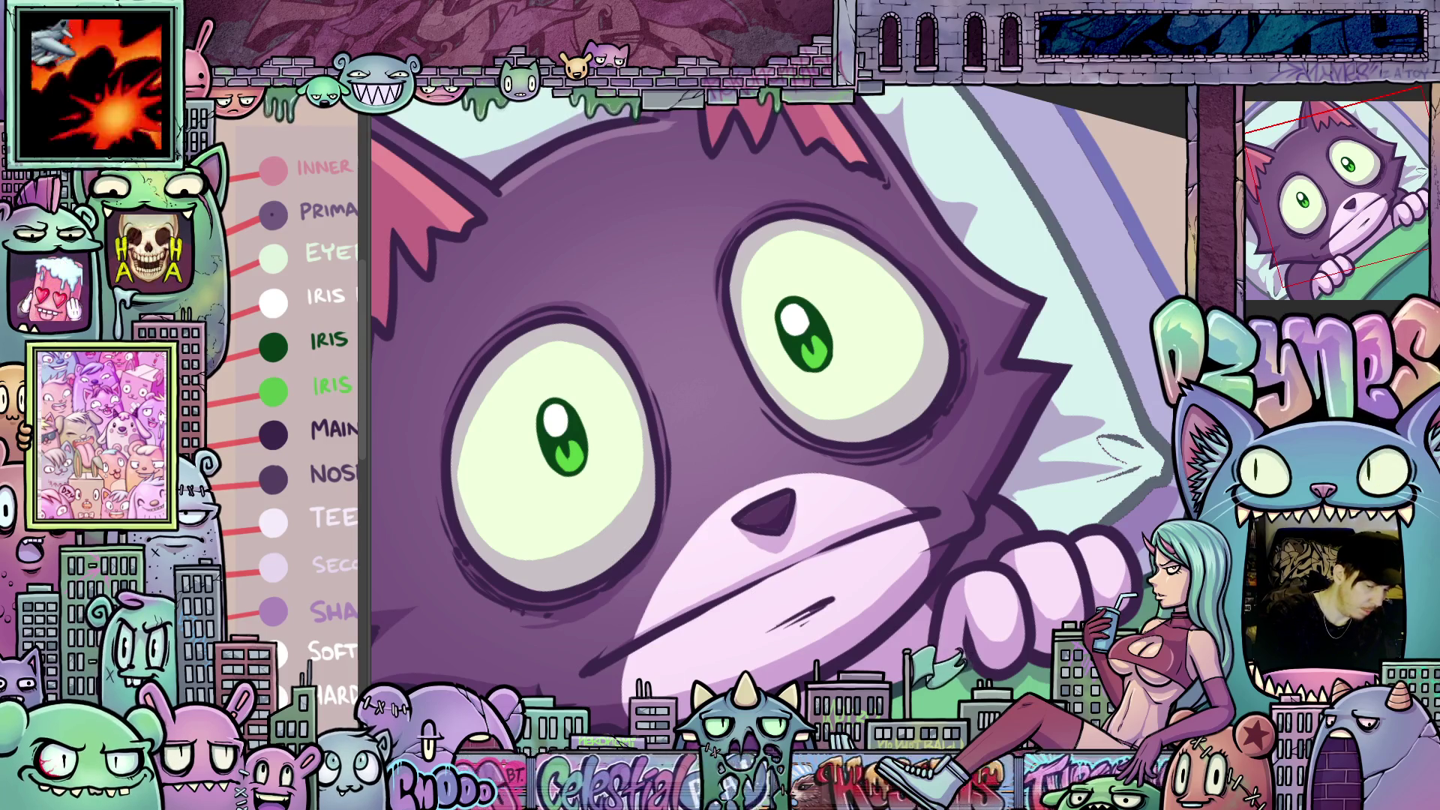
left_click_drag(990, 526, 1050, 343)
left_click_drag(861, 580, 652, 370)
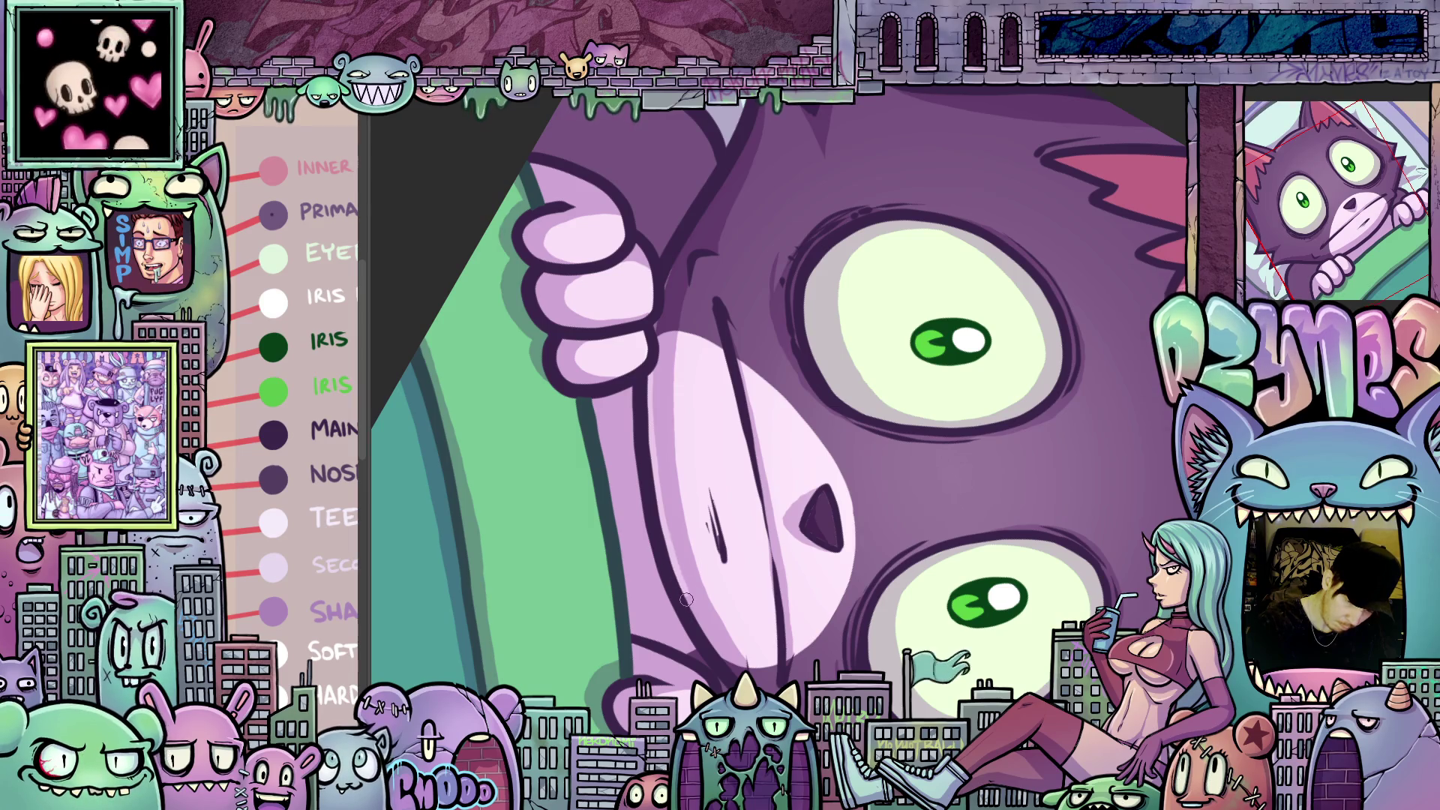
left_click_drag(787, 465, 850, 363)
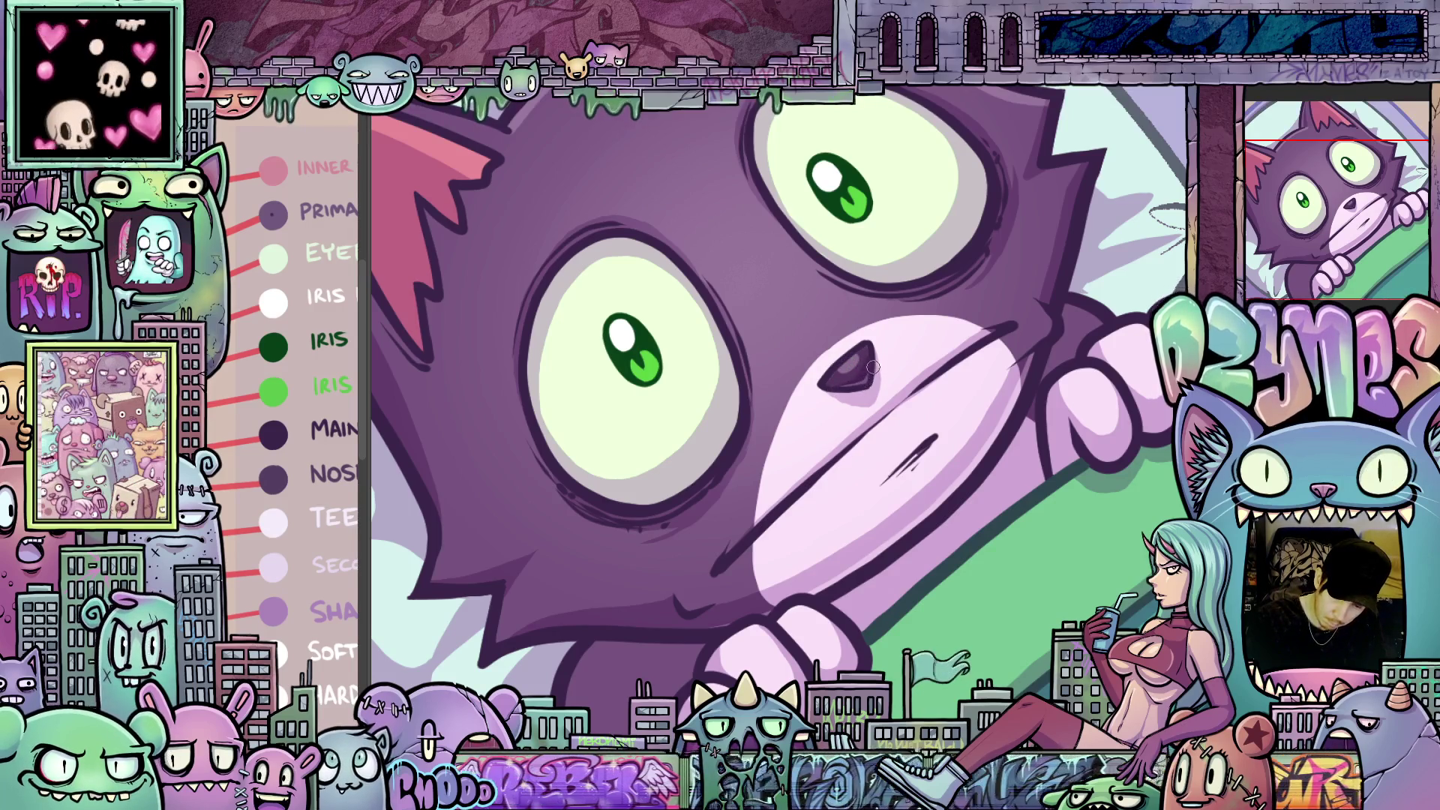
mouse_move(876, 360)
left_mouse_down()
mouse_move(862, 420)
mouse_move(796, 488)
mouse_move(955, 617)
left_mouse_up()
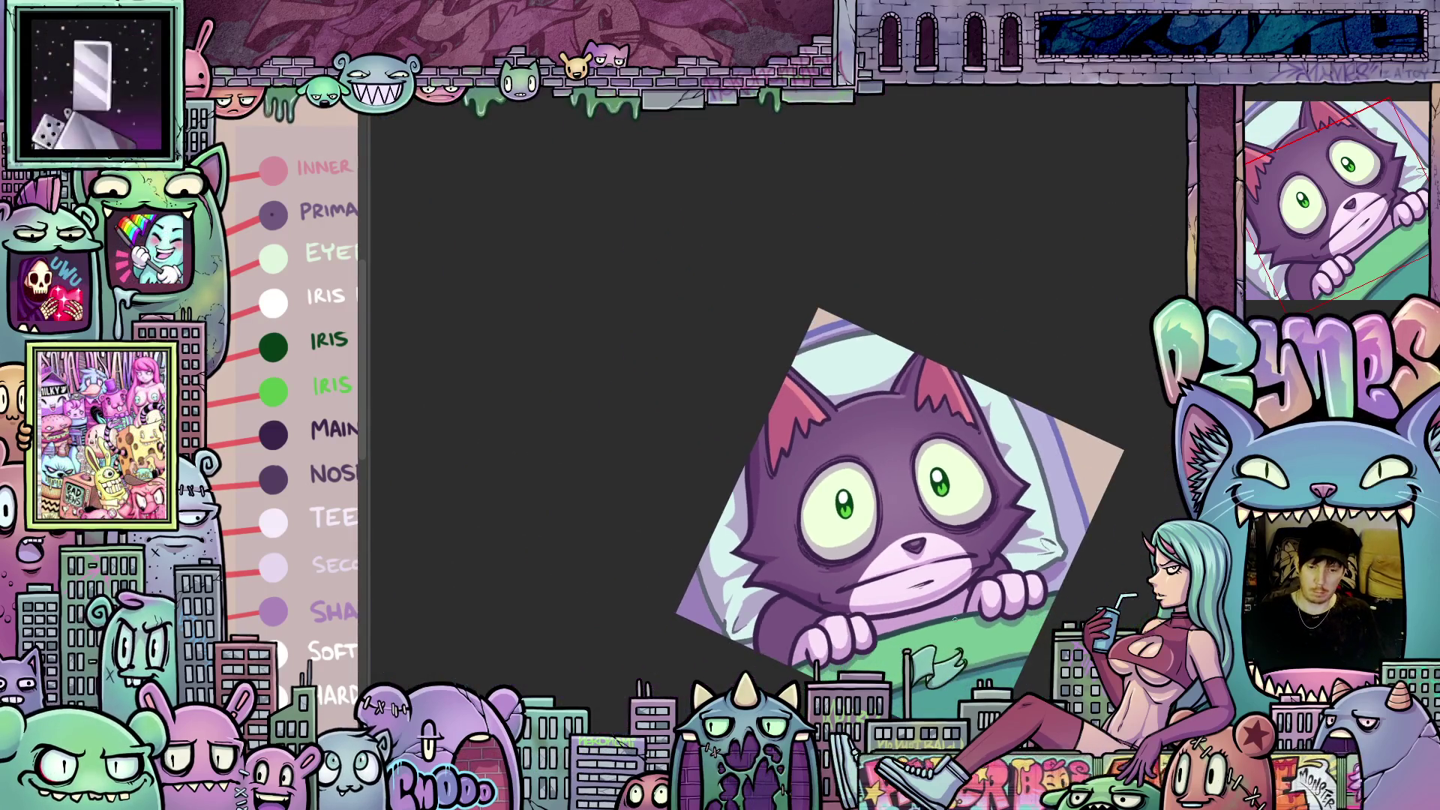
- Lasso-fill two darker shadow shapes on the lower cheek just above the paw
scroll(928, 545, "up", 3)
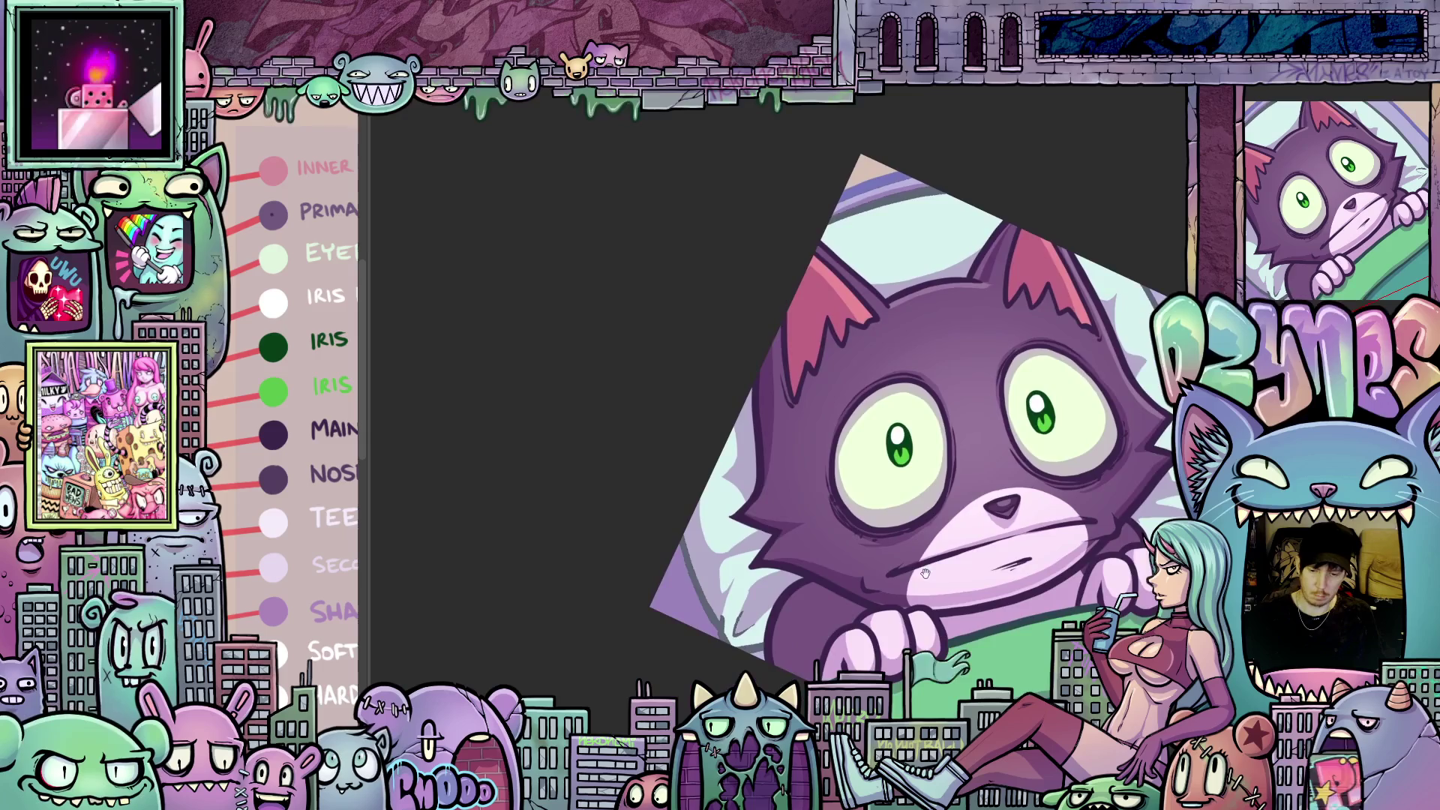
scroll(928, 594, "up", 2)
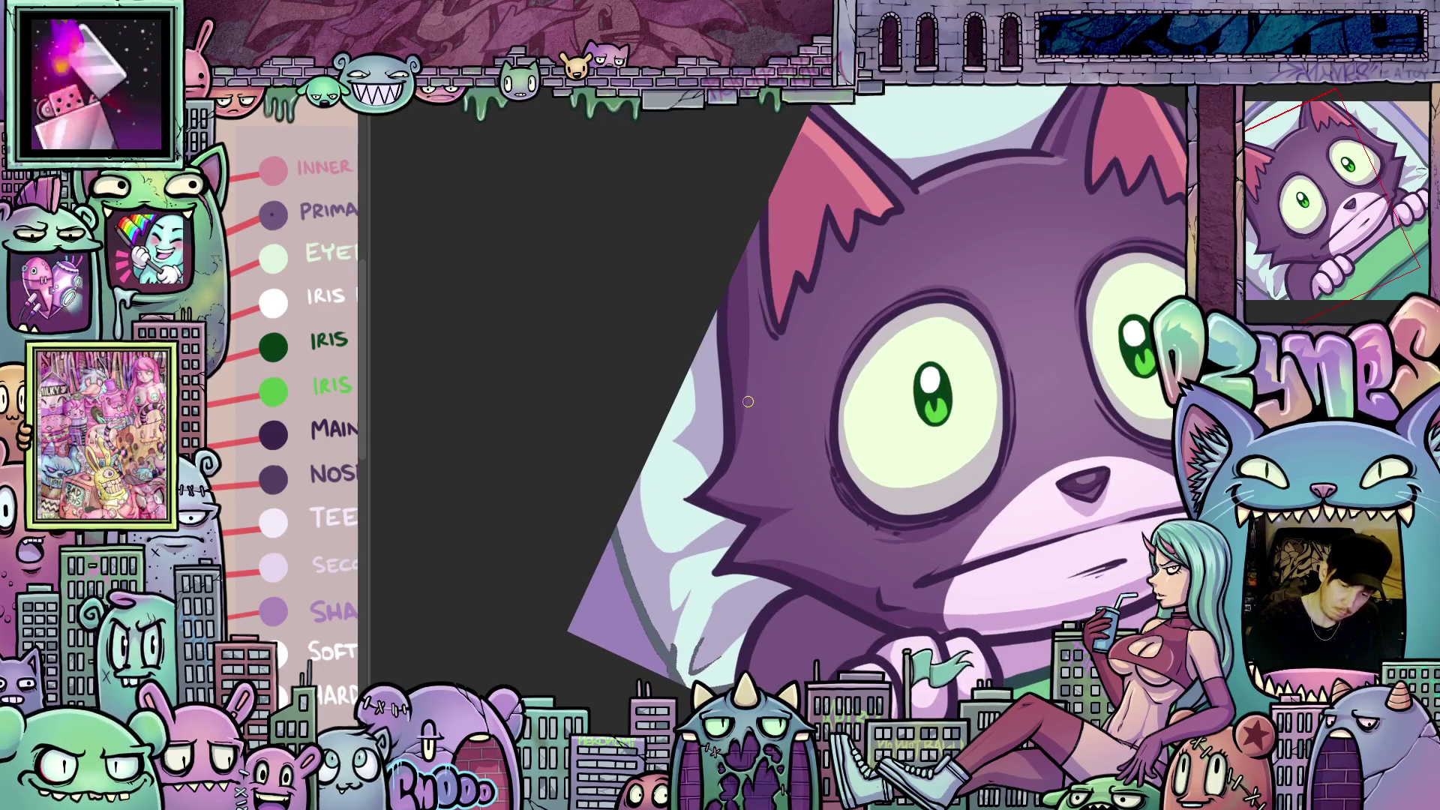
left_click_drag(702, 508, 853, 535)
left_click_drag(978, 514, 962, 474)
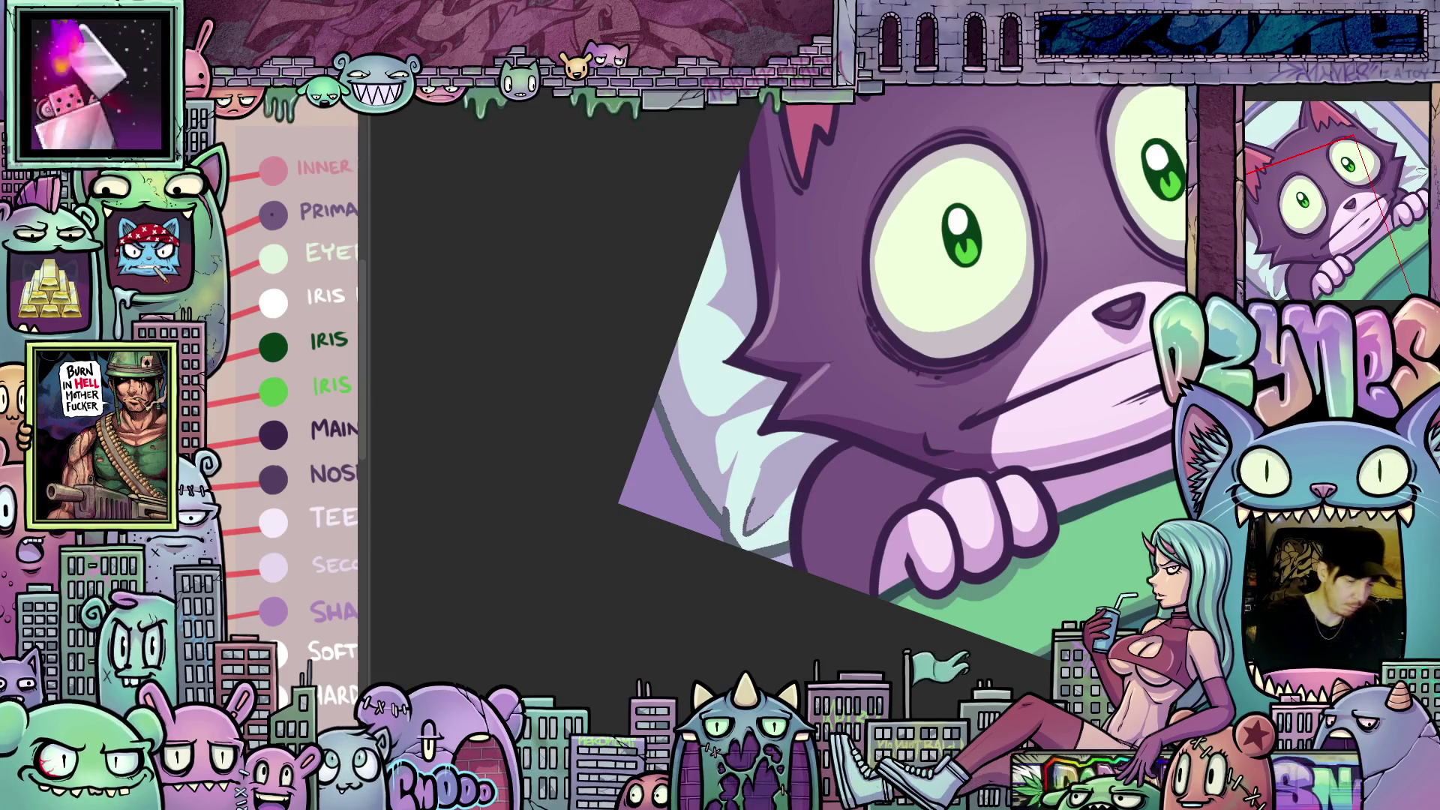
left_click_drag(835, 445, 878, 493)
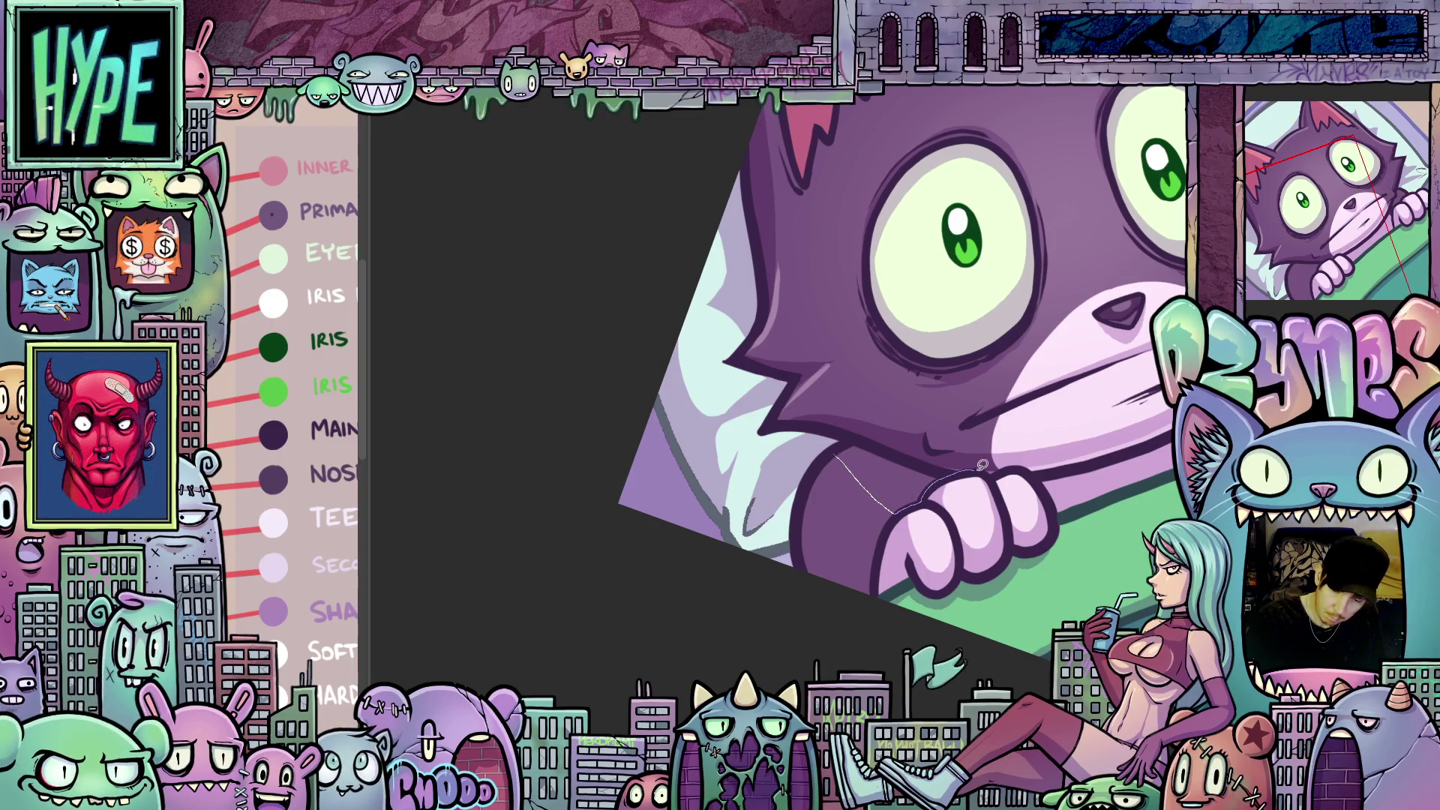
left_click_drag(961, 449, 835, 445)
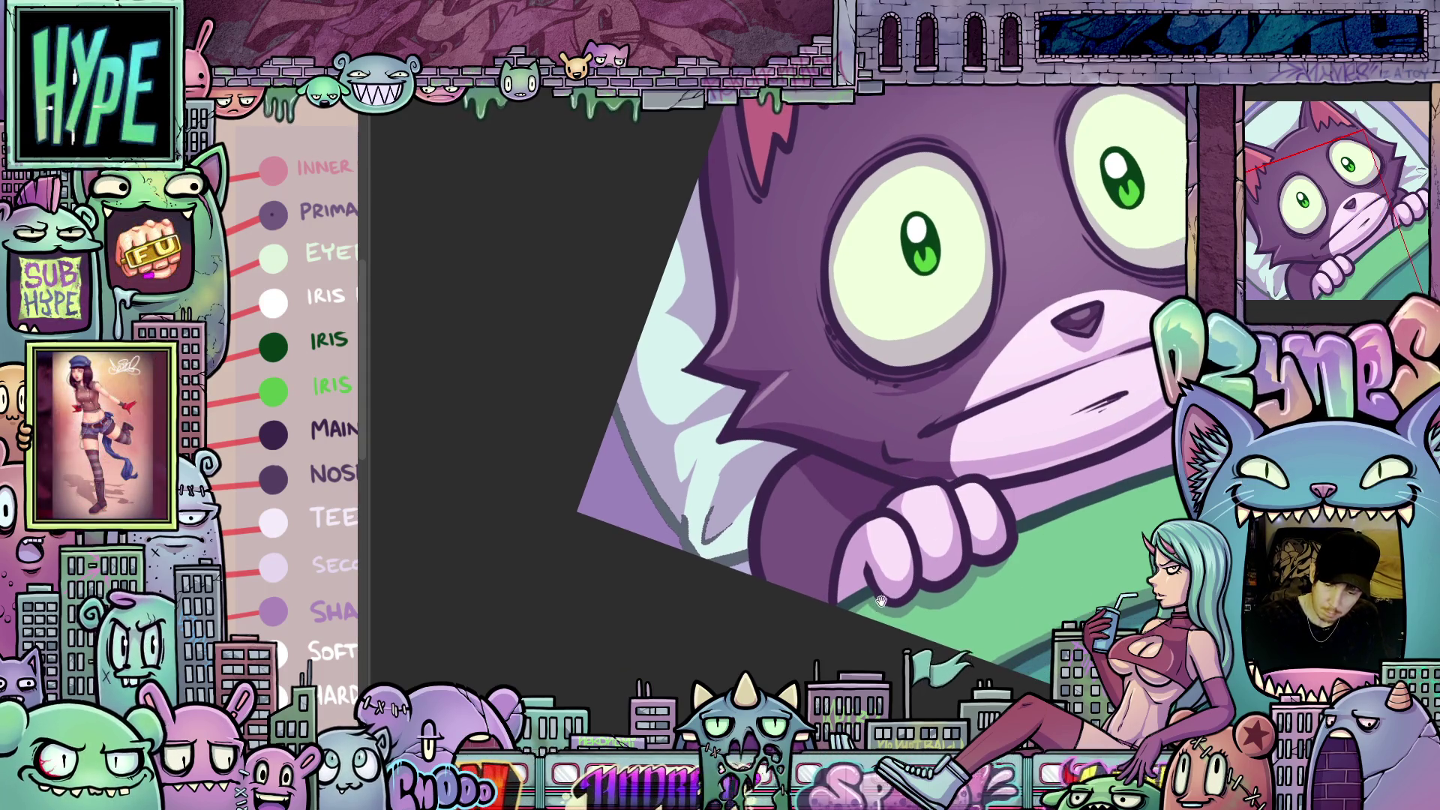
scroll(882, 601, "down", 2)
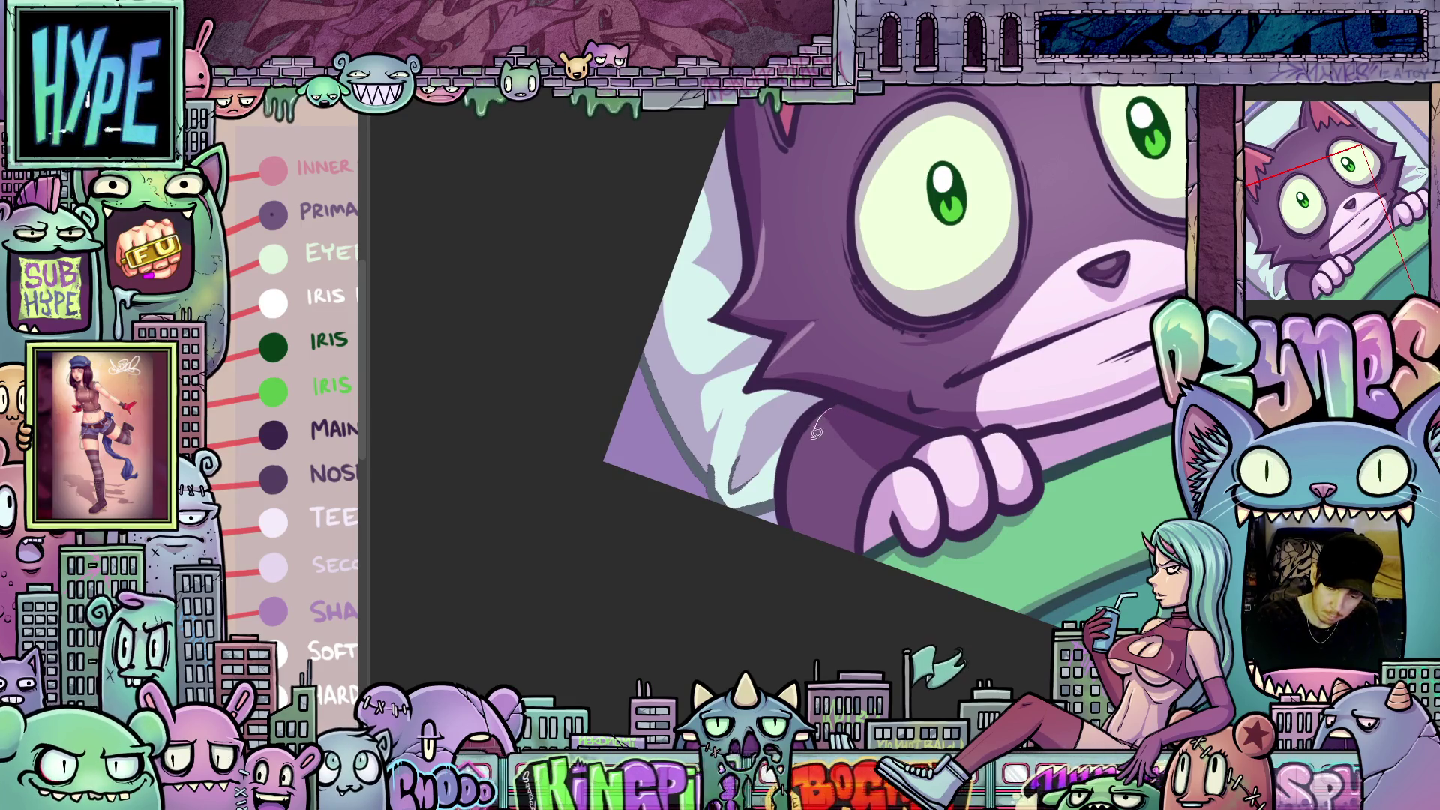
mouse_move(829, 501)
left_mouse_down()
mouse_move(859, 510)
mouse_move(865, 540)
left_mouse_up()
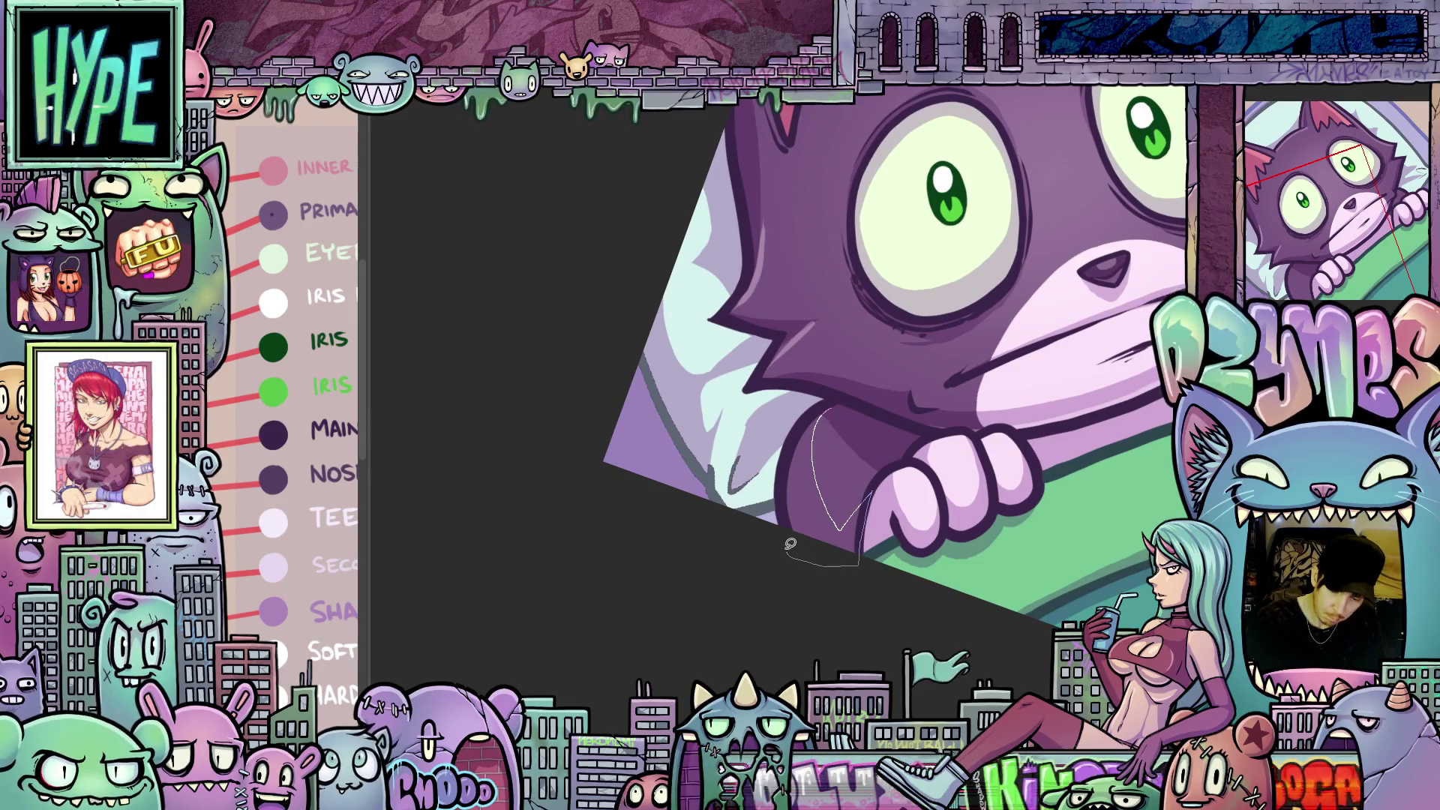
left_click_drag(792, 442, 818, 413)
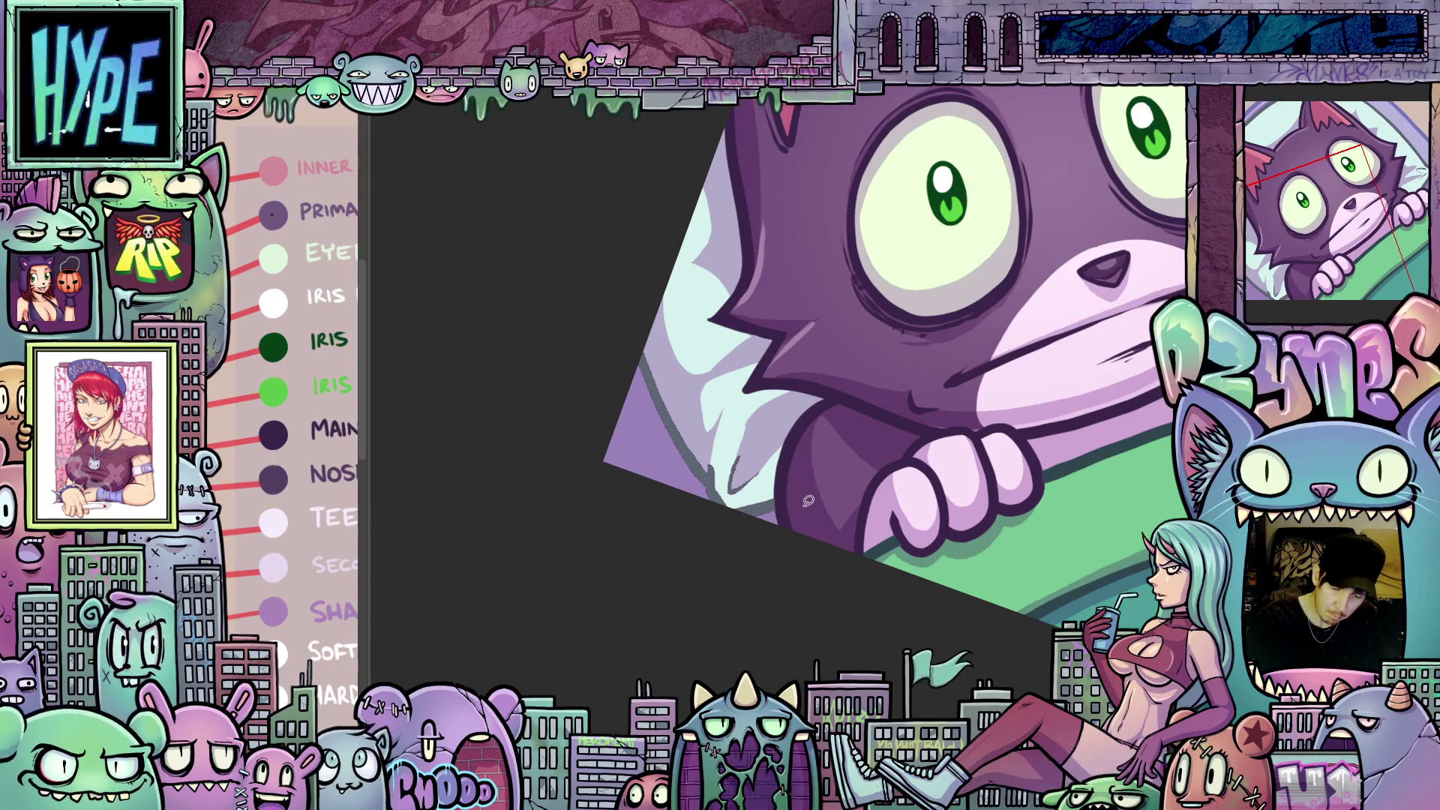
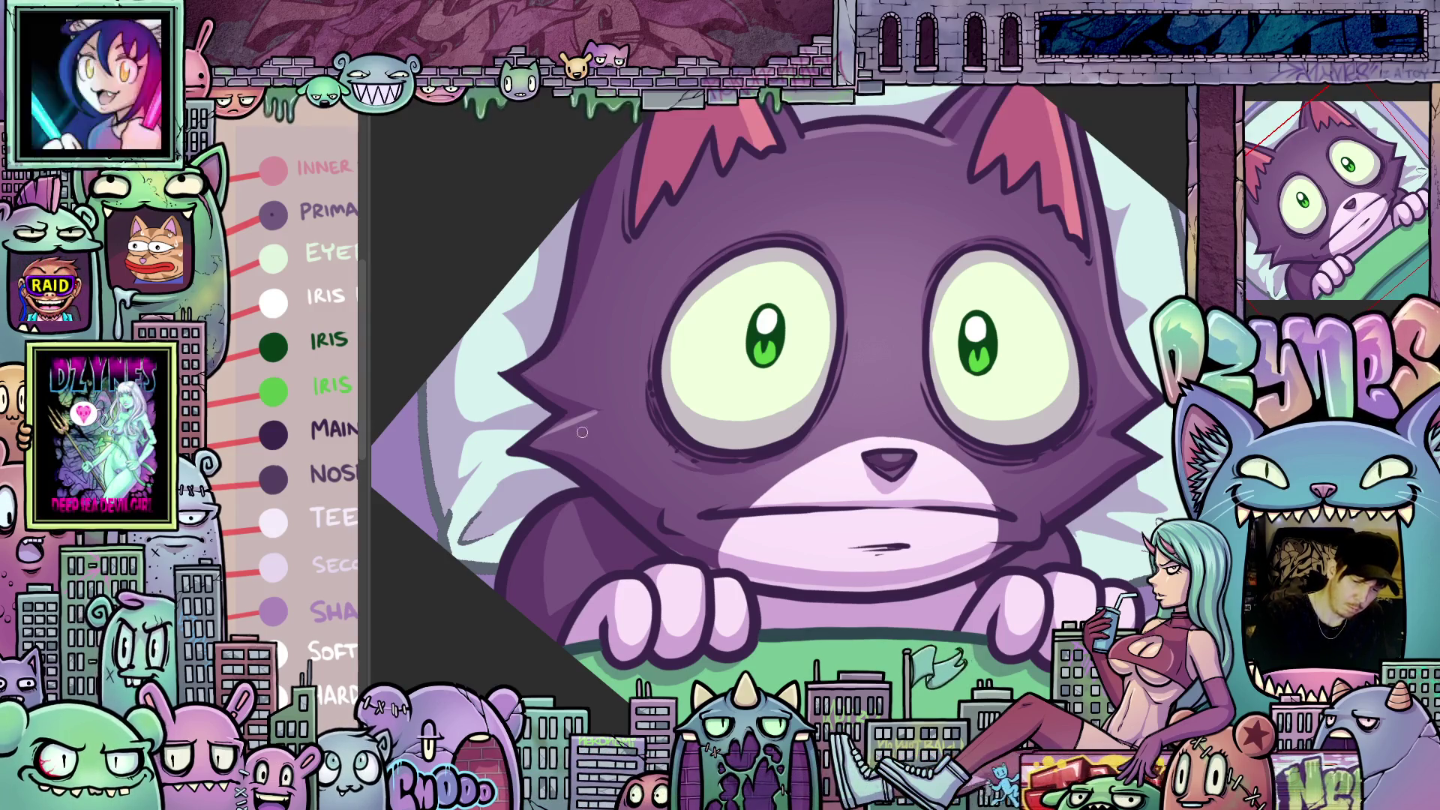
- Pan, rotate and zoom around the cat drawing, then auto-select the white of its right eye
mouse_move(1083, 654)
left_mouse_down()
mouse_move(1054, 585)
mouse_move(1088, 616)
mouse_move(669, 390)
left_mouse_up()
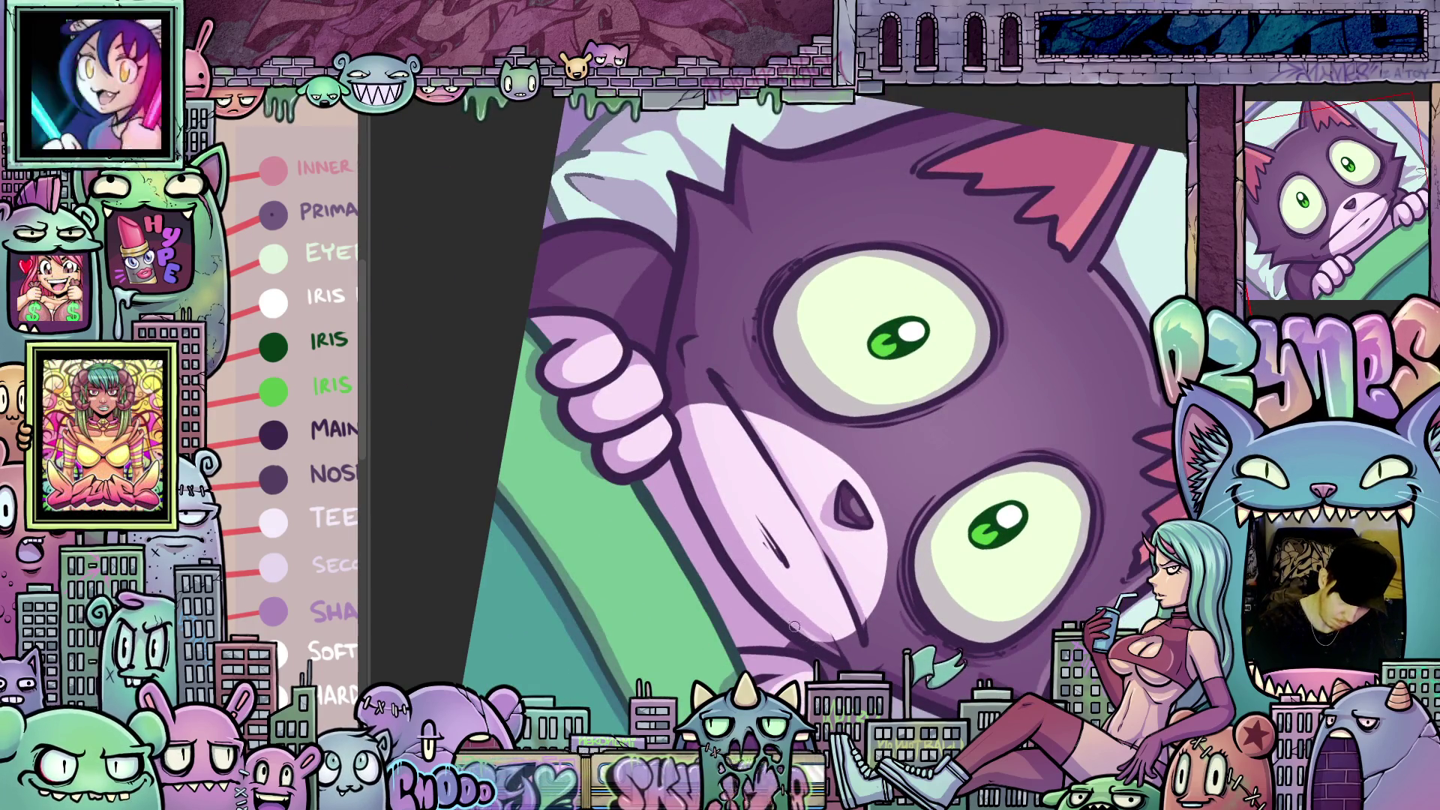
left_click_drag(844, 657, 713, 450)
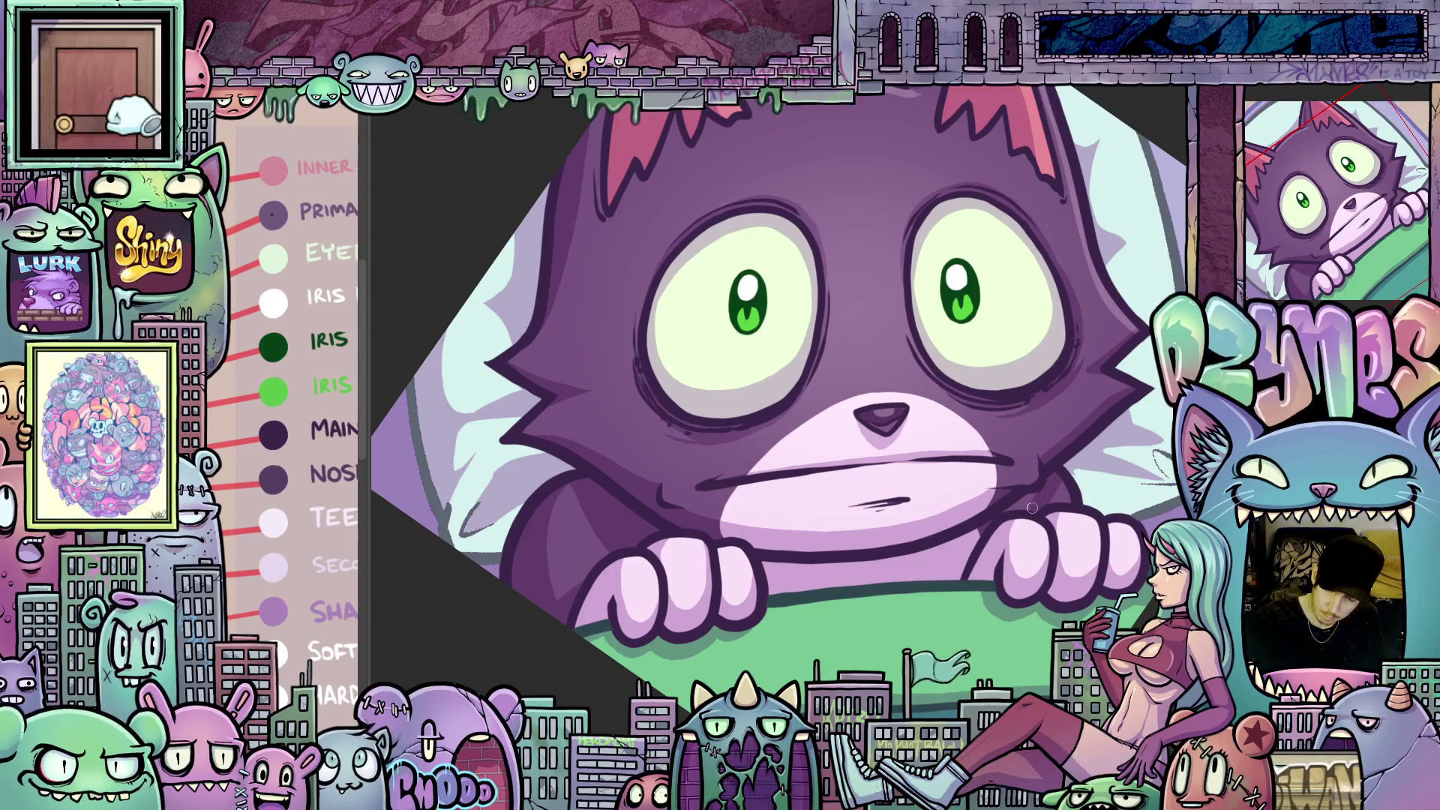
left_click_drag(1089, 522, 1017, 541)
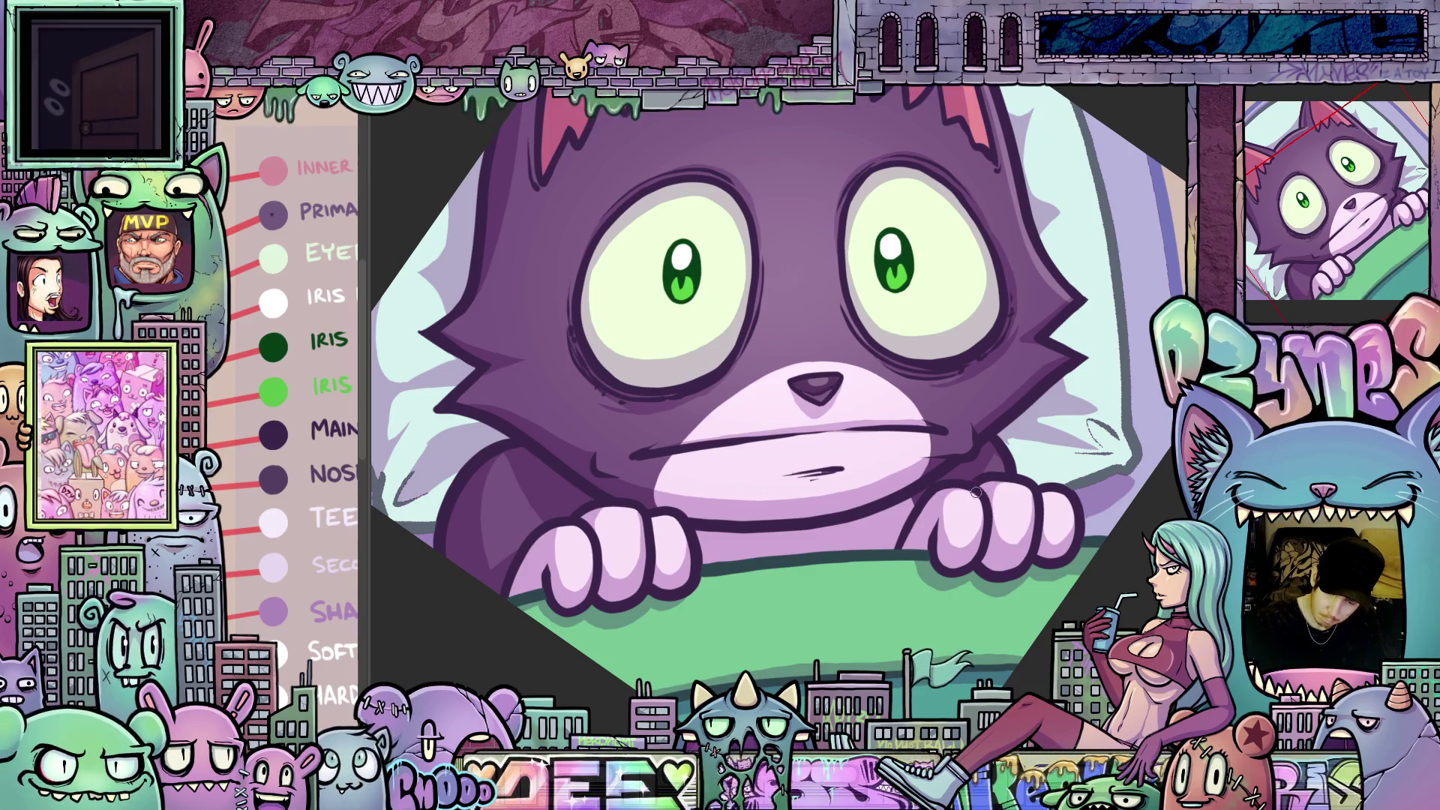
left_click_drag(1064, 605, 1163, 574)
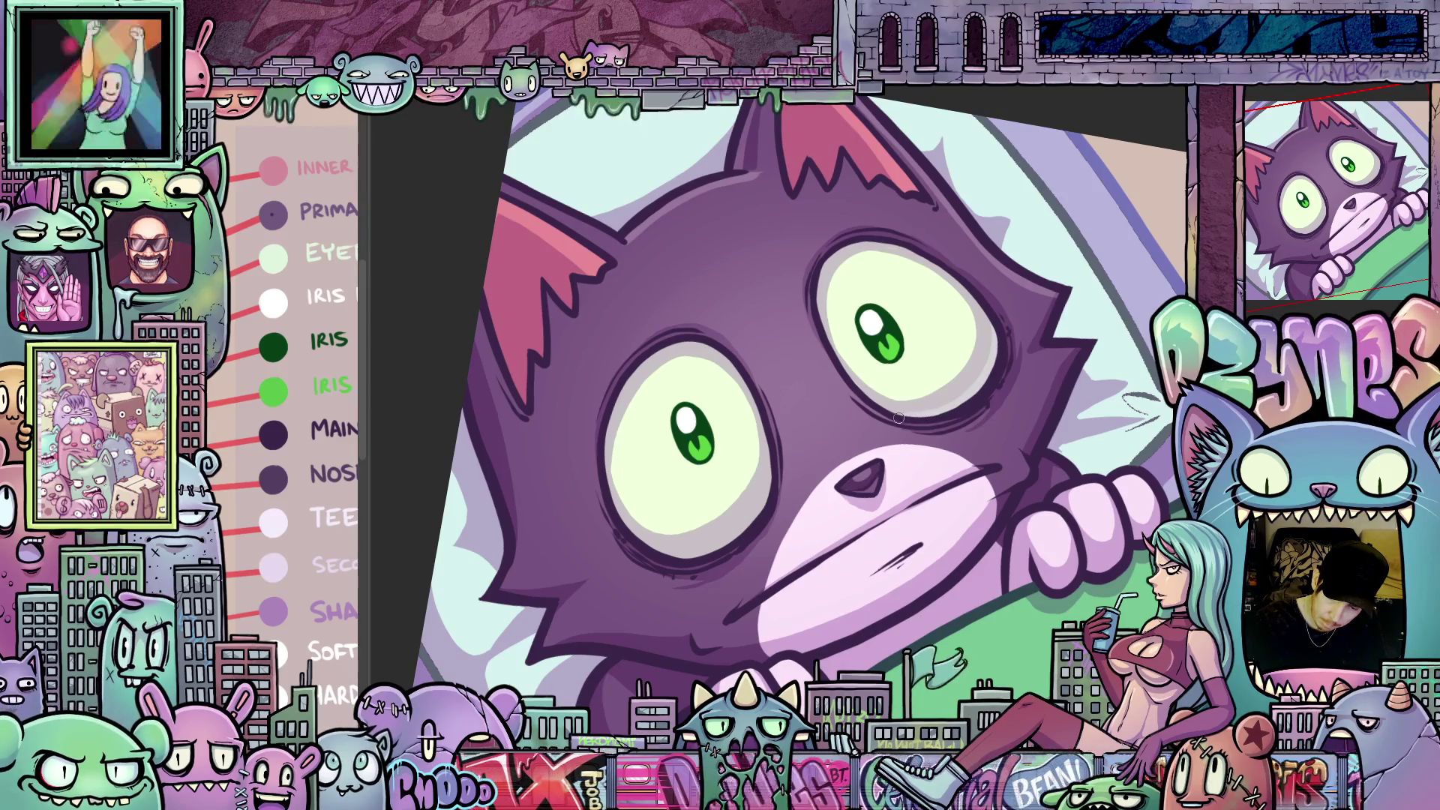
left_click_drag(861, 553, 1075, 435)
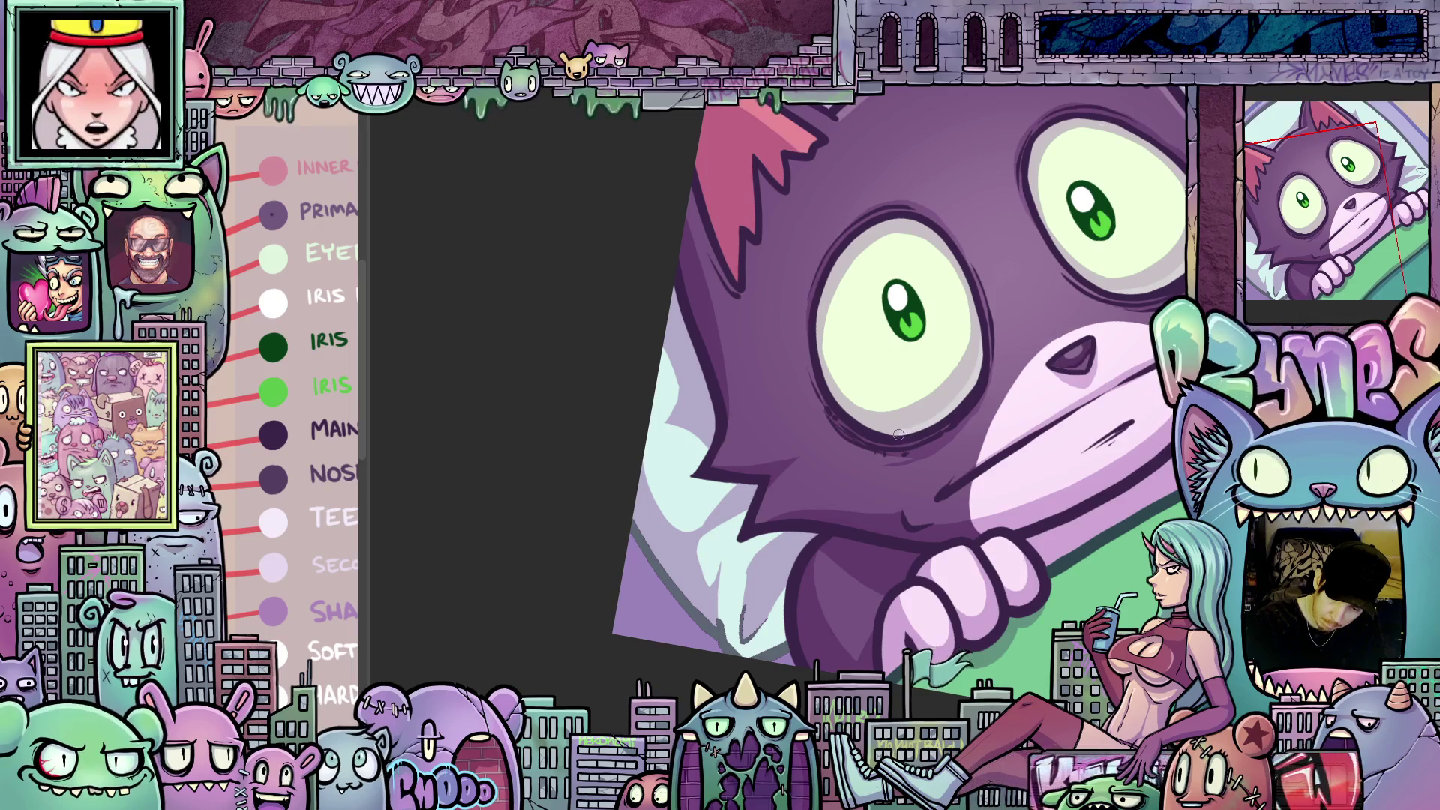
left_click_drag(1060, 484, 946, 286)
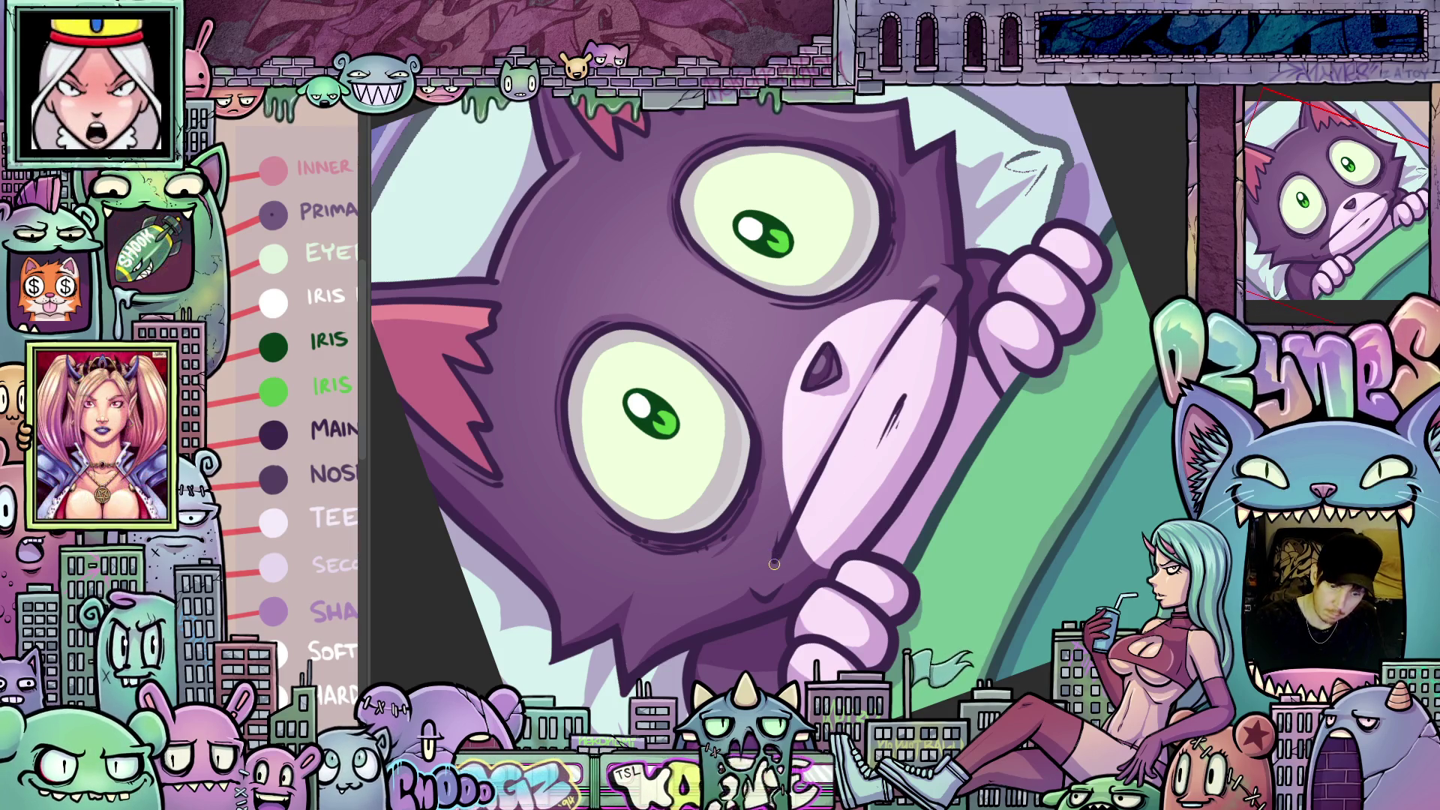
mouse_move(861, 548)
left_mouse_down()
mouse_move(1029, 588)
mouse_move(998, 583)
left_mouse_up()
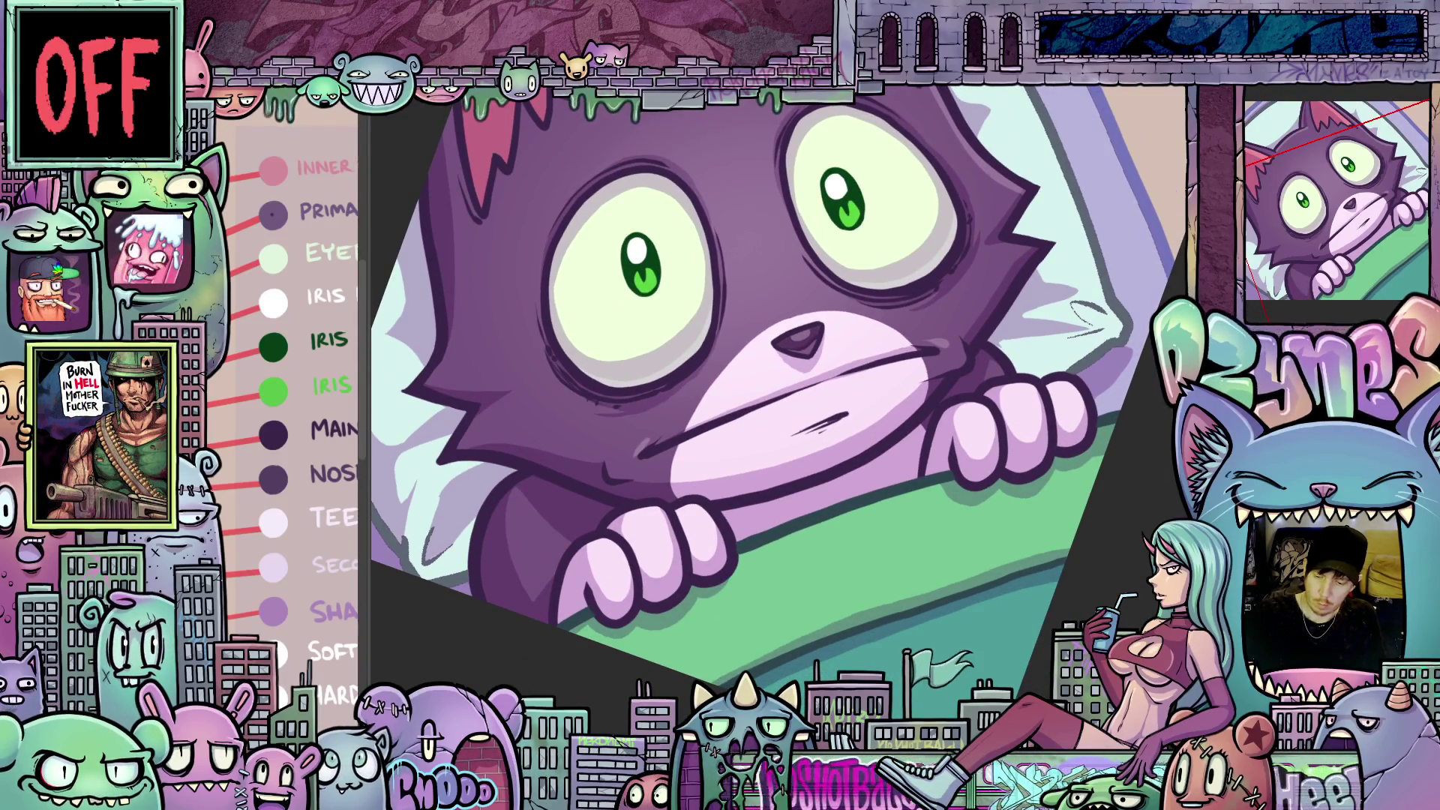
left_click_drag(863, 450, 813, 411)
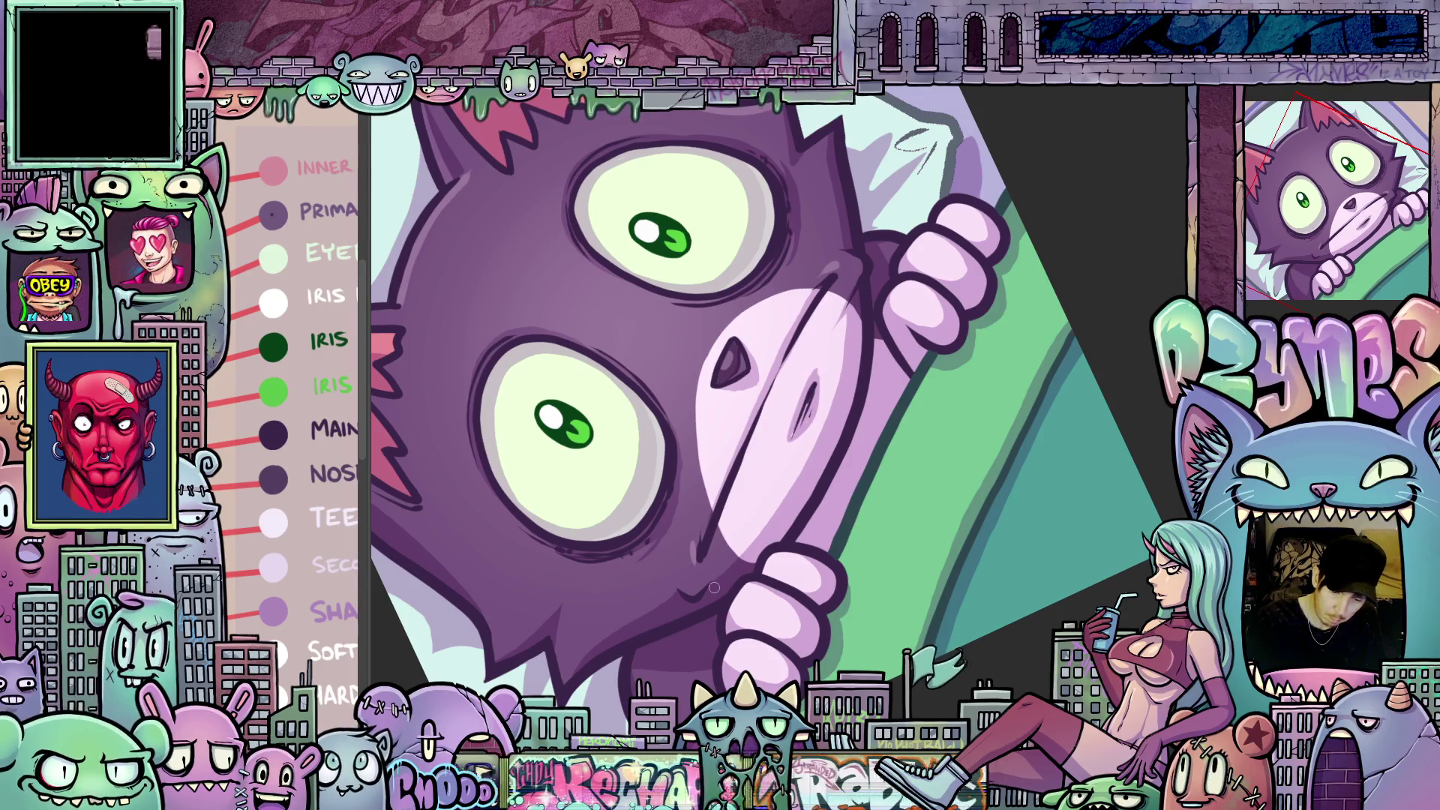
left_click_drag(873, 462, 1062, 547)
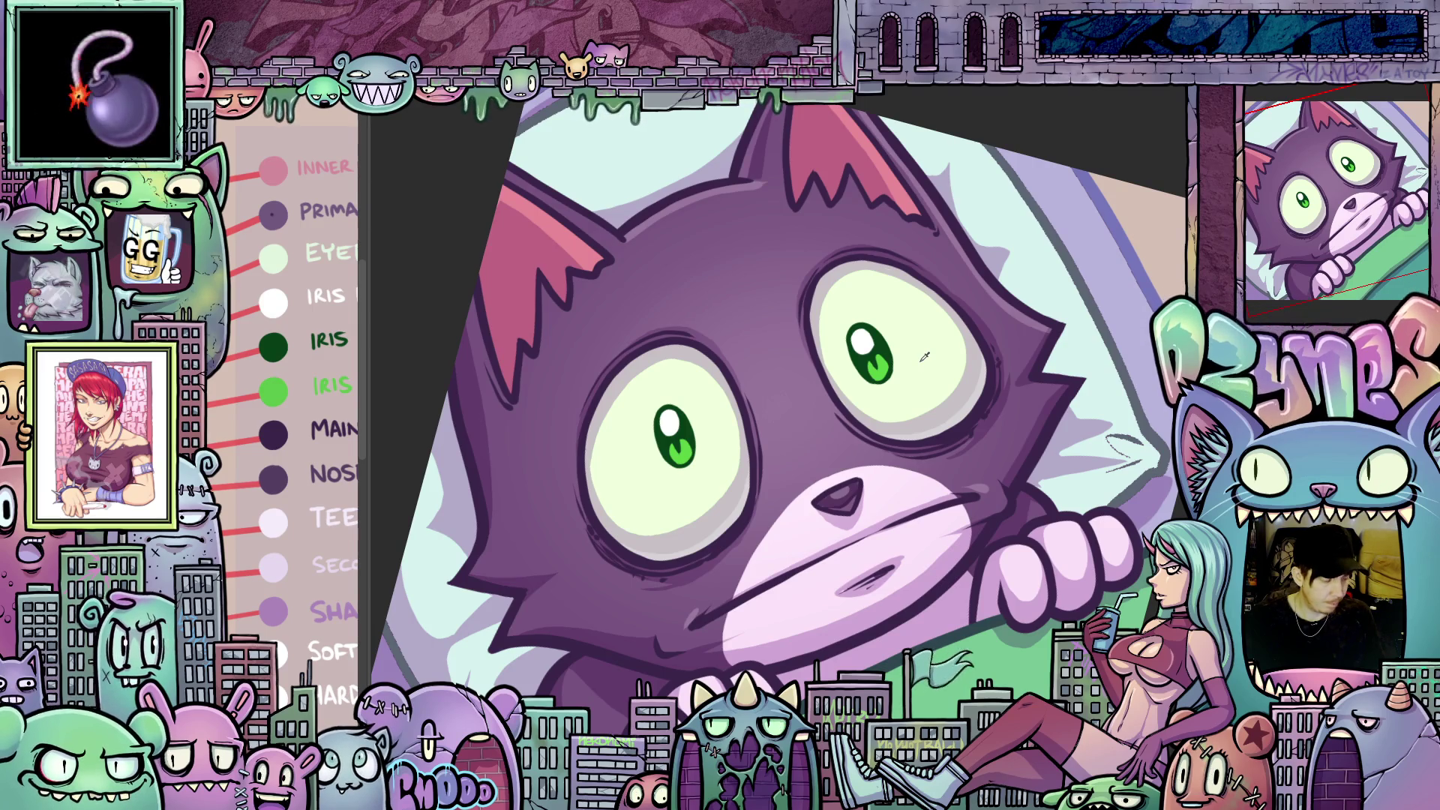
left_click(924, 363)
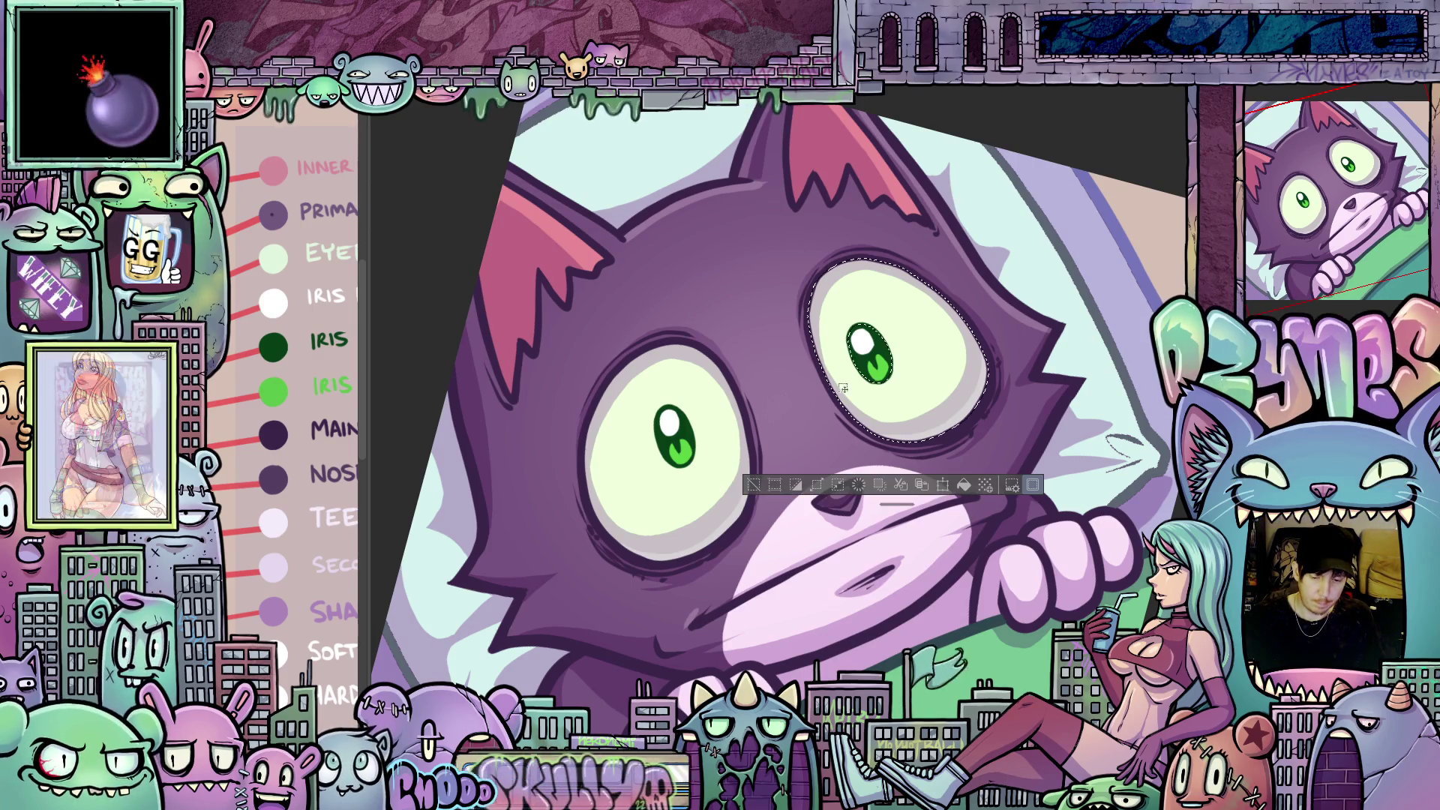
- Shift-add the cat's left eye white to the selection, then zoom out and tilt the view
left_click(729, 425, "shift")
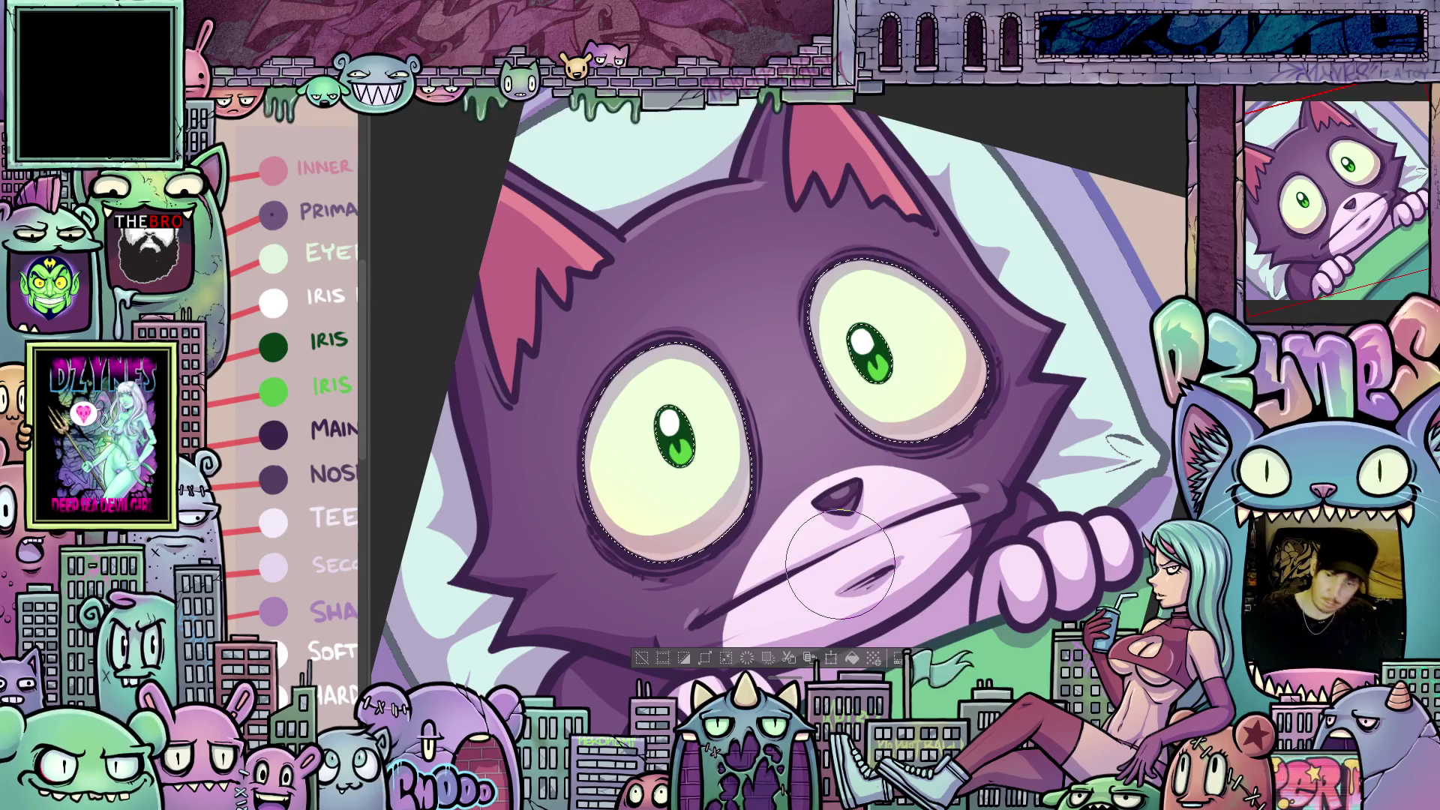
scroll(1089, 572, "down", 6)
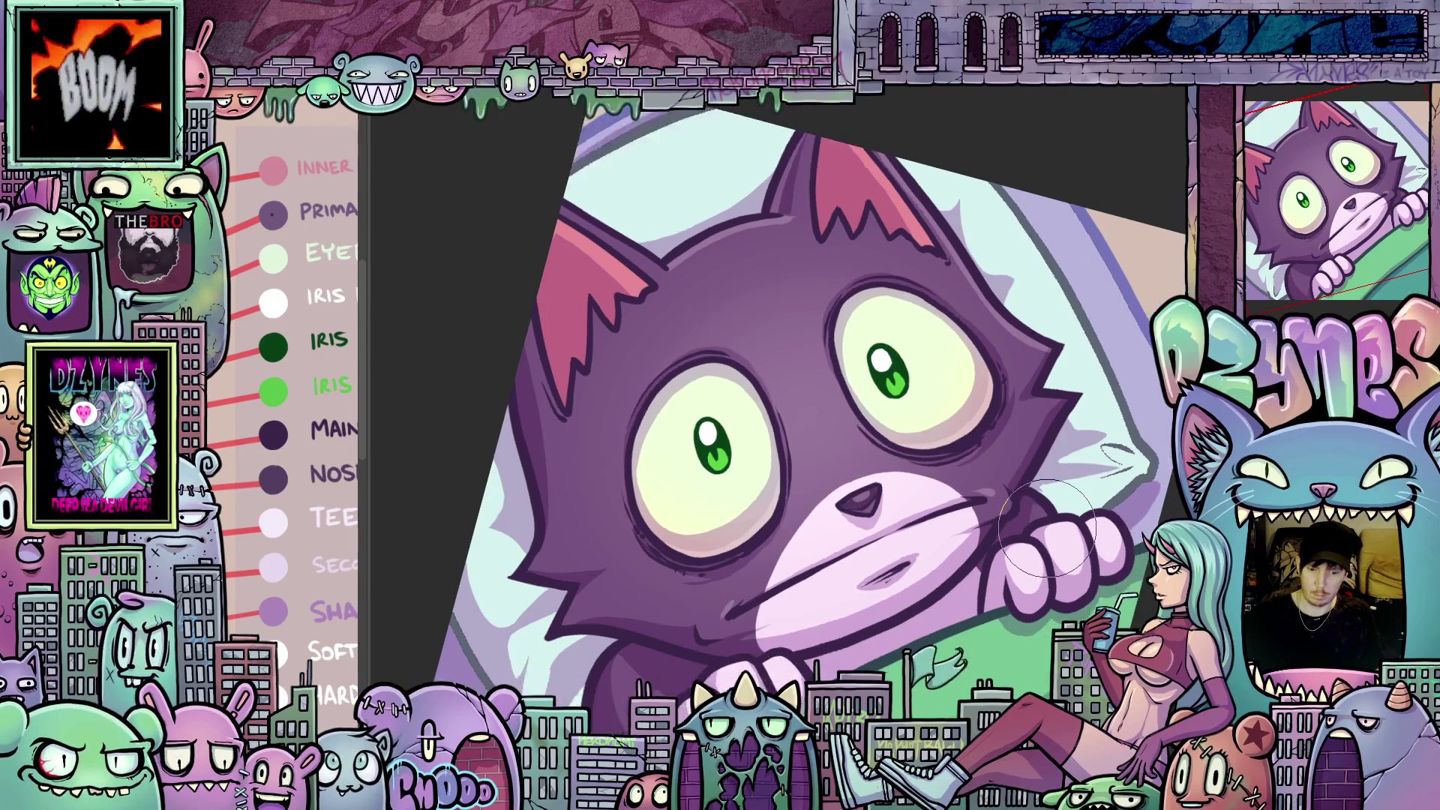
left_click_drag(1089, 572, 1021, 647)
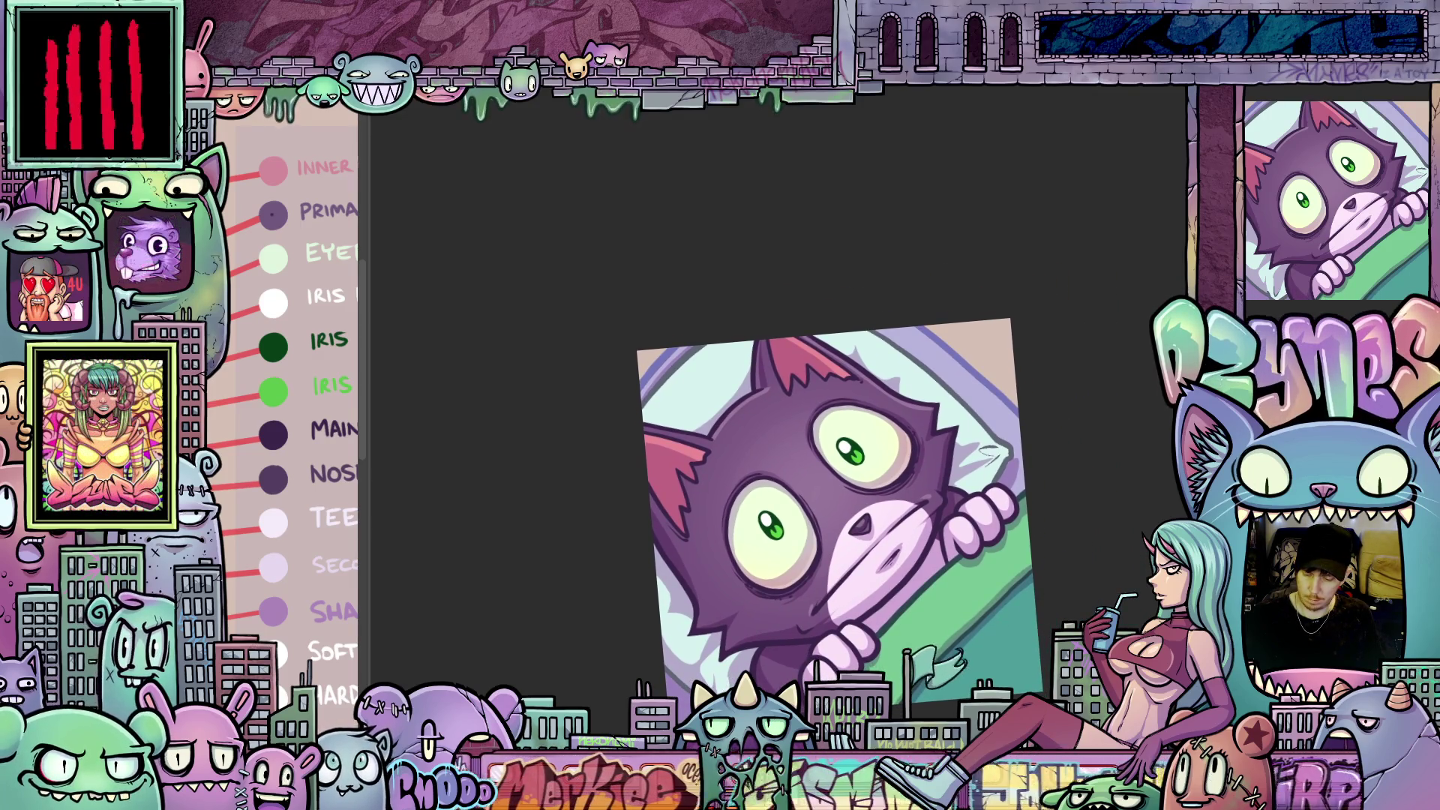
- Delete the selected background area in the artwork's top-right corner
key("Delete")
scroll(1060, 612, "down", 2)
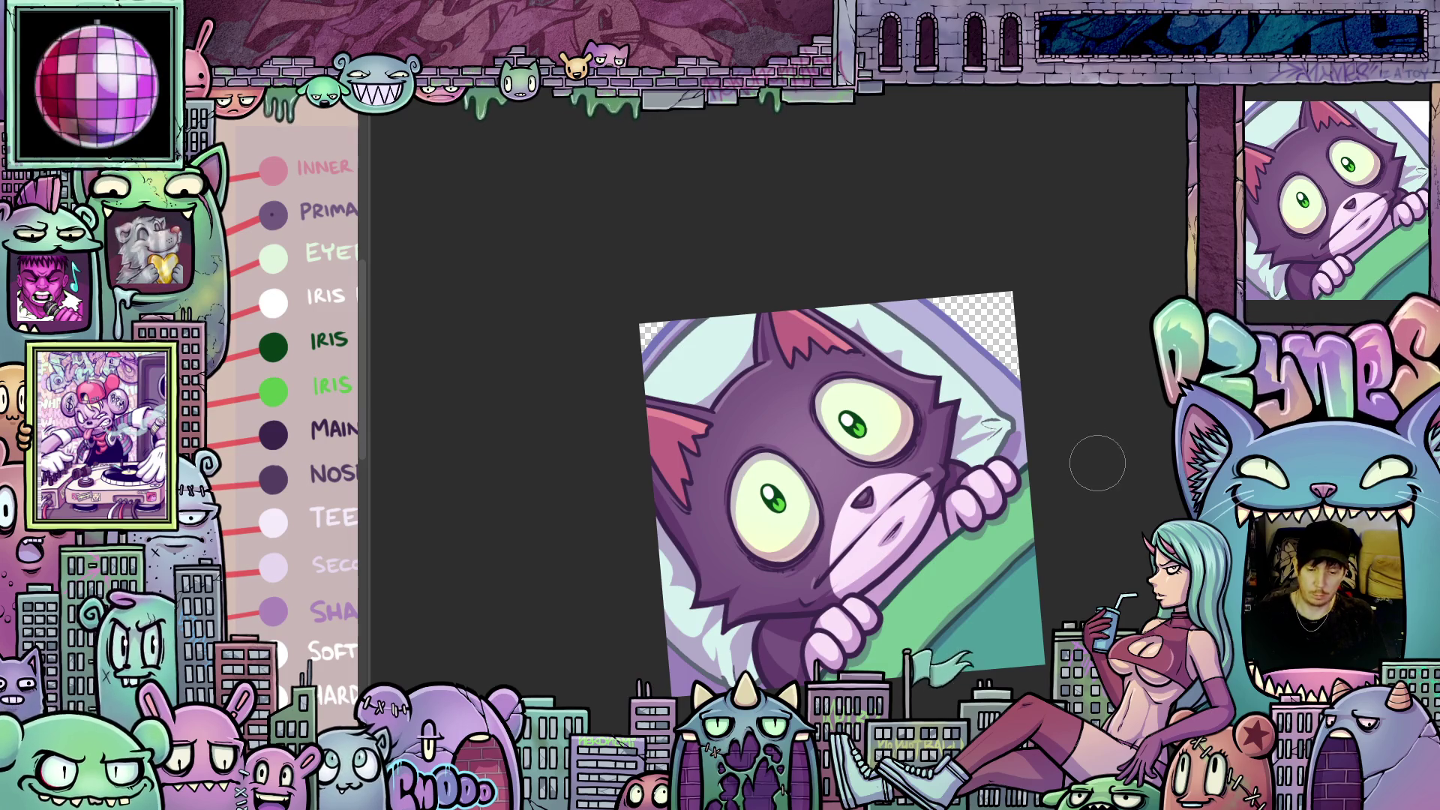
scroll(1096, 460, "down", 3)
- Reset the view rotation, fit the whole square artwork to the window, then zoom in one step
key("Escape")
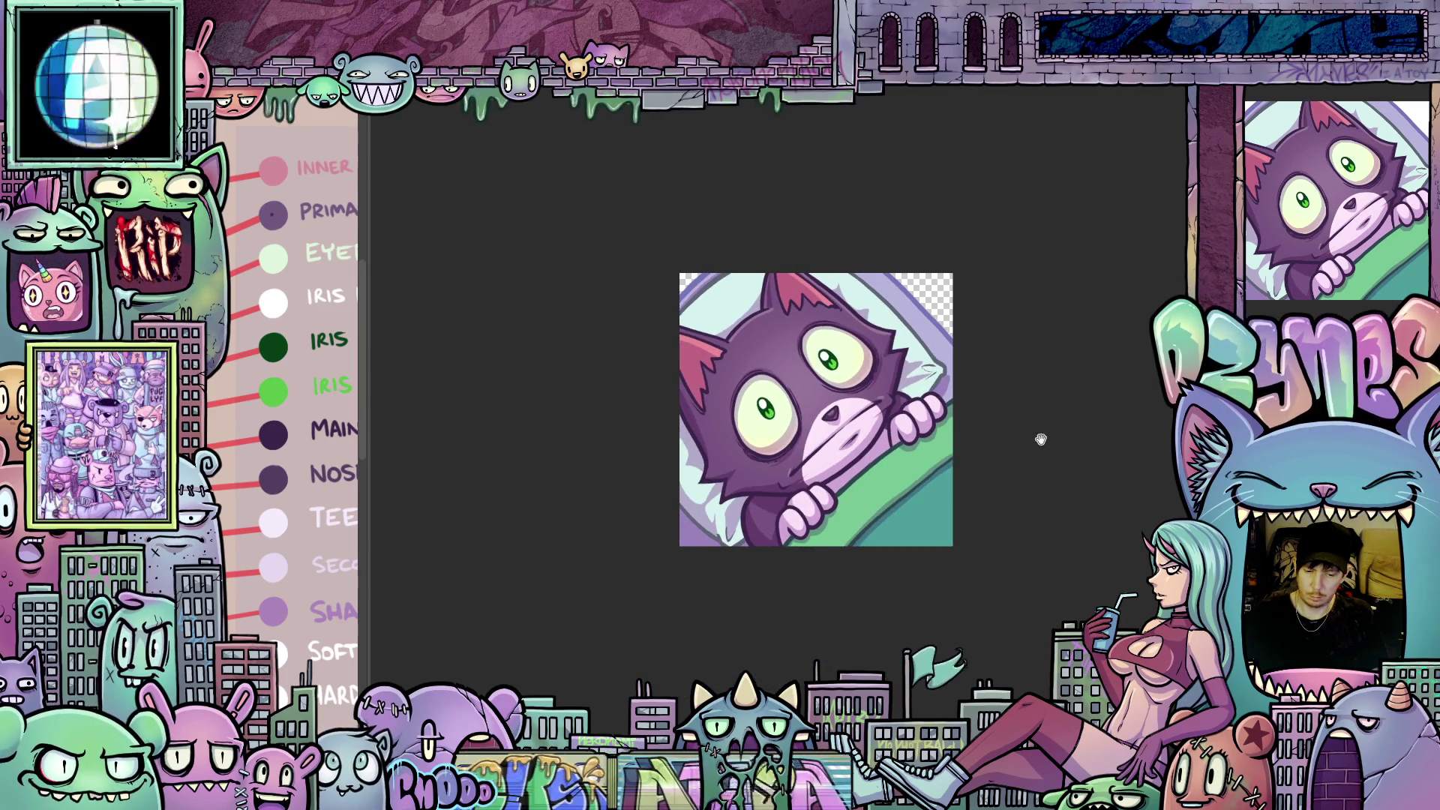
scroll(1009, 447, "up", 3)
scroll(979, 443, "down", 1)
scroll(983, 447, "up", 4)
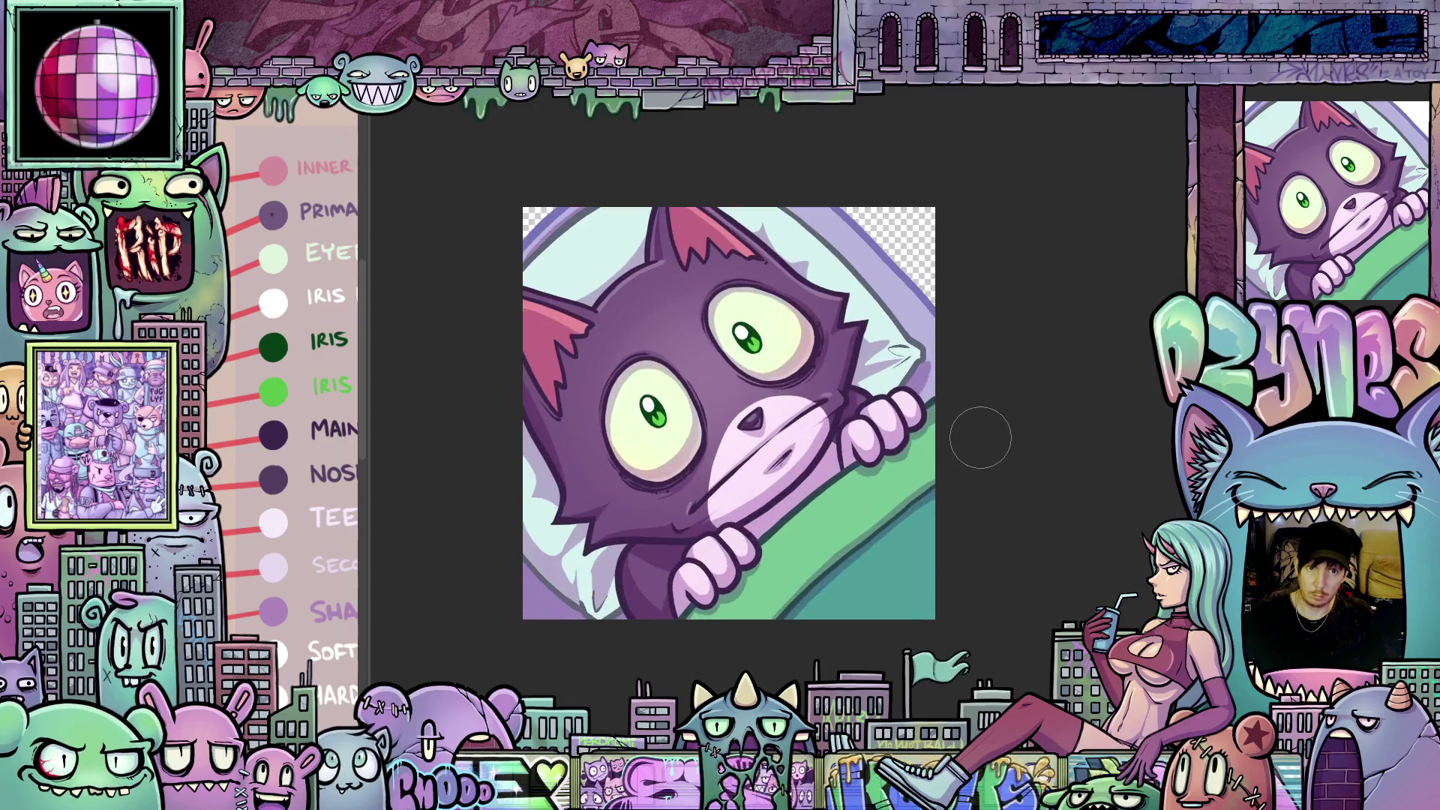
key("ctrl+0")
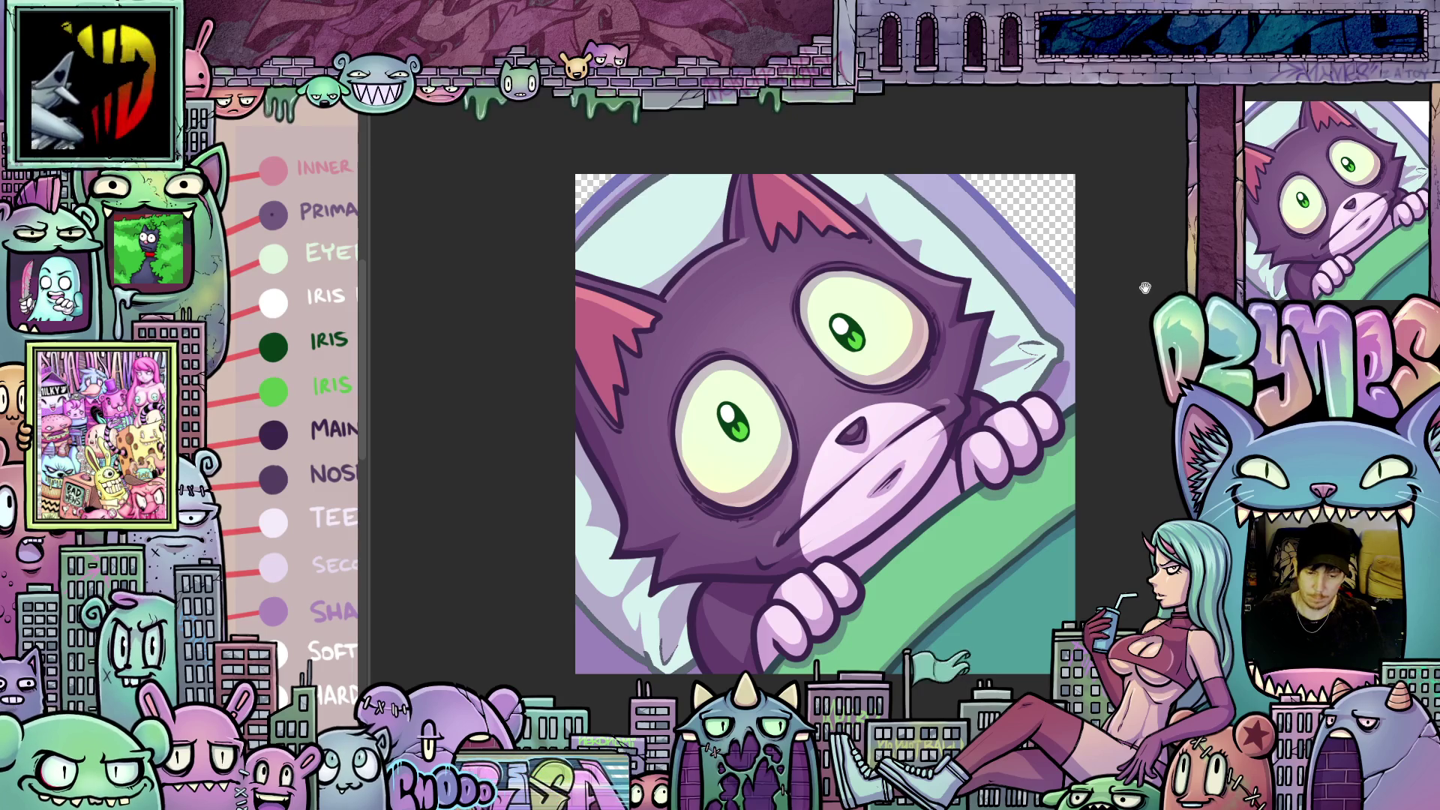
left_click_drag(1145, 288, 1111, 263)
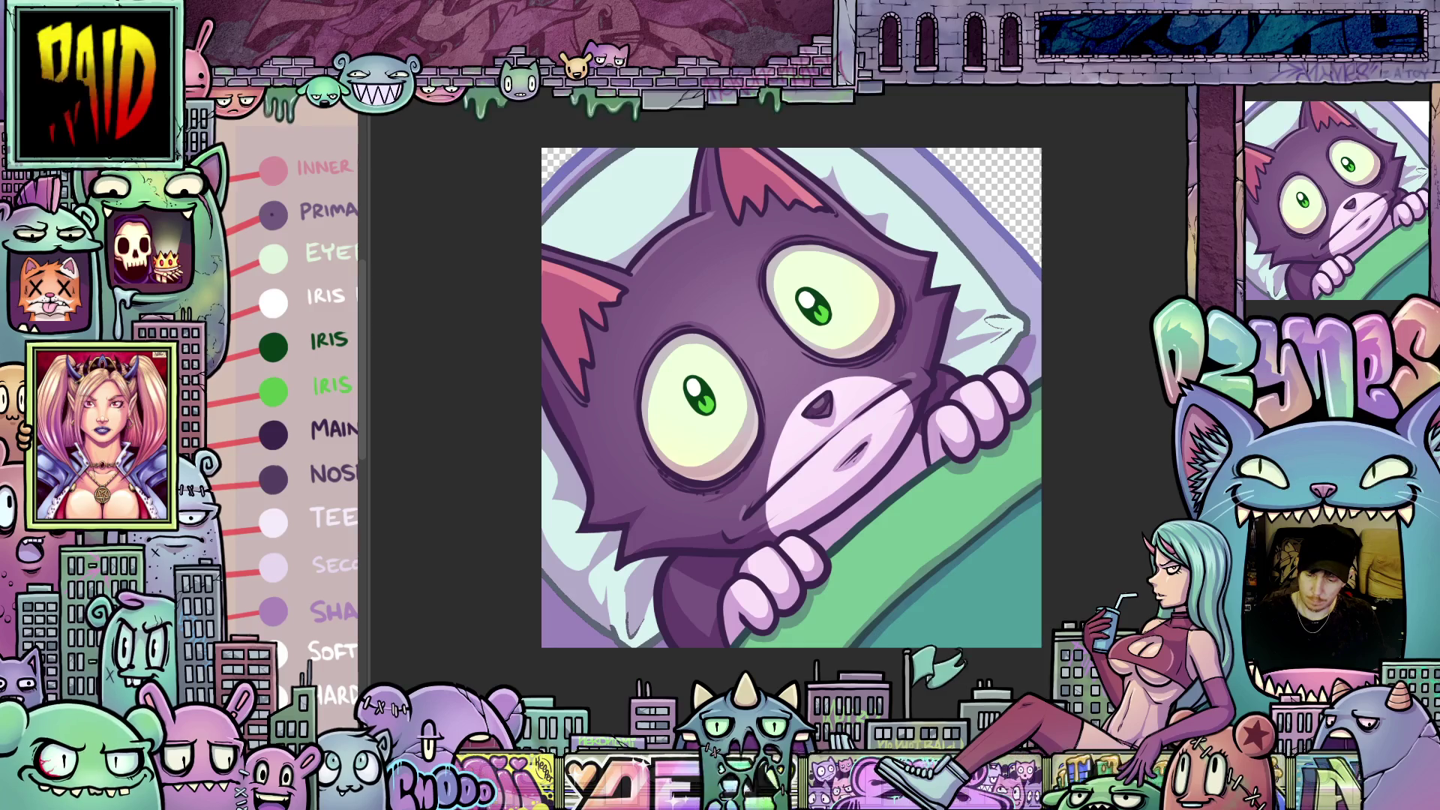
key("ctrl+plus")
mouse_move(957, 475)
left_mouse_down()
mouse_move(675, 480)
mouse_move(397, 456)
mouse_move(466, 352)
mouse_move(615, 270)
mouse_move(767, 227)
left_mouse_up()
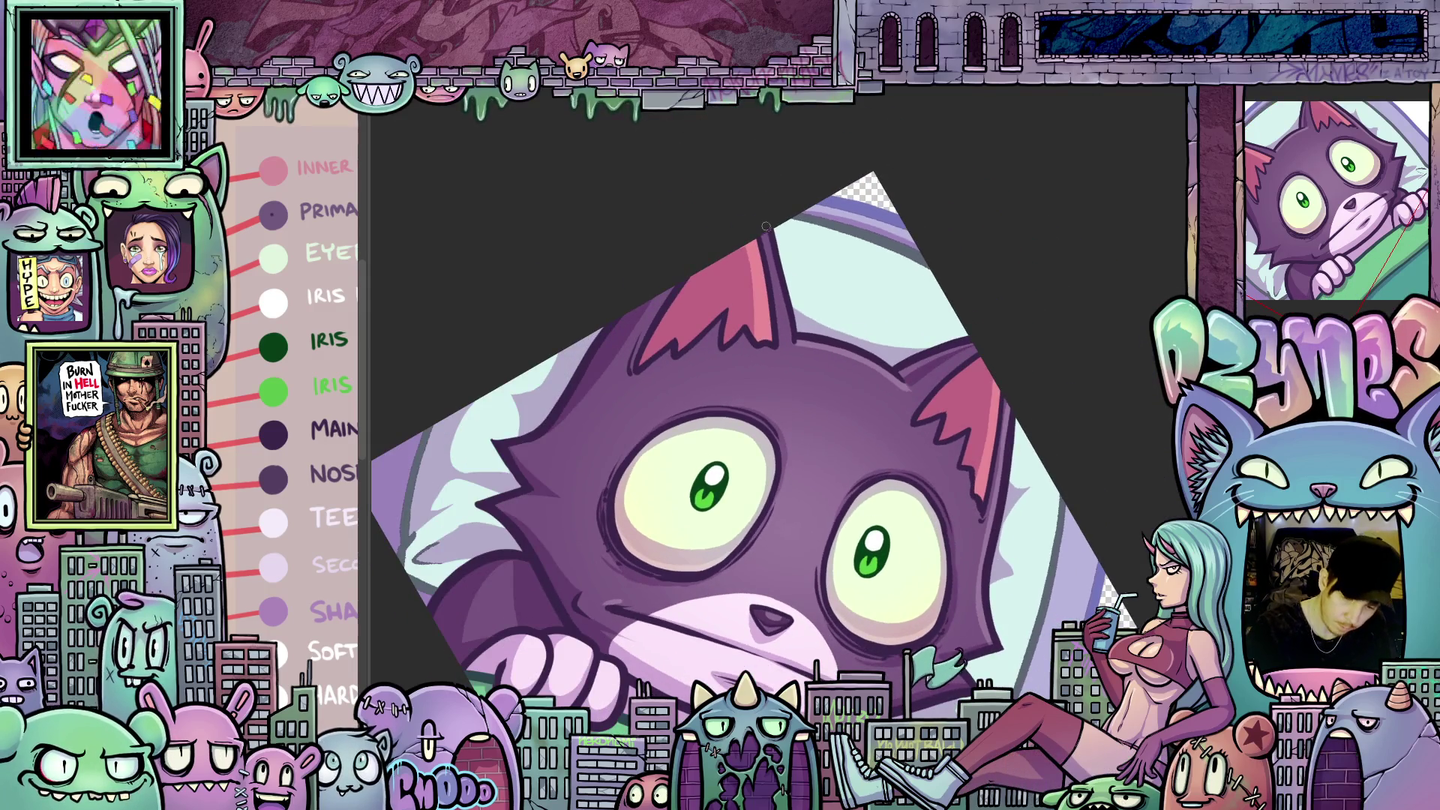
left_click_drag(1036, 515, 770, 284)
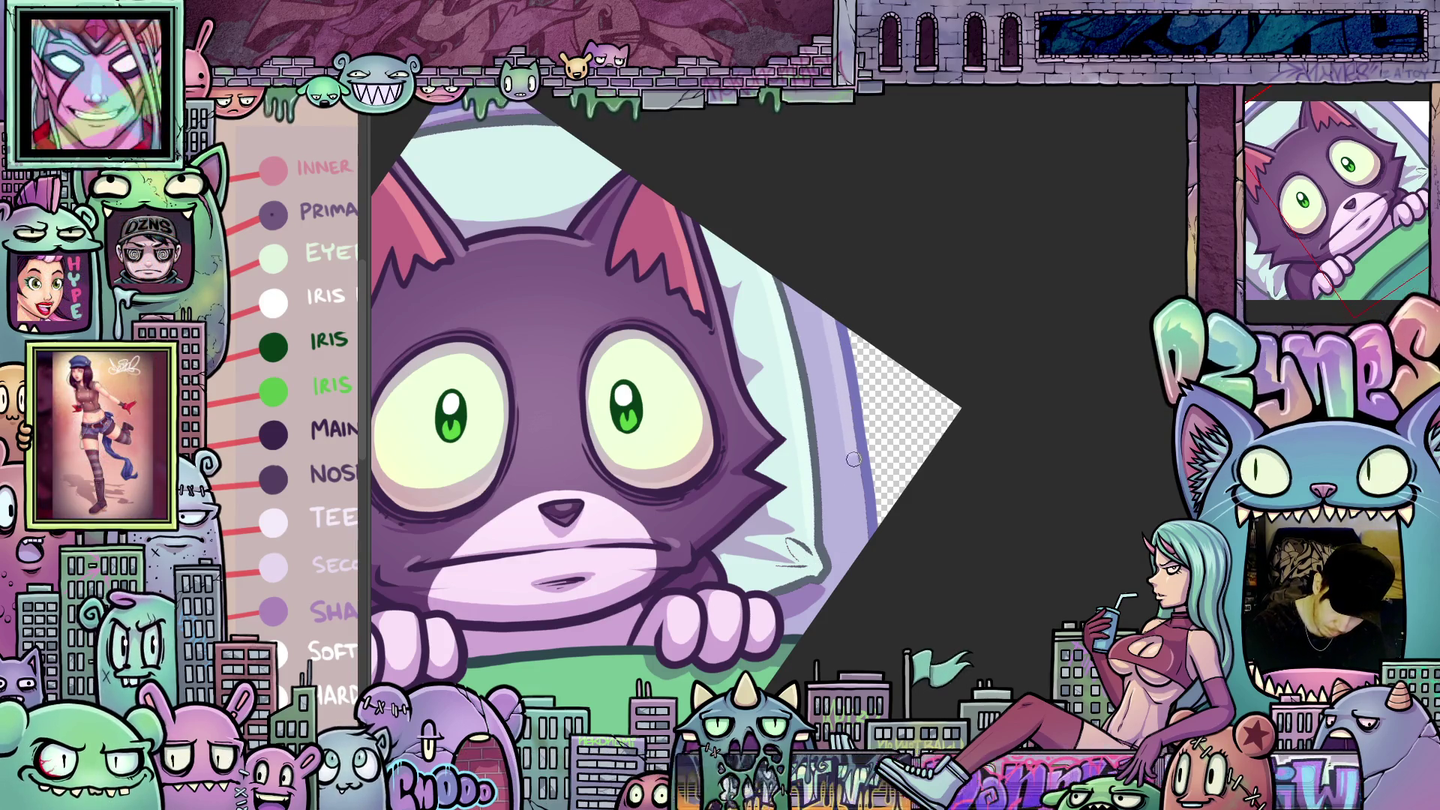
mouse_move(865, 571)
left_mouse_down()
mouse_move(1022, 530)
mouse_move(1015, 611)
left_mouse_up()
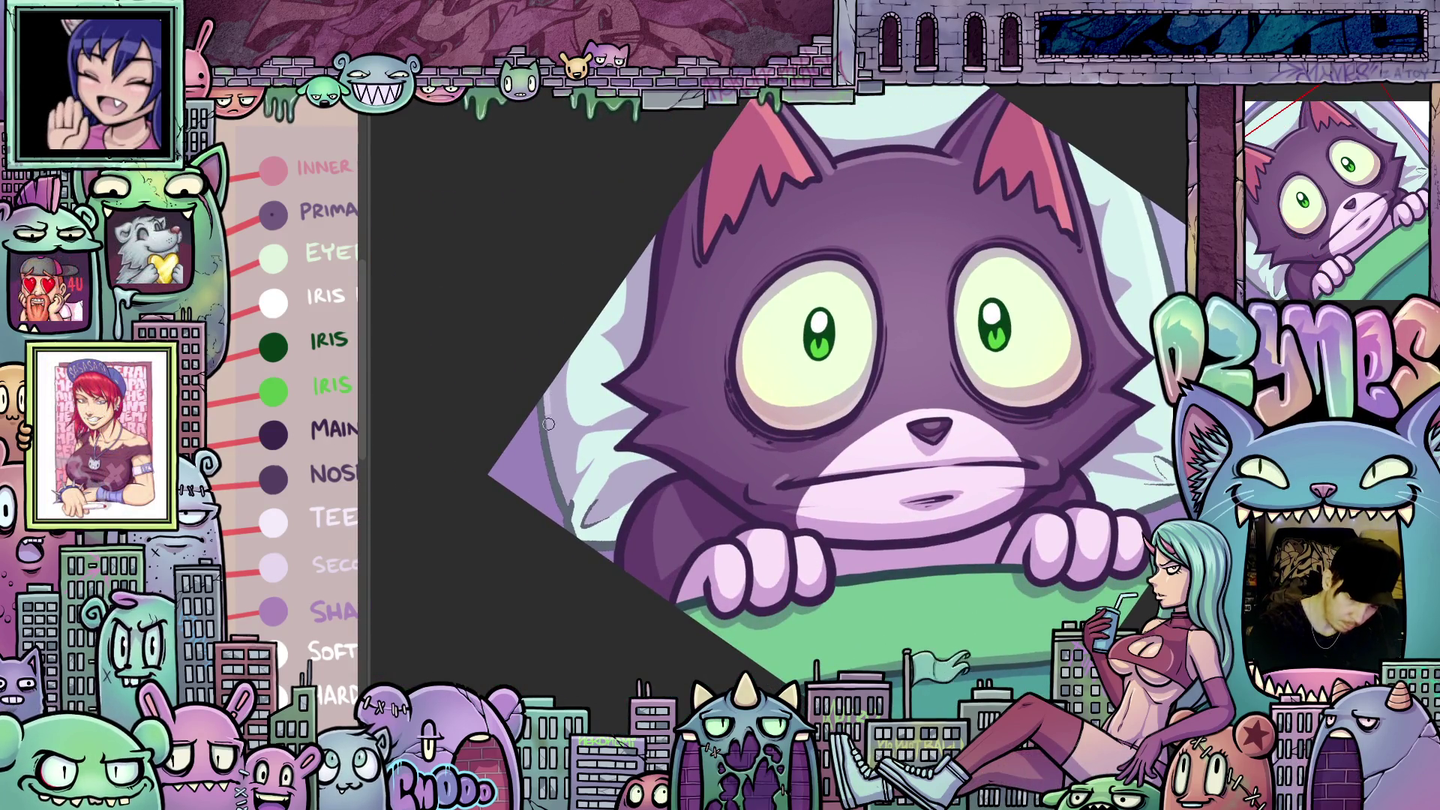
left_click_drag(1010, 555, 719, 367)
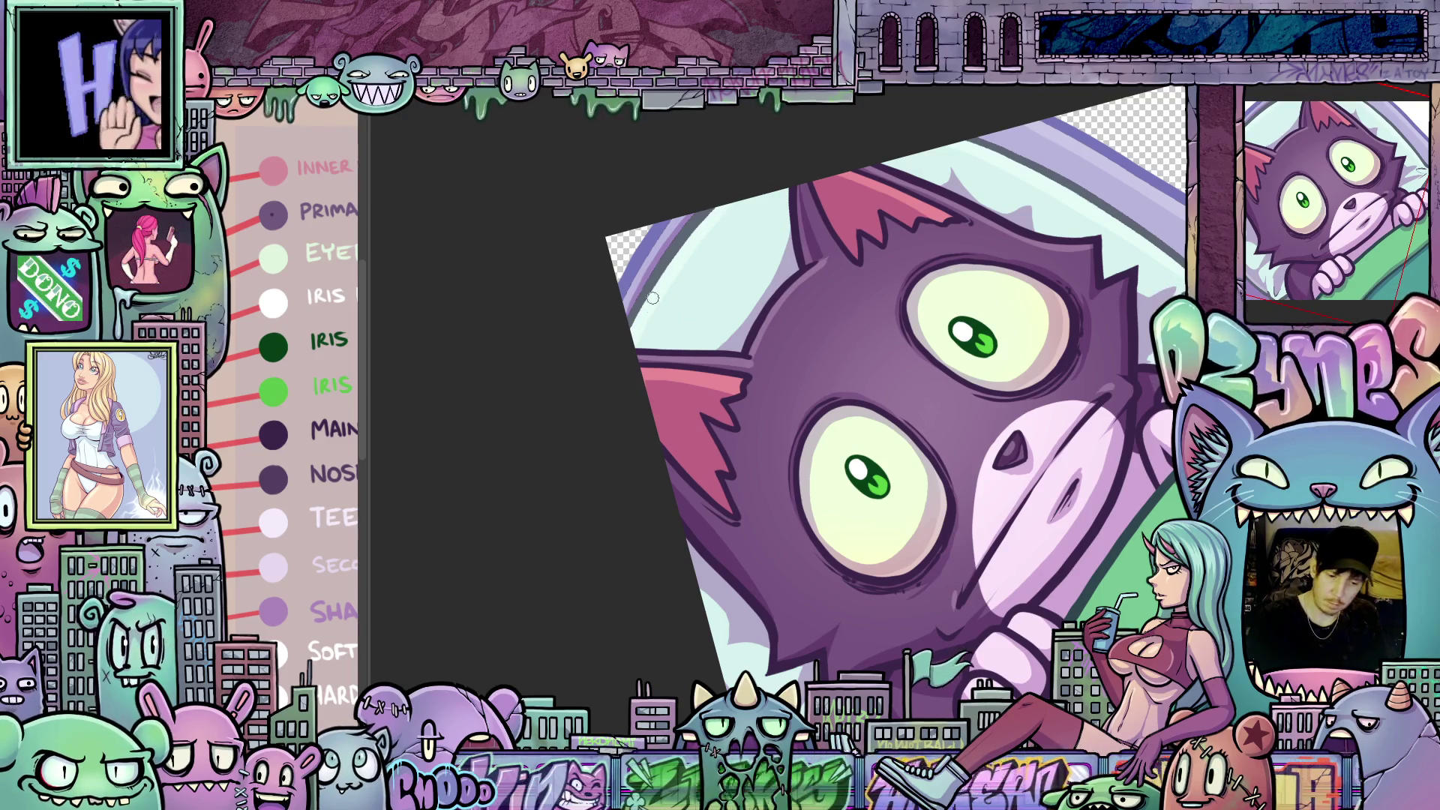
left_click_drag(1105, 346, 900, 465)
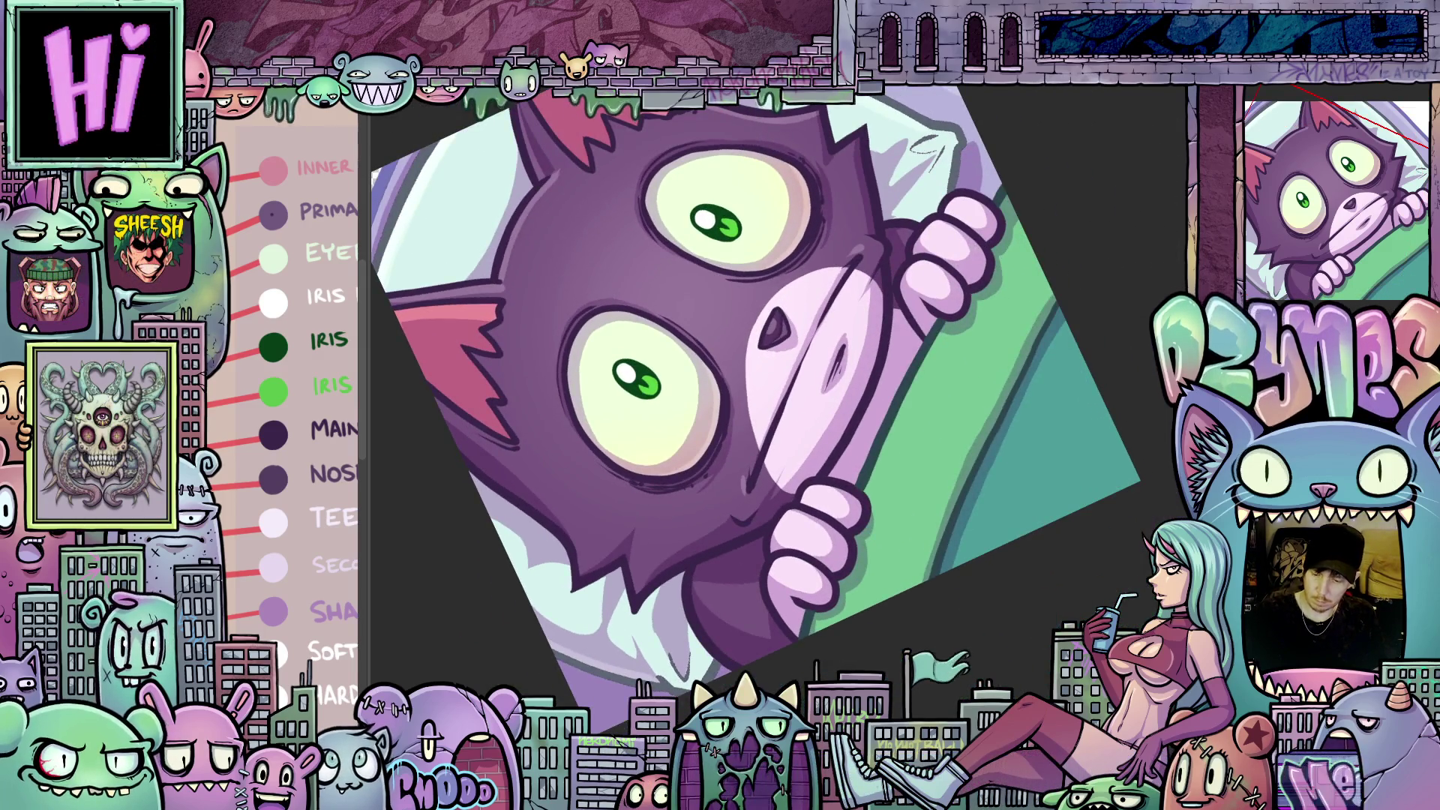
left_click_drag(1020, 569, 949, 476)
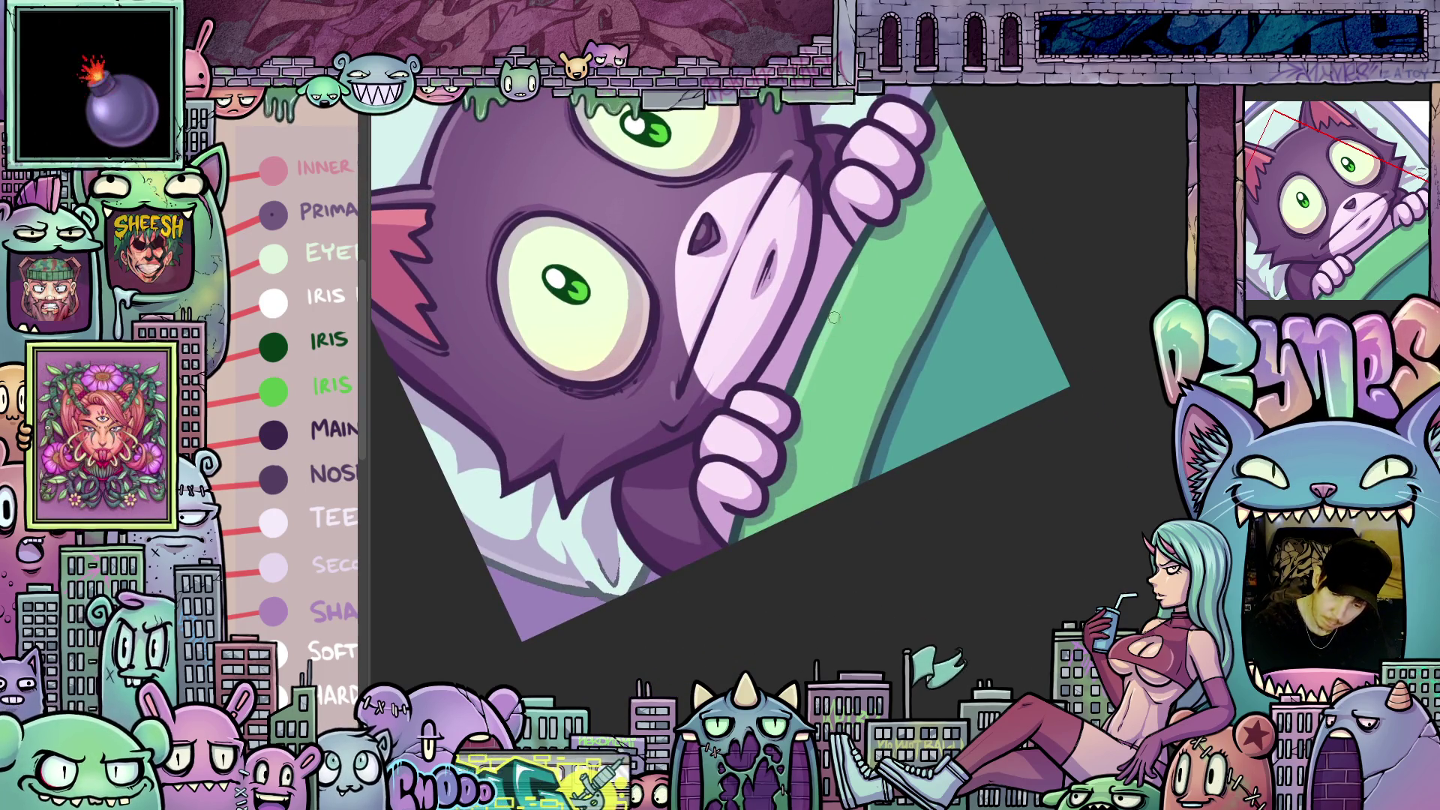
left_click_drag(888, 244, 906, 253)
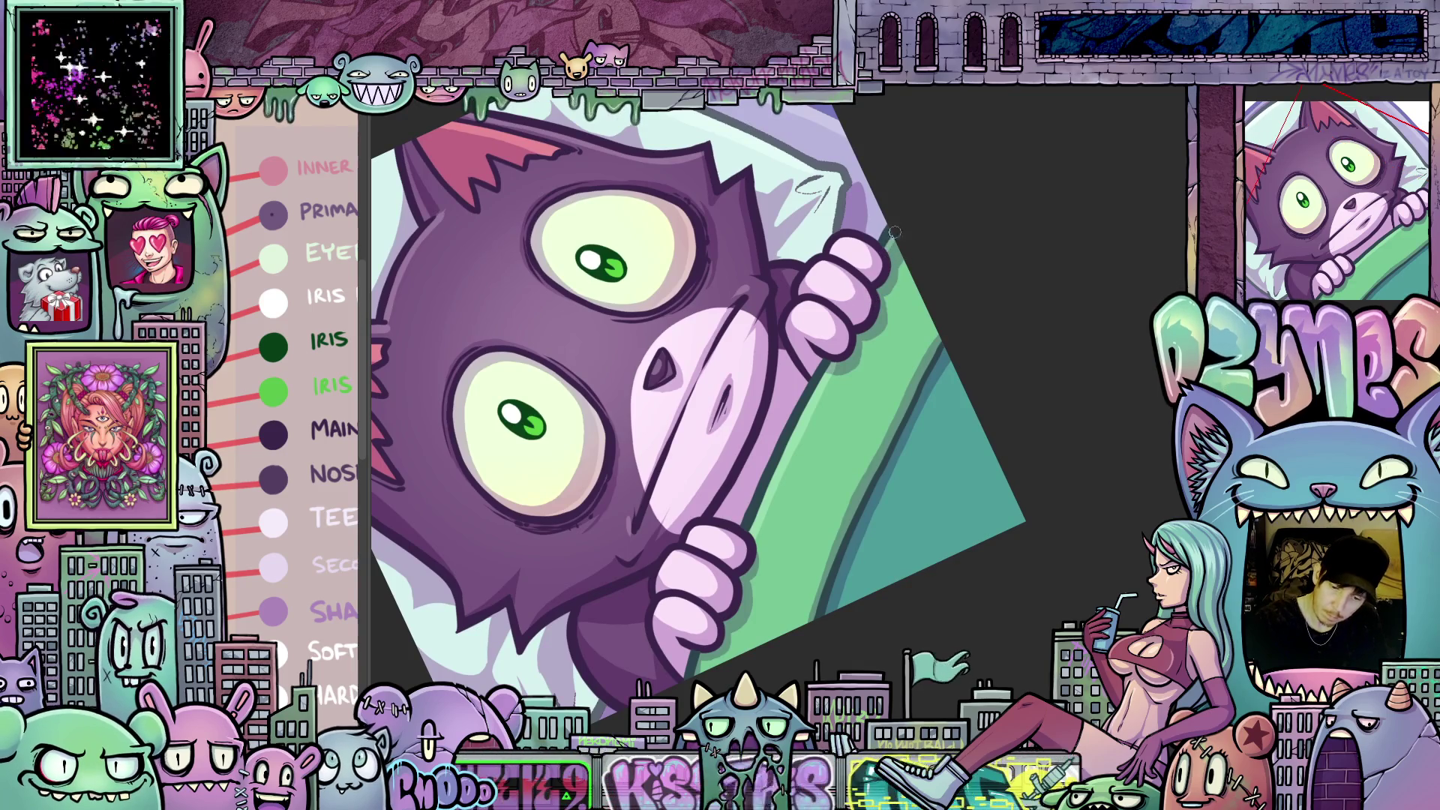
left_click_drag(844, 466, 904, 309)
mouse_move(984, 443)
left_mouse_down()
mouse_move(958, 537)
mouse_move(1029, 489)
mouse_move(1006, 534)
left_mouse_up()
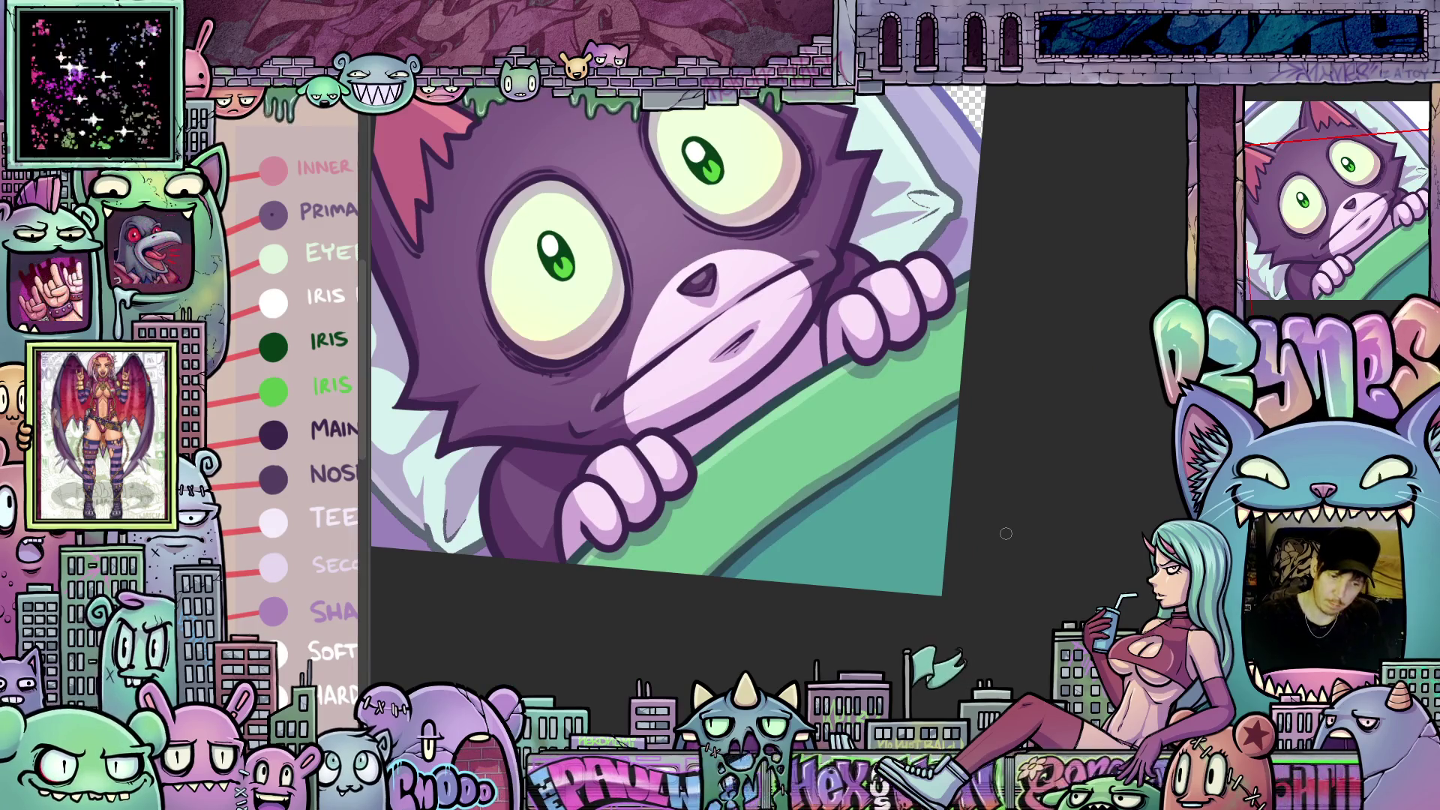
scroll(921, 426, "down", 3)
mouse_move(921, 426)
left_mouse_down()
mouse_move(944, 446)
mouse_move(955, 418)
mouse_move(950, 462)
mouse_move(986, 480)
left_mouse_up()
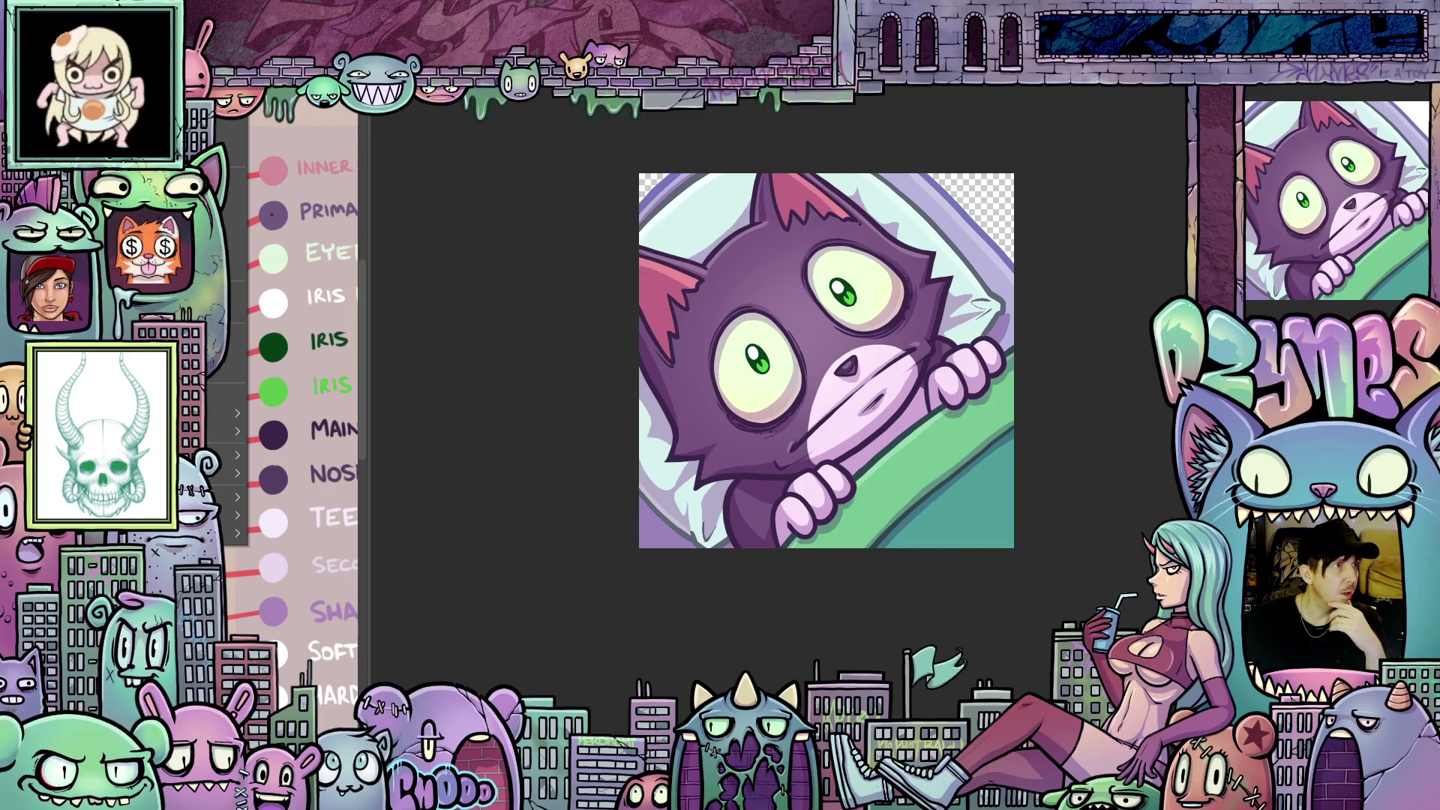
- Merge all the cat emote's layers into one with Layer > Flatten image
left_click(255, 38)
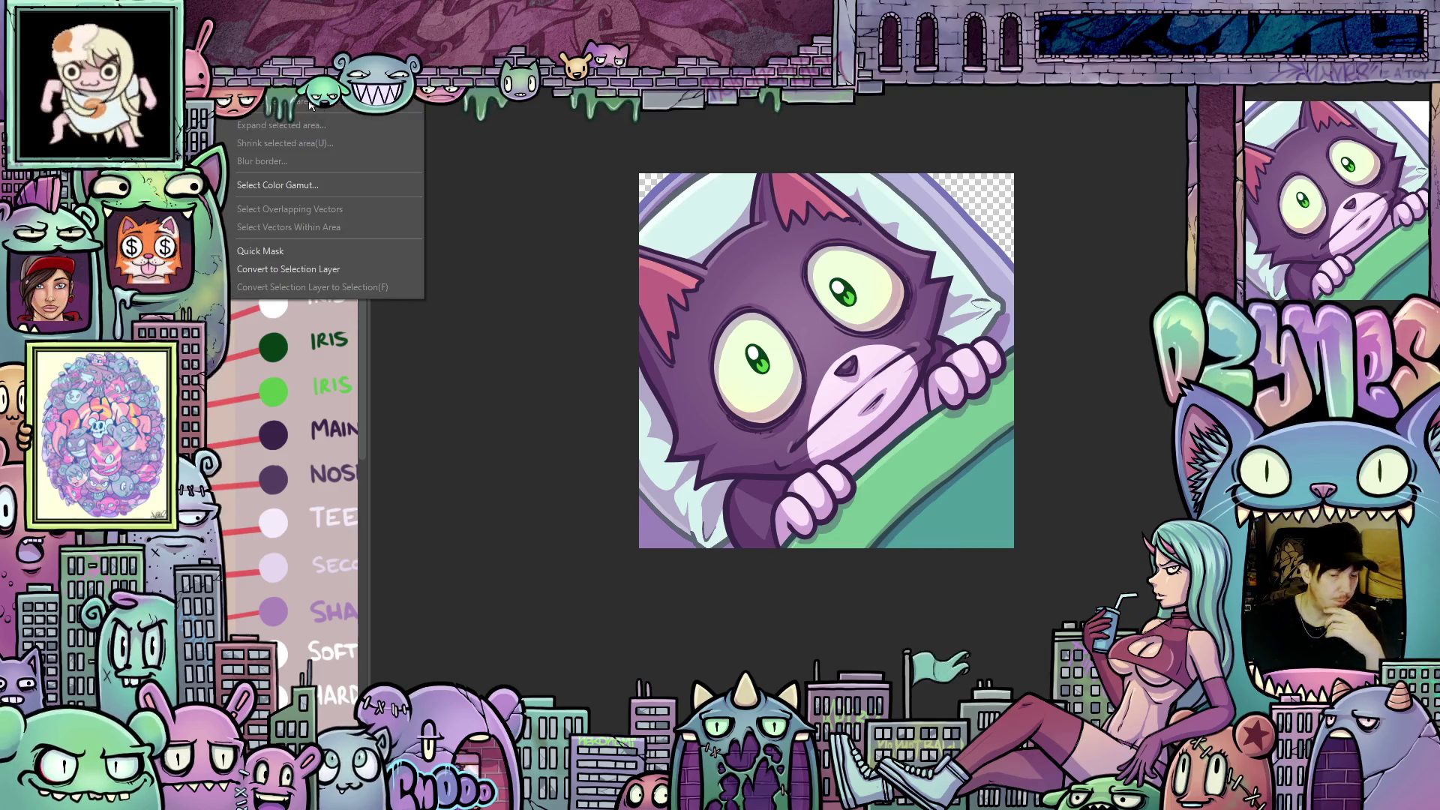
key("Escape")
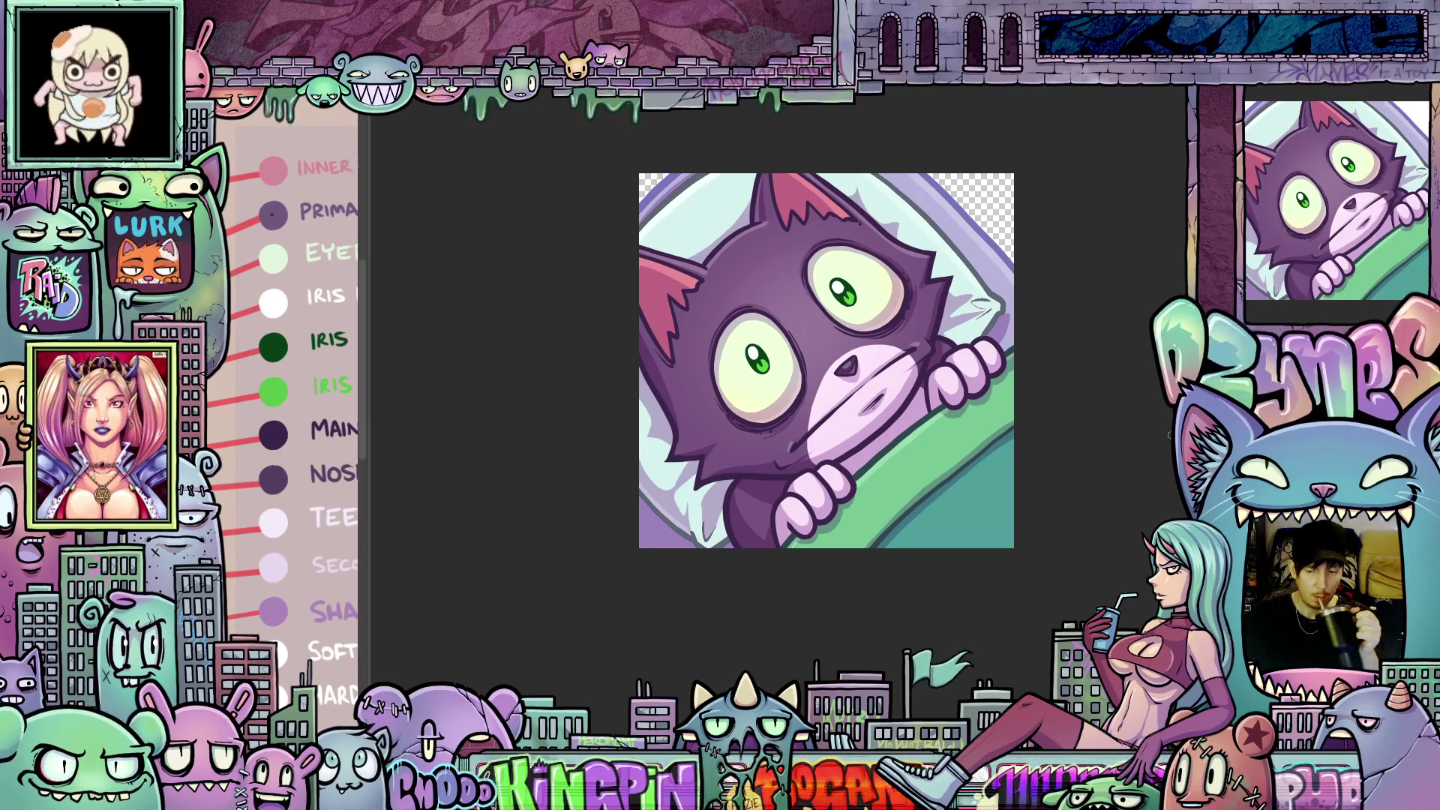
scroll(1101, 390, "up", 1)
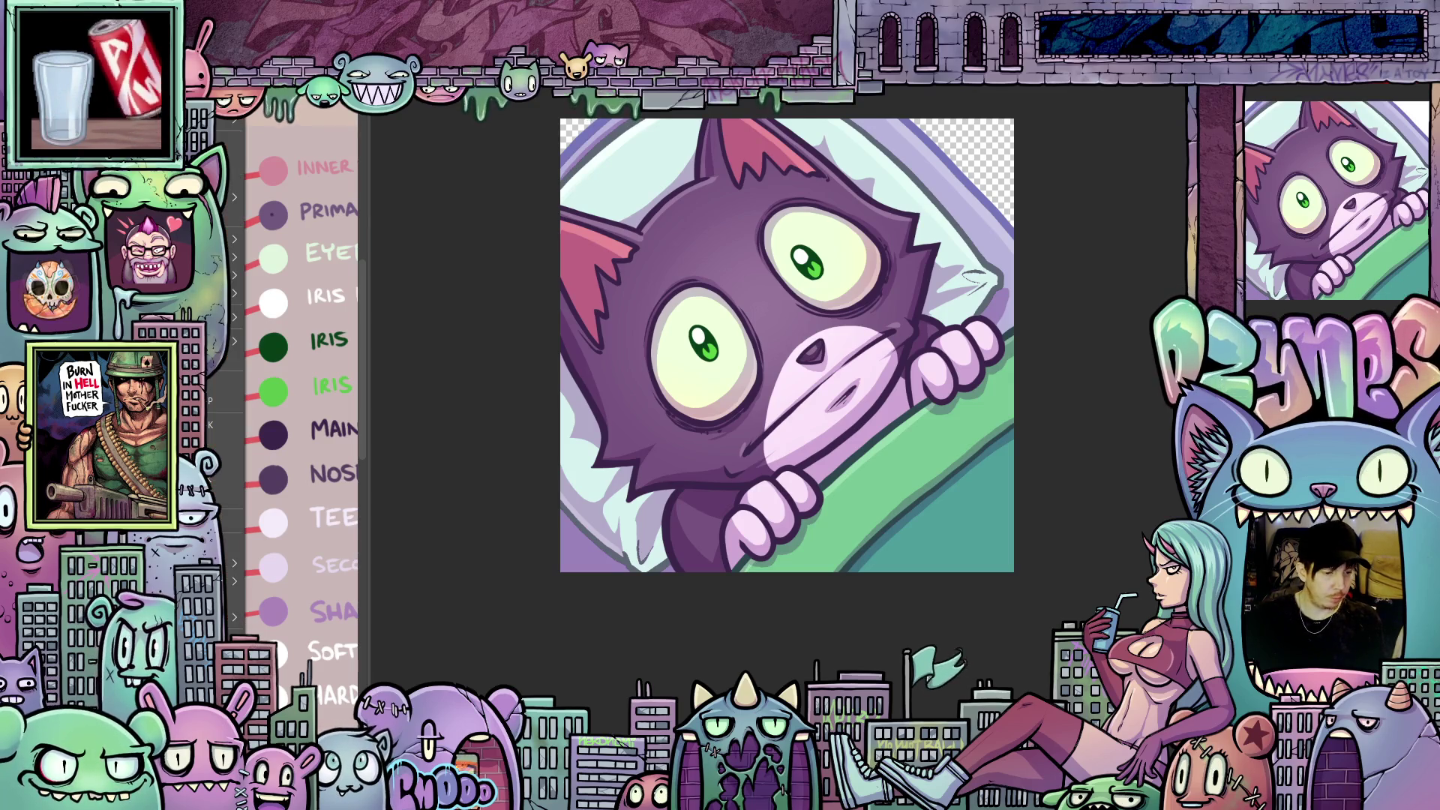
left_click(225, 82)
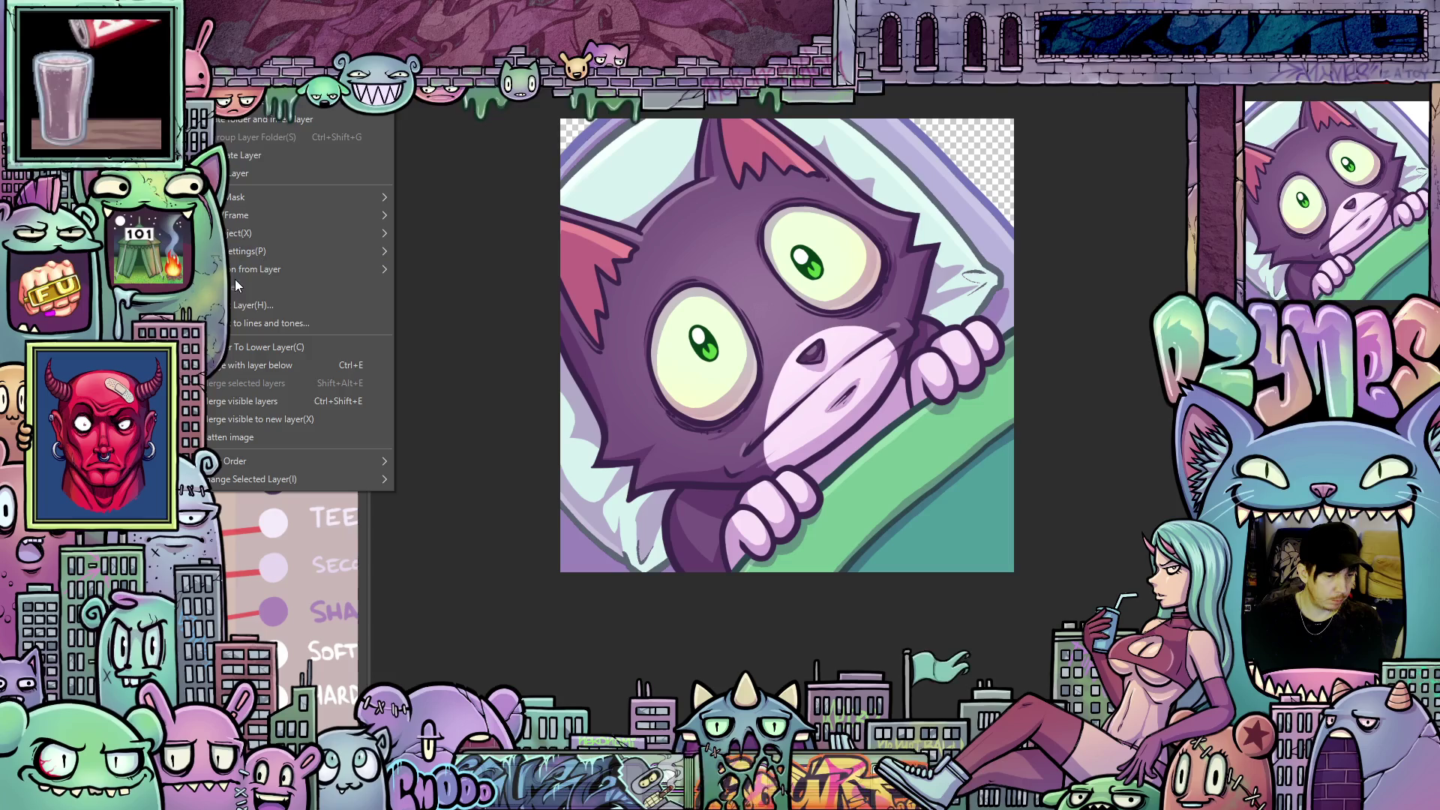
left_click(263, 436)
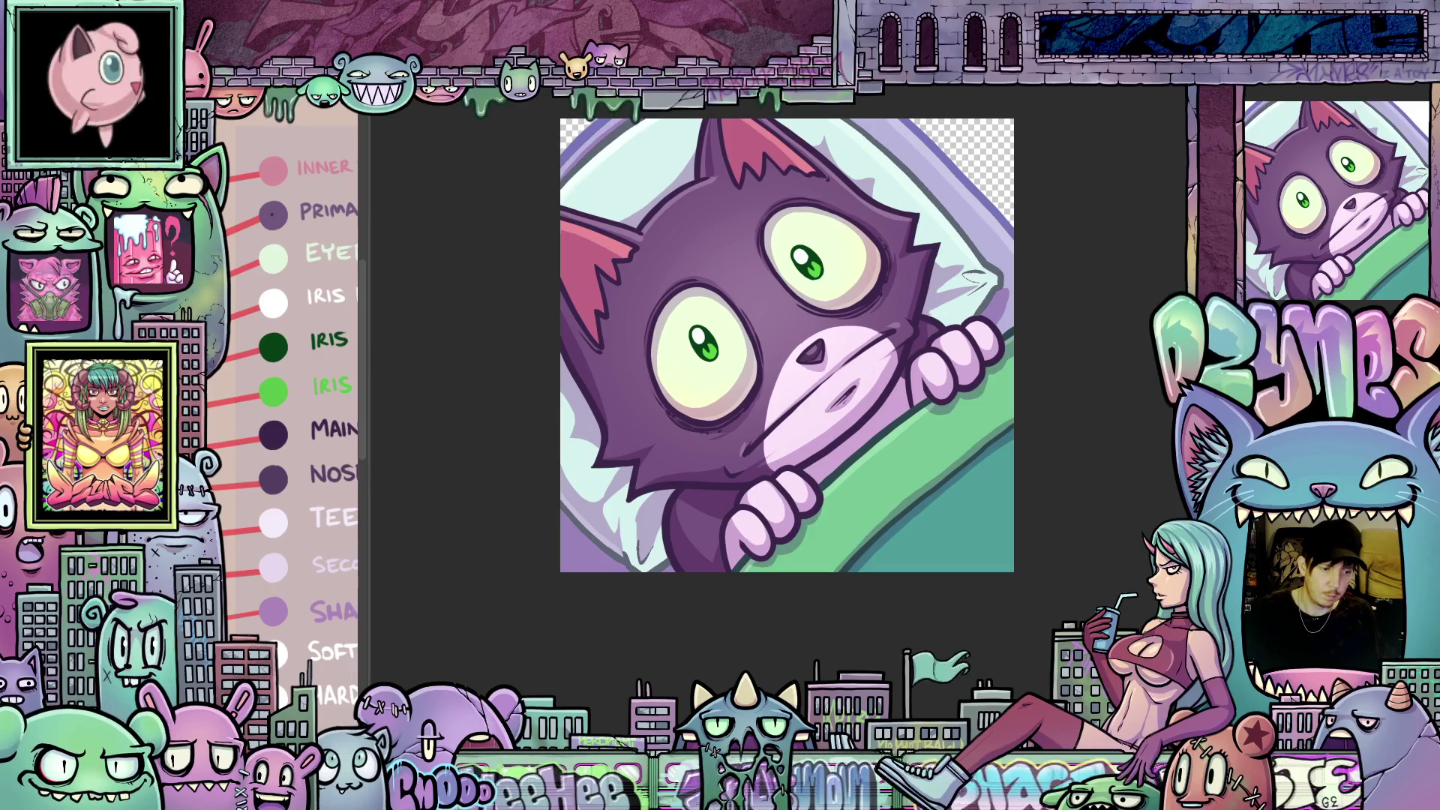
- Change the image resolution so the cat emote is 112 px wide
key("alt+e")
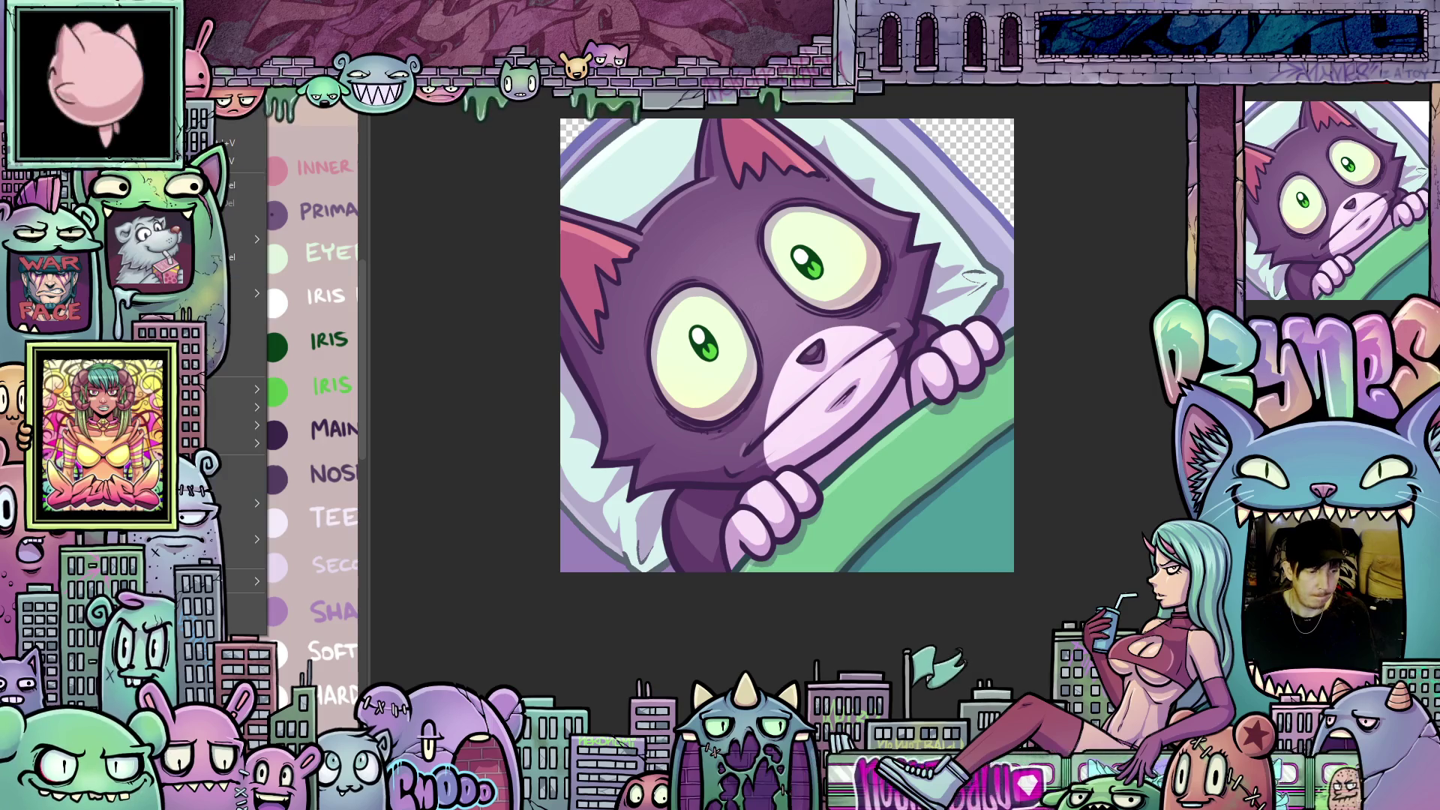
key("Return")
key("alt+e")
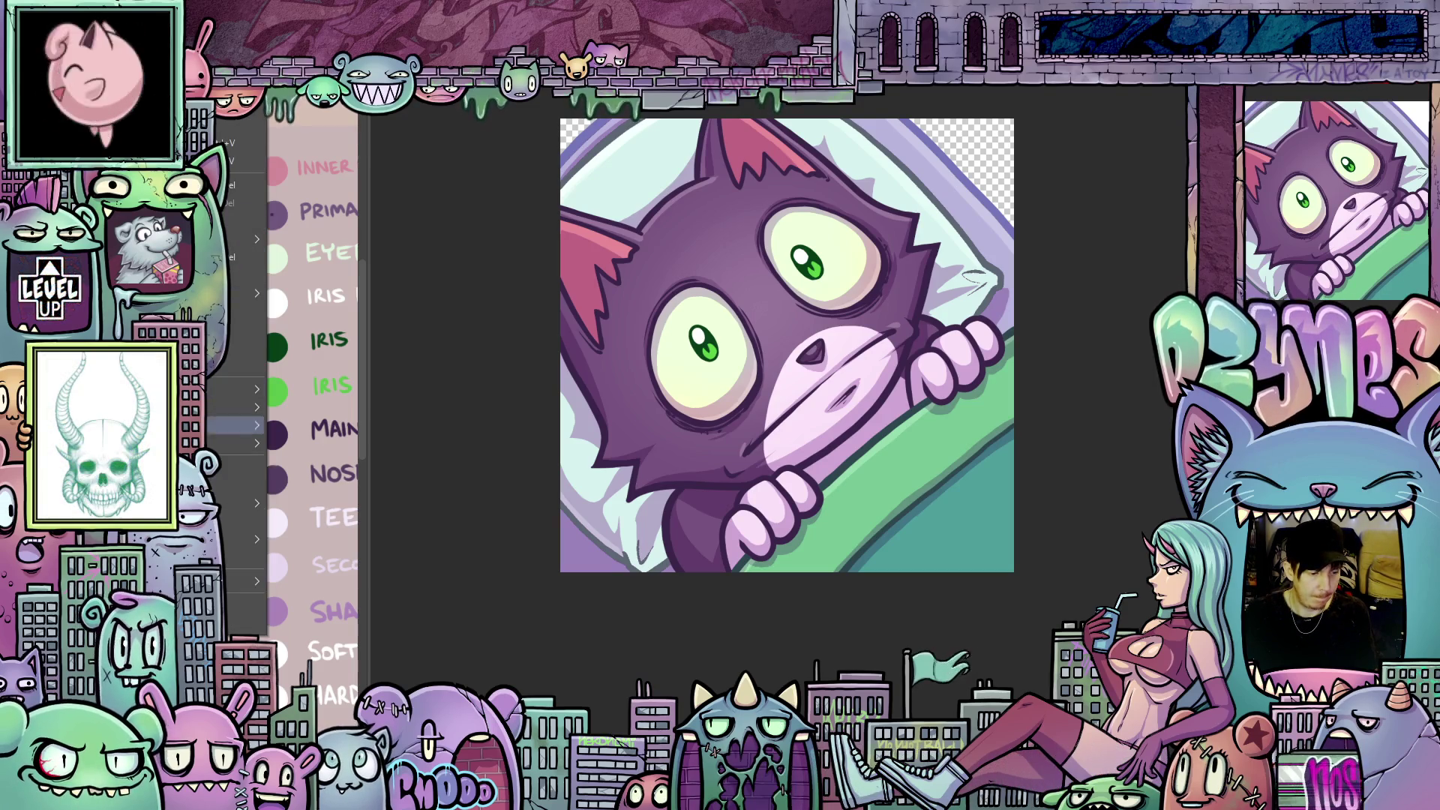
key("Return")
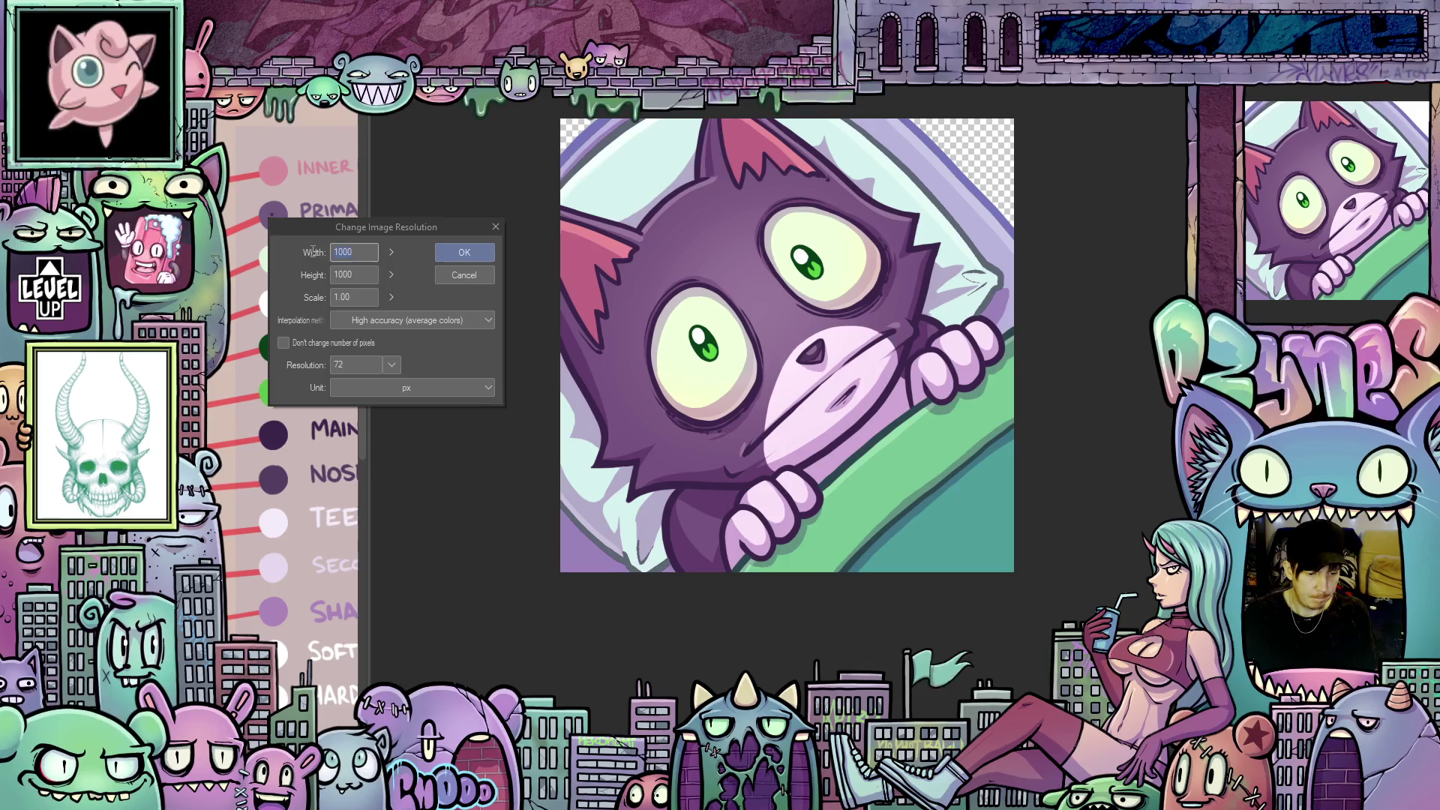
type("112")
left_click(464, 252)
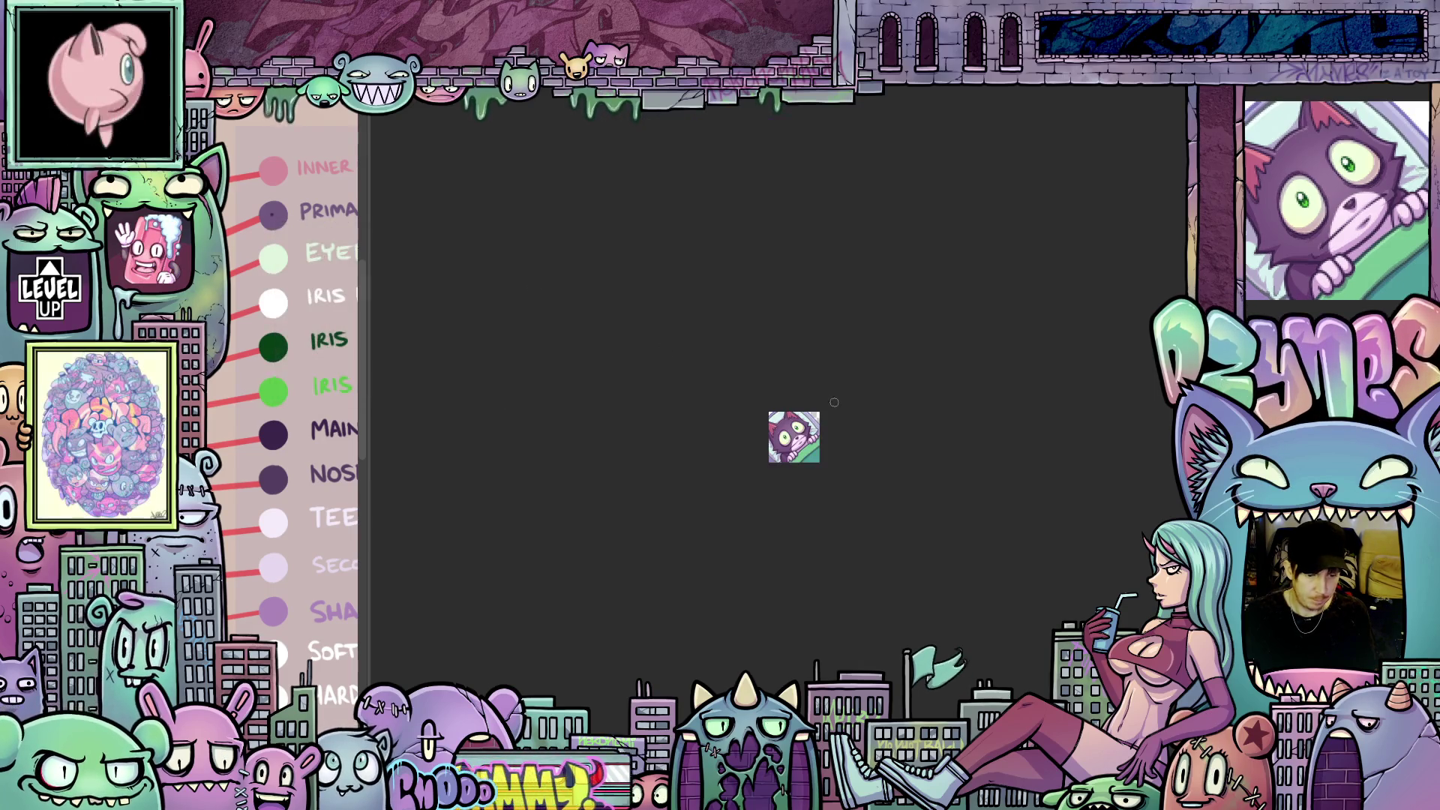
- Set up a new 1000×1000 canvas from the Emote preset
scroll(800, 433, "up", 5)
scroll(799, 434, "up", 4)
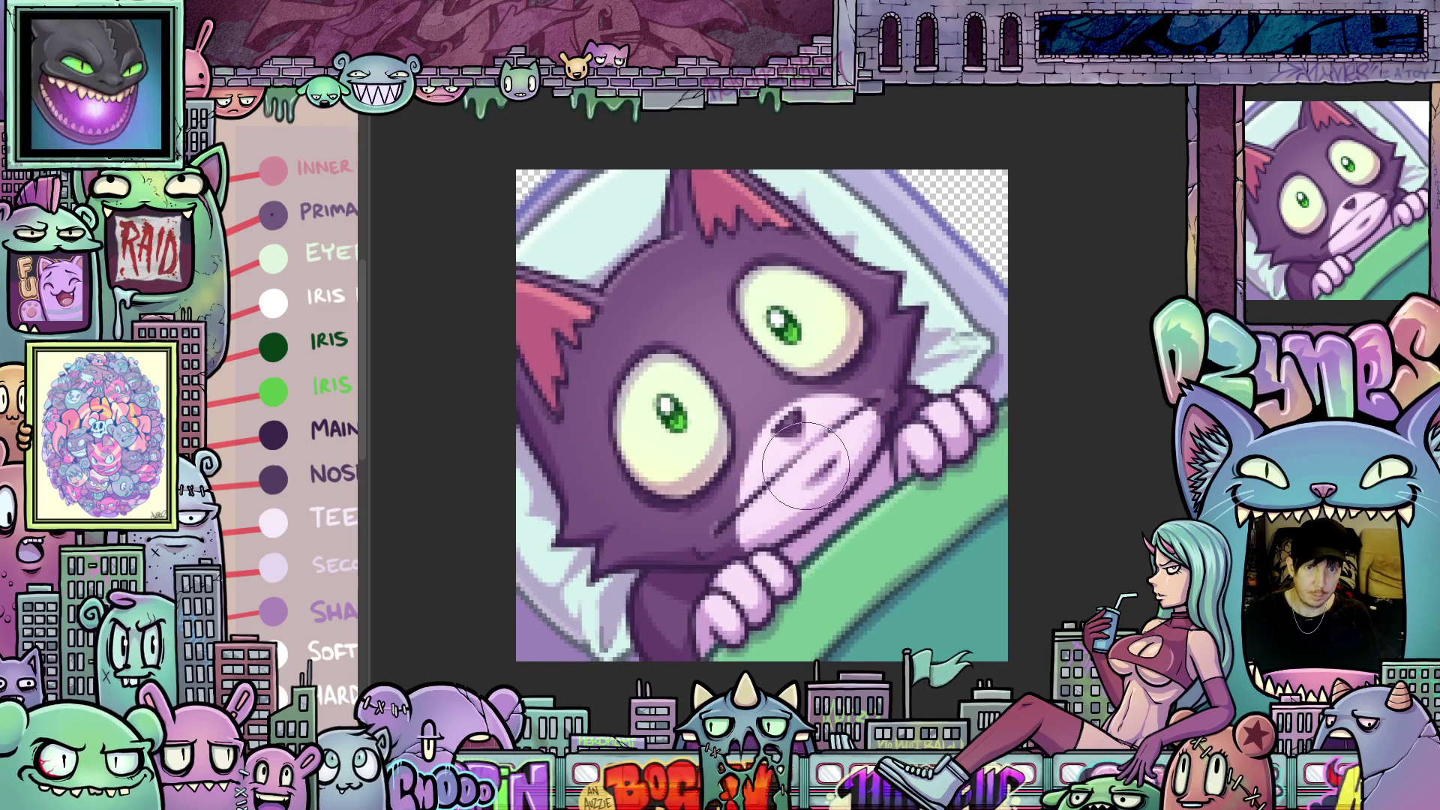
scroll(806, 421, "down", 2)
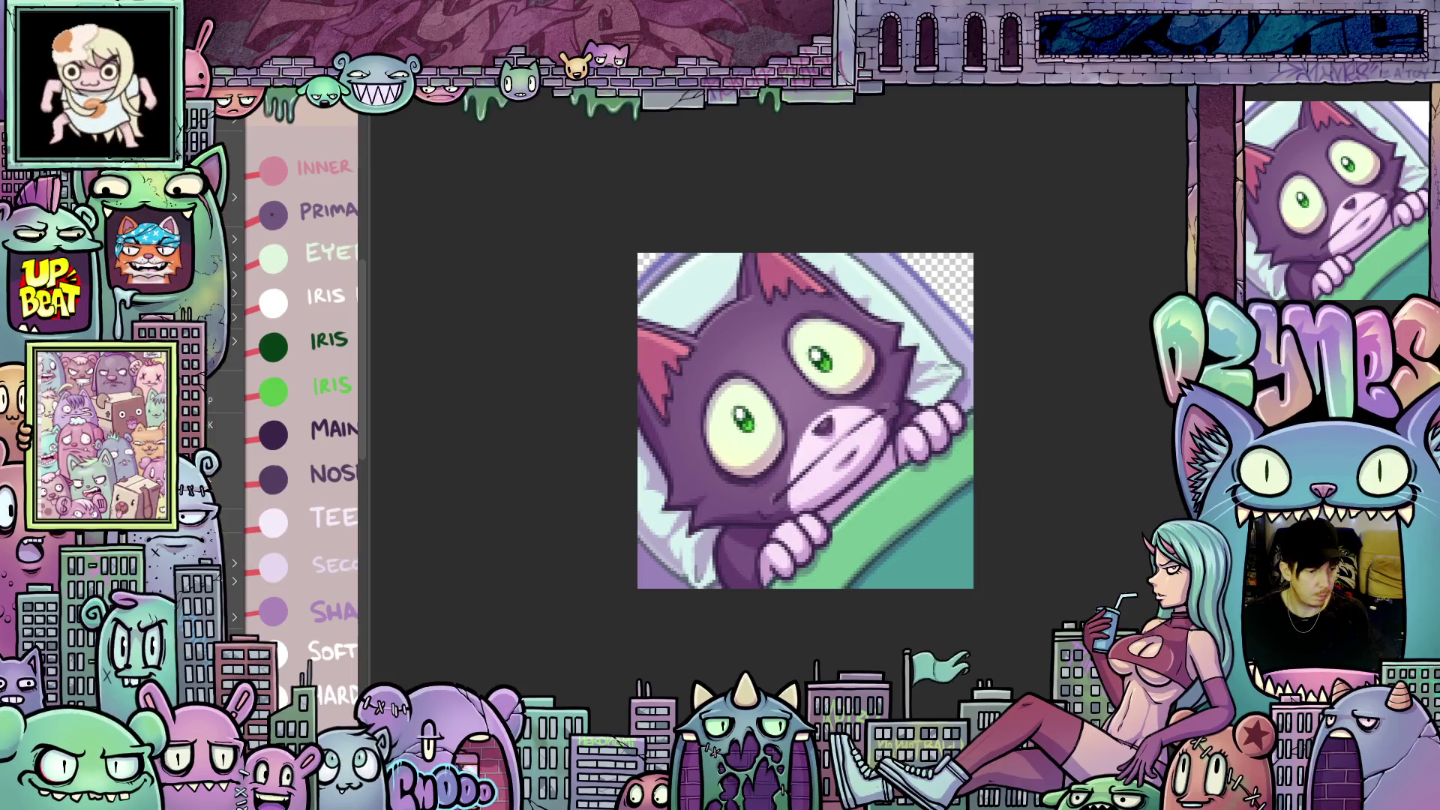
key("ctrl+n")
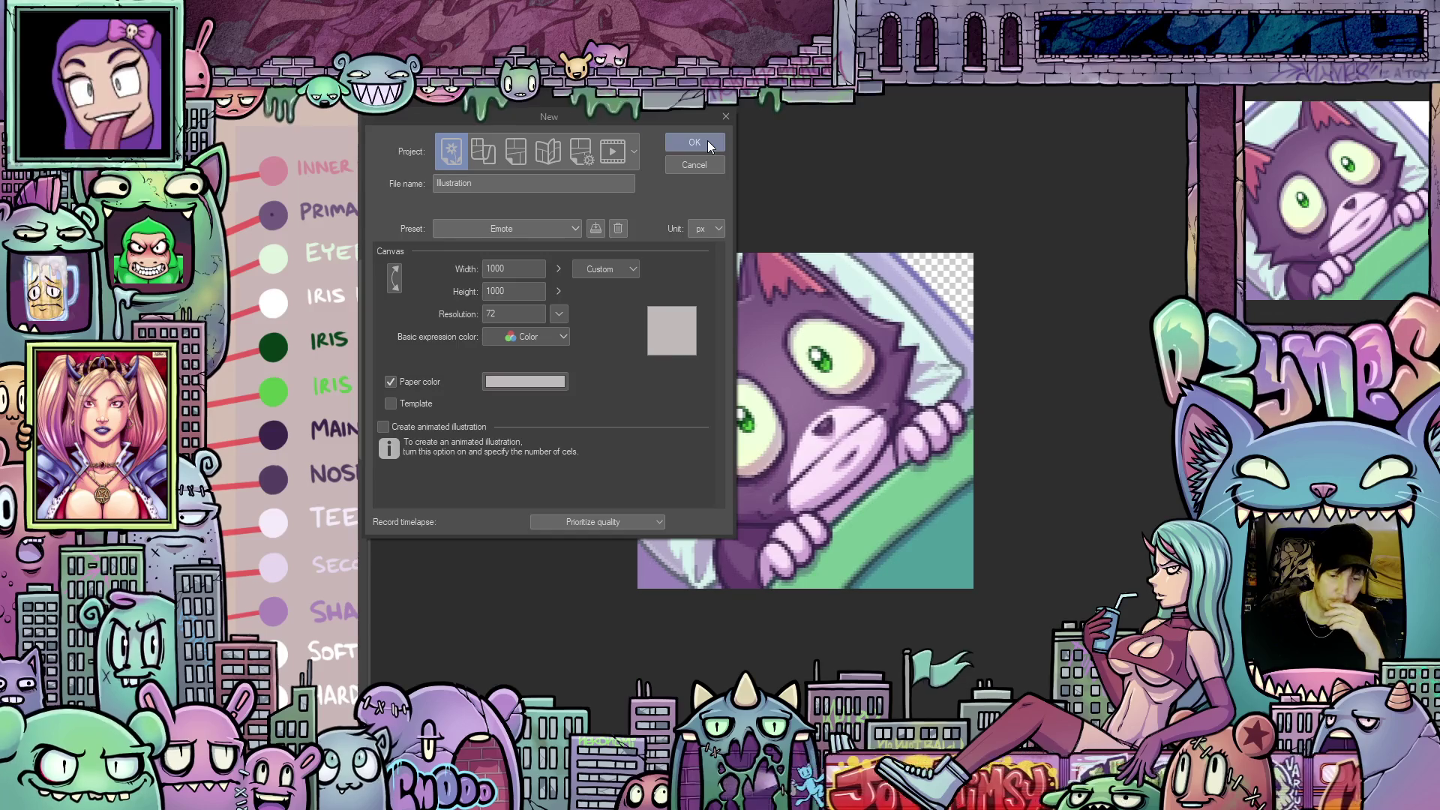
left_click(709, 141)
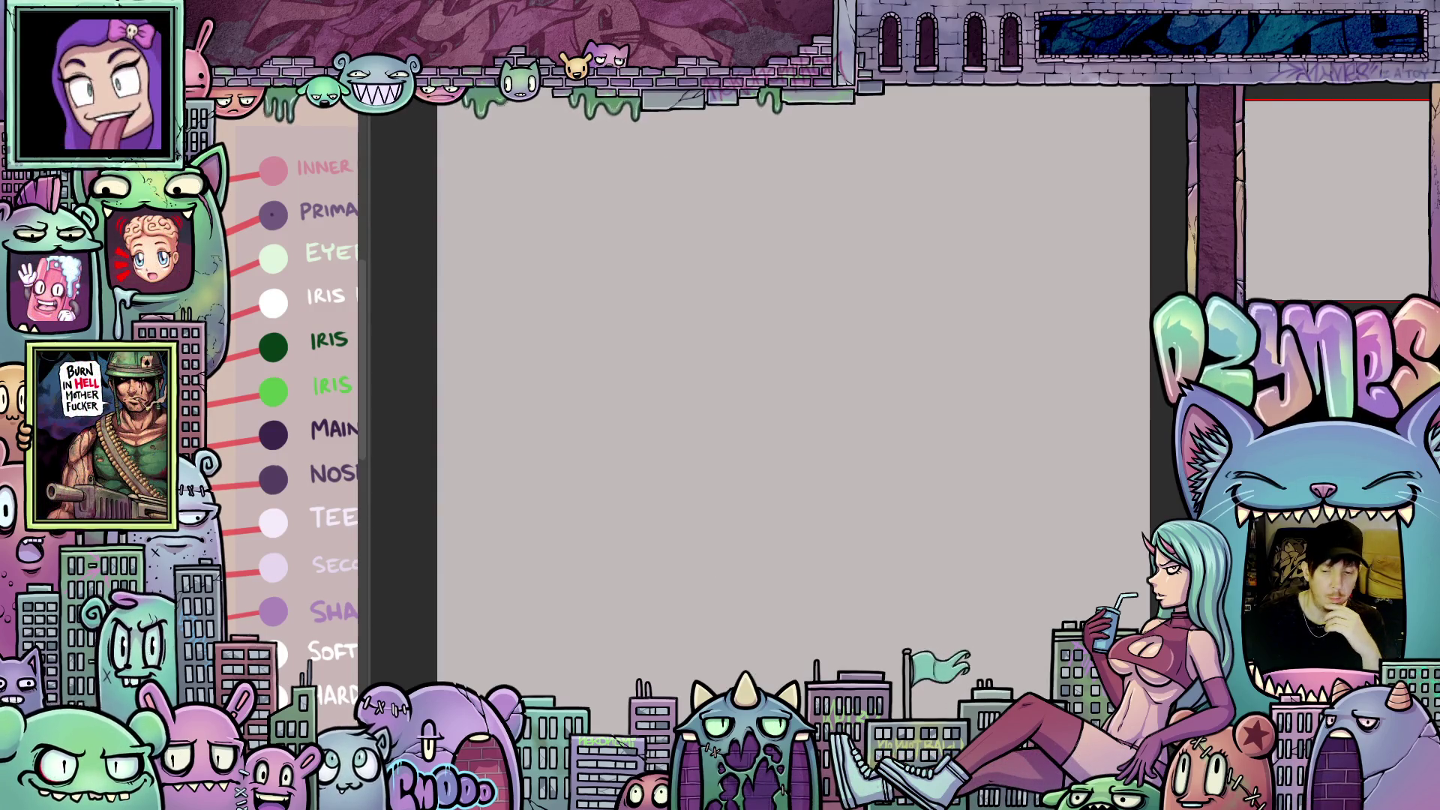
- Switch briefly to the cat emote document, then return to the new blank 1000×1000 canvas
key("ctrl+Tab")
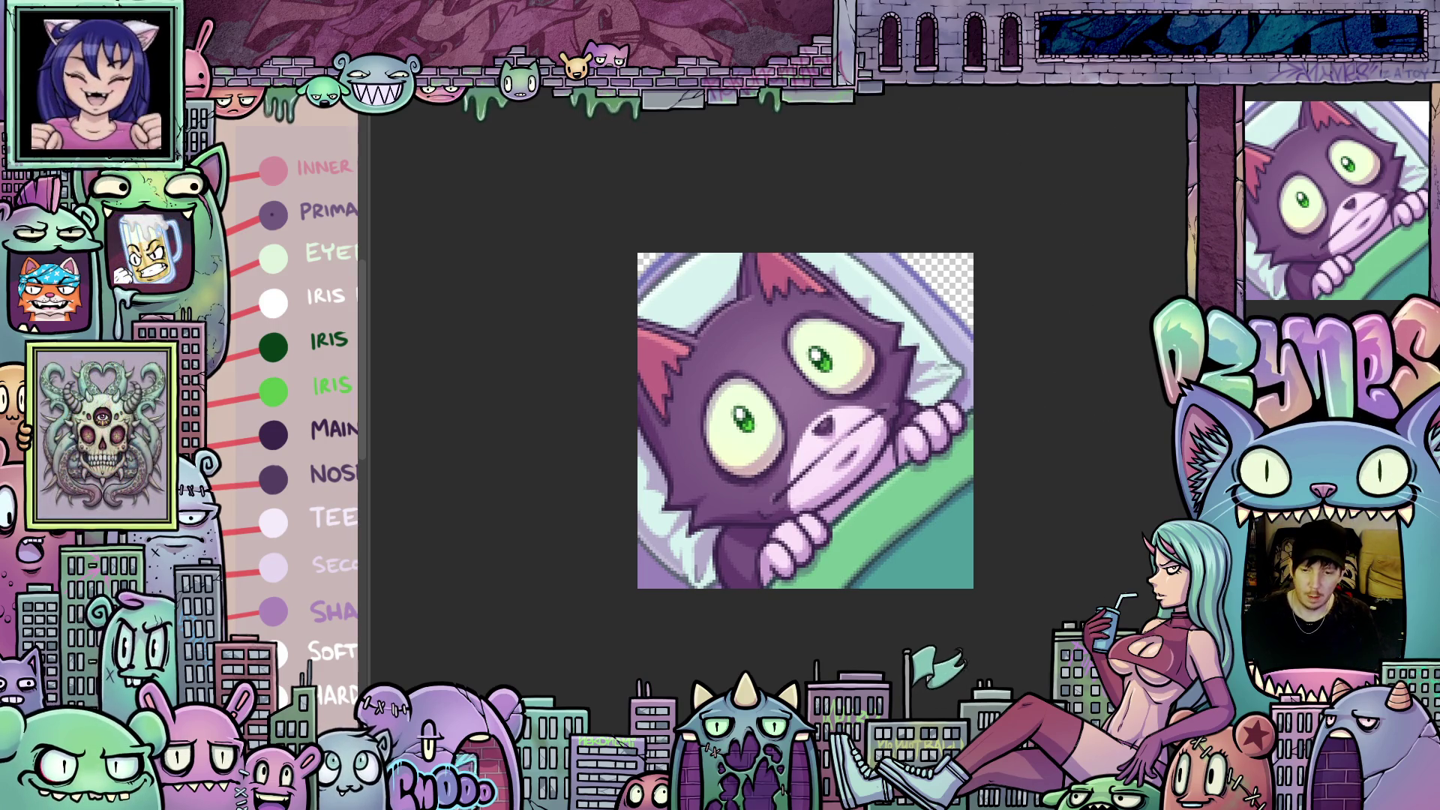
key("ctrl+n")
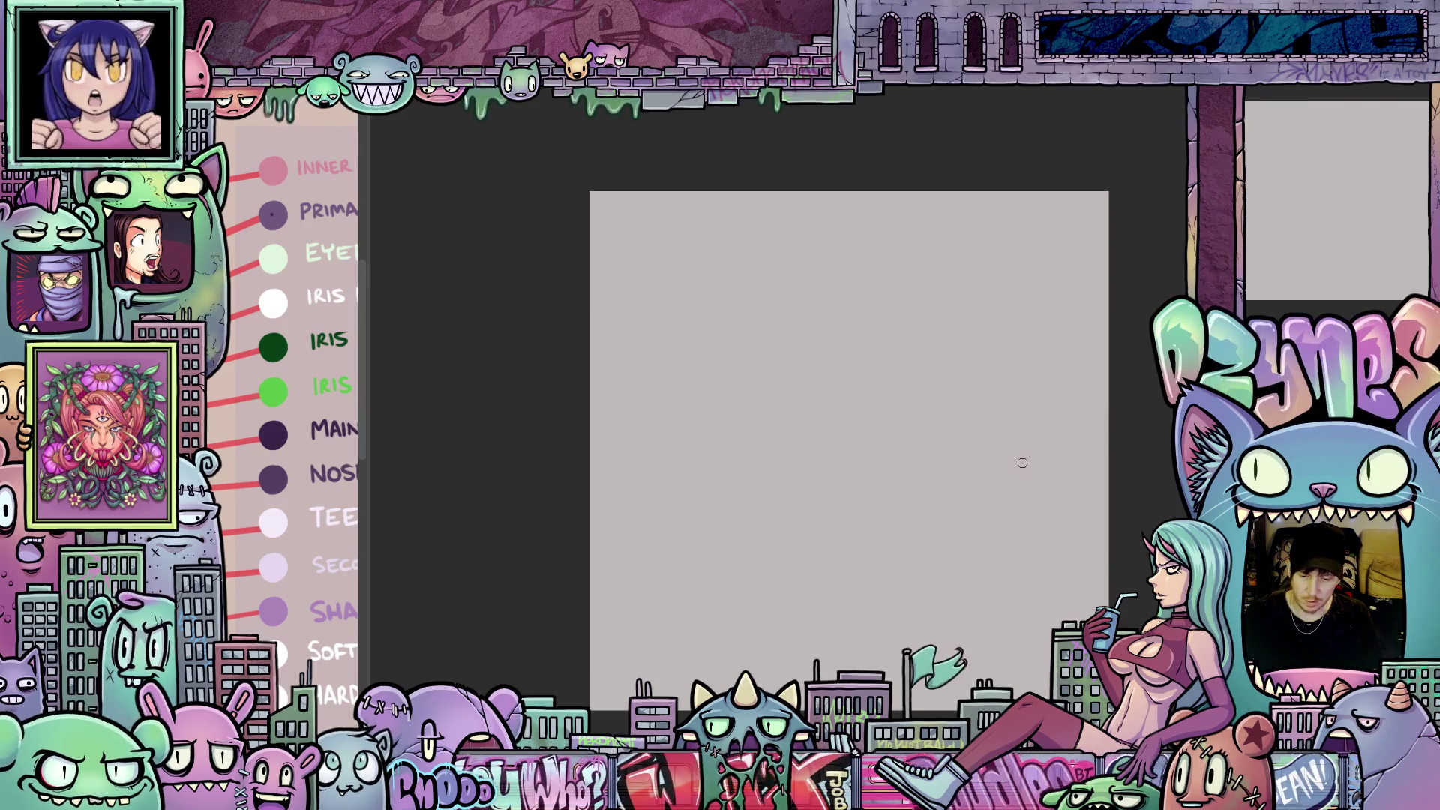
scroll(1018, 460, "up", 4)
left_click_drag(927, 451, 943, 442)
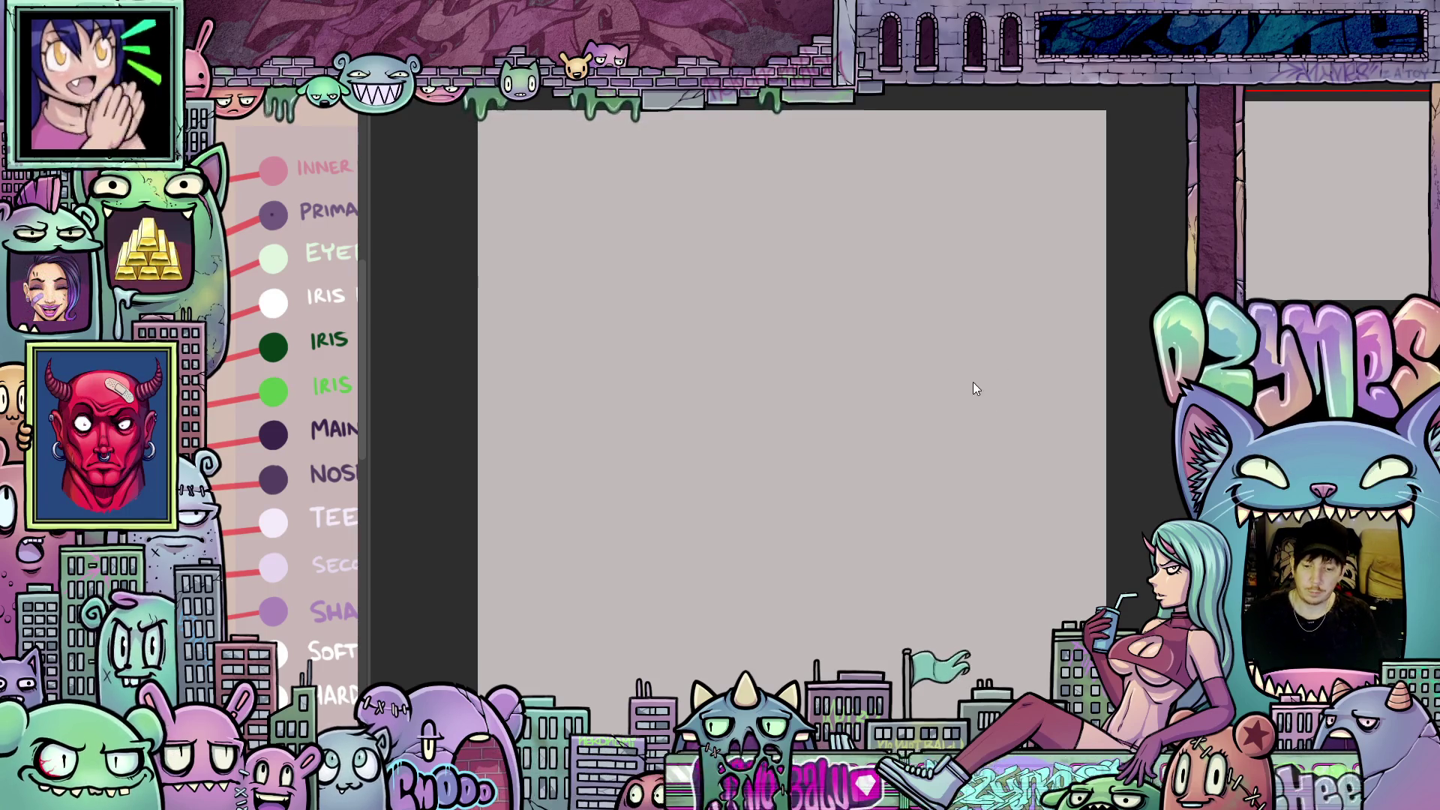
scroll(922, 375, "down", 1)
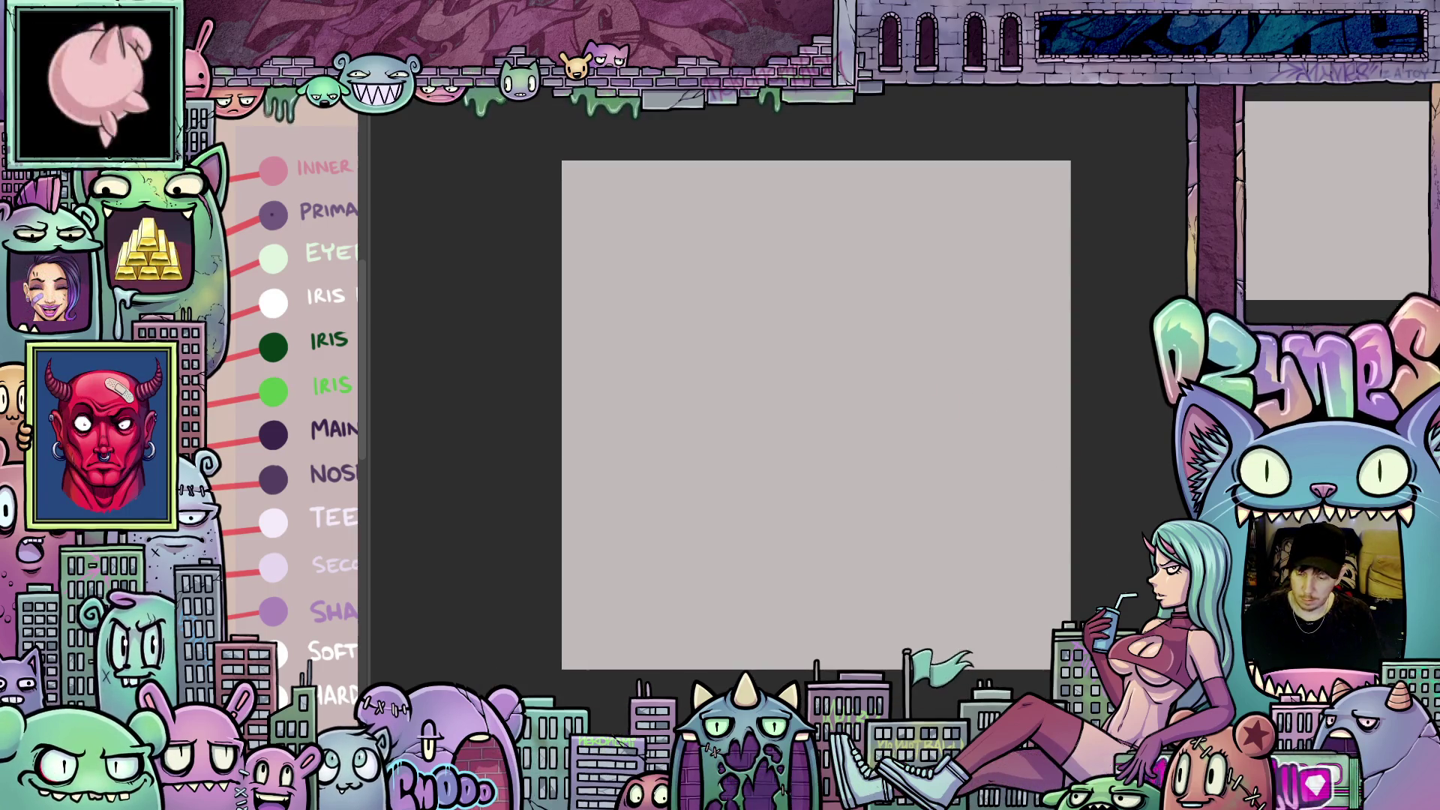
scroll(964, 446, "up", 1)
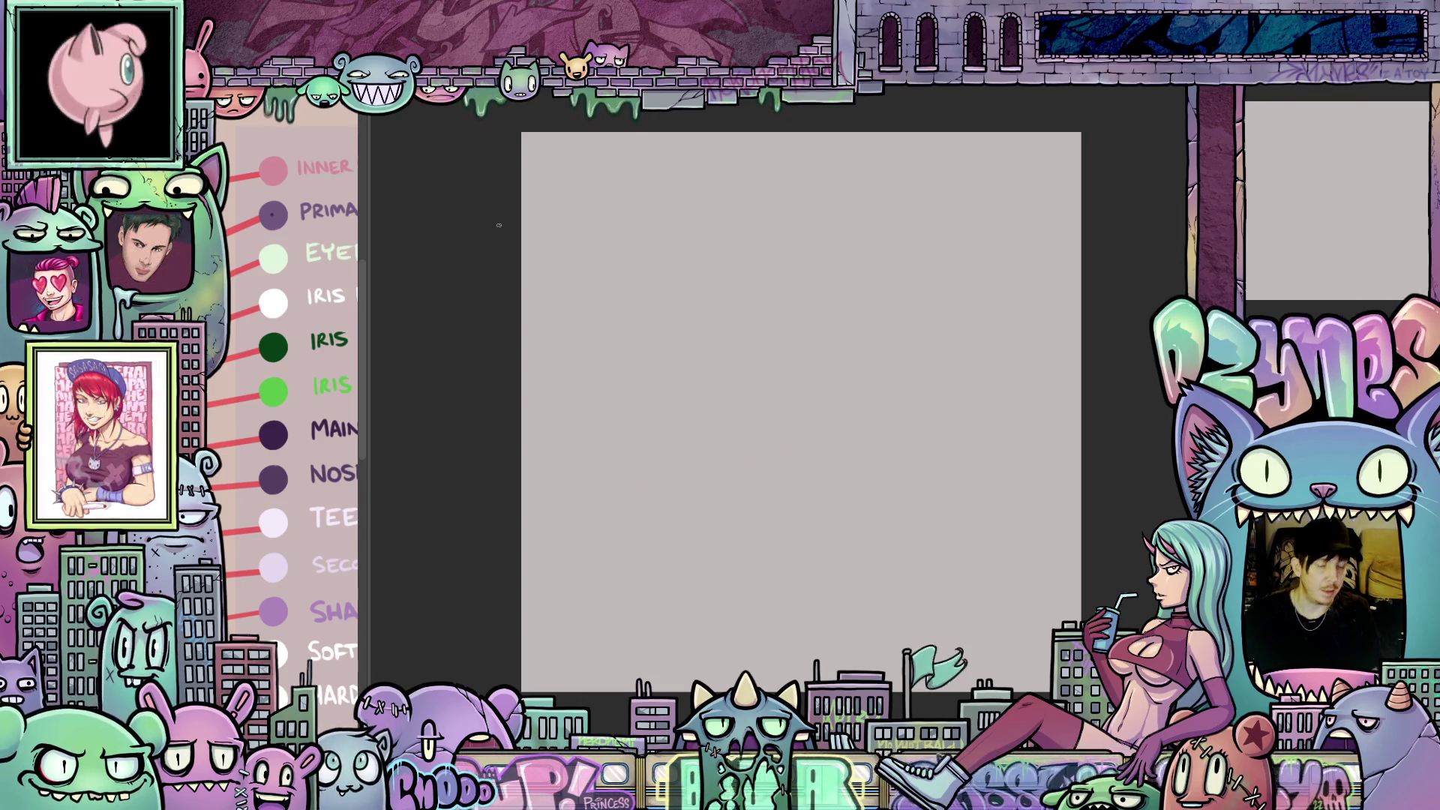
mouse_move(607, 443)
left_mouse_down()
mouse_move(885, 579)
mouse_move(919, 247)
left_mouse_up()
- Retrace the head circle in blue and add strokes on the left and lower face
mouse_move(627, 439)
left_mouse_down()
mouse_move(965, 547)
mouse_move(862, 215)
mouse_move(633, 476)
mouse_move(1011, 494)
mouse_move(846, 215)
mouse_move(647, 494)
left_mouse_up()
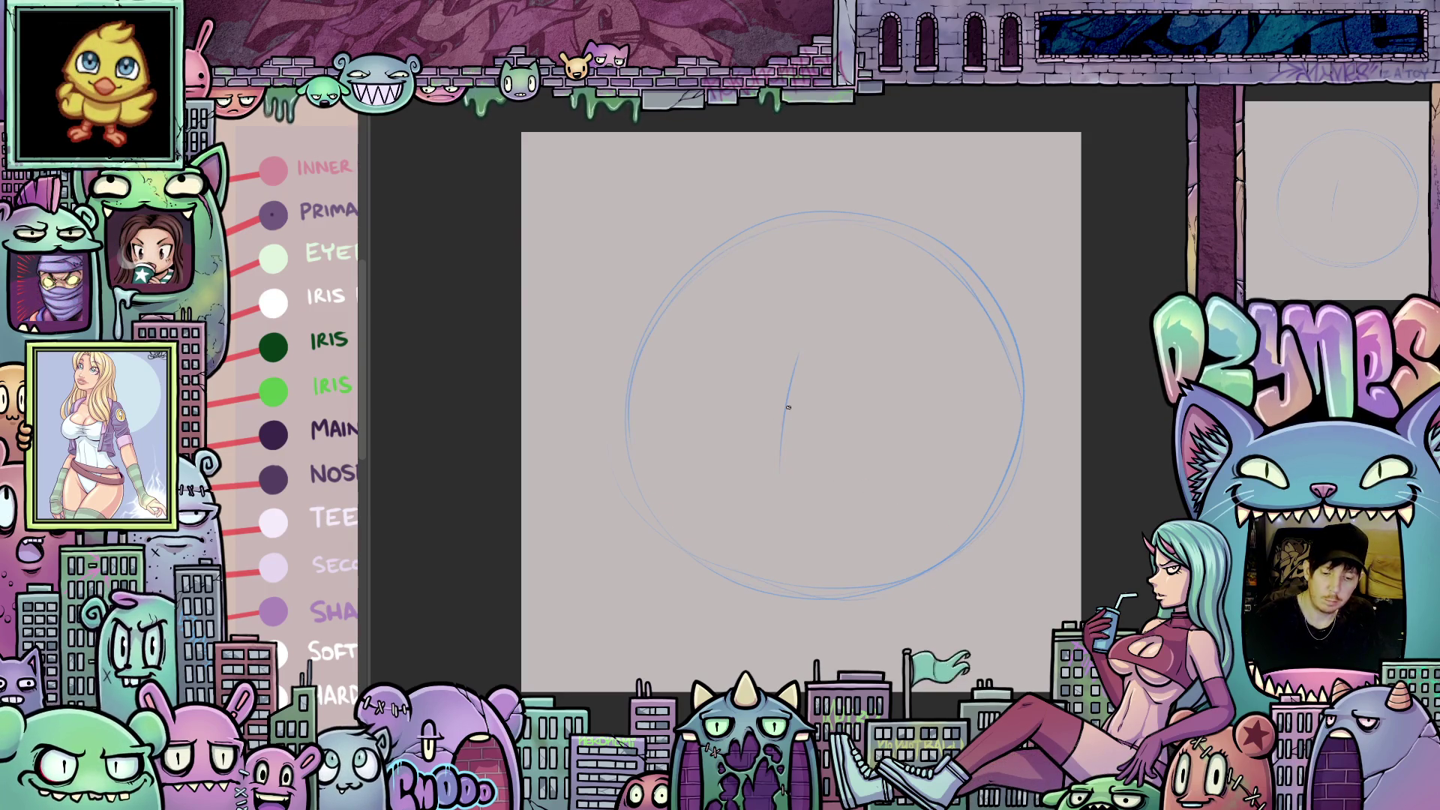
left_click_drag(842, 572, 879, 569)
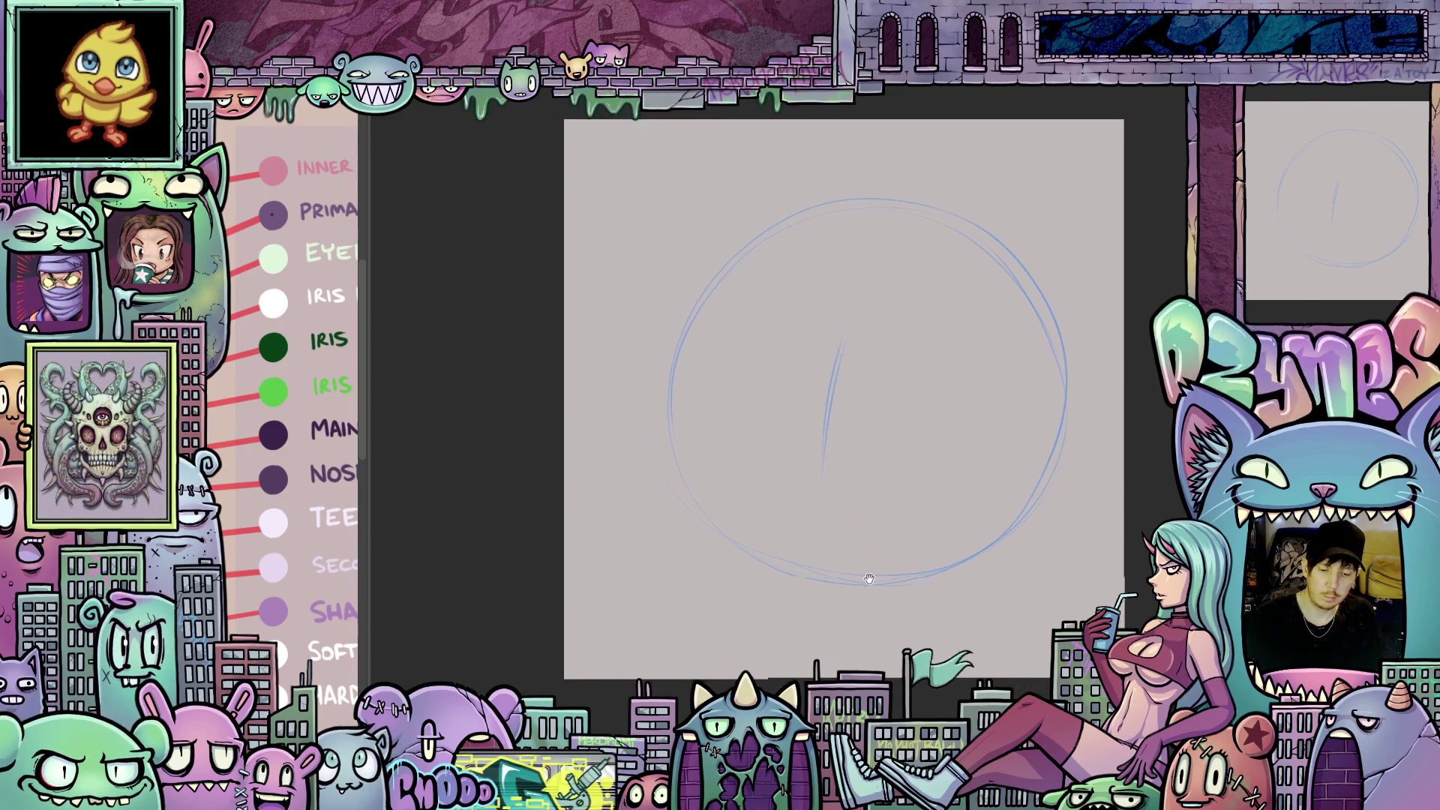
left_click_drag(971, 576, 1021, 520)
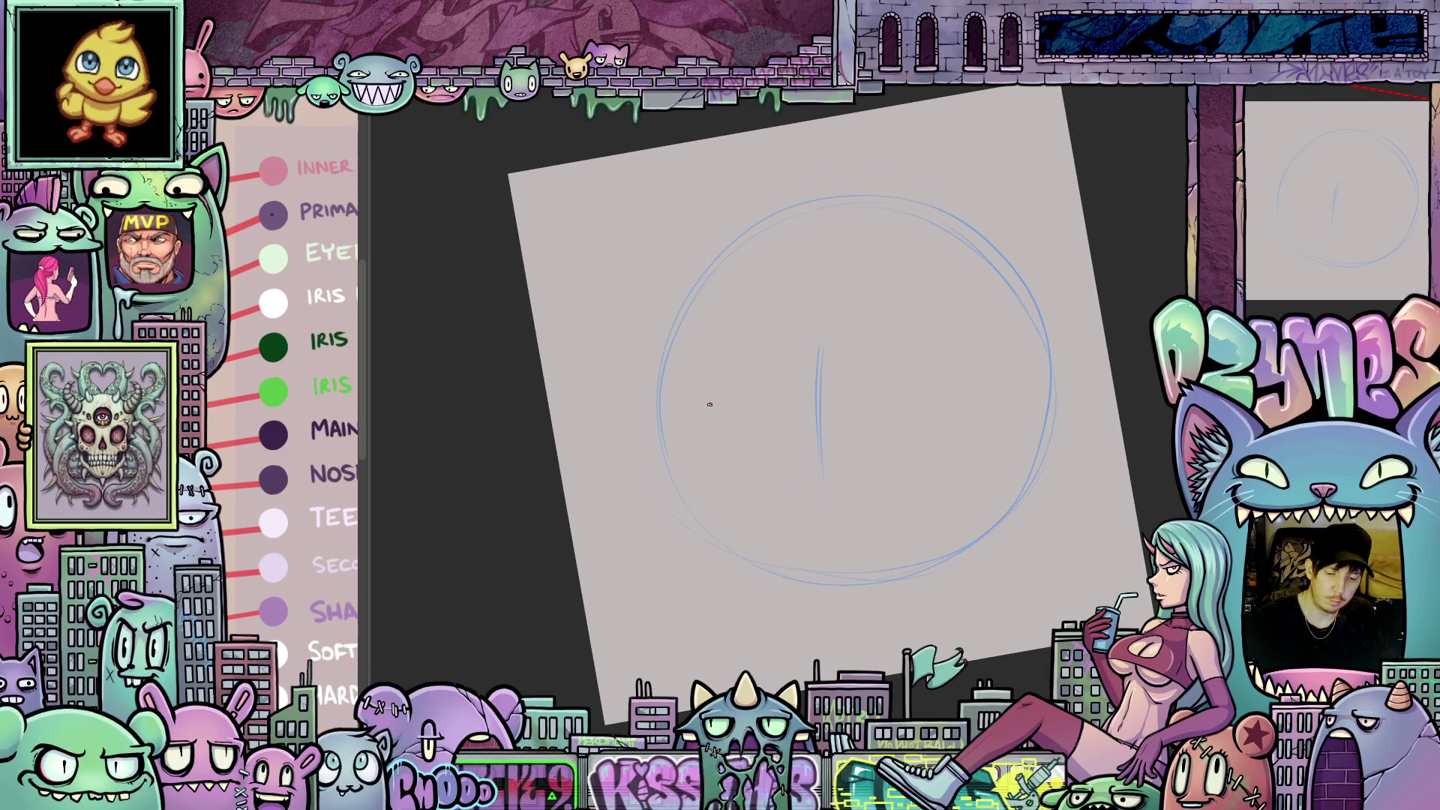
mouse_move(665, 373)
left_mouse_down()
mouse_move(686, 447)
mouse_move(739, 465)
mouse_move(791, 429)
left_mouse_up()
left_click_drag(863, 457, 966, 440)
- Draw the long diagonal glasses band across the face and a small nose mark below it
mouse_move(989, 360)
left_mouse_down()
mouse_move(863, 353)
mouse_move(724, 373)
left_mouse_up()
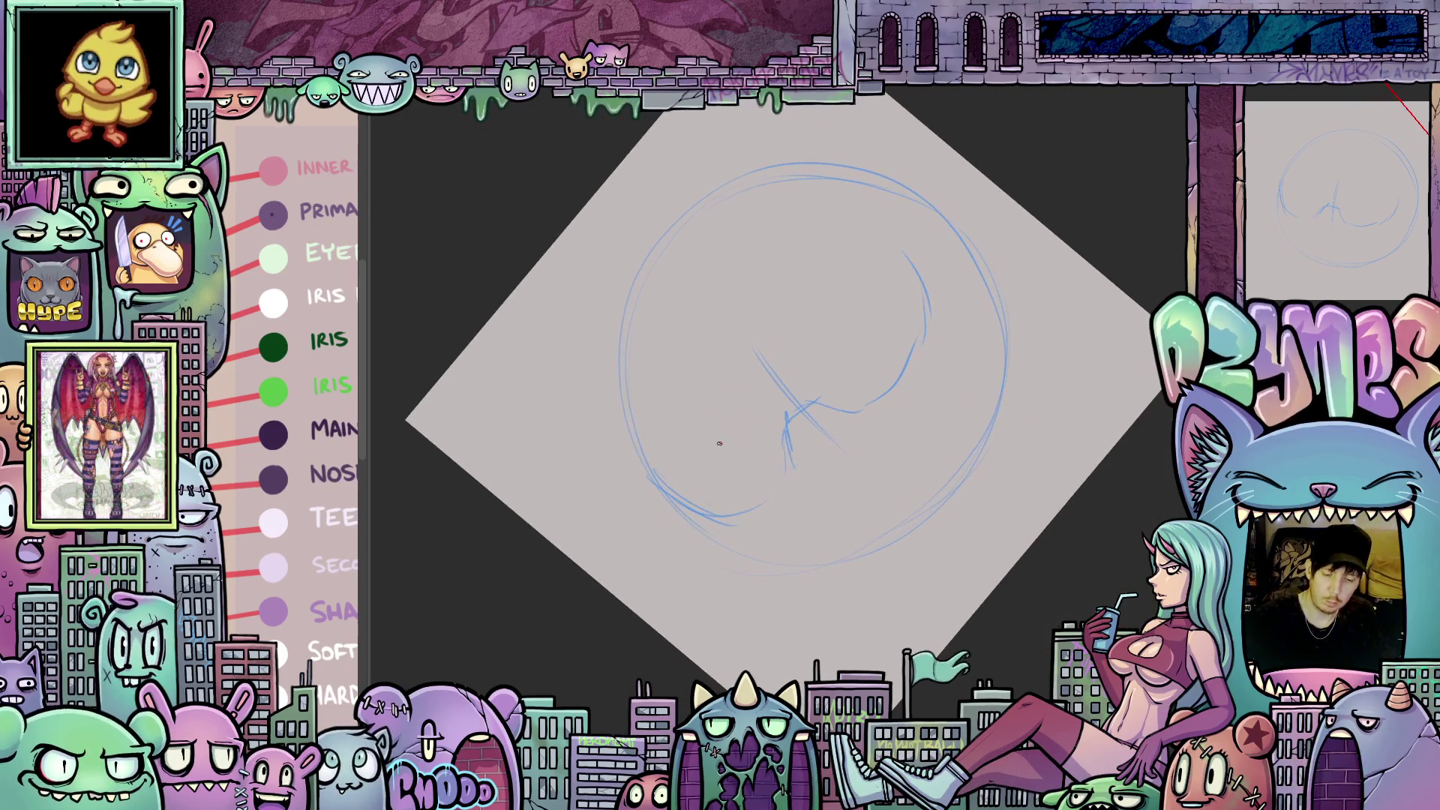
mouse_move(647, 462)
left_mouse_down()
mouse_move(855, 263)
mouse_move(864, 343)
mouse_move(778, 513)
left_mouse_up()
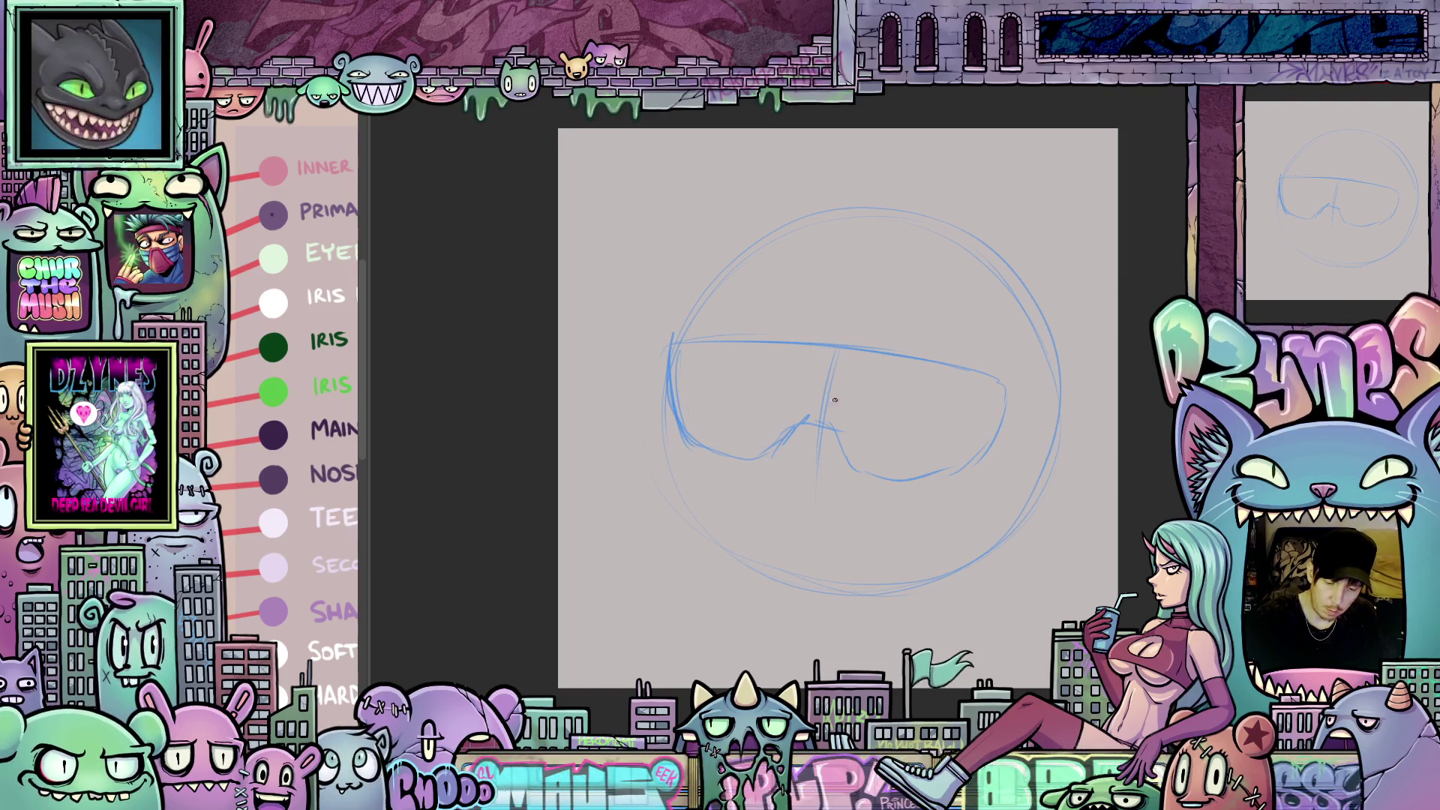
left_click_drag(820, 420, 773, 442)
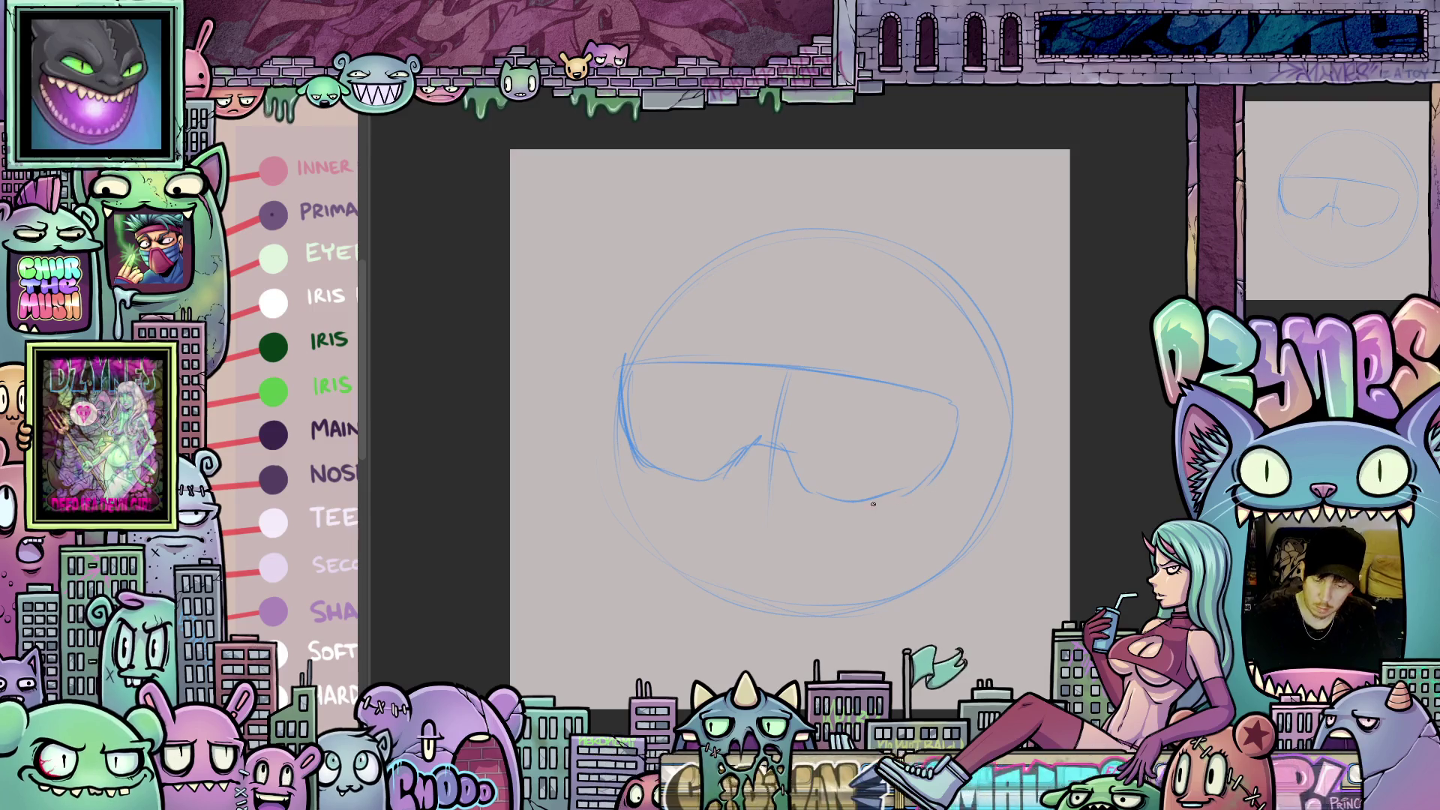
left_click_drag(798, 561, 943, 505)
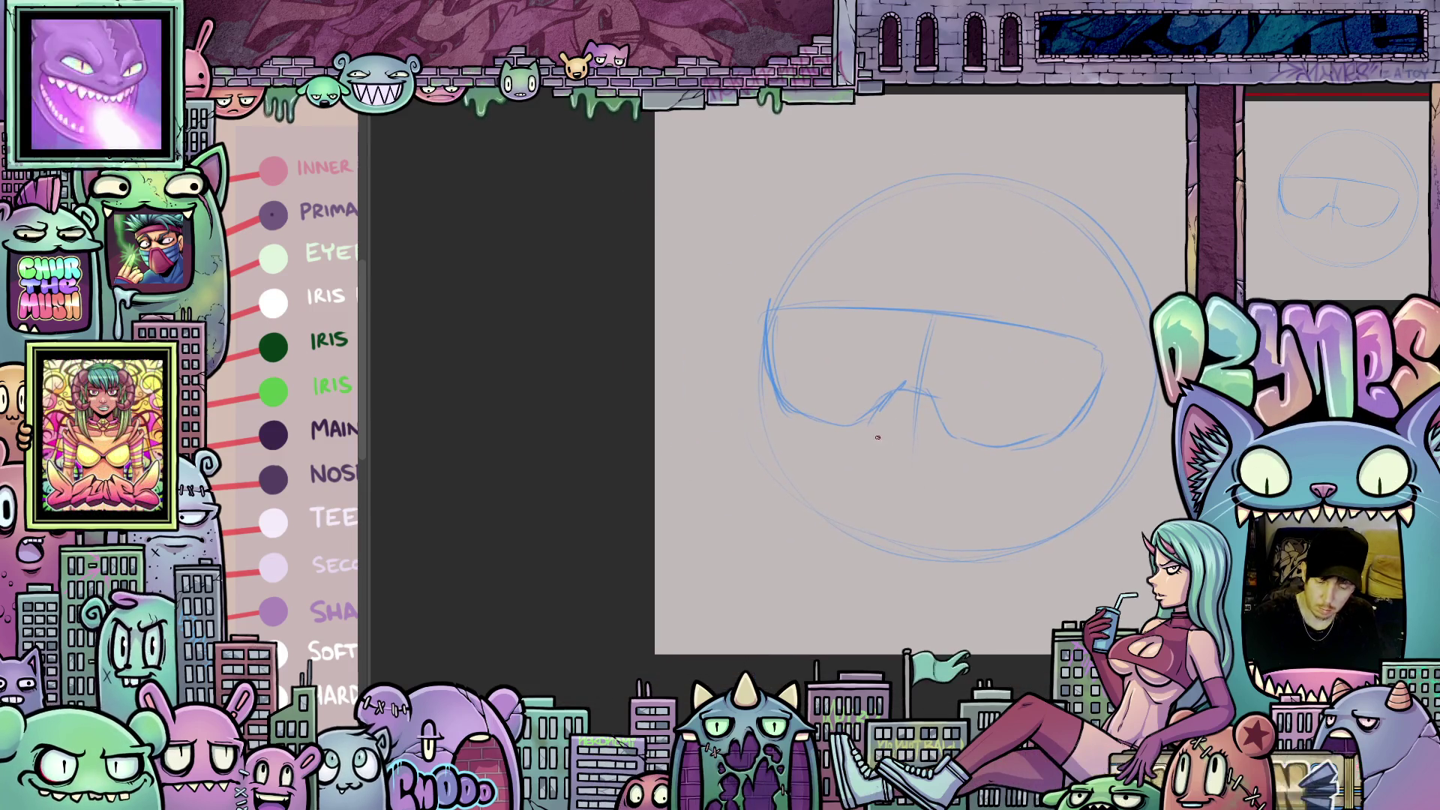
left_click_drag(892, 425, 899, 436)
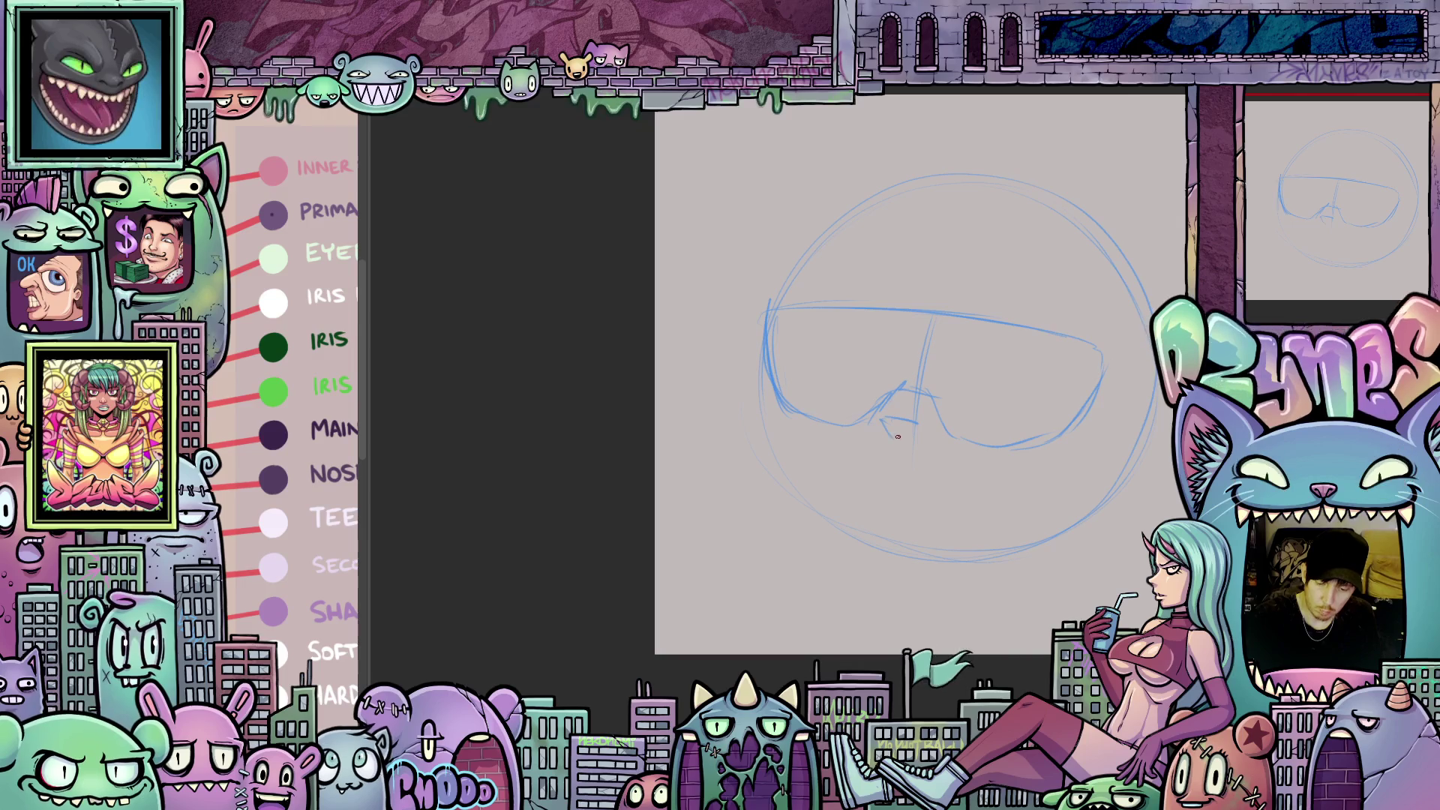
mouse_move(893, 511)
left_mouse_down()
mouse_move(832, 461)
mouse_move(835, 426)
left_mouse_up()
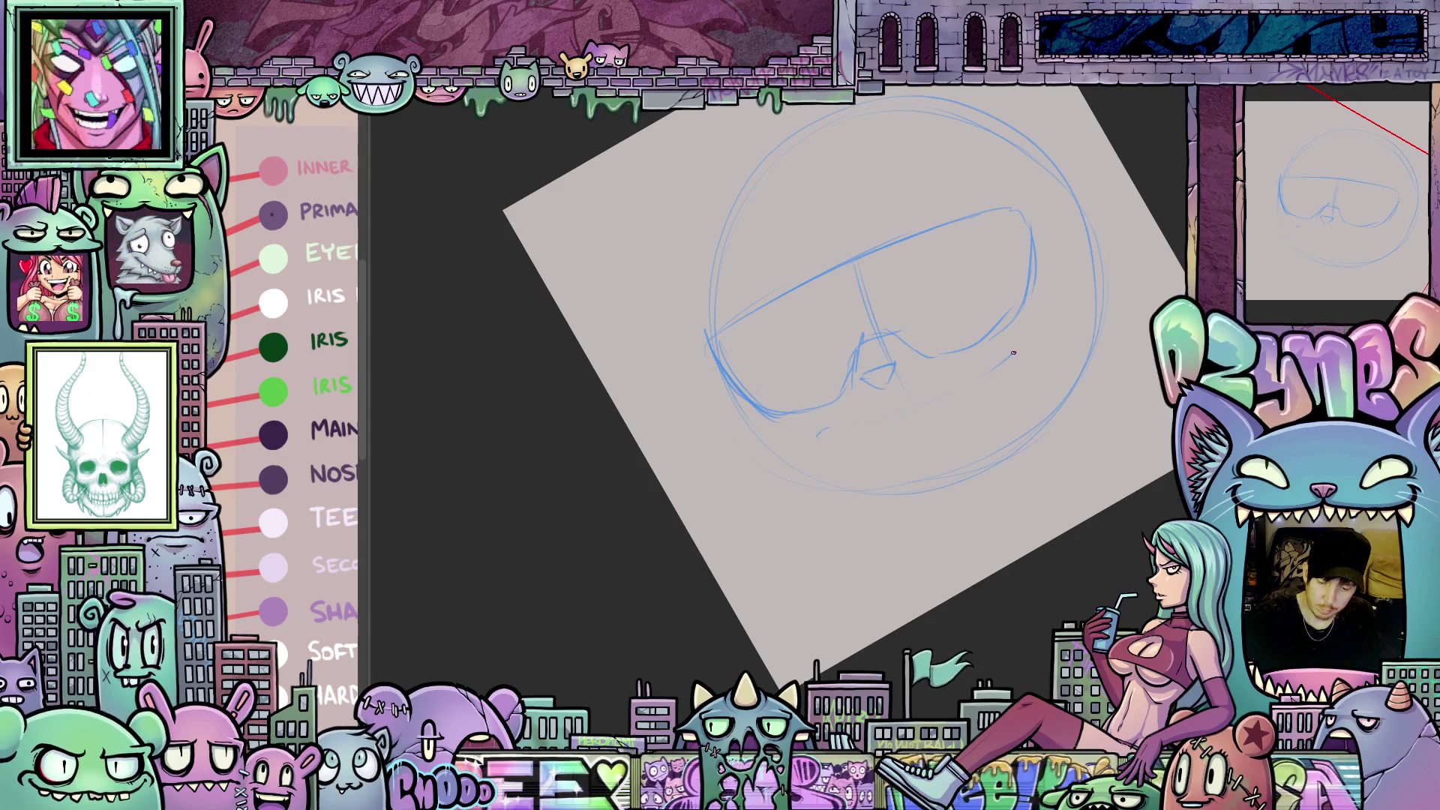
mouse_move(1031, 370)
left_mouse_down()
mouse_move(1004, 433)
mouse_move(883, 515)
mouse_move(793, 468)
mouse_move(773, 484)
mouse_move(782, 577)
left_mouse_up()
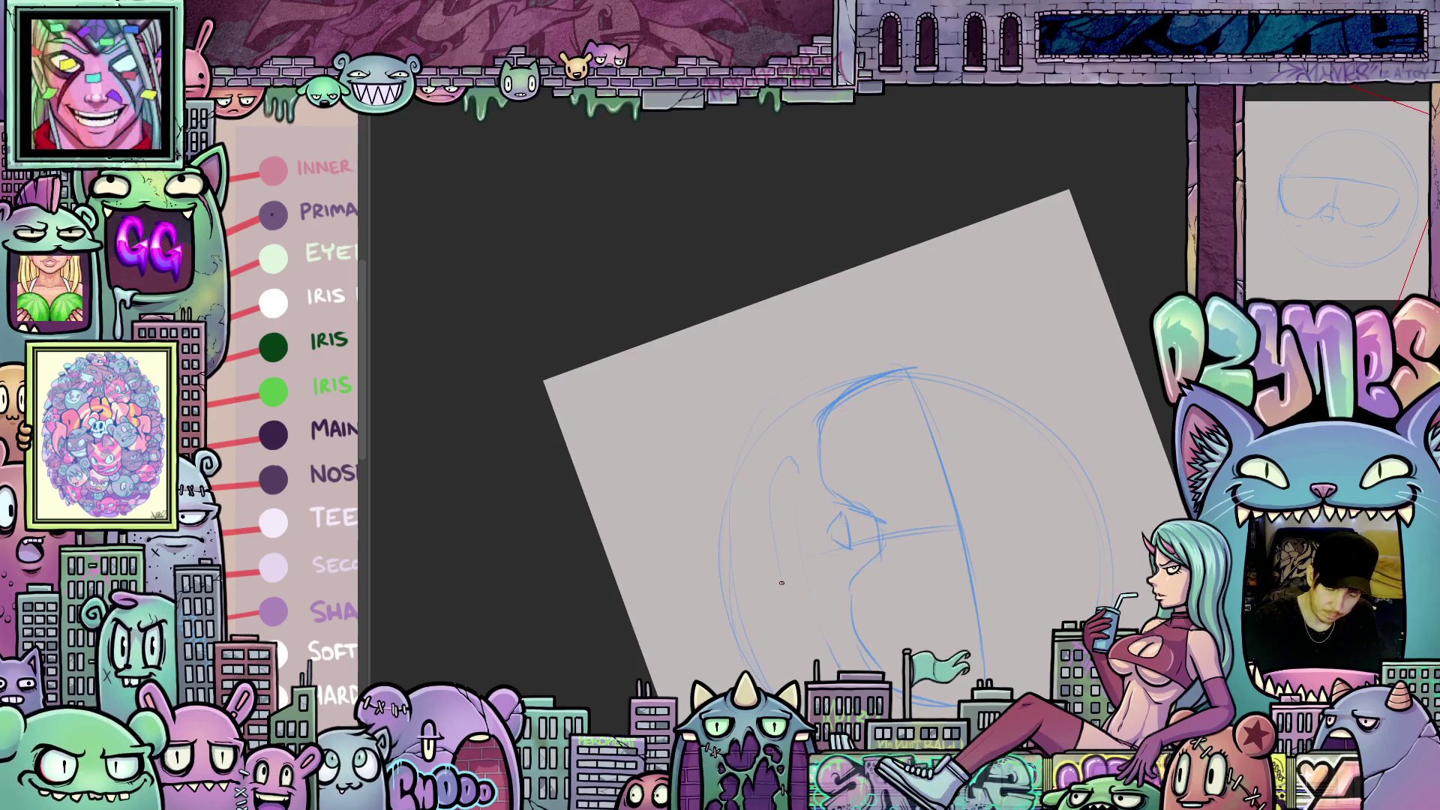
- Reset the view to upright and darken the nose strokes
key("ctrl+0")
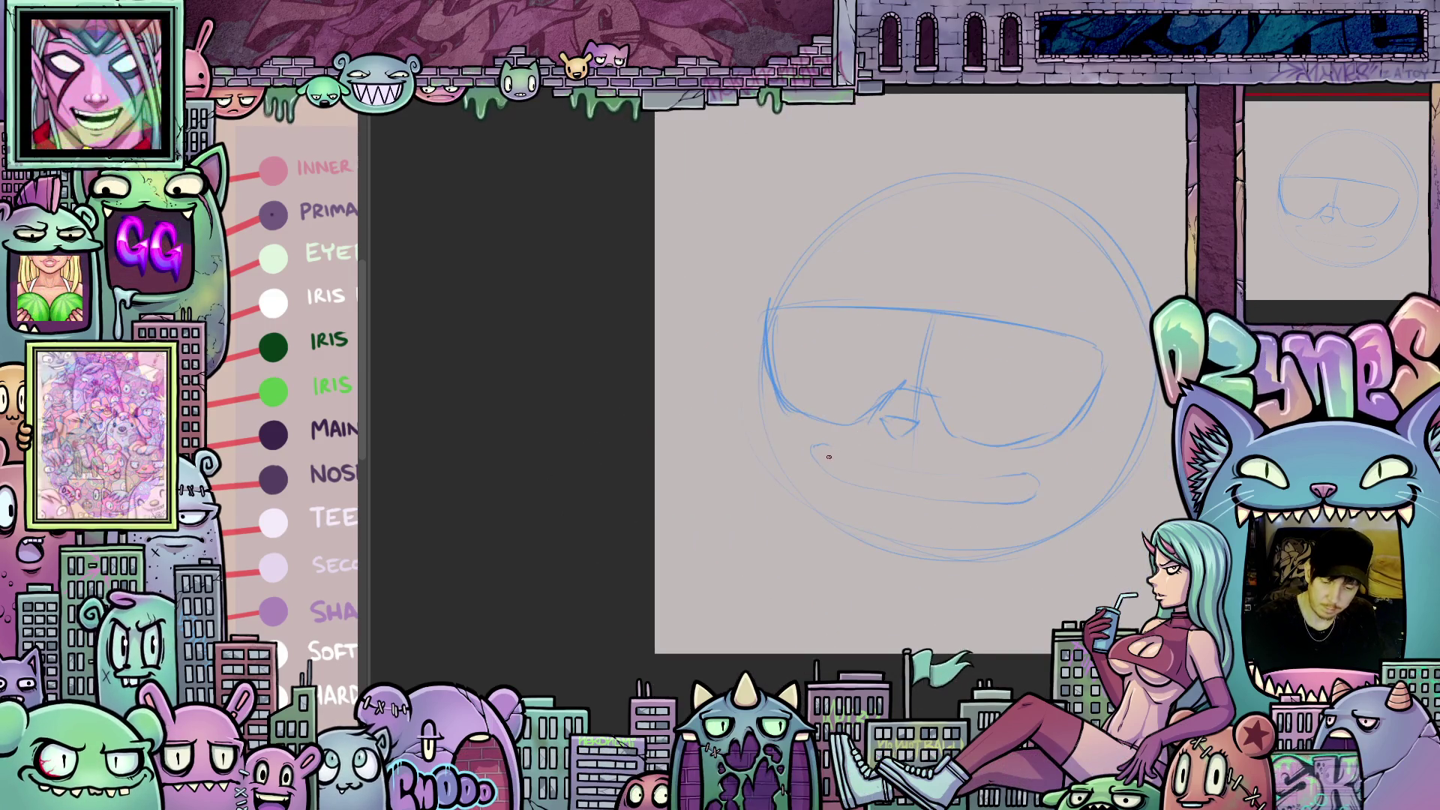
left_click_drag(1014, 549, 956, 498)
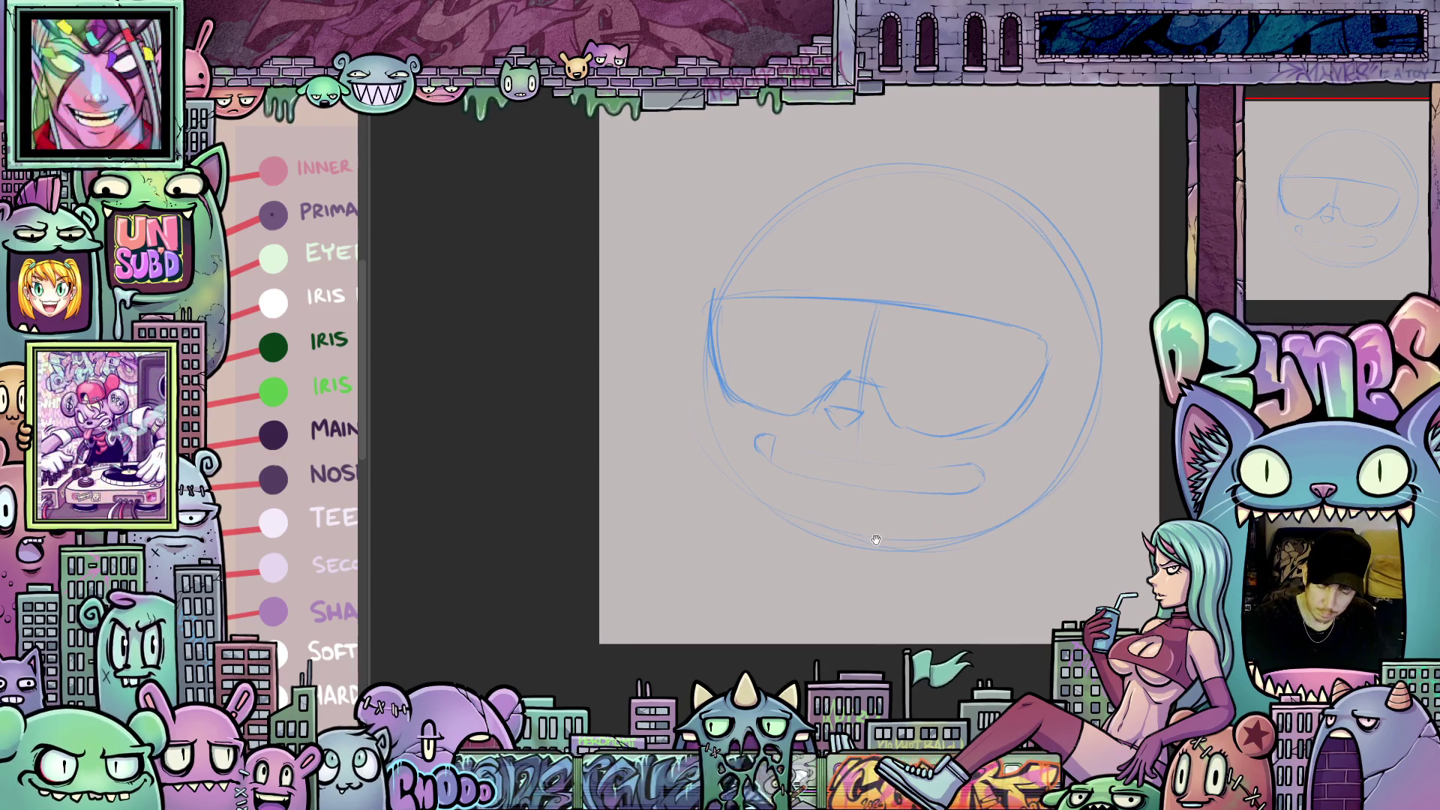
left_click_drag(876, 540, 924, 566)
mouse_move(855, 435)
left_mouse_down()
mouse_move(893, 406)
mouse_move(925, 416)
left_mouse_up()
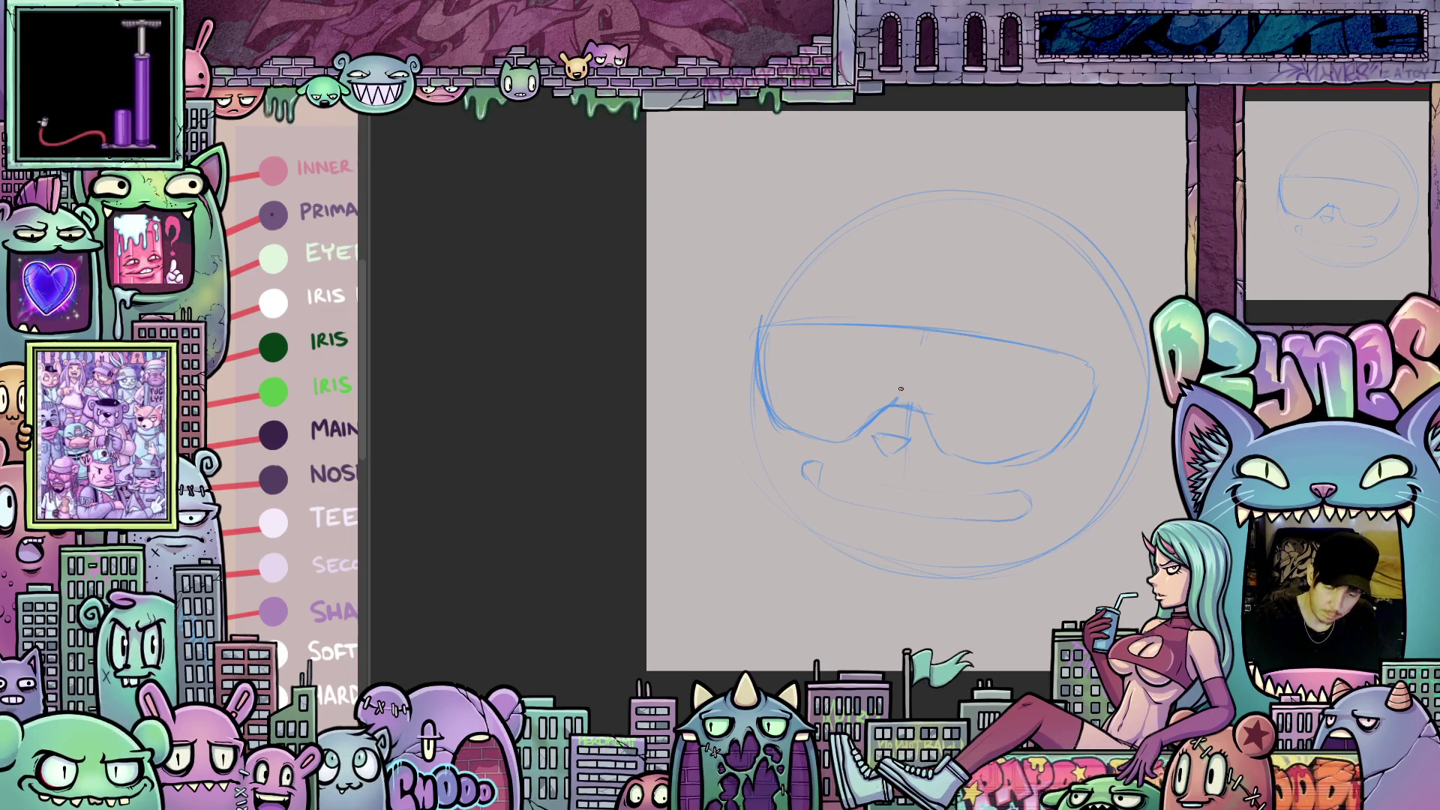
- Add a short blue stroke at the bridge of the glasses
mouse_move(933, 477)
left_mouse_down()
mouse_move(1000, 448)
mouse_move(993, 463)
left_mouse_up()
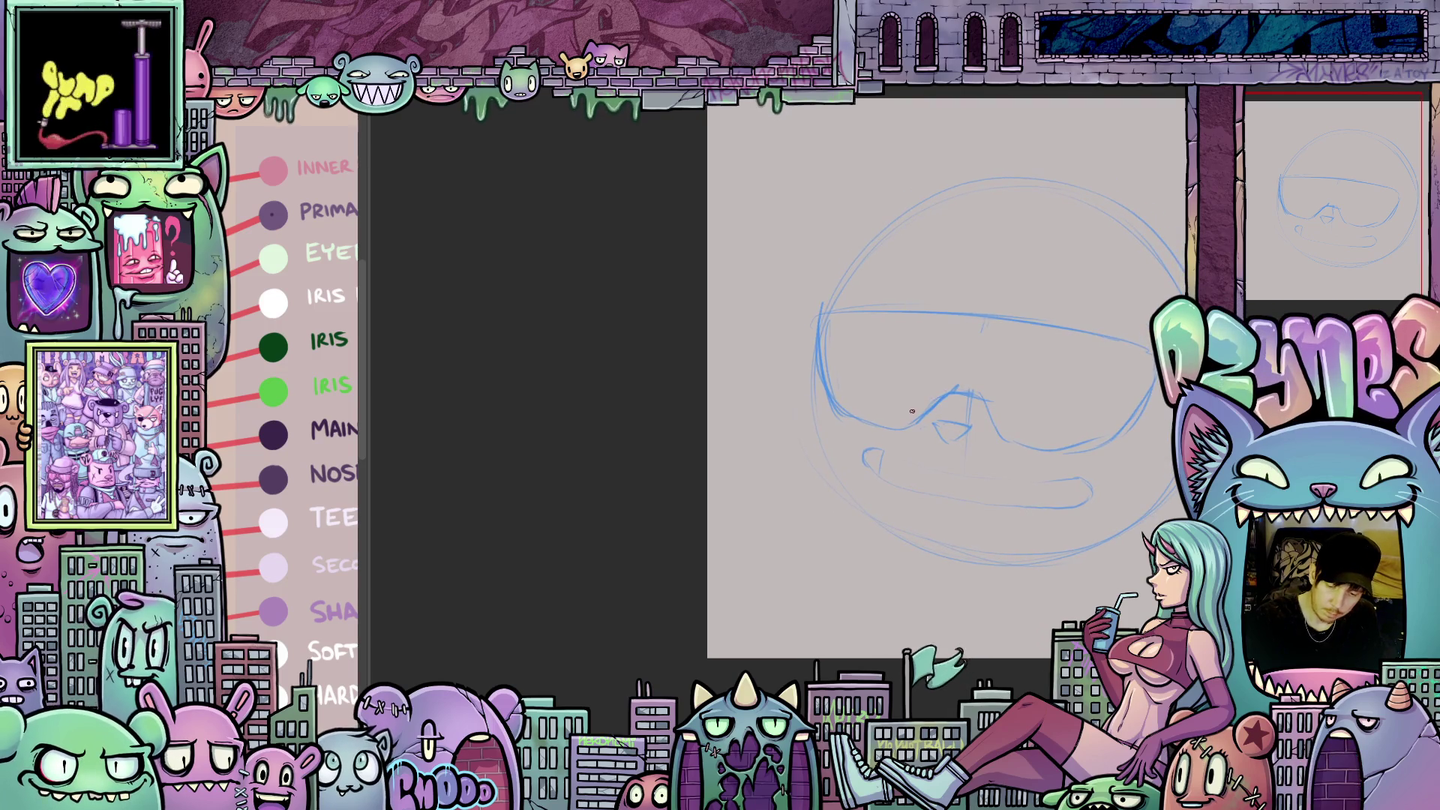
left_click_drag(939, 384, 952, 330)
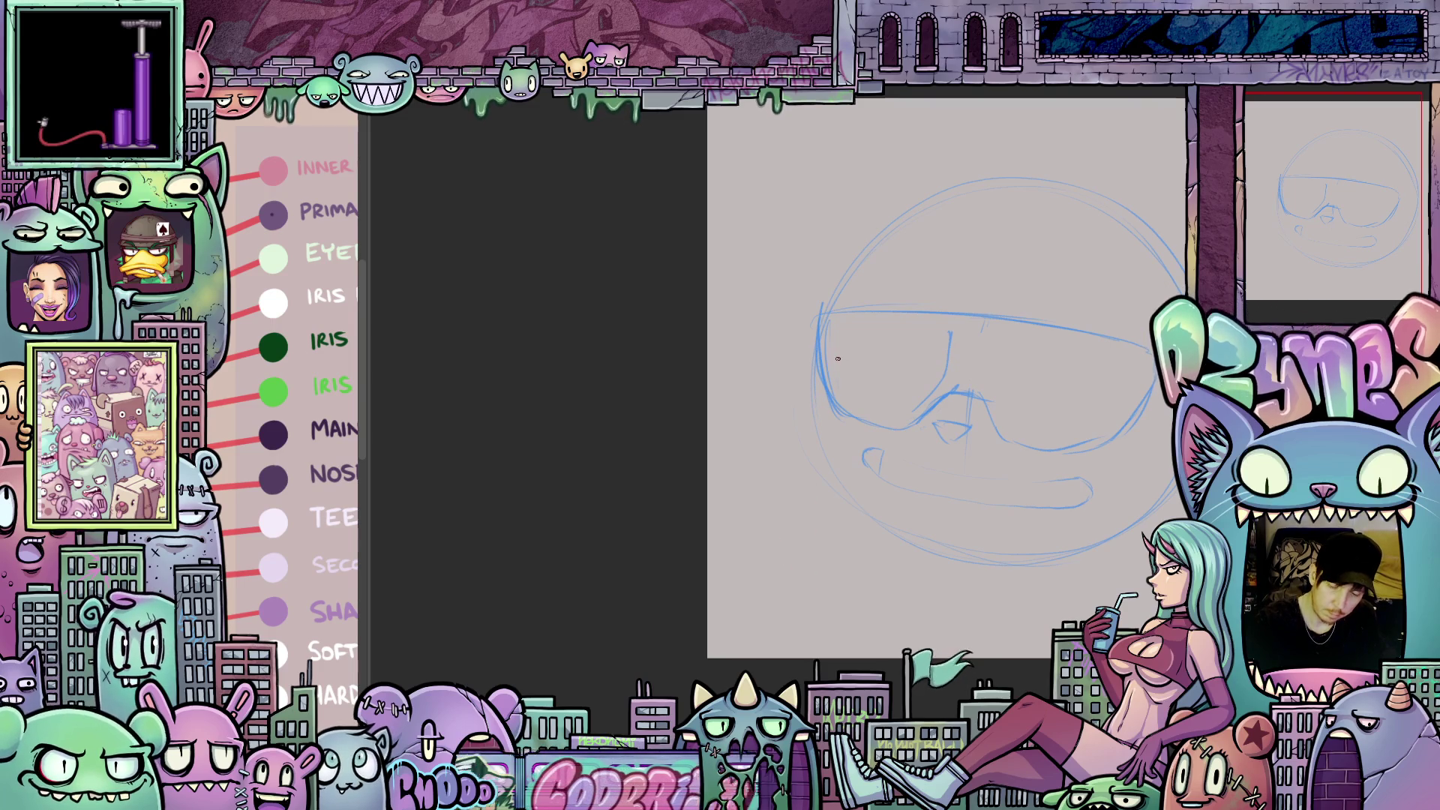
left_click_drag(842, 376, 846, 381)
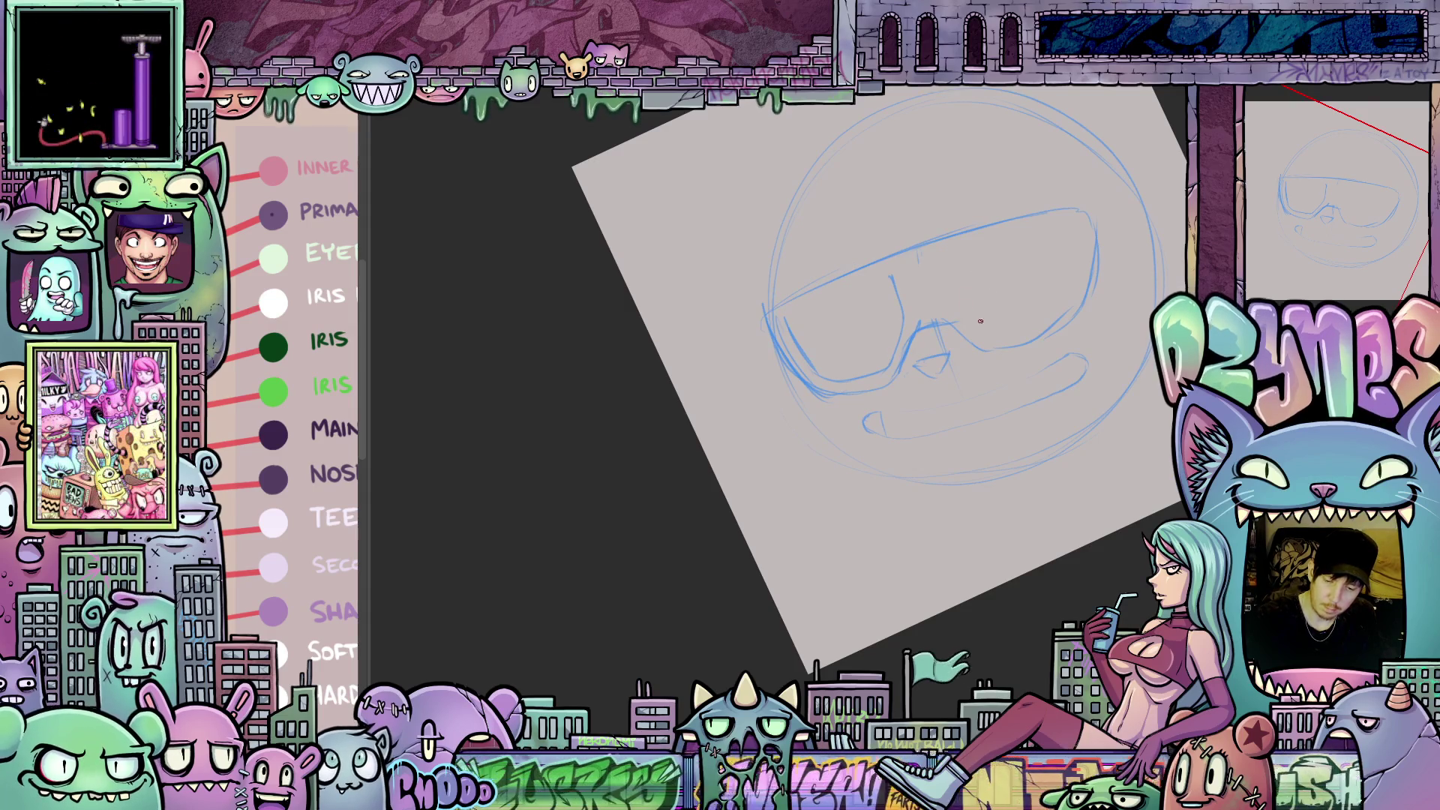
left_click_drag(980, 321, 1042, 390)
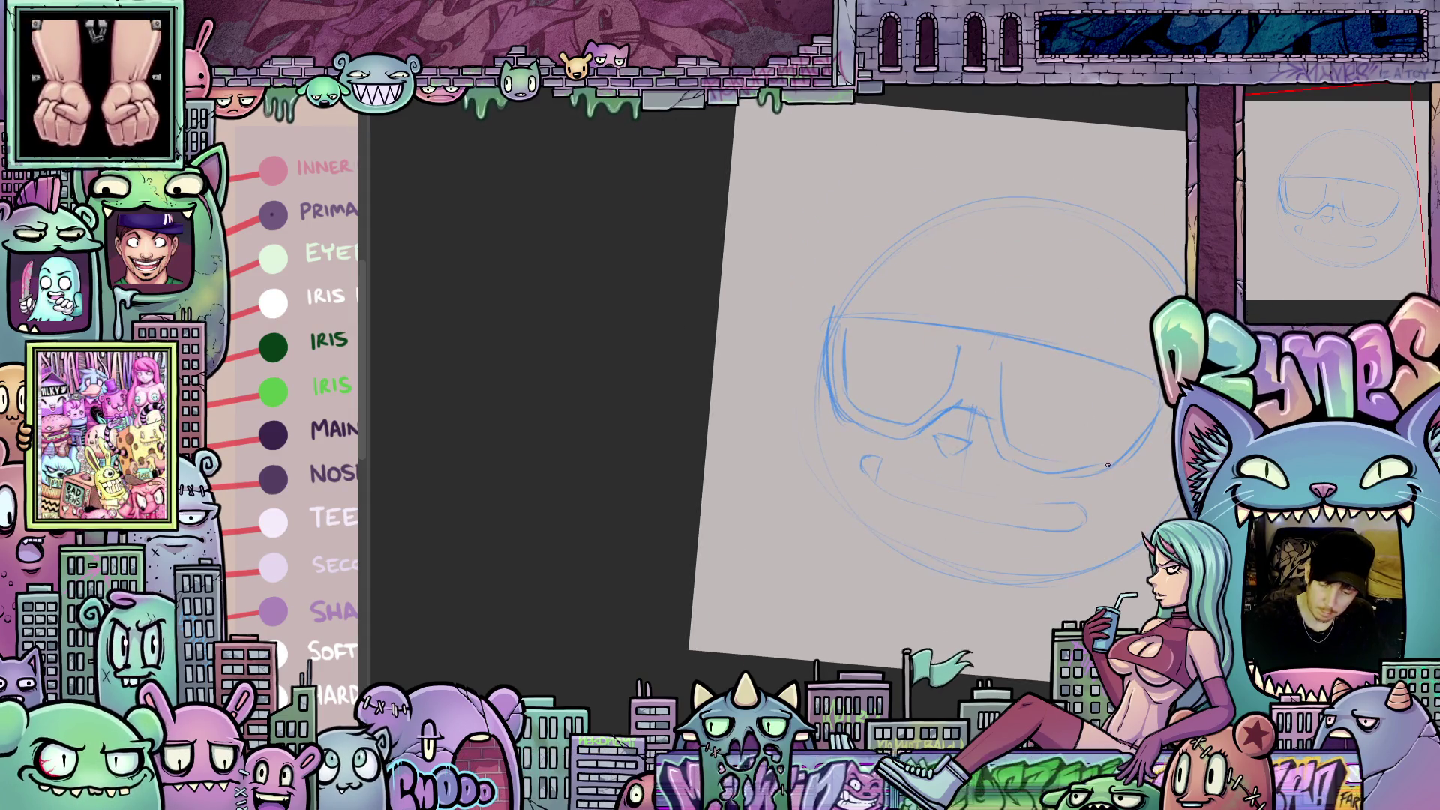
left_click_drag(1114, 445, 963, 252)
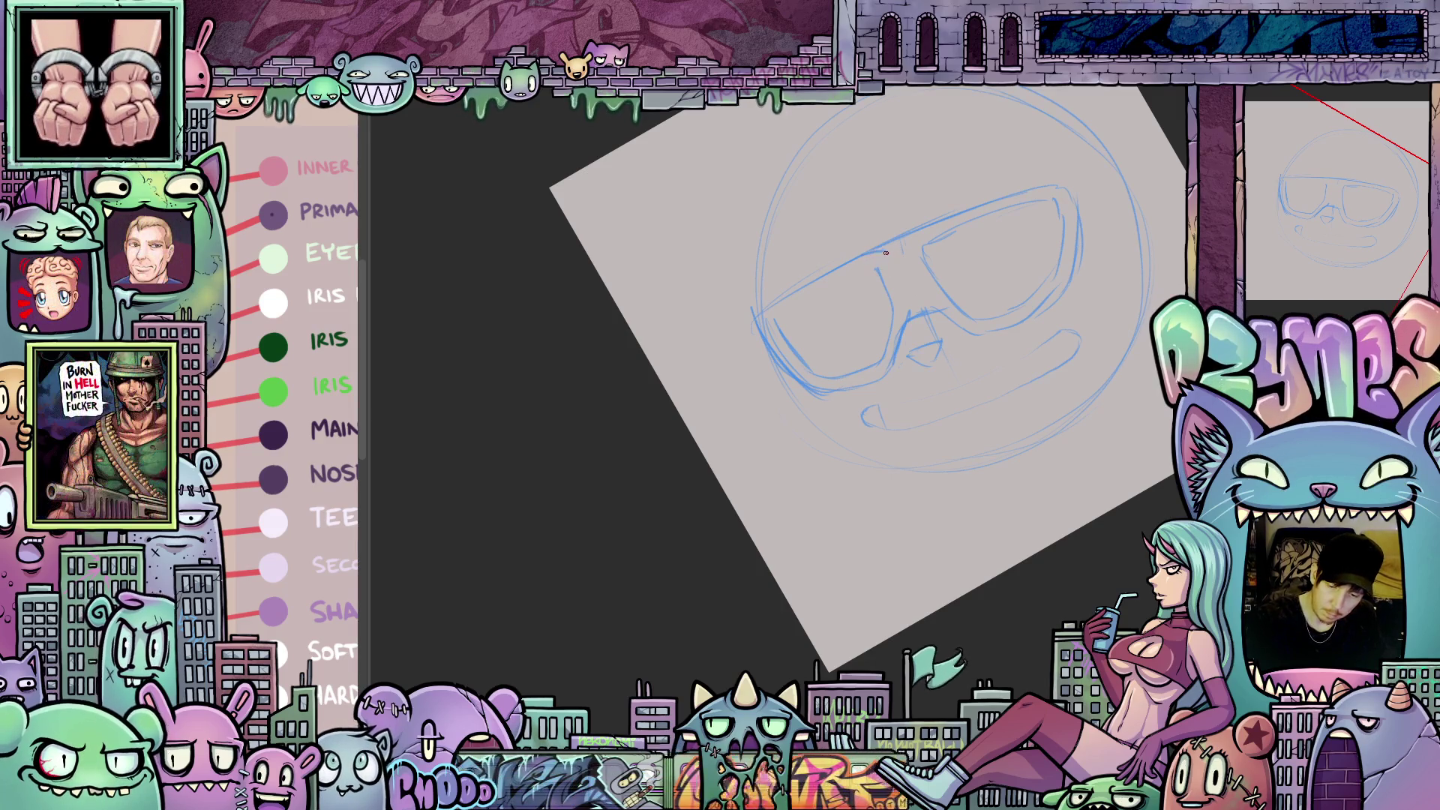
left_click_drag(1038, 303, 947, 363)
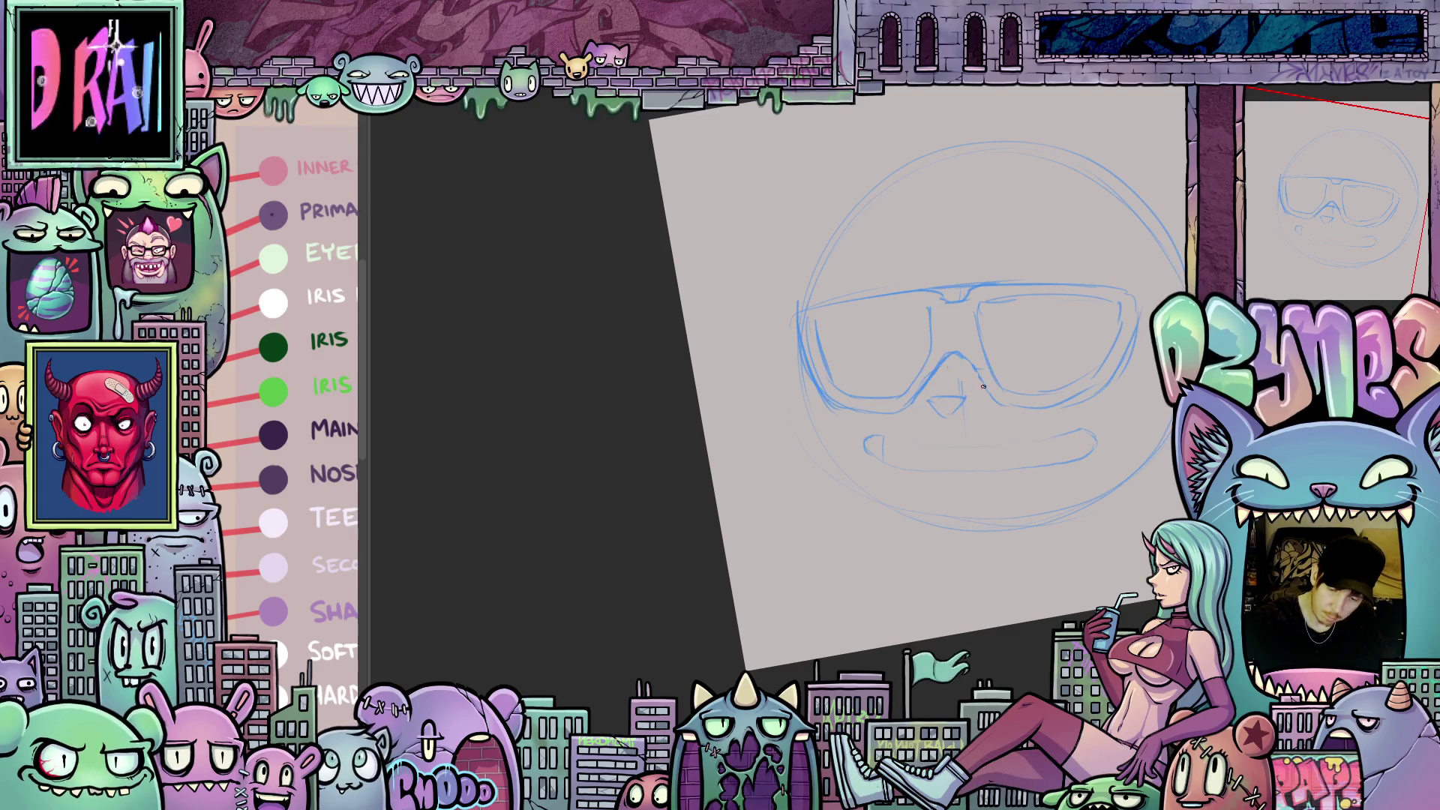
mouse_move(984, 386)
left_mouse_down()
mouse_move(991, 533)
mouse_move(952, 523)
mouse_move(1016, 532)
left_mouse_up()
left_click_drag(903, 553, 986, 517)
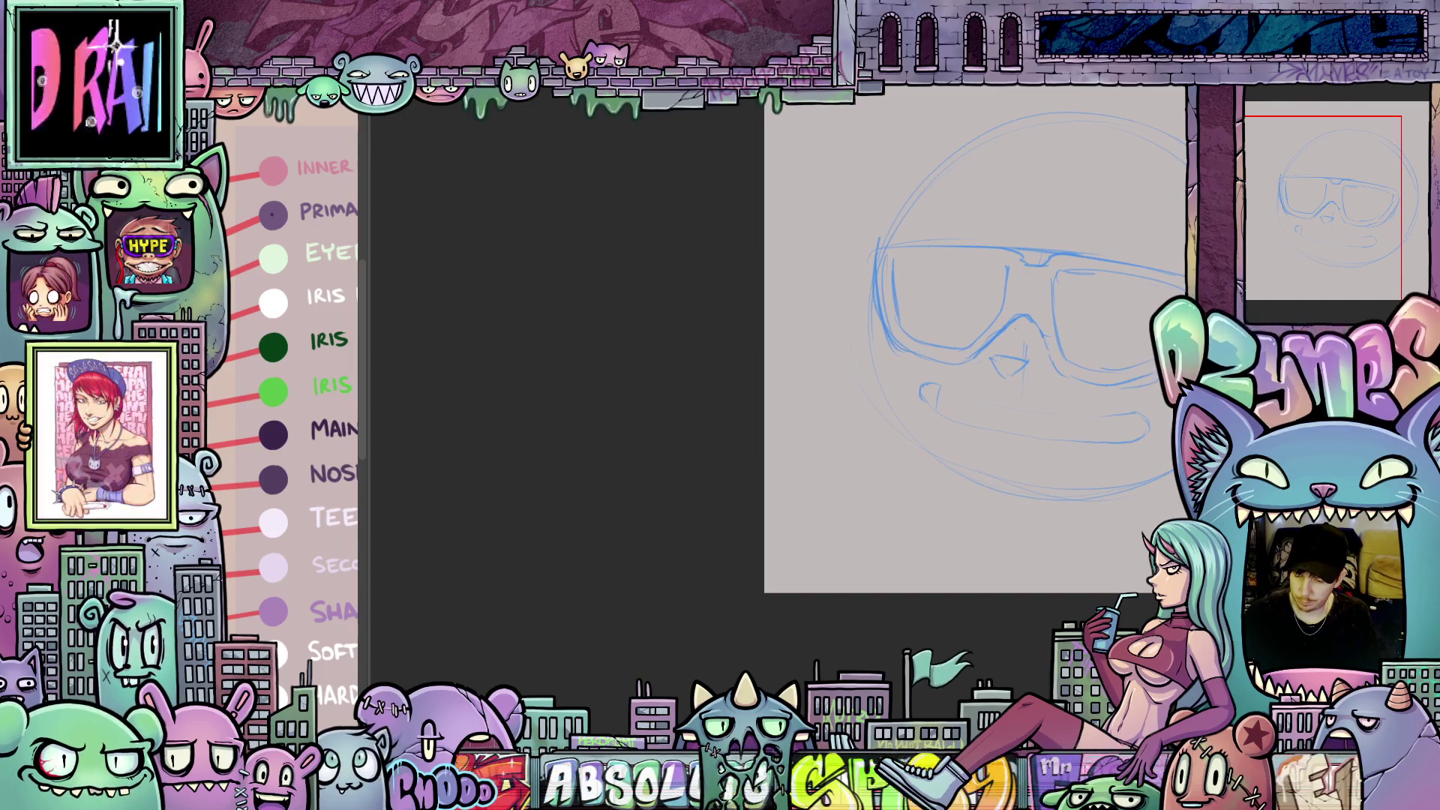
- Change the drawing colour from blue to red
left_click_drag(705, 576, 705, 504)
left_click(875, 463)
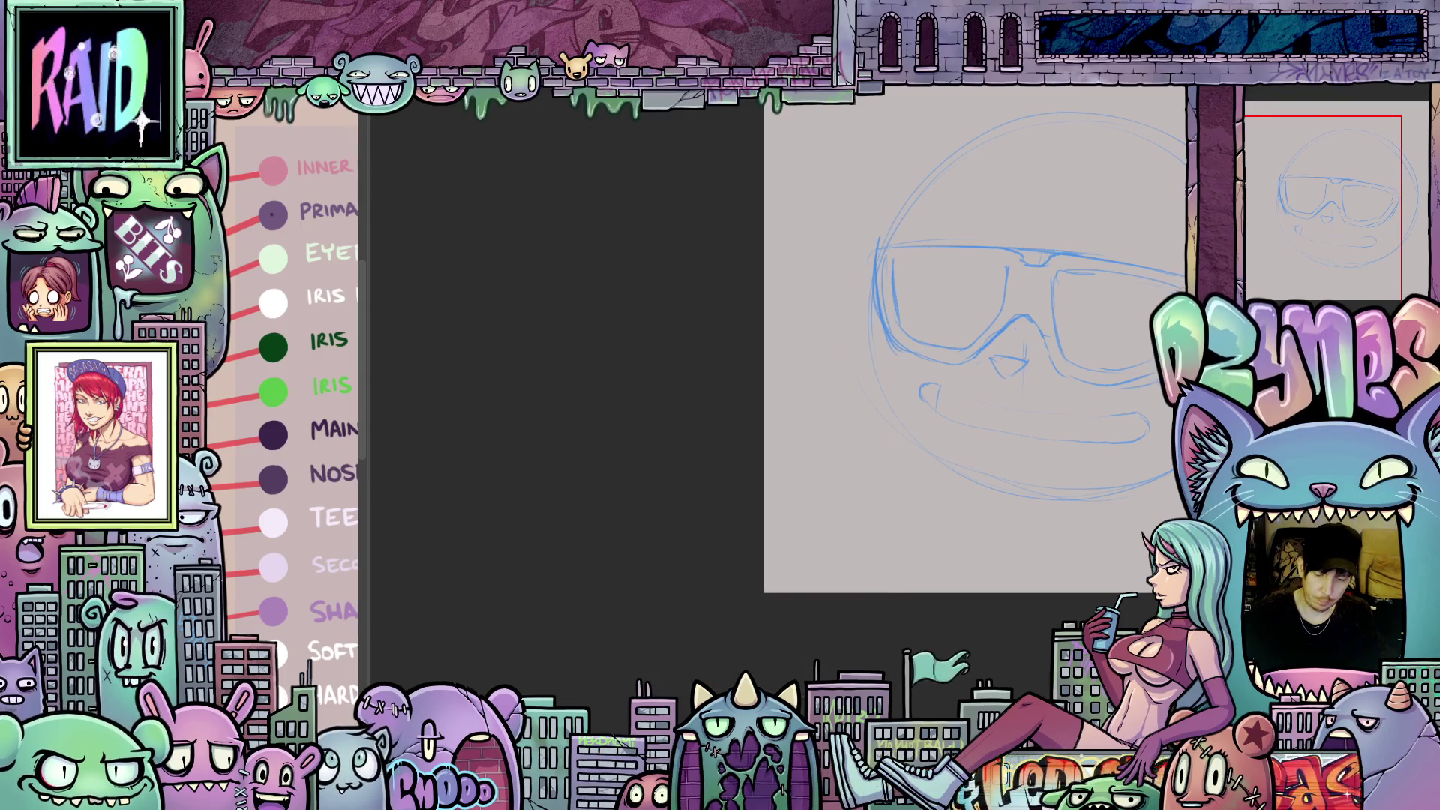
left_click_drag(955, 498, 1067, 567)
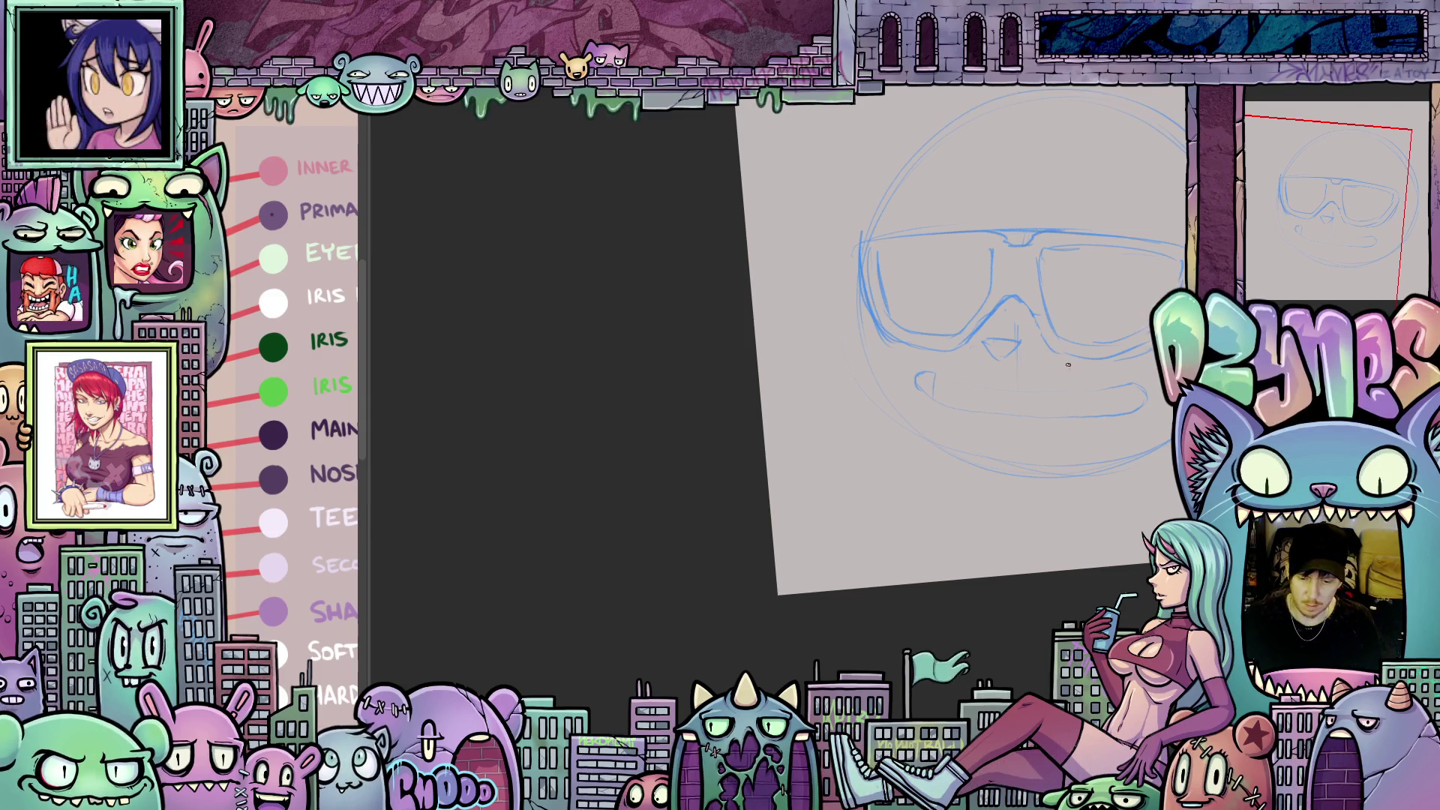
- Retrace the left lens outline and add spiky tuft strokes left of the glasses
mouse_move(1073, 384)
left_mouse_down()
mouse_move(975, 450)
mouse_move(817, 474)
left_mouse_up()
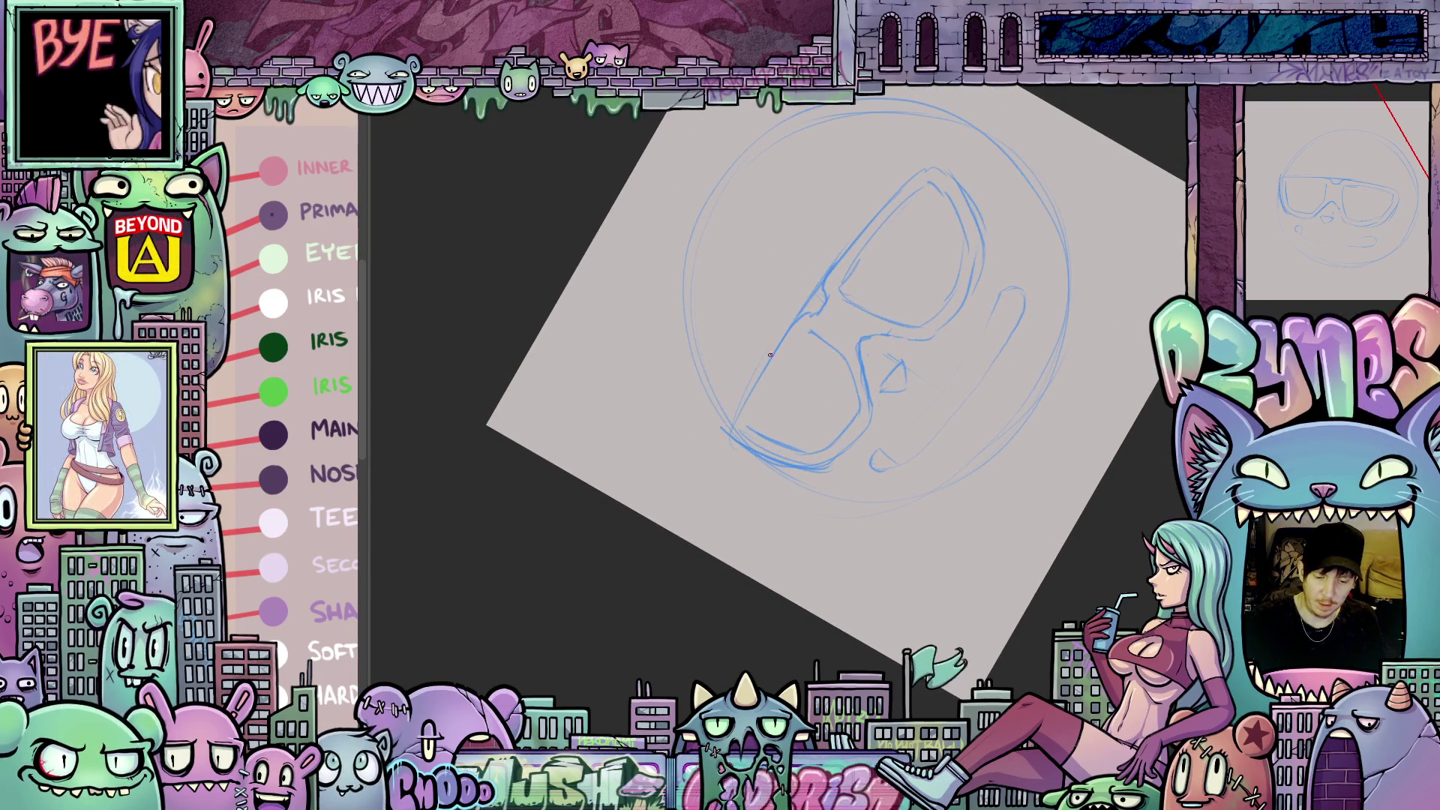
left_click_drag(746, 399, 810, 302)
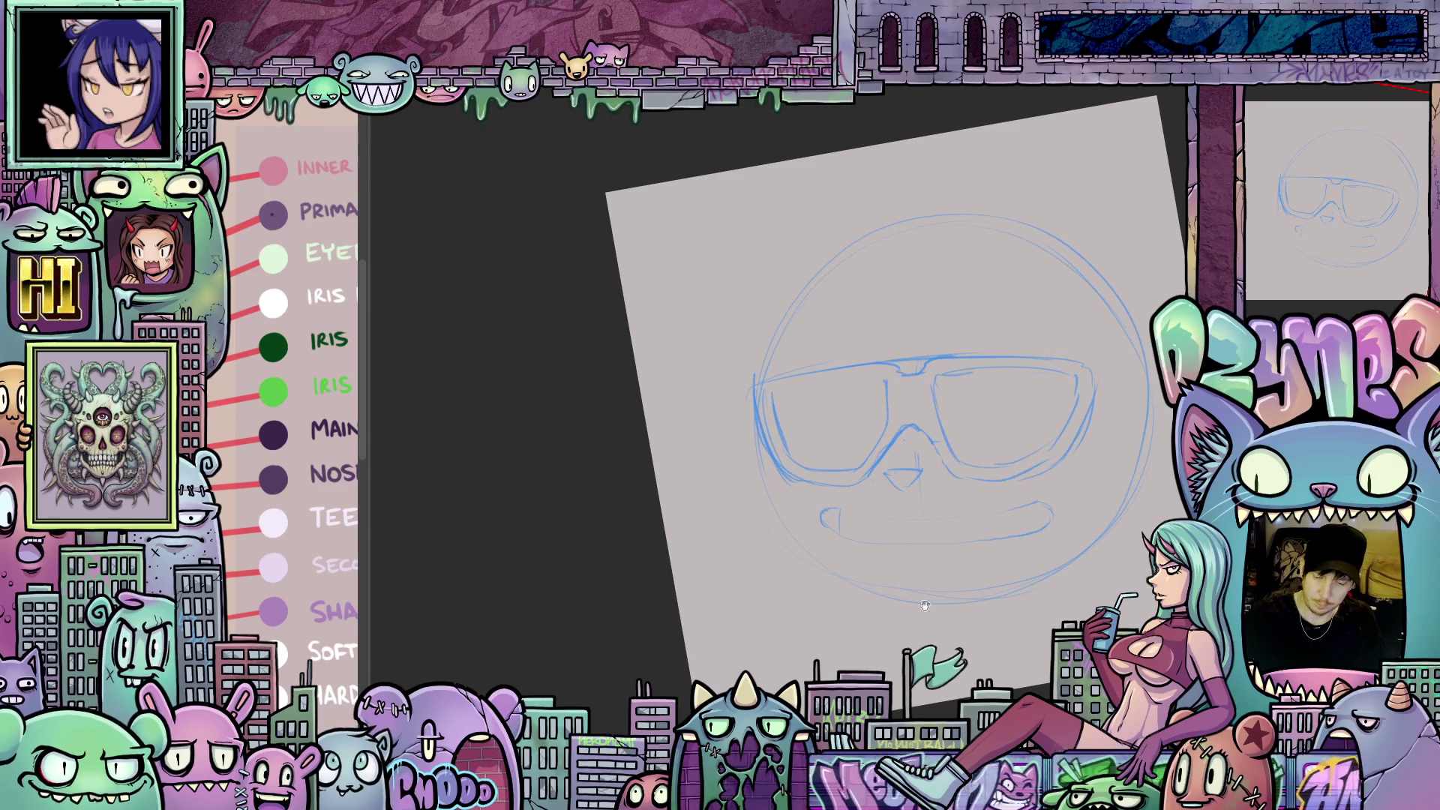
left_click_drag(963, 605, 1054, 583)
mouse_move(855, 414)
left_mouse_down()
mouse_move(807, 463)
mouse_move(852, 485)
mouse_move(975, 465)
mouse_move(1166, 392)
mouse_move(1116, 446)
left_mouse_up()
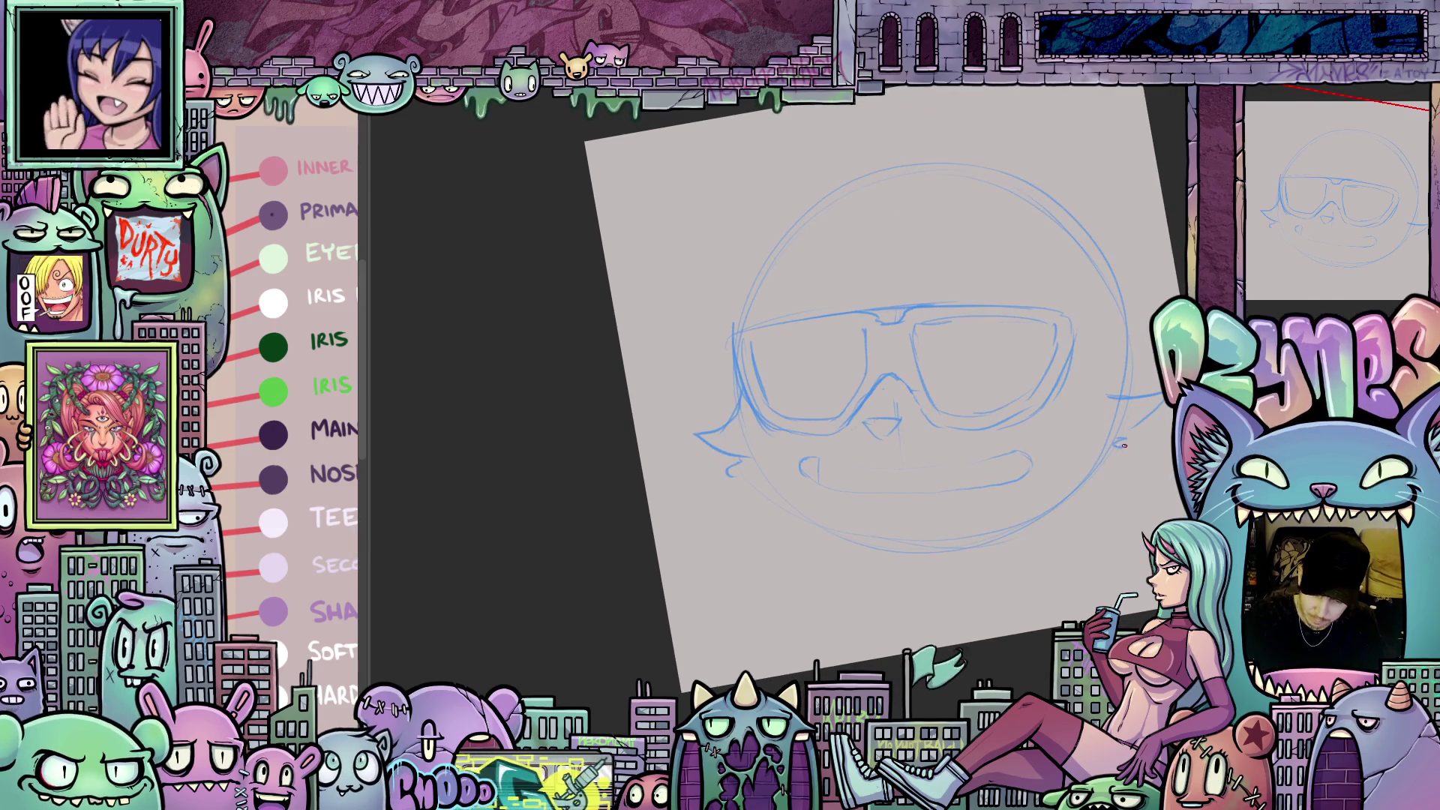
mouse_move(1038, 567)
left_mouse_down()
mouse_move(973, 535)
mouse_move(1102, 504)
mouse_move(990, 504)
mouse_move(1082, 469)
left_mouse_up()
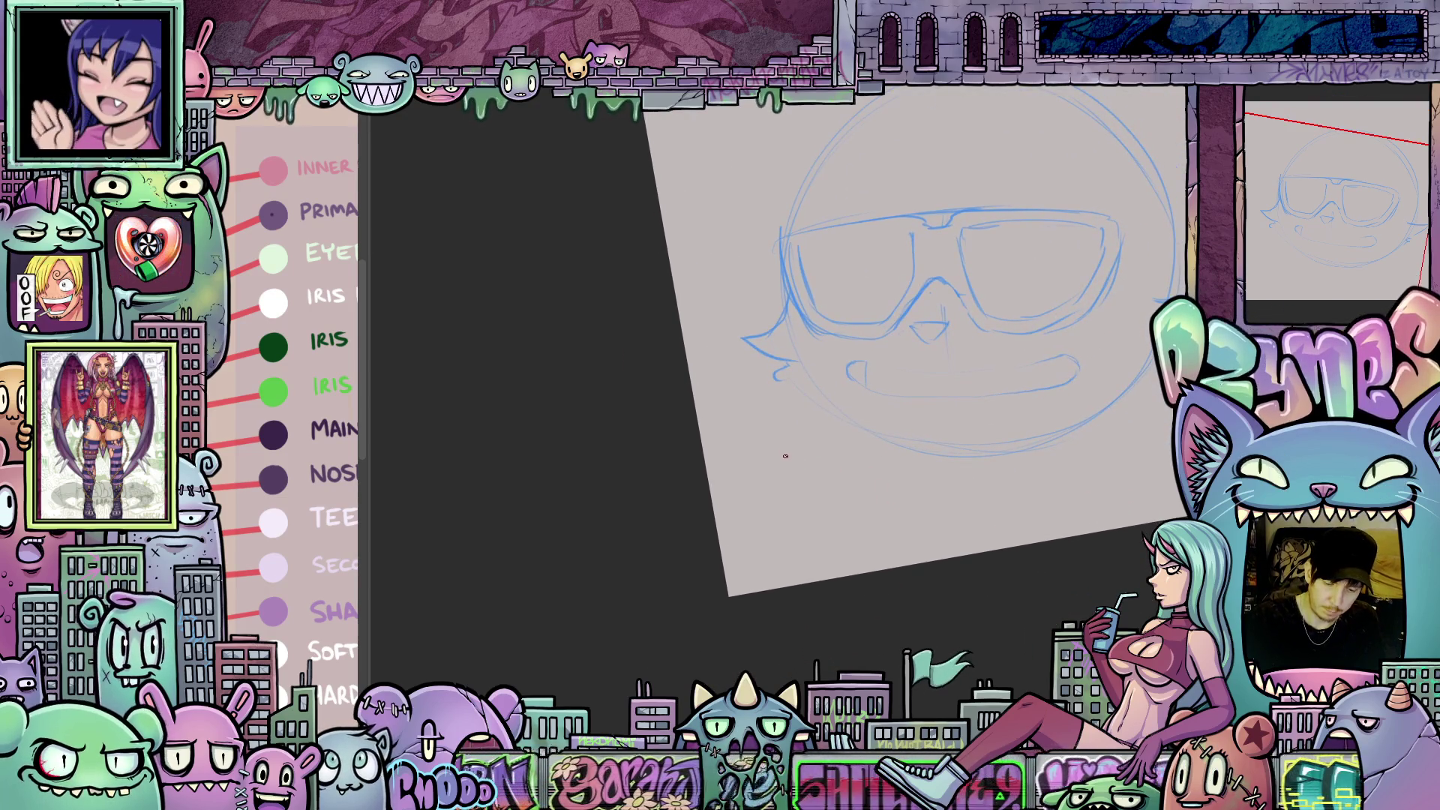
mouse_move(783, 451)
left_mouse_down()
mouse_move(870, 482)
mouse_move(947, 424)
mouse_move(940, 534)
mouse_move(877, 604)
mouse_move(877, 582)
left_mouse_up()
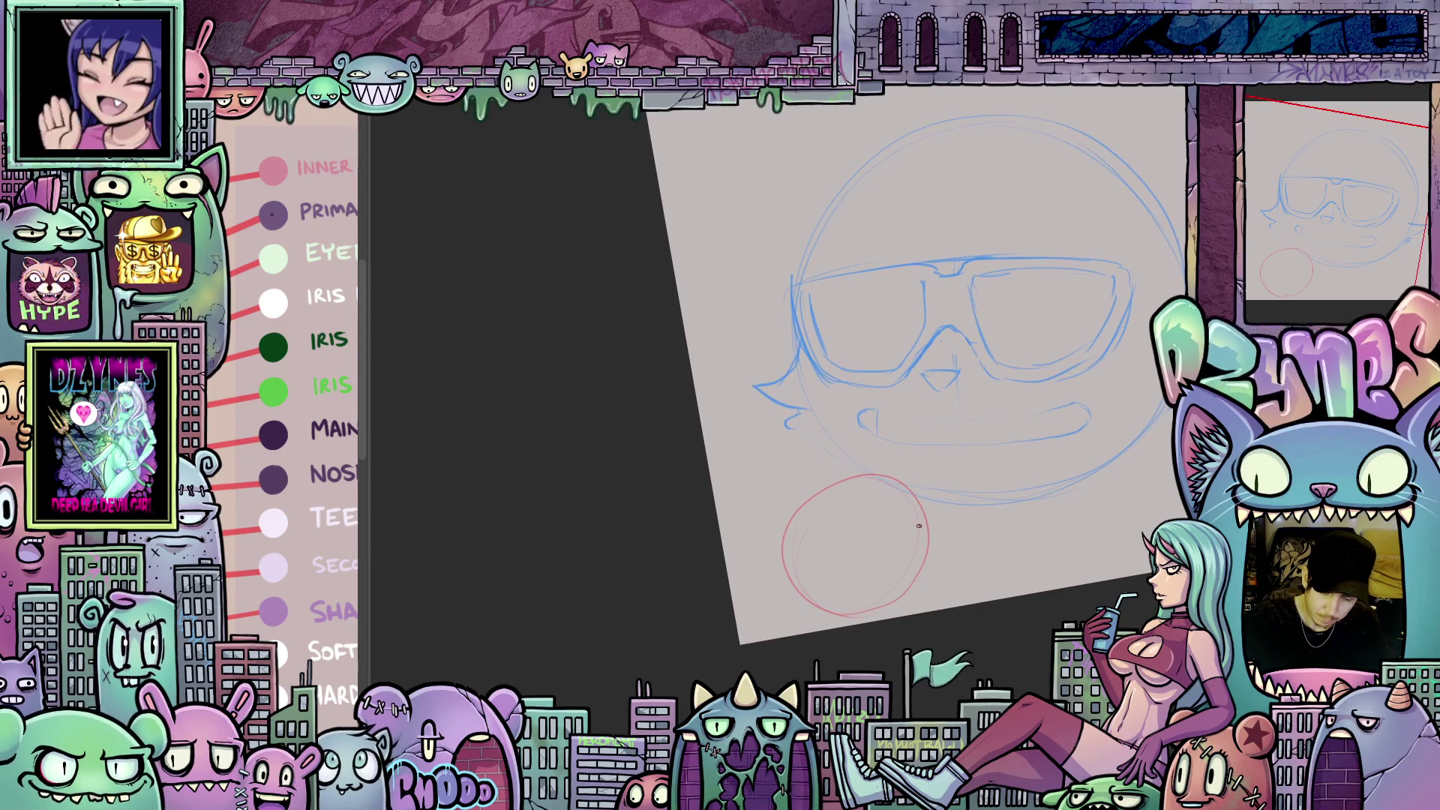
- Draw a curve inside the red circle, then try rotating it with Ctrl+T and cancel
mouse_move(914, 498)
left_mouse_down()
mouse_move(854, 544)
mouse_move(898, 521)
left_mouse_up()
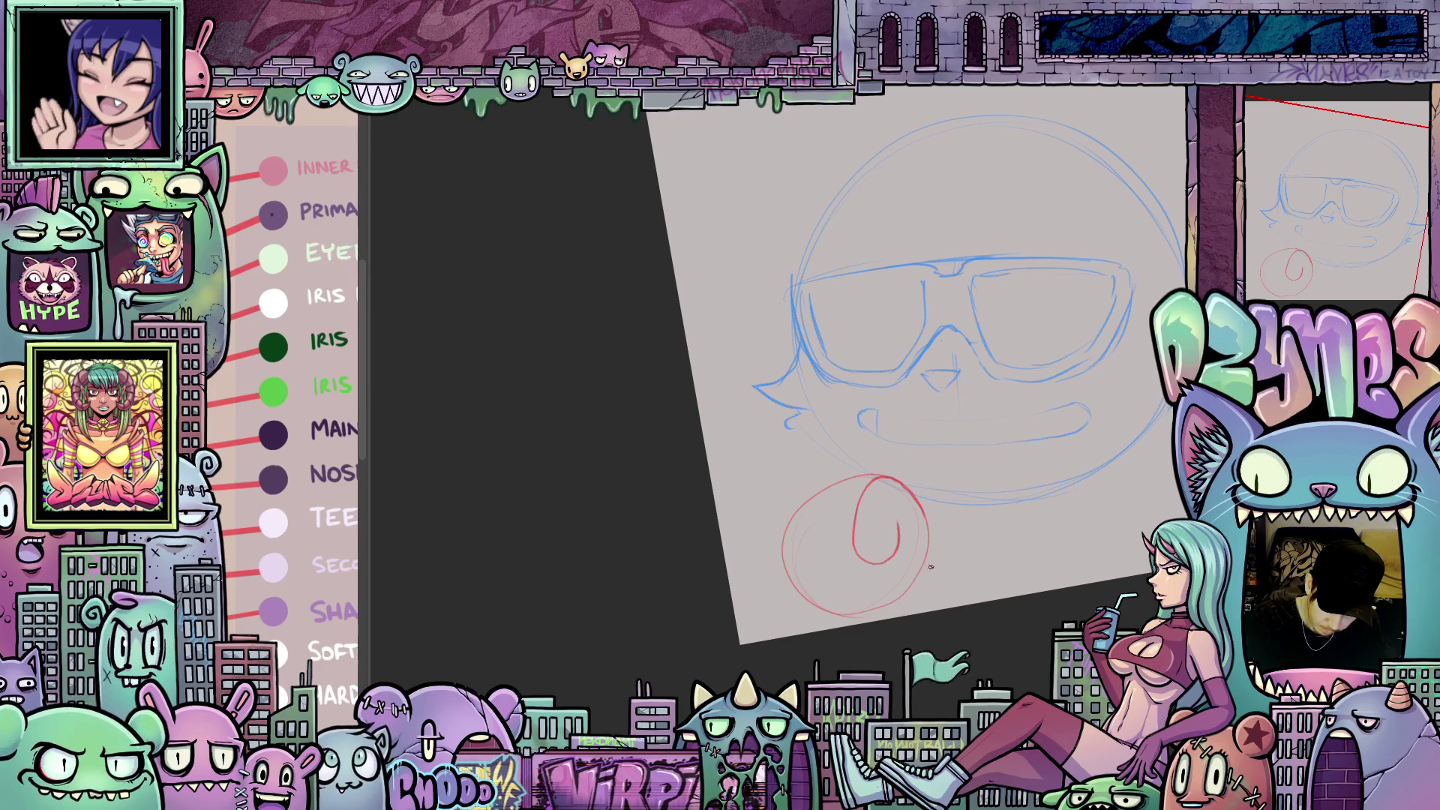
left_click_drag(910, 591, 931, 601)
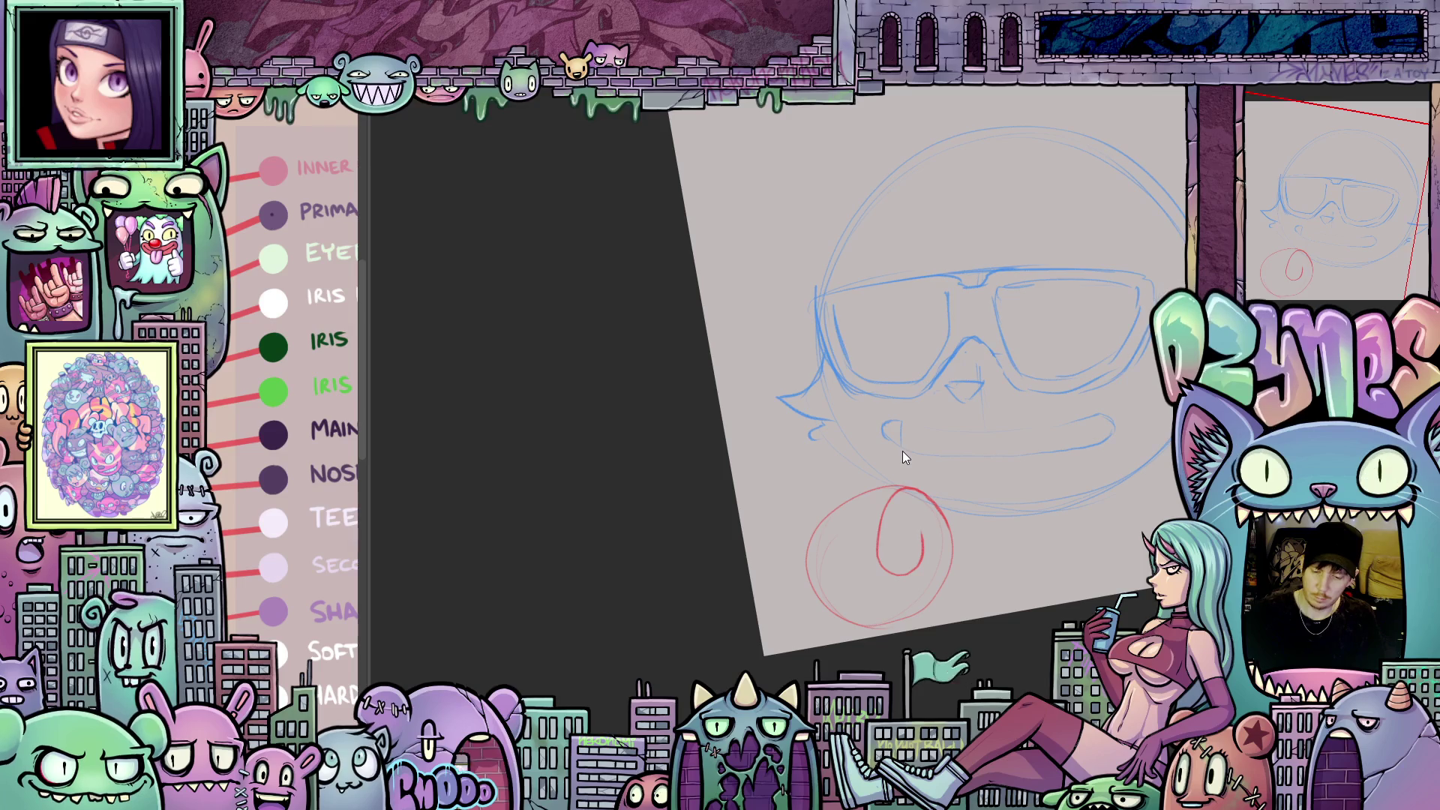
key("ctrl+t")
left_click_drag(994, 561, 1003, 498)
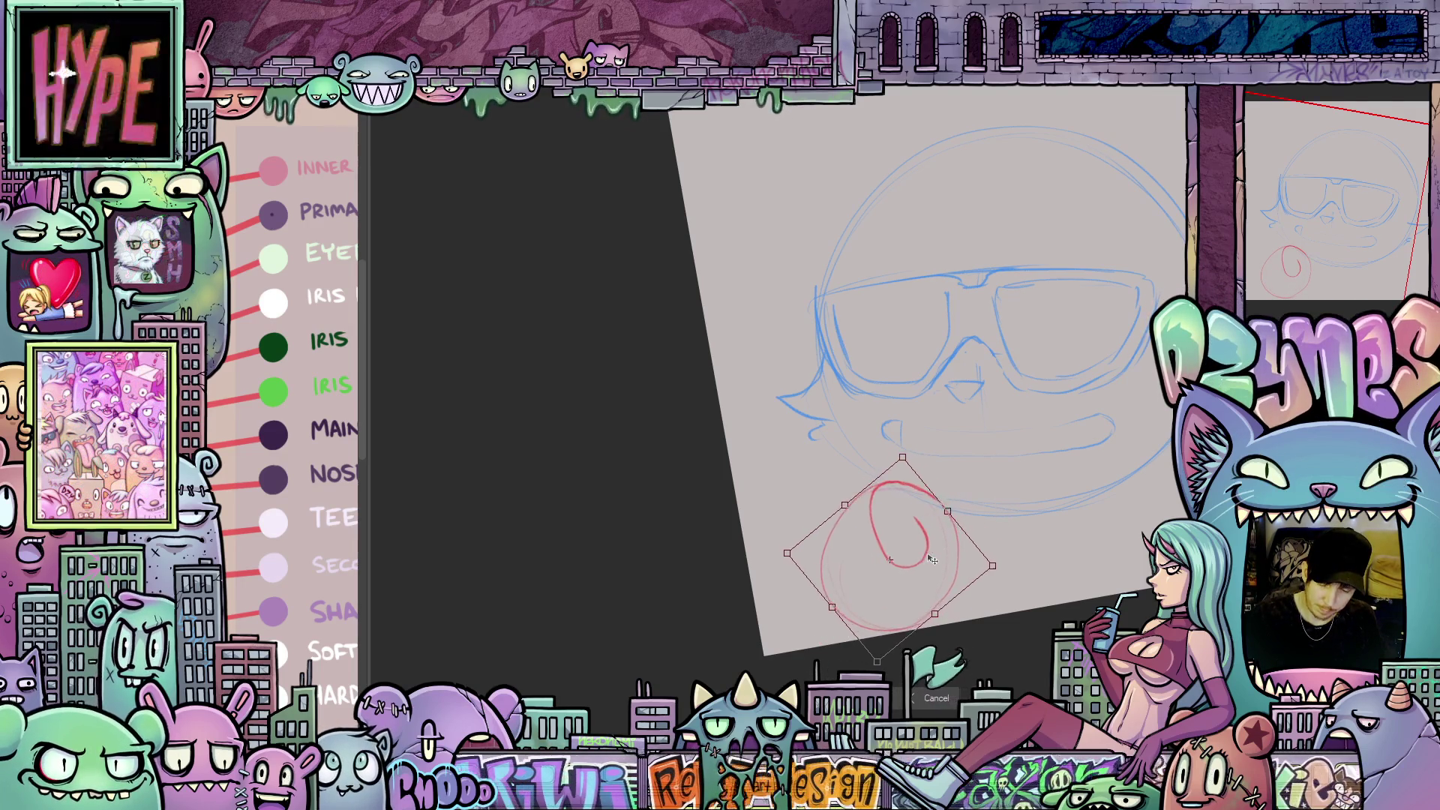
left_click_drag(925, 561, 926, 558)
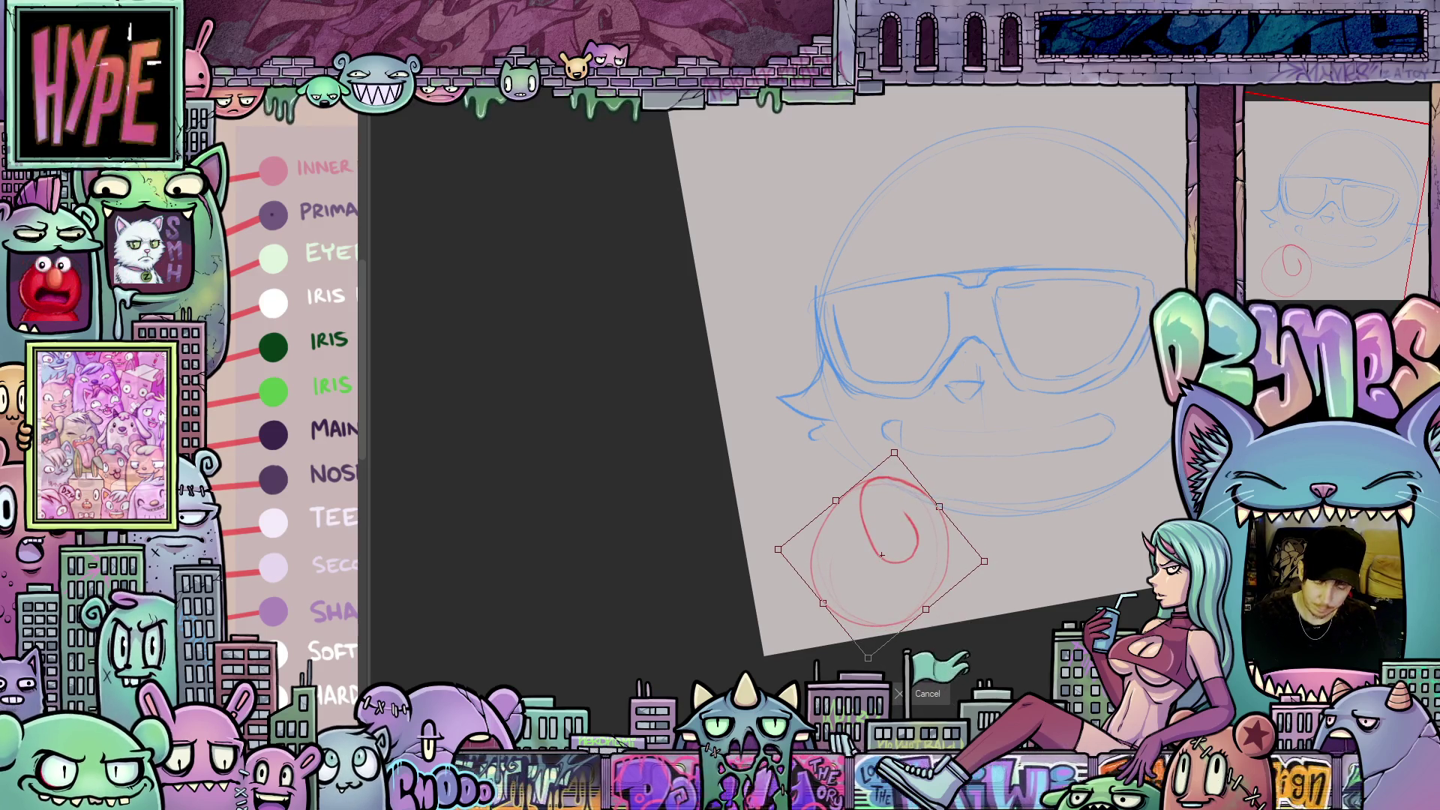
left_click(928, 692)
- Pencil the pointing finger extending down-left and a curved knuckle stroke
left_click_drag(931, 684, 888, 455)
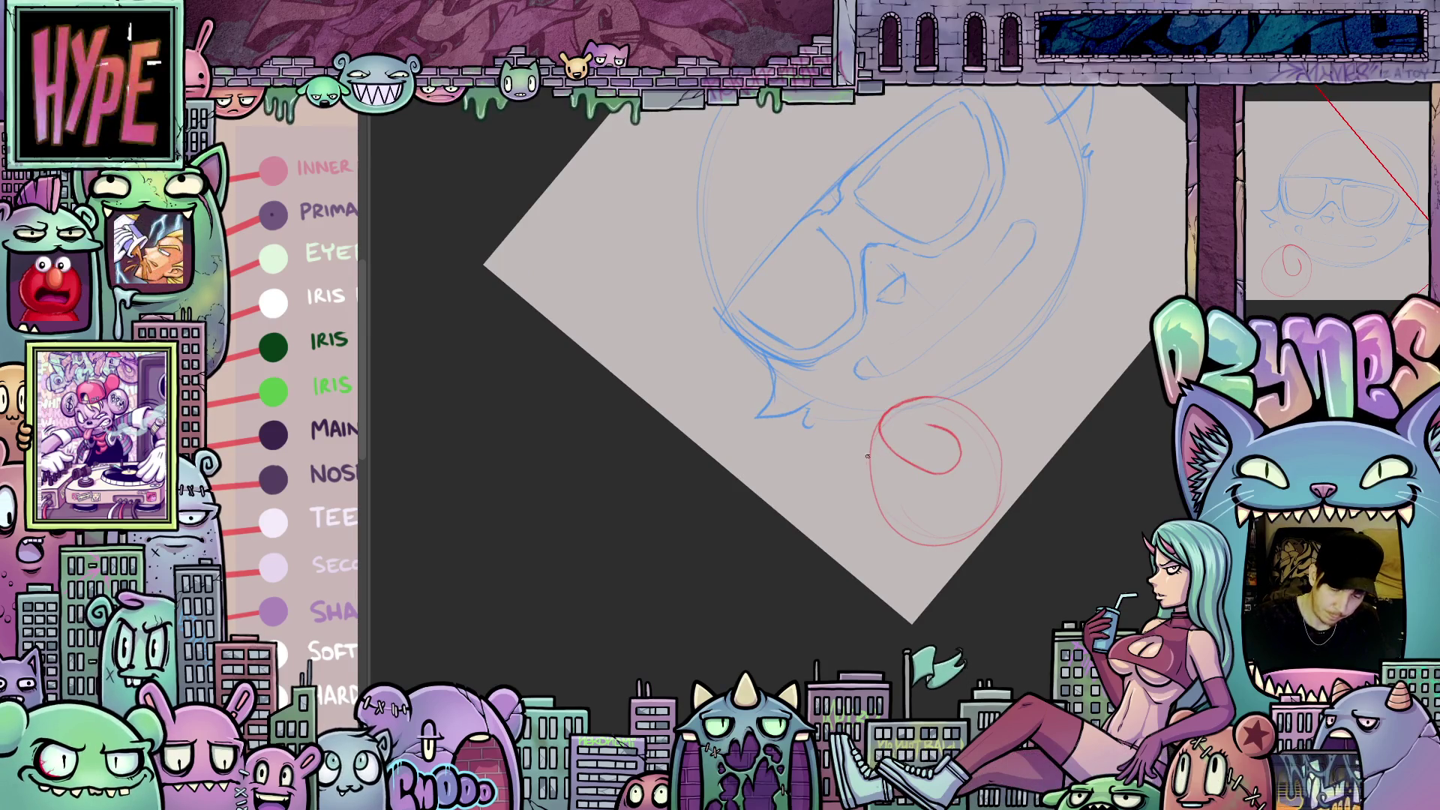
mouse_move(880, 436)
left_mouse_down()
mouse_move(818, 515)
mouse_move(829, 542)
mouse_move(819, 537)
left_mouse_up()
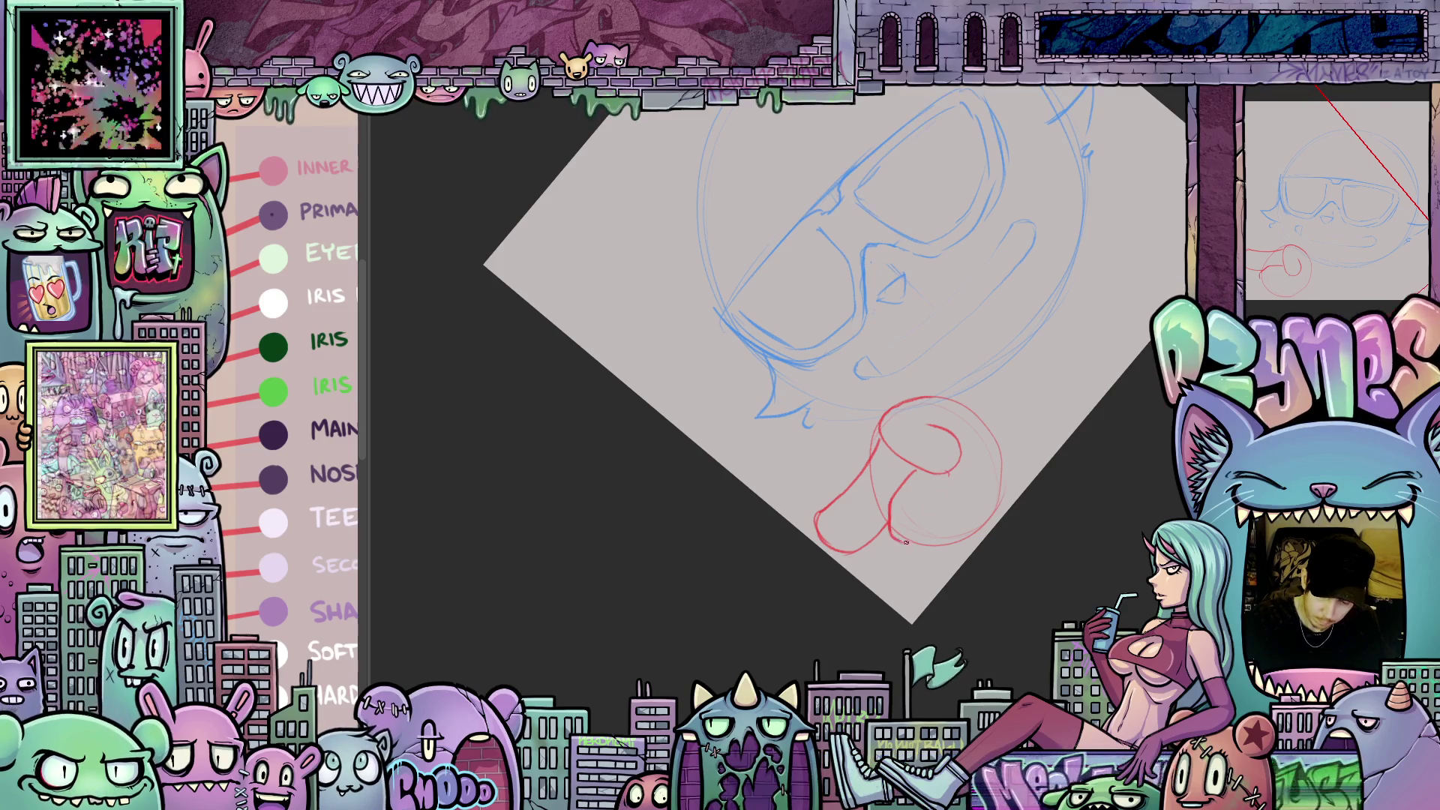
left_click_drag(918, 540, 947, 500)
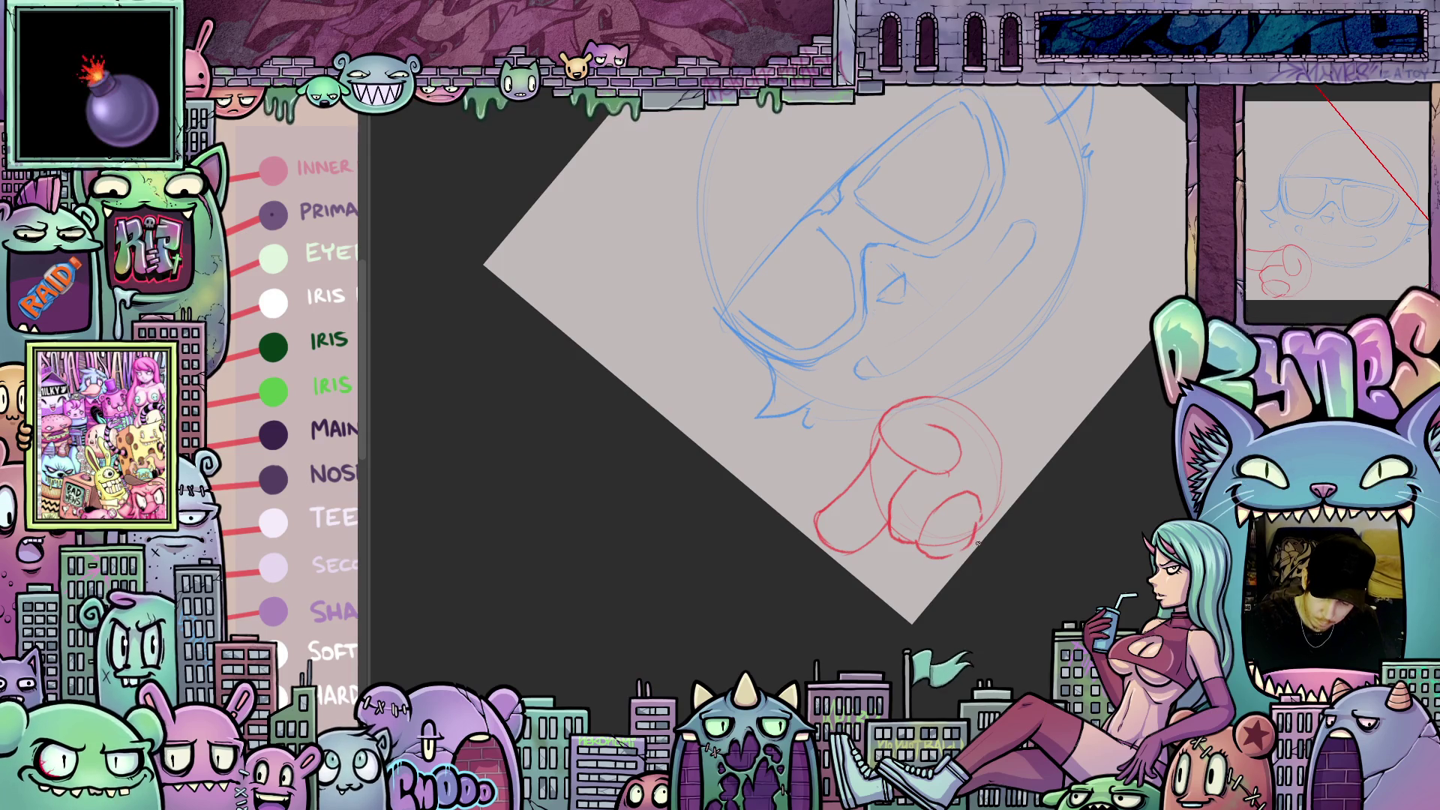
mouse_move(977, 543)
left_mouse_down()
mouse_move(962, 660)
mouse_move(968, 601)
mouse_move(942, 559)
mouse_move(902, 600)
left_mouse_up()
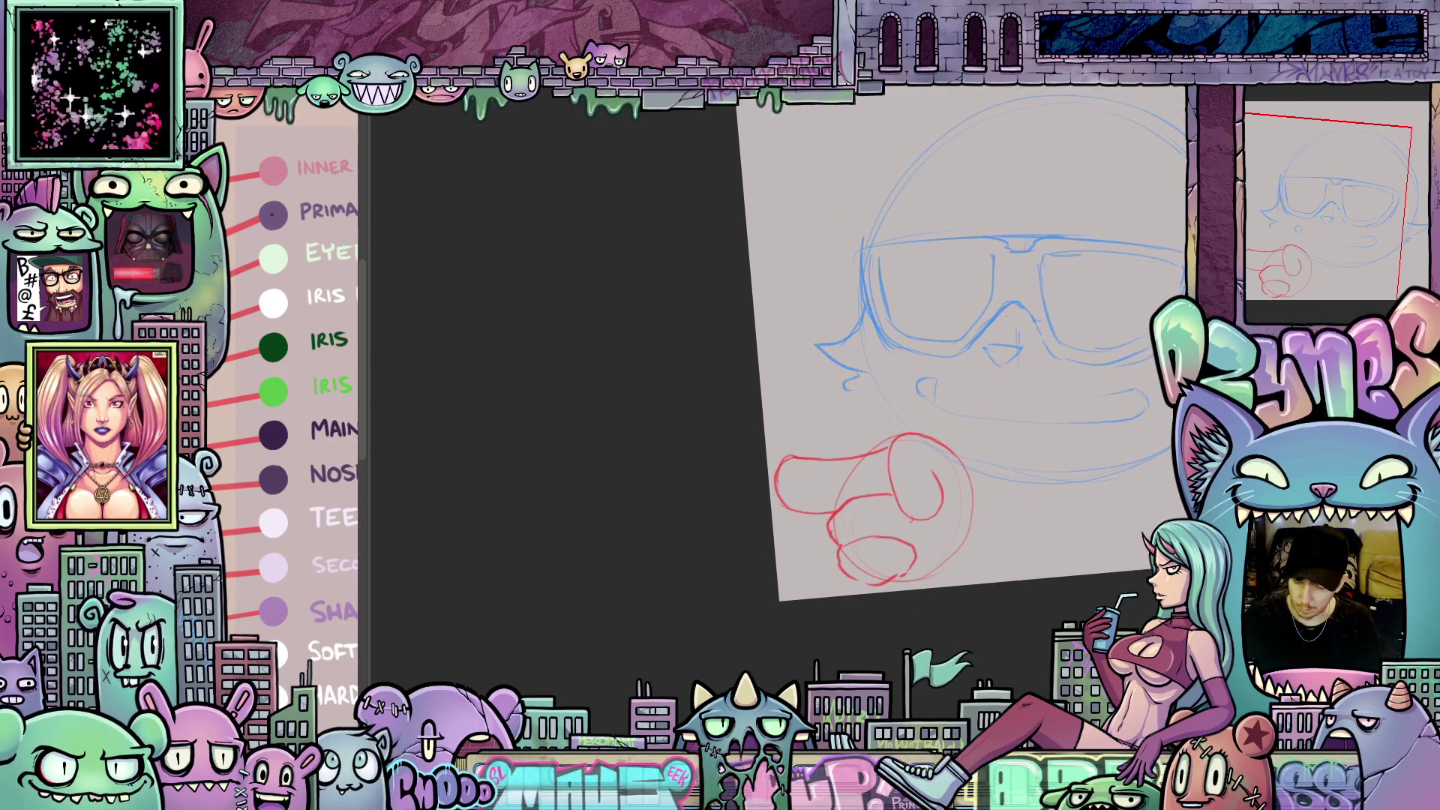
- Hide the blue face and red hand sketches and fit the whole canvas in the window
key("Delete")
left_click_drag(1068, 612, 1015, 614)
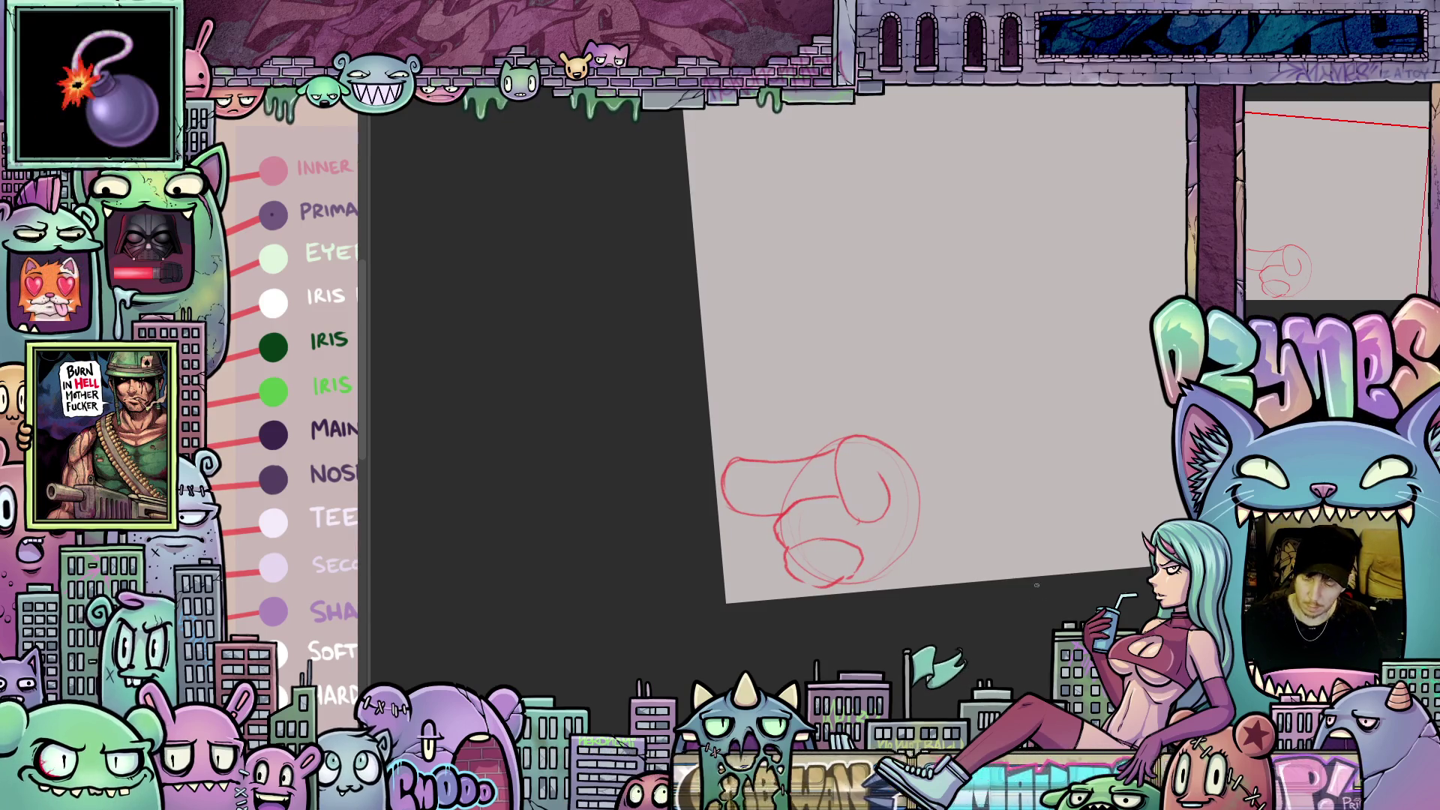
key("Delete")
key("ctrl+minus")
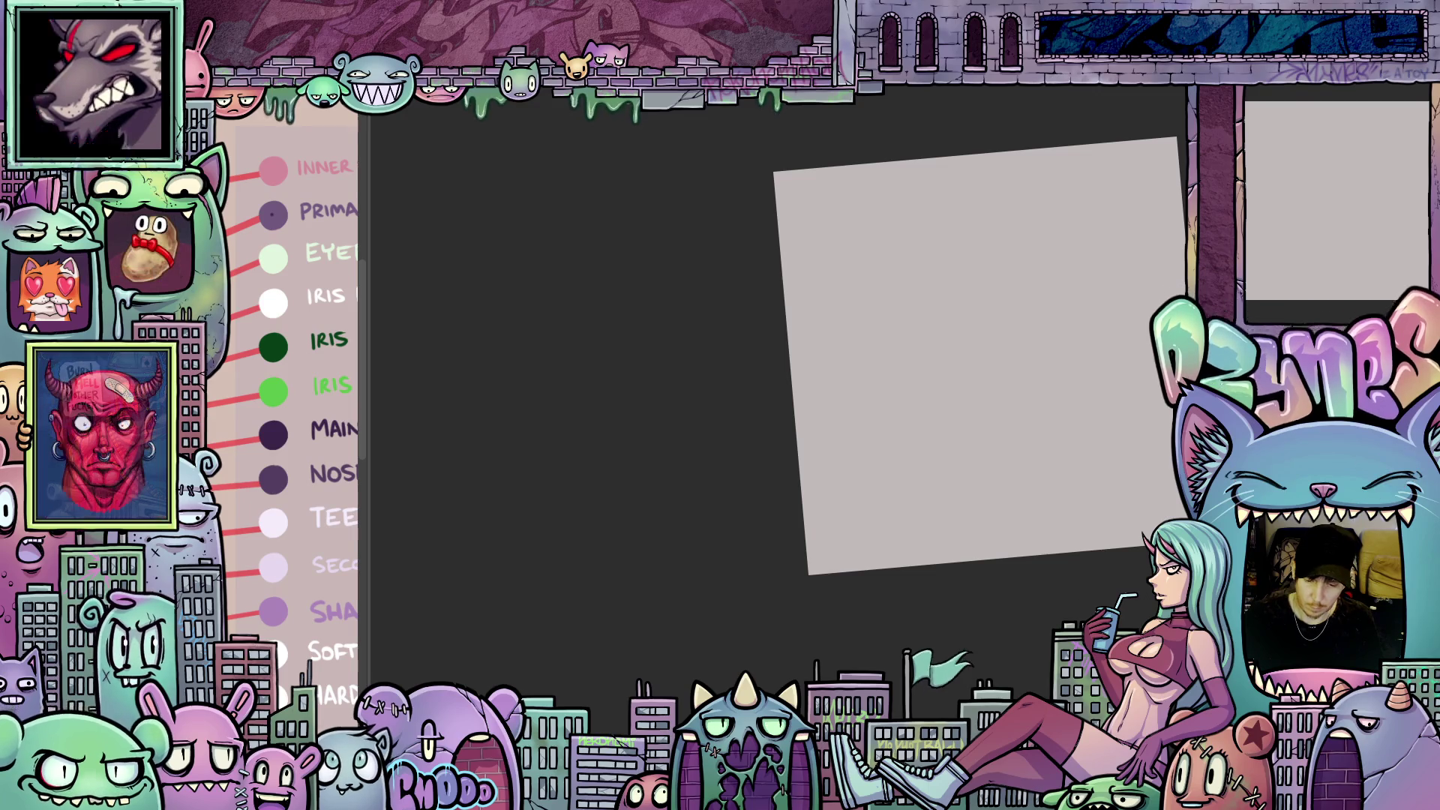
key("ctrl+0")
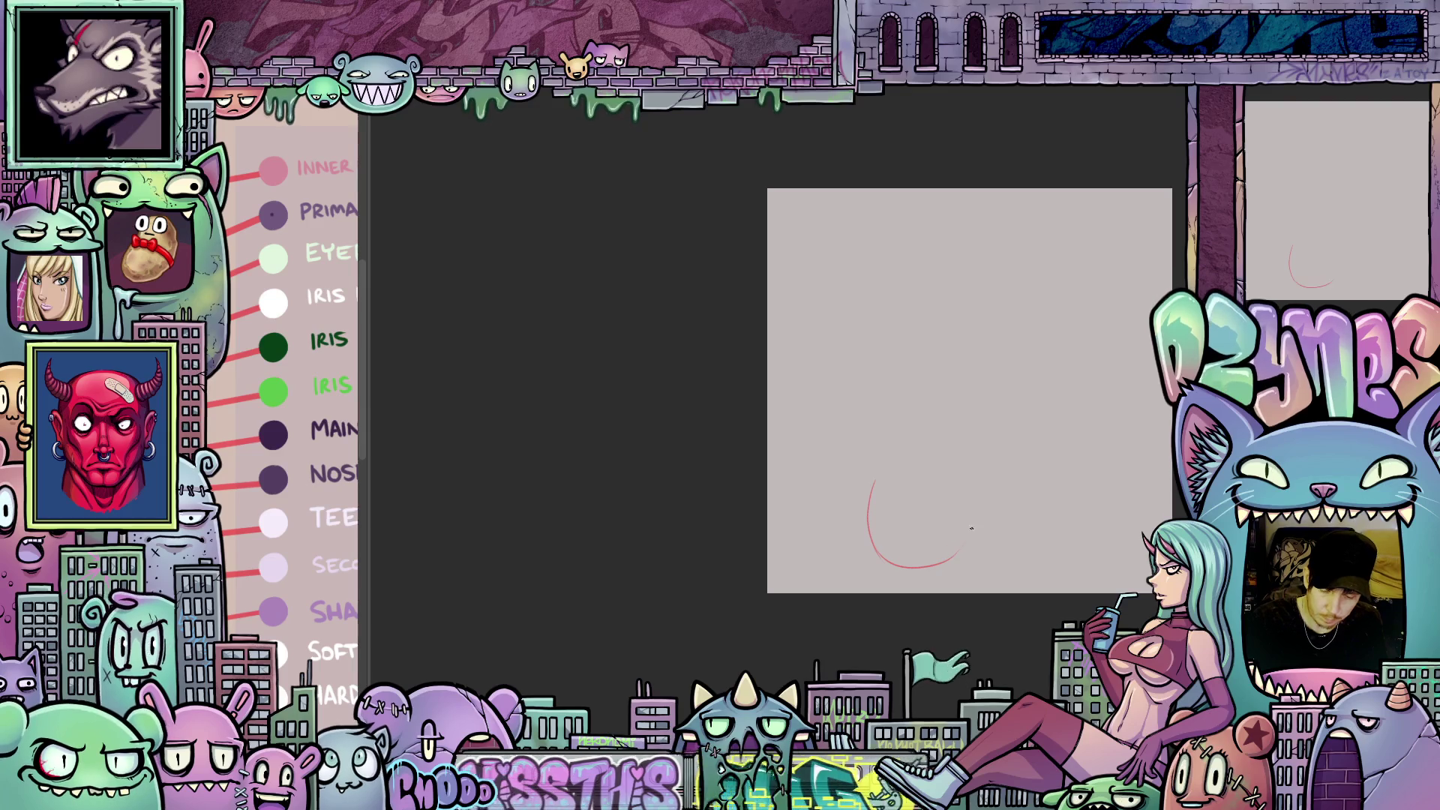
- Close the red circle and sketch the hand's bottom stroke and inner loops
left_click_drag(908, 445, 872, 542)
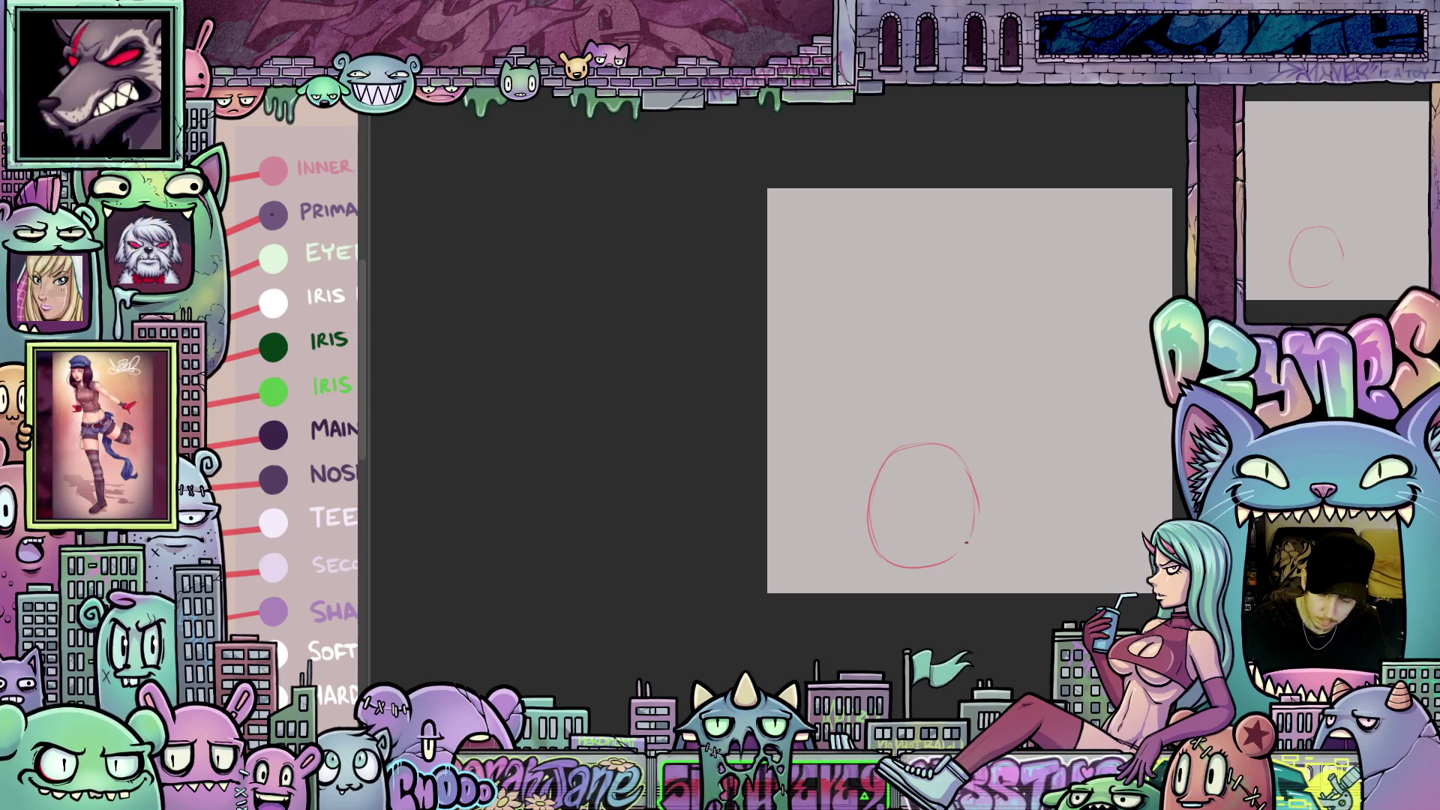
left_click_drag(902, 565, 857, 555)
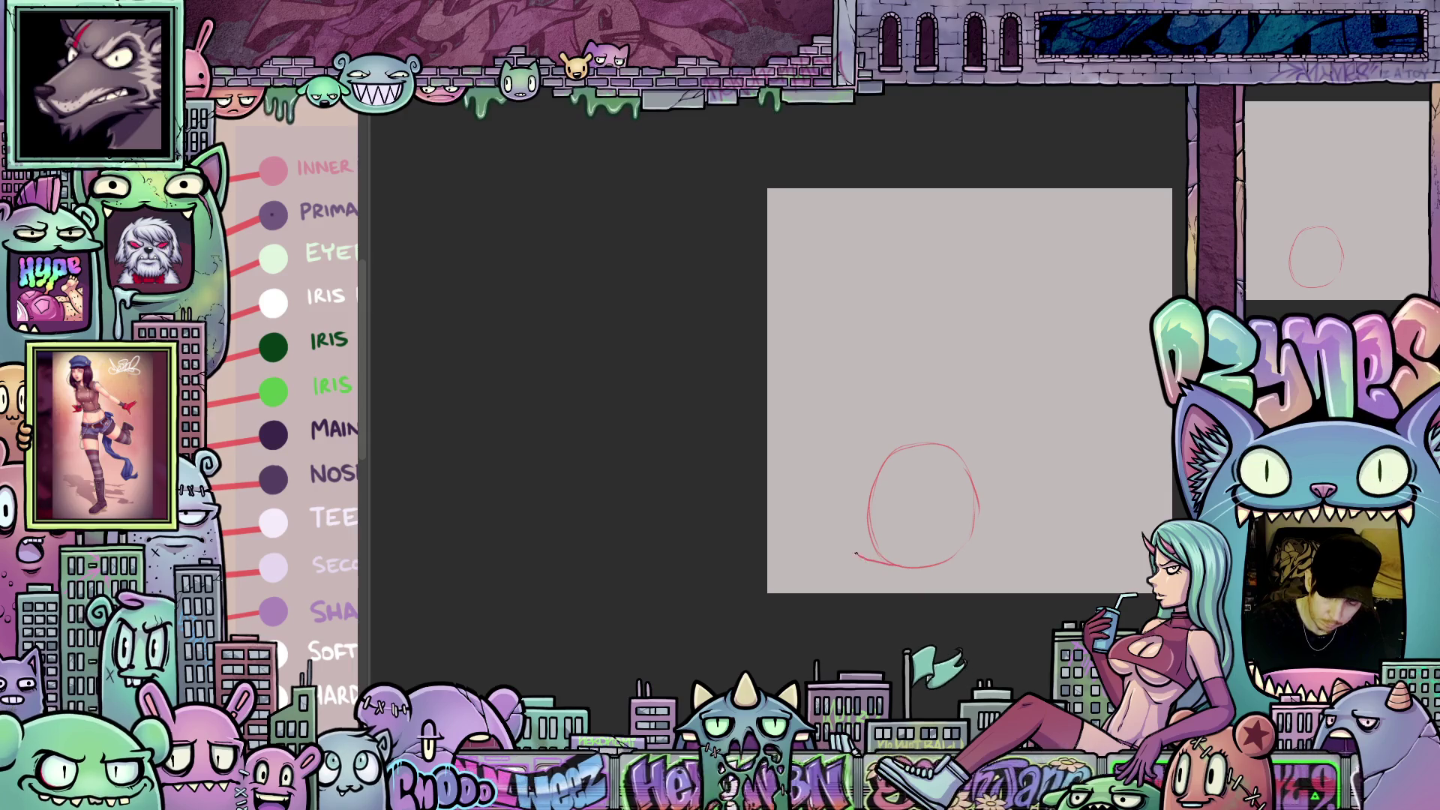
mouse_move(894, 507)
left_mouse_down()
mouse_move(900, 534)
mouse_move(870, 521)
mouse_move(852, 472)
left_mouse_up()
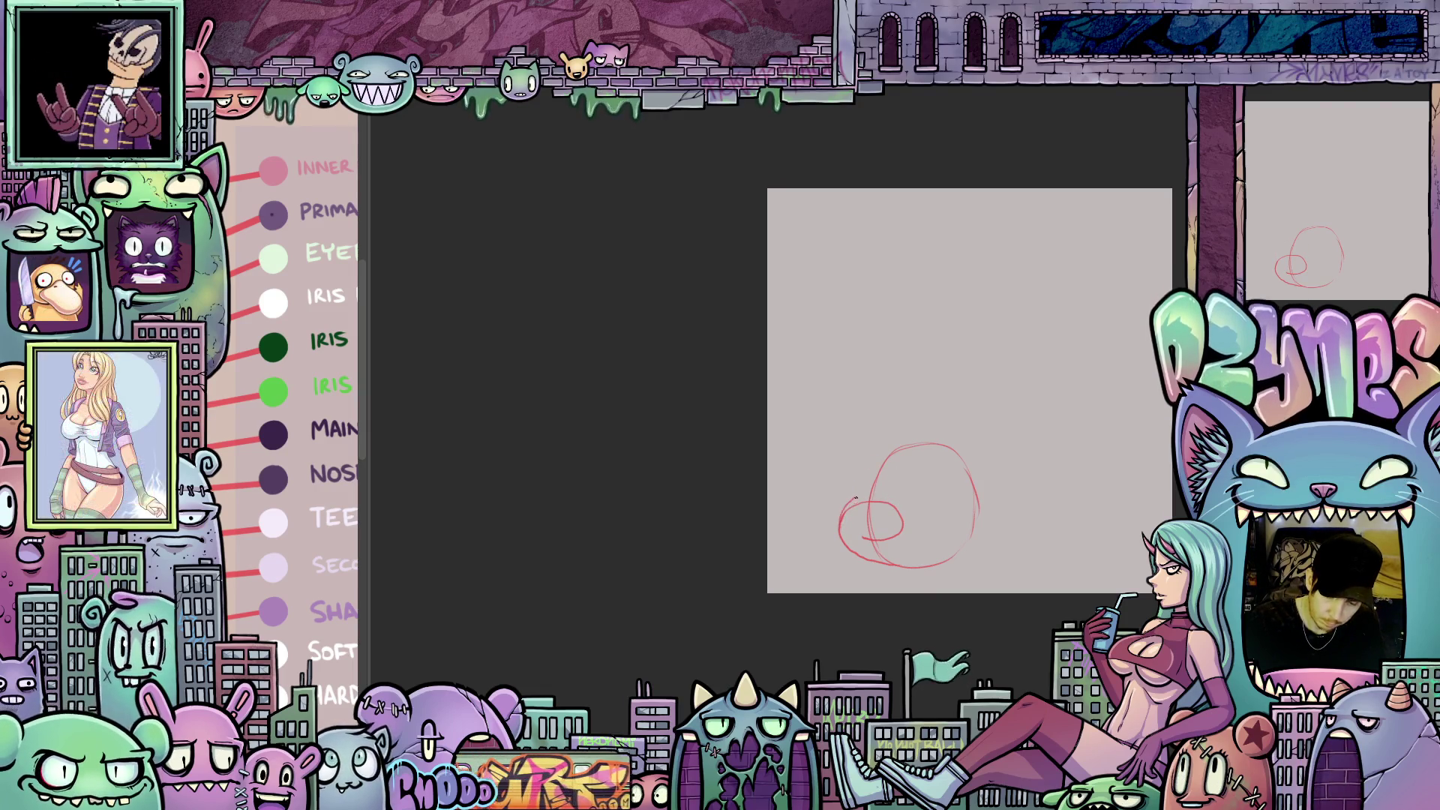
left_click_drag(896, 501, 844, 500)
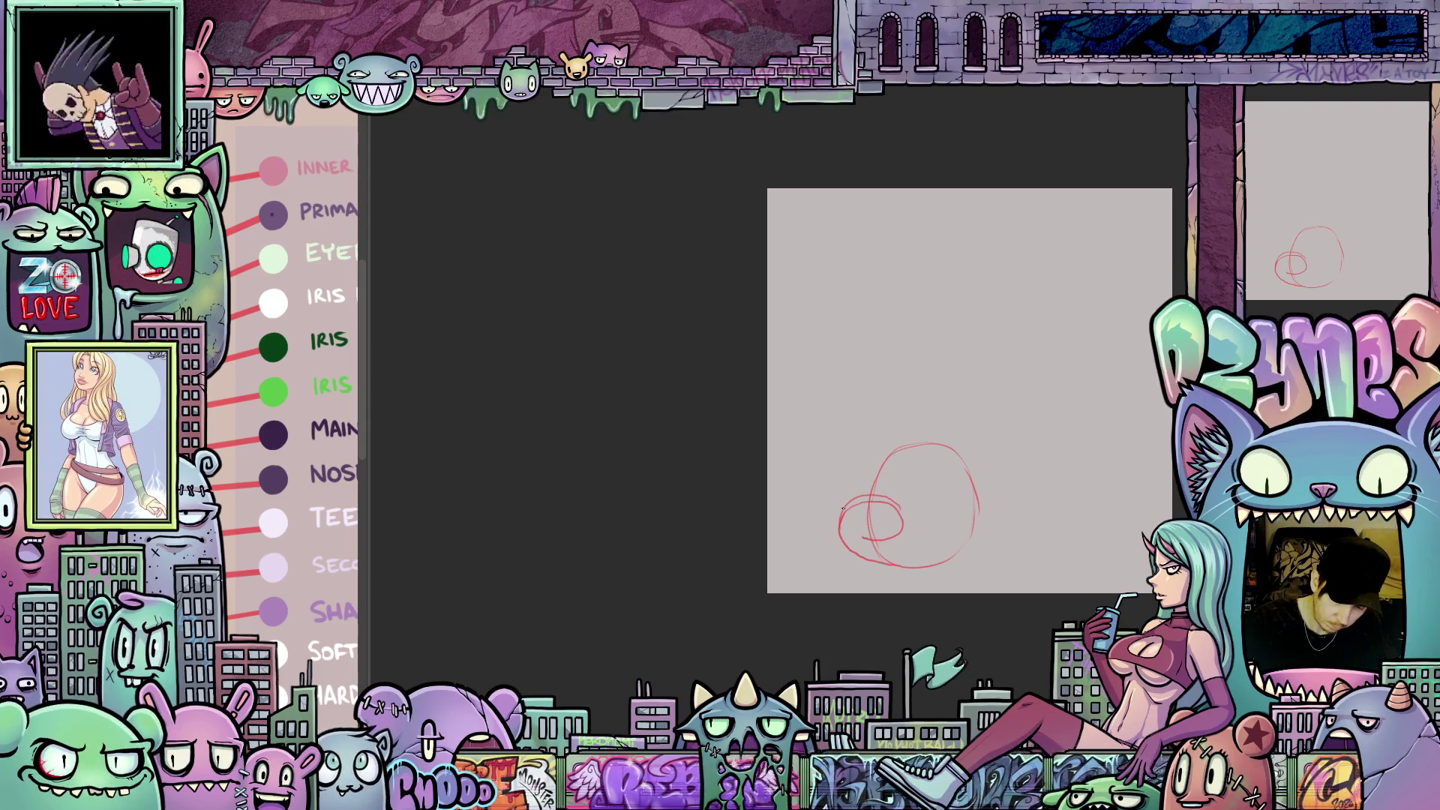
mouse_move(842, 507)
left_mouse_down()
mouse_move(877, 465)
mouse_move(905, 489)
mouse_move(893, 624)
left_mouse_up()
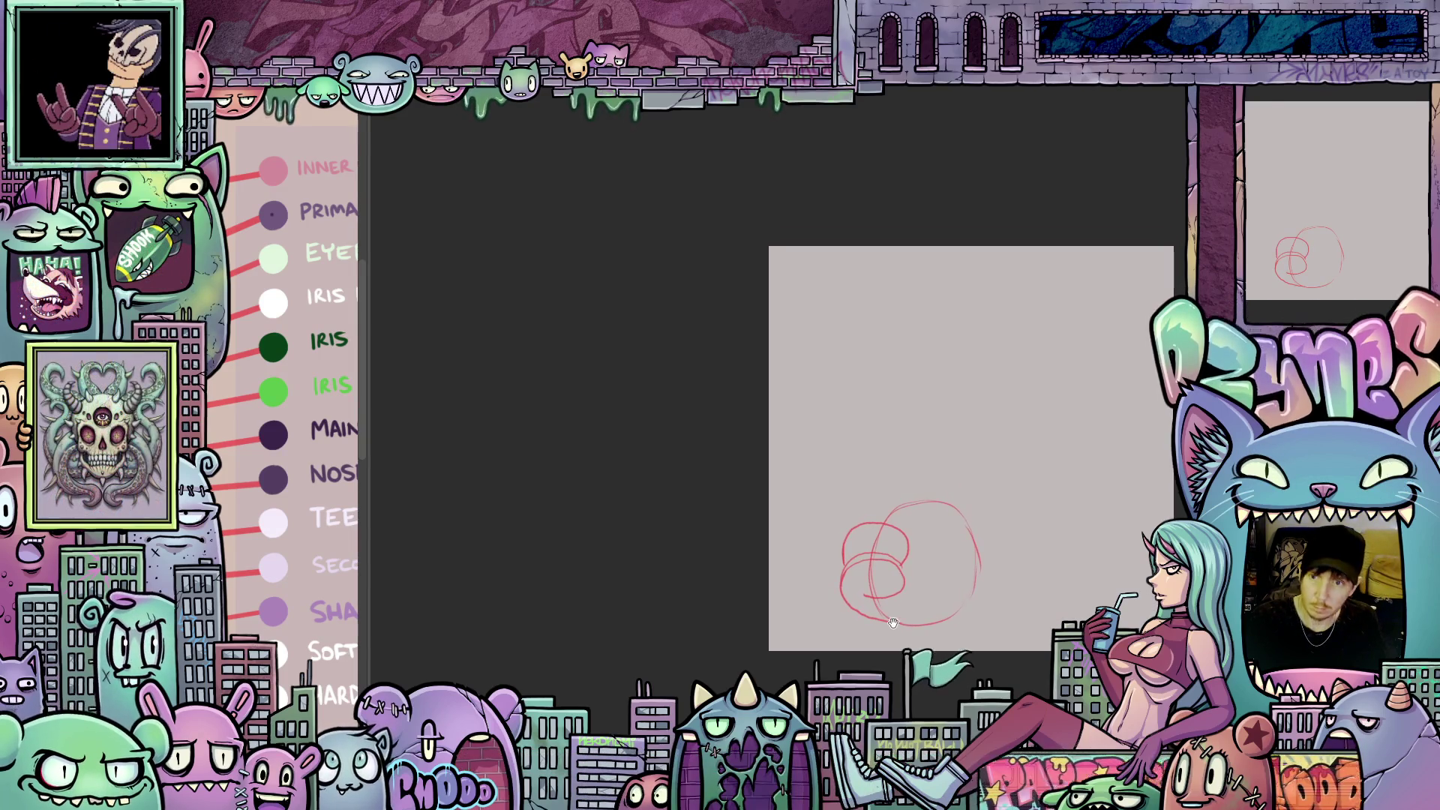
- Draw the raised thumb above the circle of the red hand
mouse_move(996, 565)
left_mouse_down()
mouse_move(921, 370)
mouse_move(850, 467)
mouse_move(890, 481)
left_mouse_up()
mouse_move(1071, 434)
left_mouse_down()
mouse_move(991, 610)
mouse_move(937, 579)
mouse_move(941, 592)
left_mouse_up()
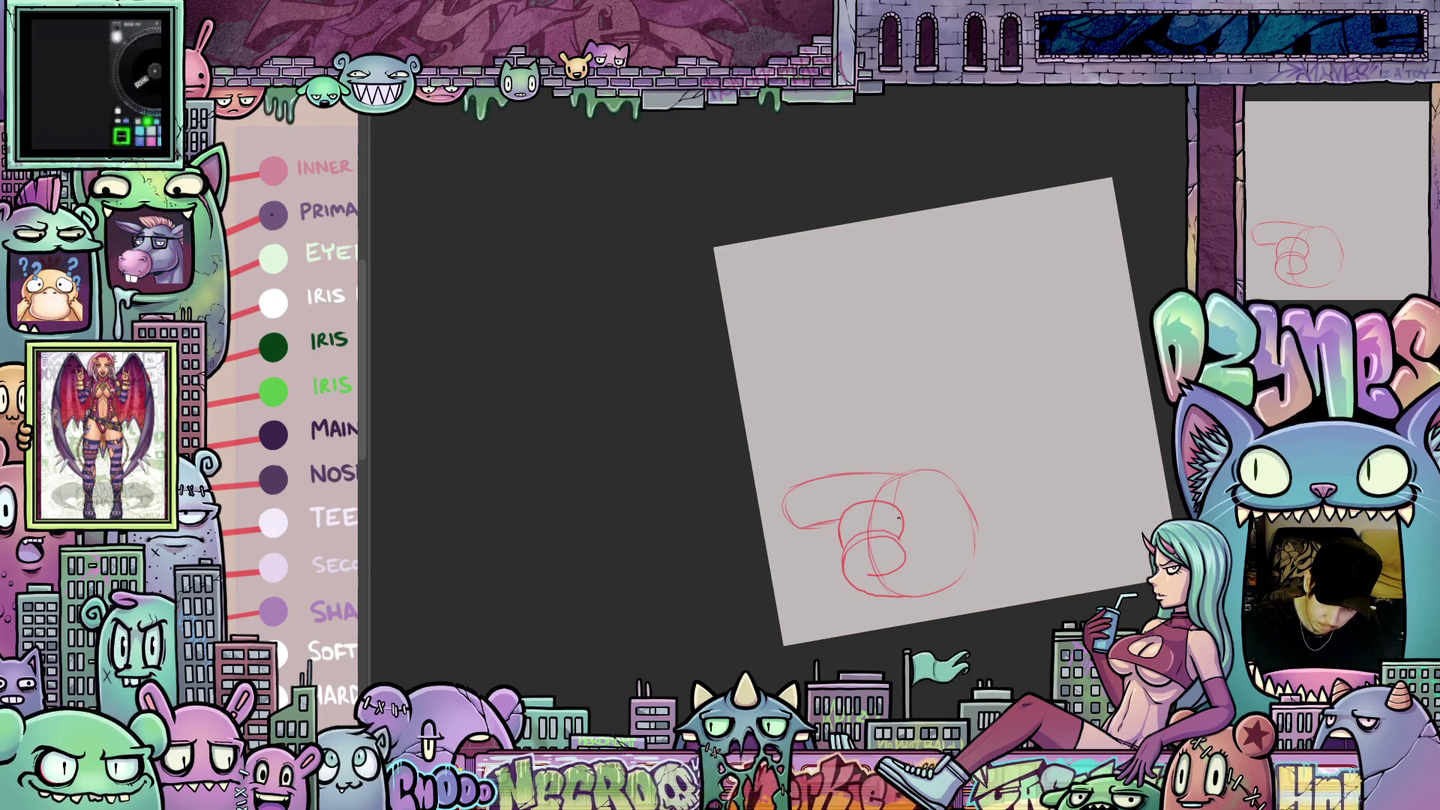
mouse_move(908, 533)
left_mouse_down()
mouse_move(932, 547)
mouse_move(946, 585)
left_mouse_up()
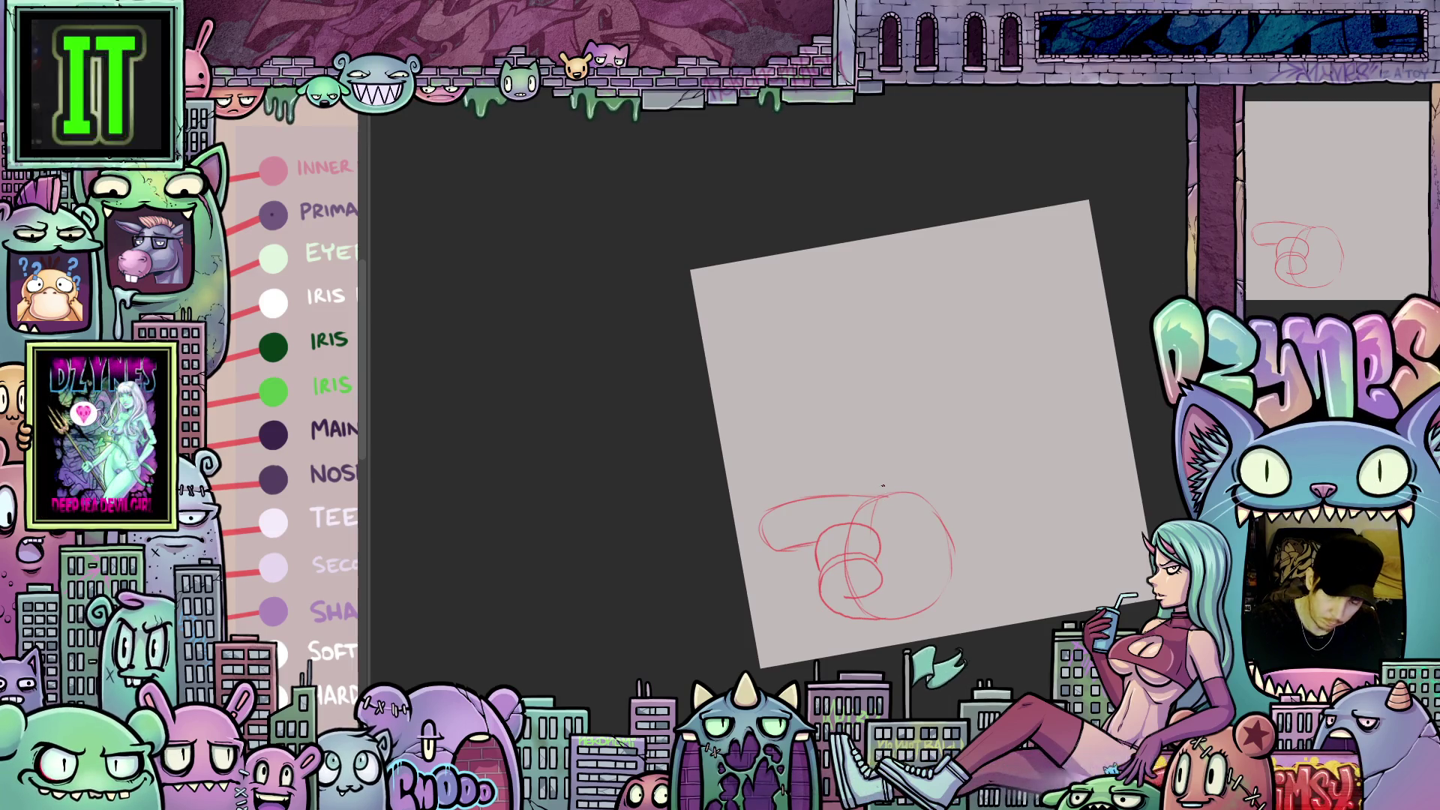
left_click_drag(881, 499, 887, 448)
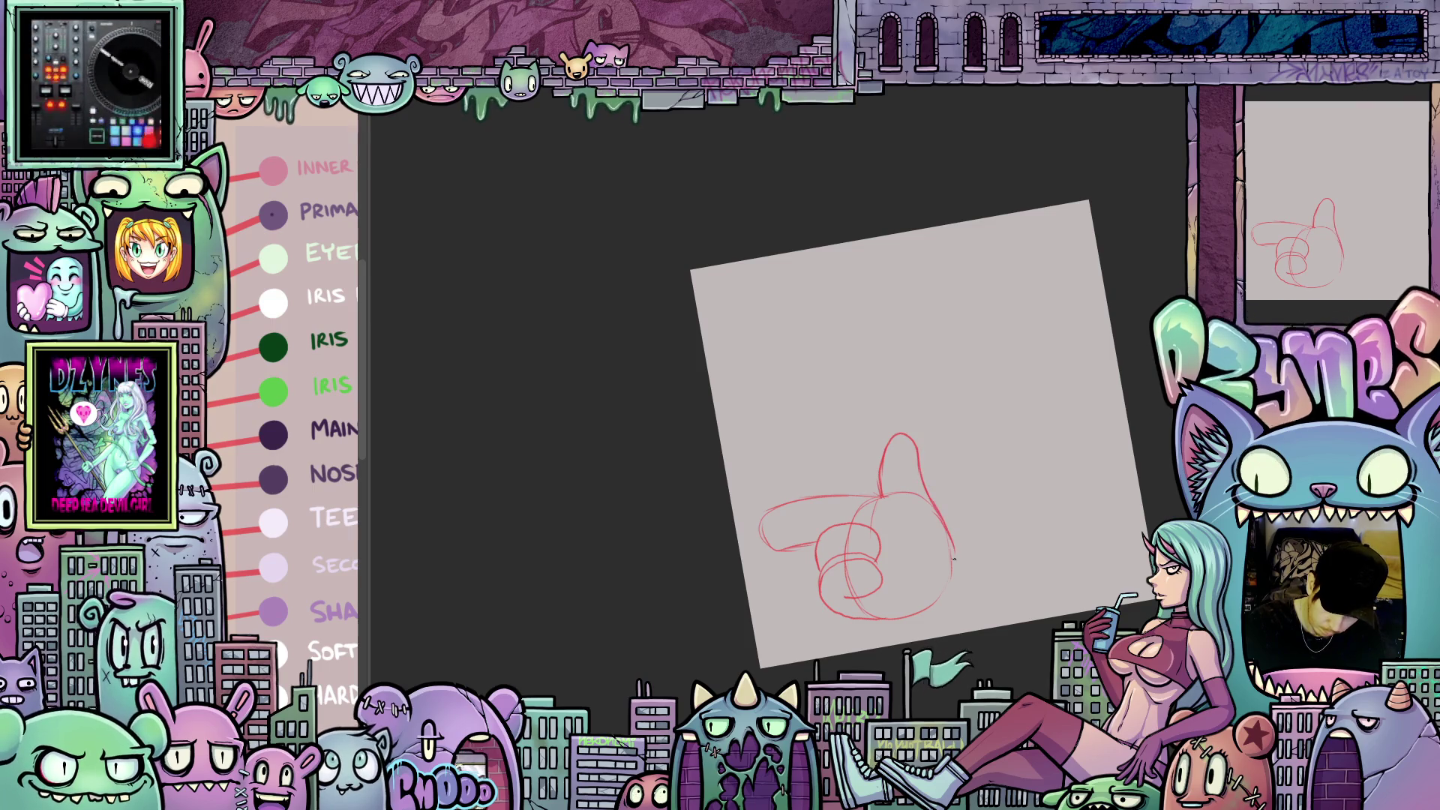
- Lasso around the outstretched pointing finger to select it
left_click_drag(899, 539, 877, 499)
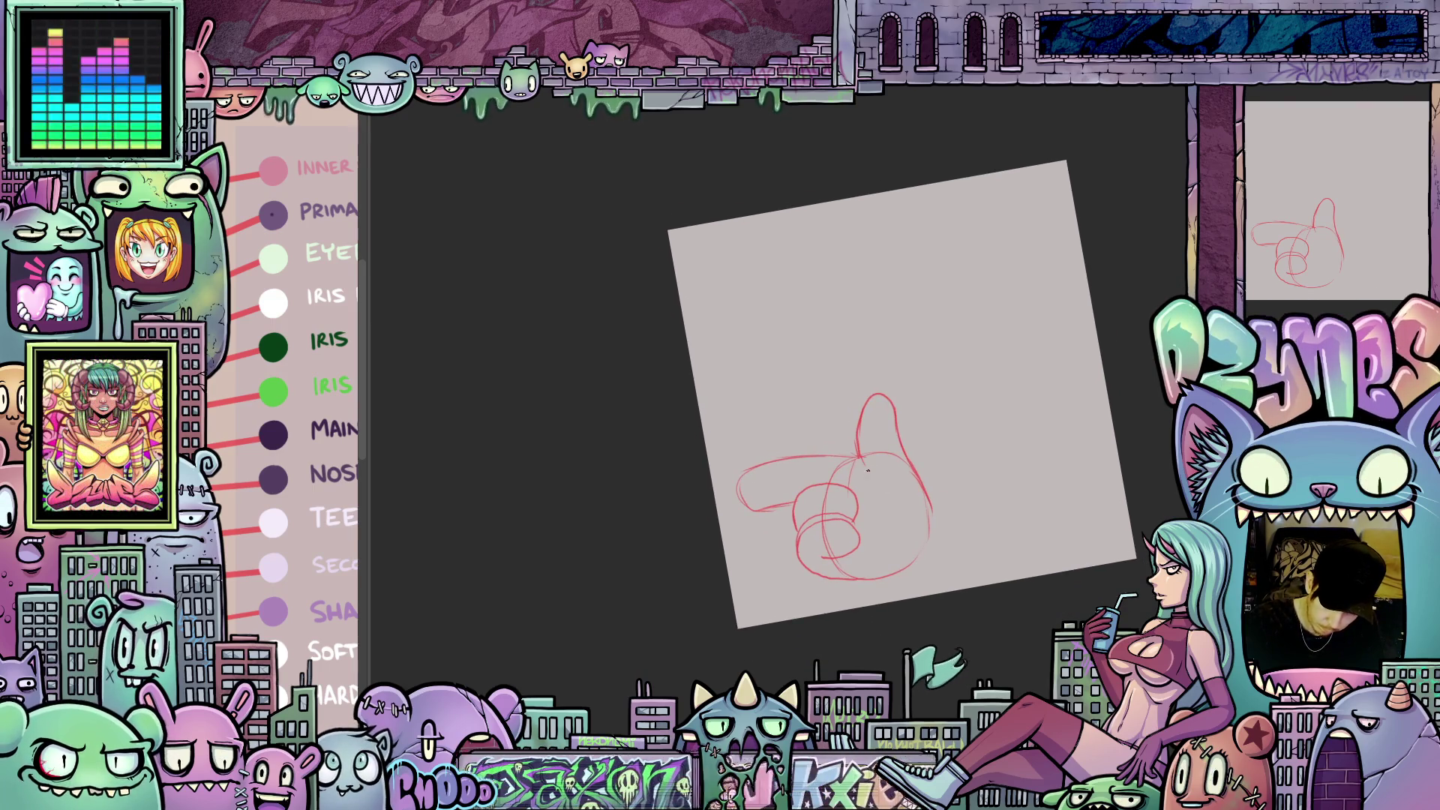
mouse_move(952, 528)
left_mouse_down()
mouse_move(839, 517)
mouse_move(792, 466)
mouse_move(826, 497)
mouse_move(850, 486)
left_mouse_up()
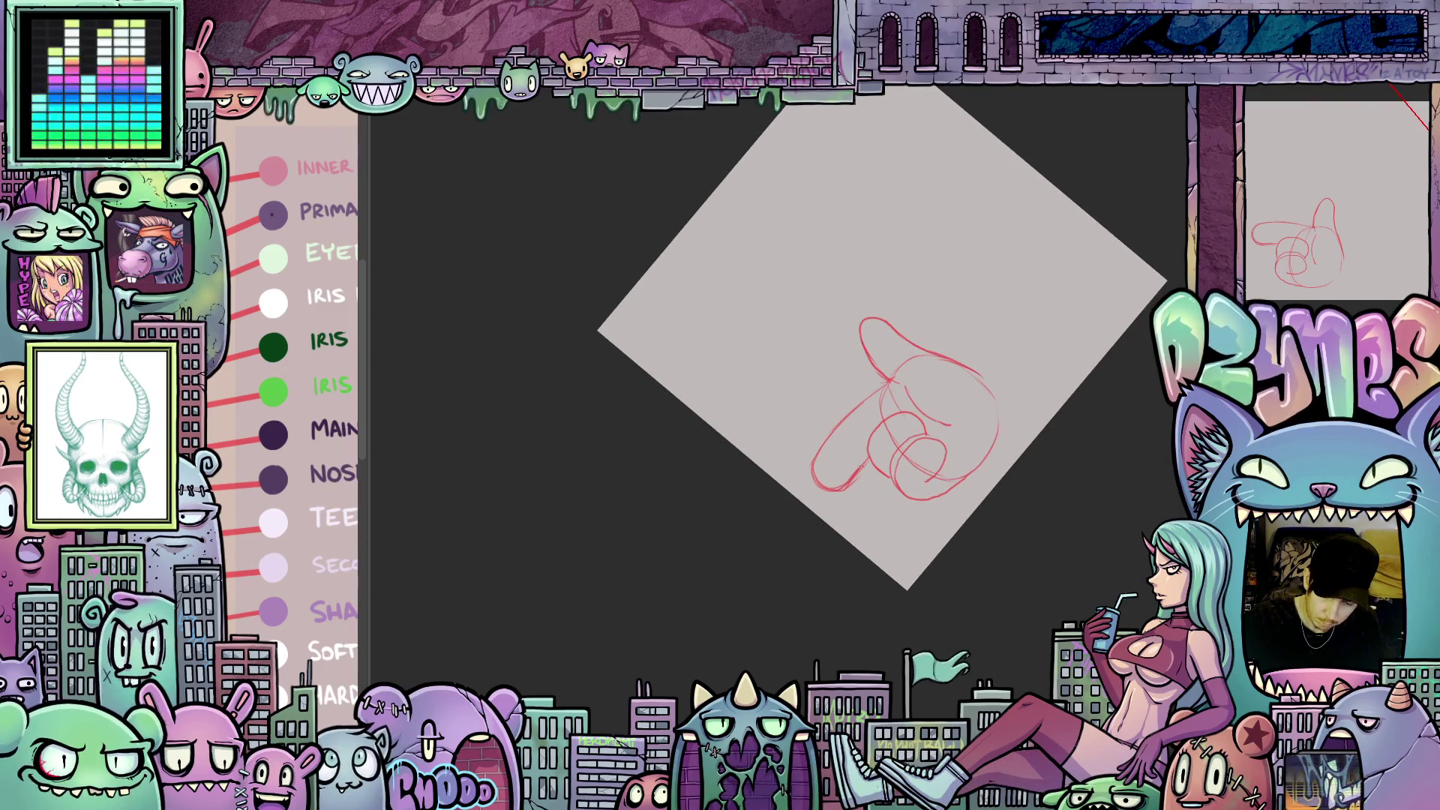
left_click_drag(938, 456, 889, 540)
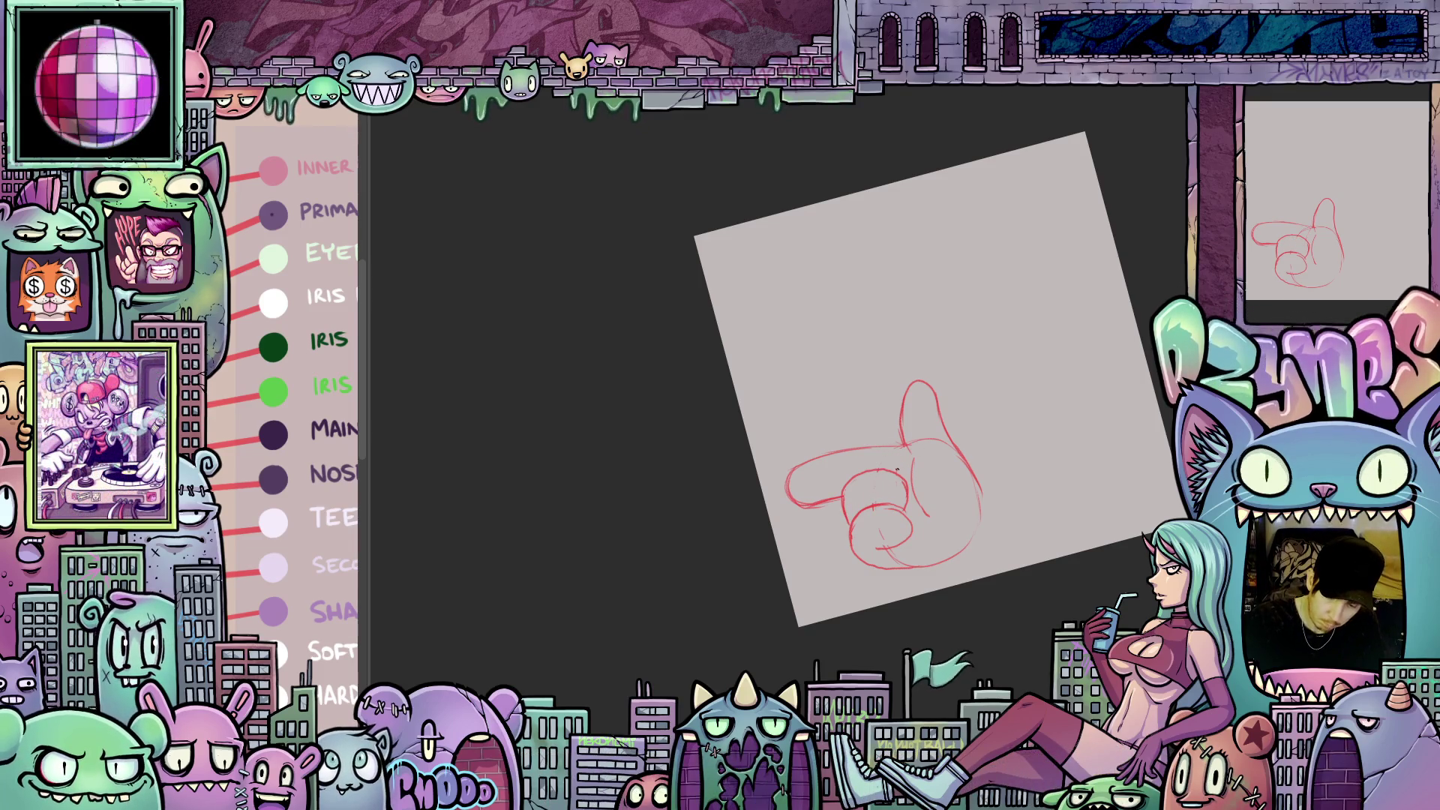
left_click_drag(896, 467, 898, 485)
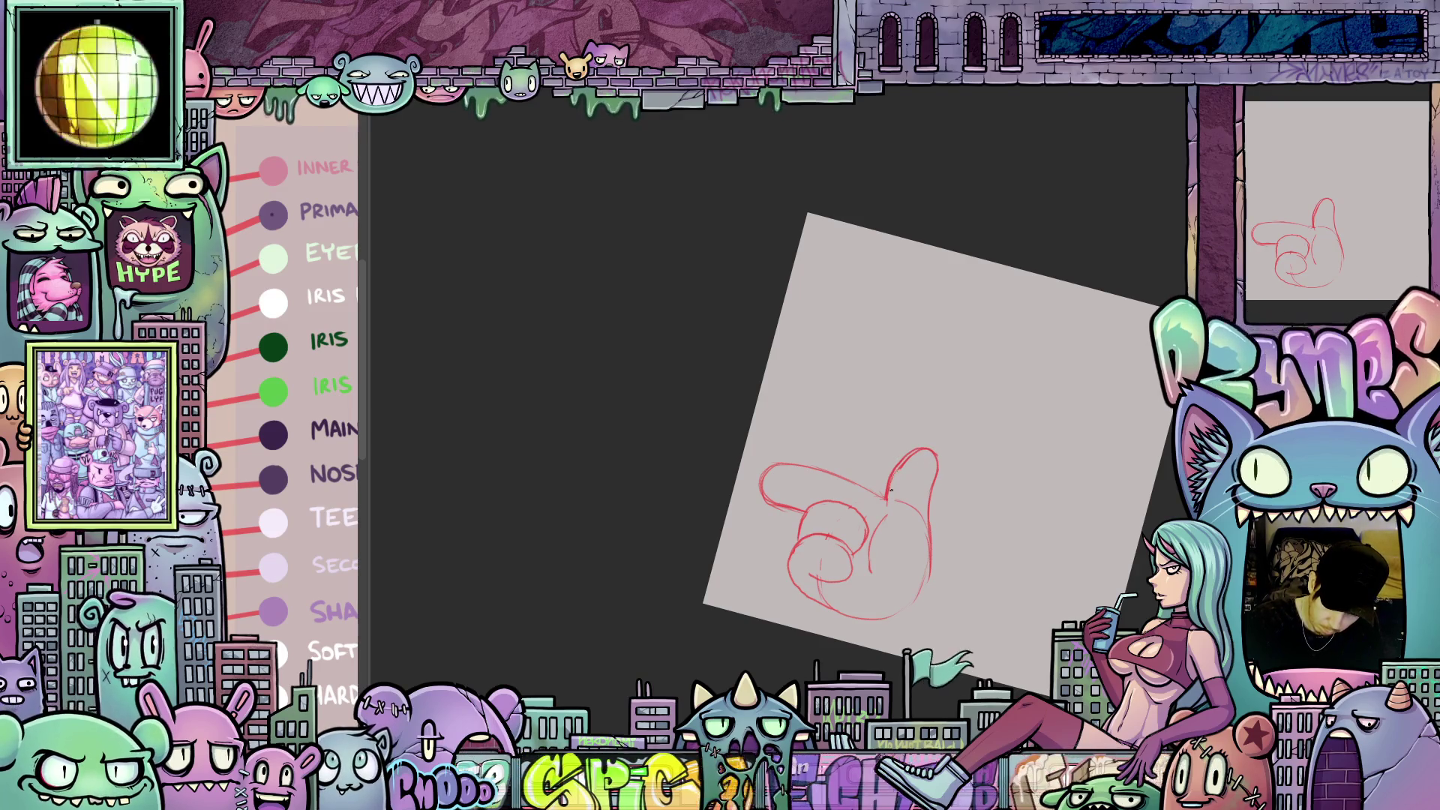
left_click_drag(920, 456, 695, 449)
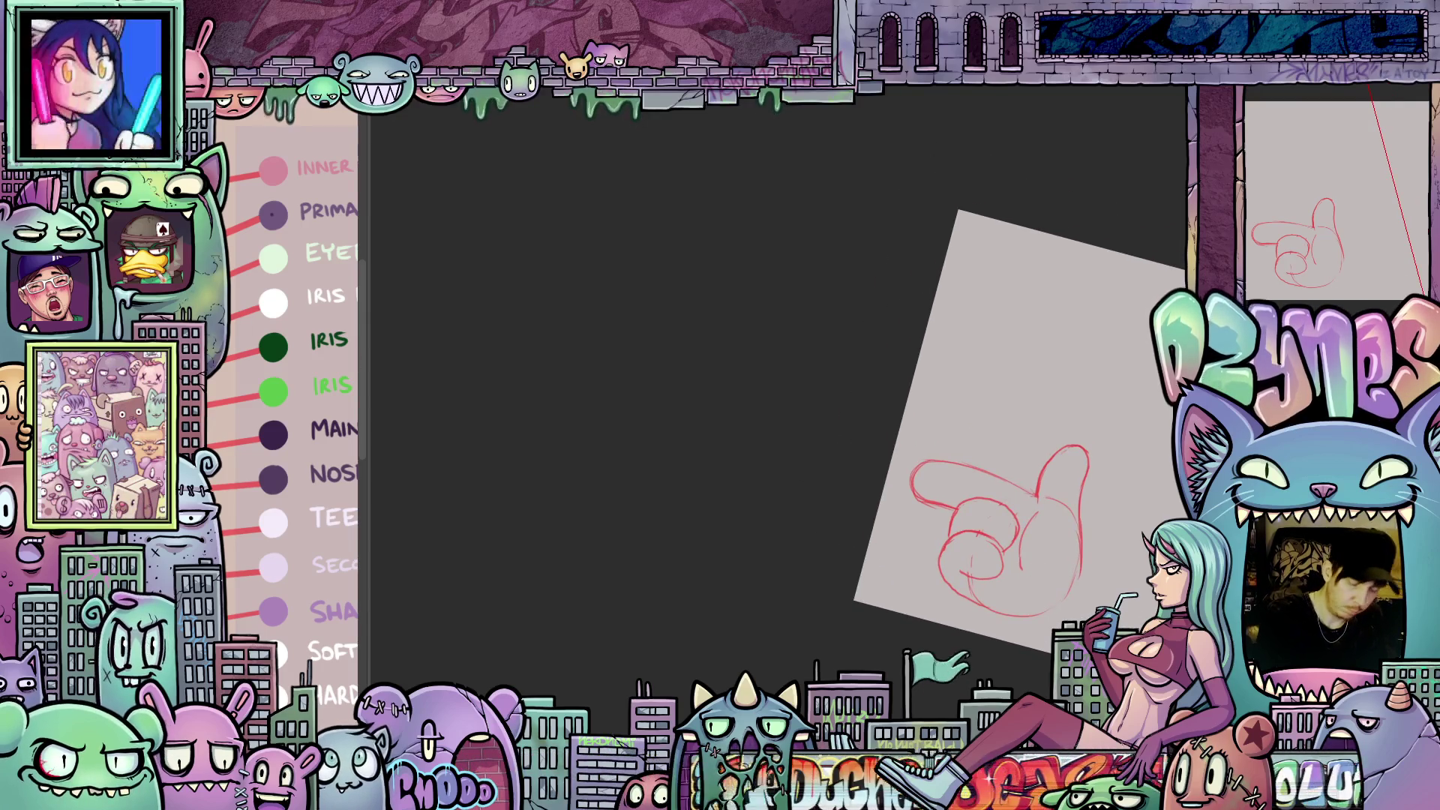
mouse_move(1028, 486)
left_mouse_down()
mouse_move(904, 488)
mouse_move(976, 439)
mouse_move(1026, 471)
left_mouse_up()
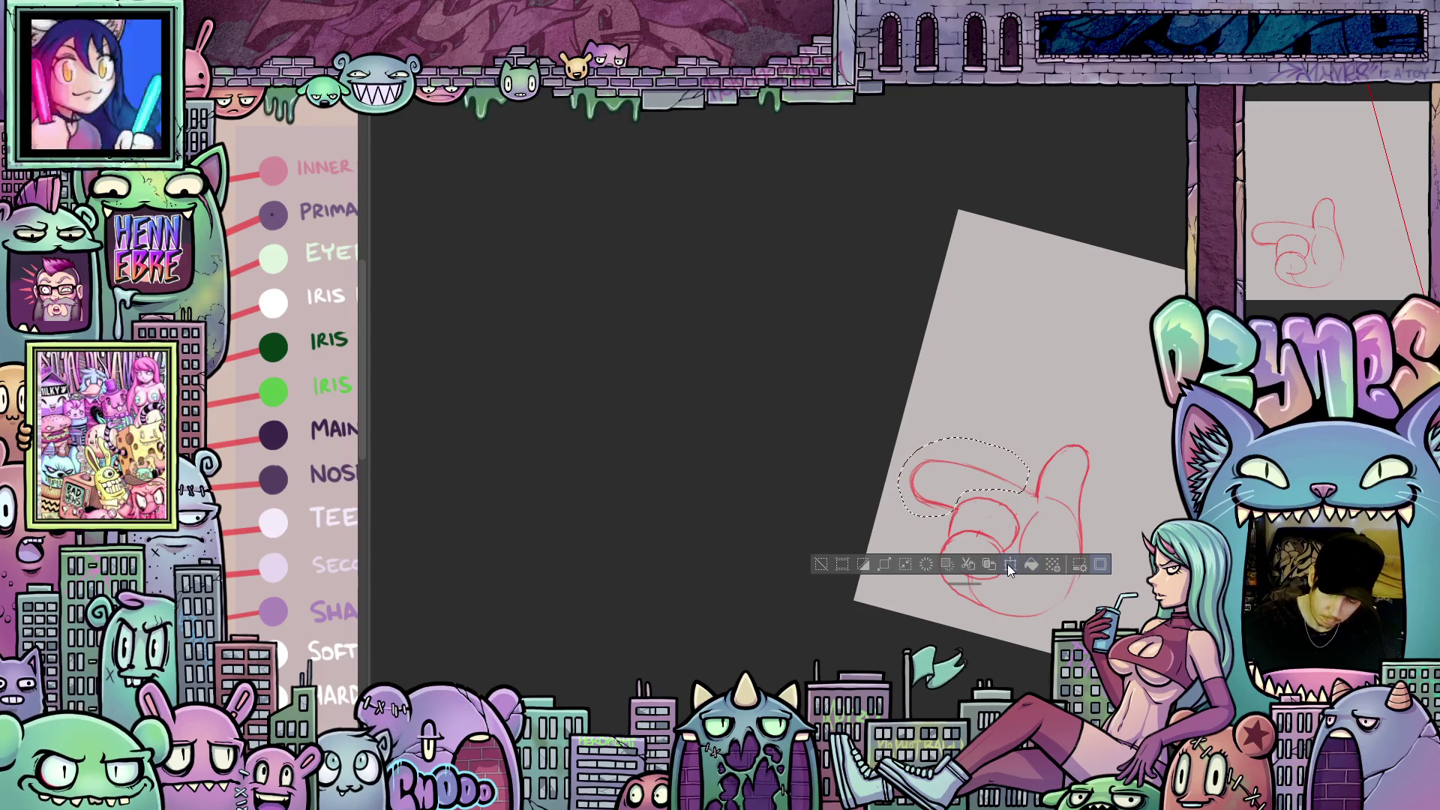
- Enlarge the selected pointing finger toward the upper right, apply it, and deselect
left_click(1009, 564)
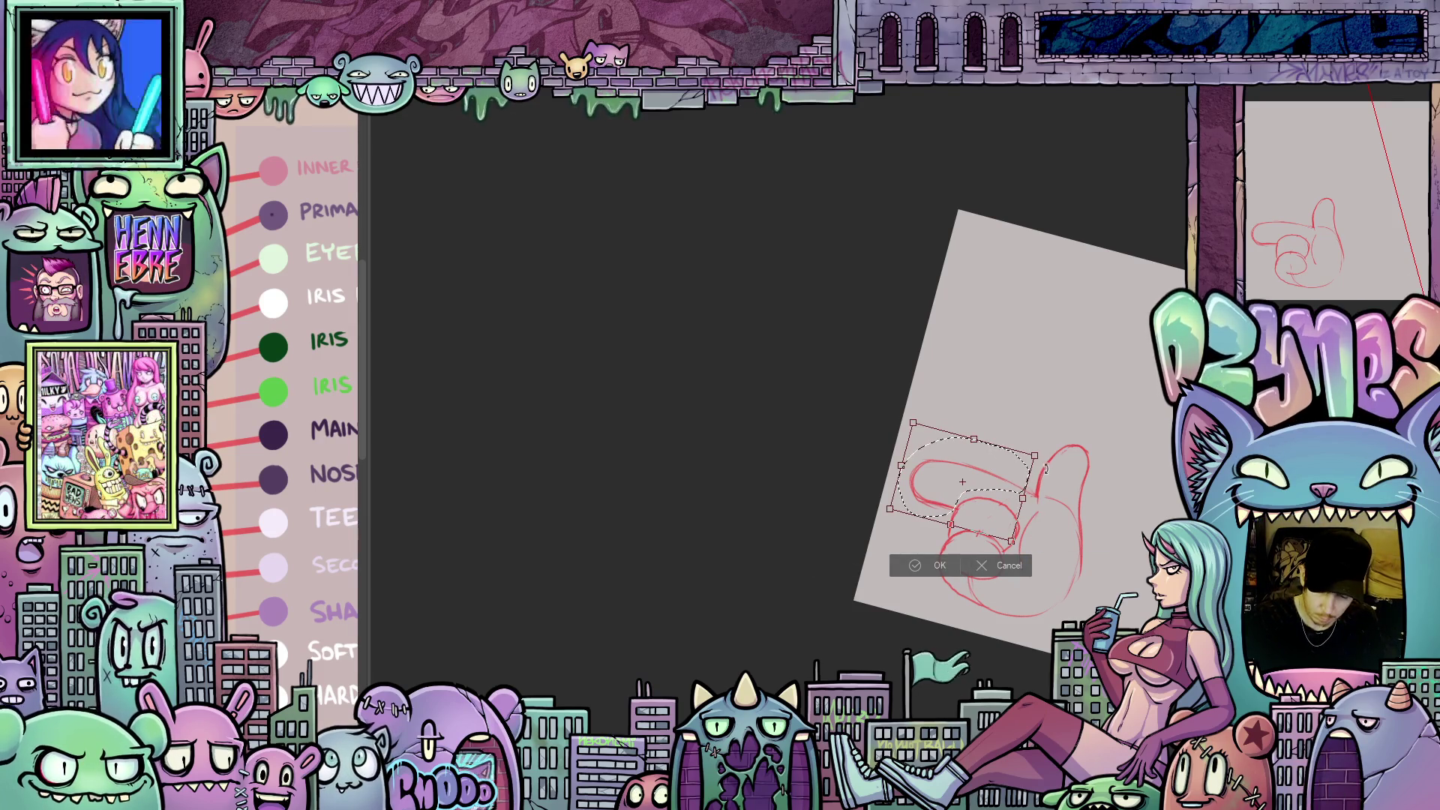
mouse_move(1035, 455)
left_mouse_down()
mouse_move(1036, 492)
mouse_move(1059, 487)
mouse_move(1009, 525)
left_mouse_up()
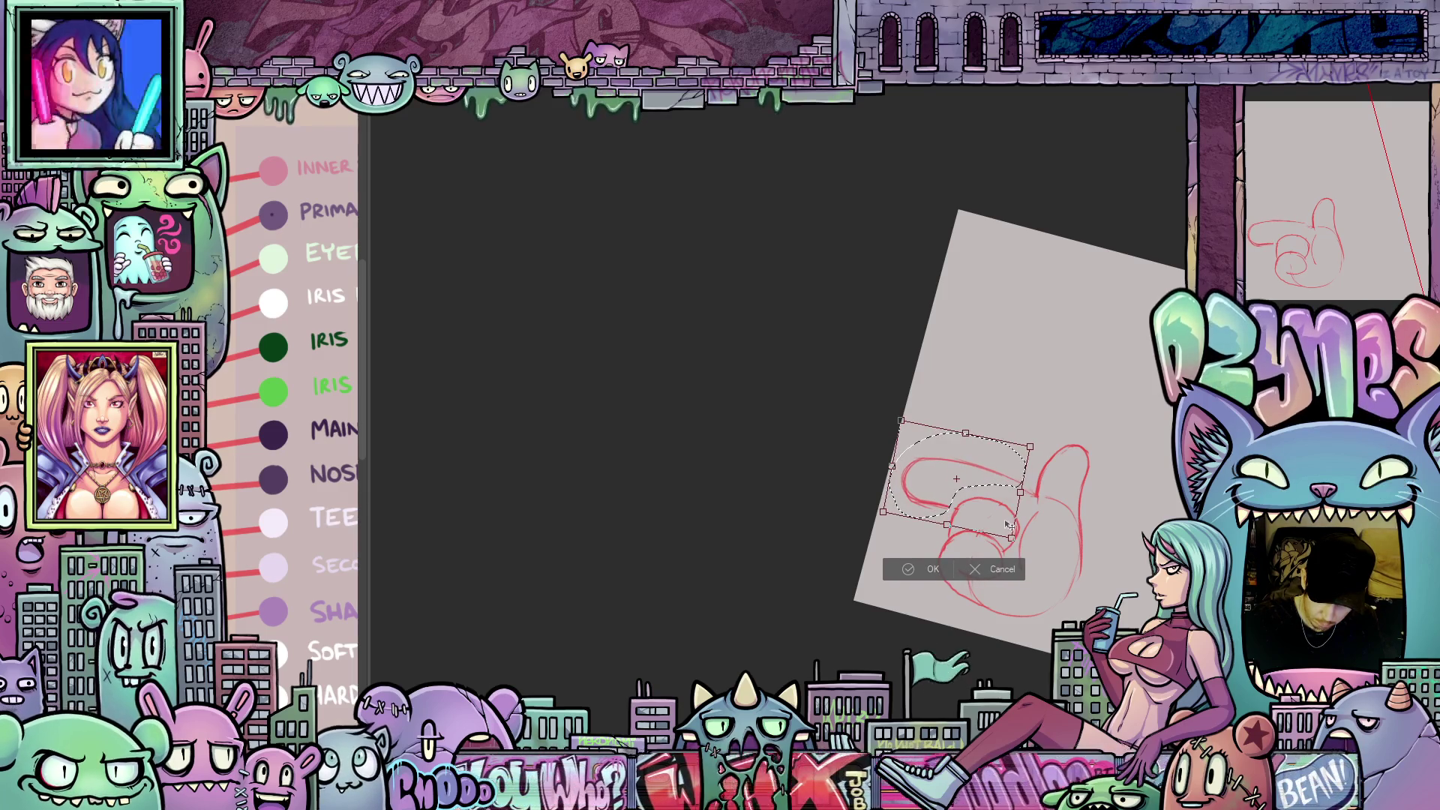
left_click(933, 569)
key("ctrl+d")
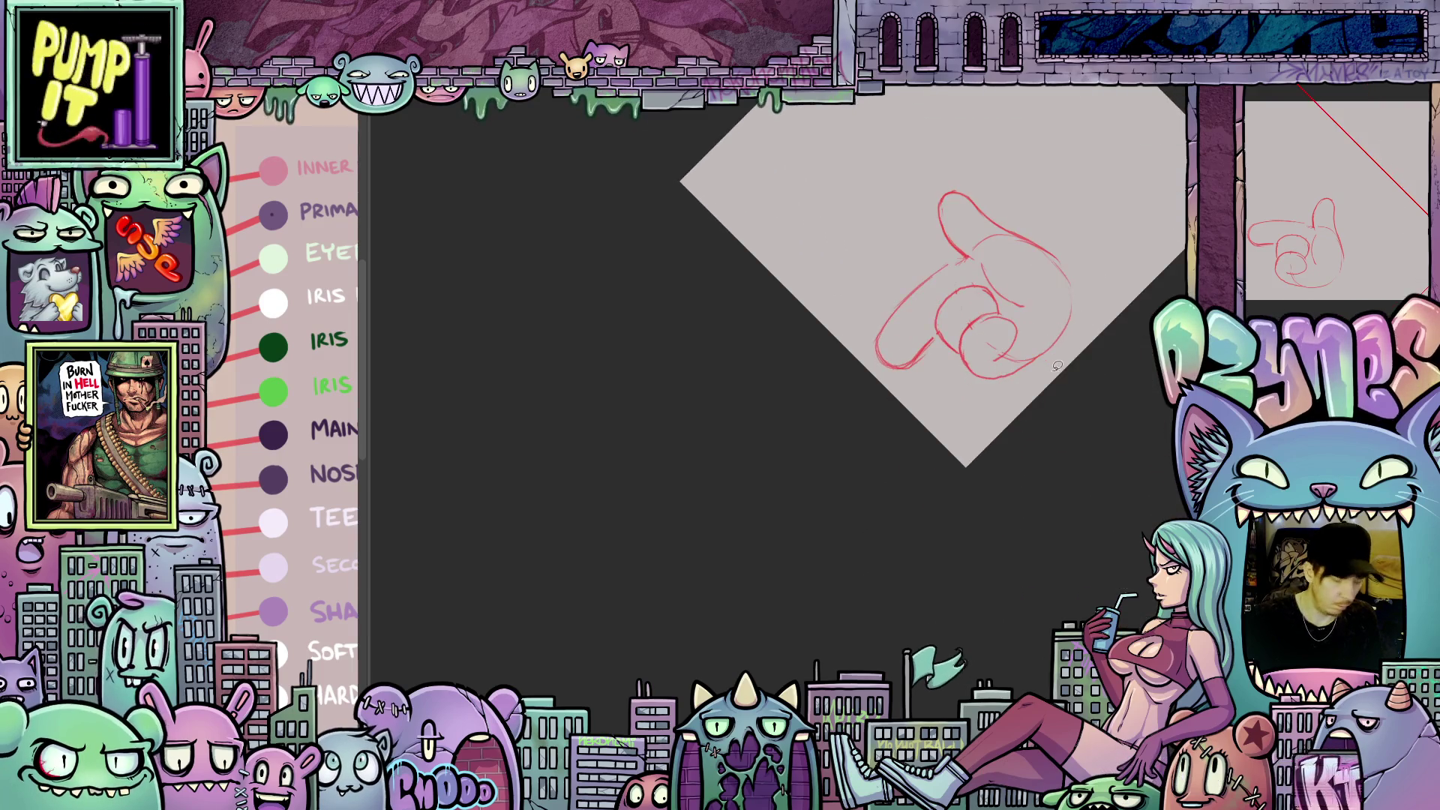
- Rotate the whole red hand counter-clockwise and shrink it with Ctrl+T, then apply
left_click_drag(1043, 483, 1051, 554)
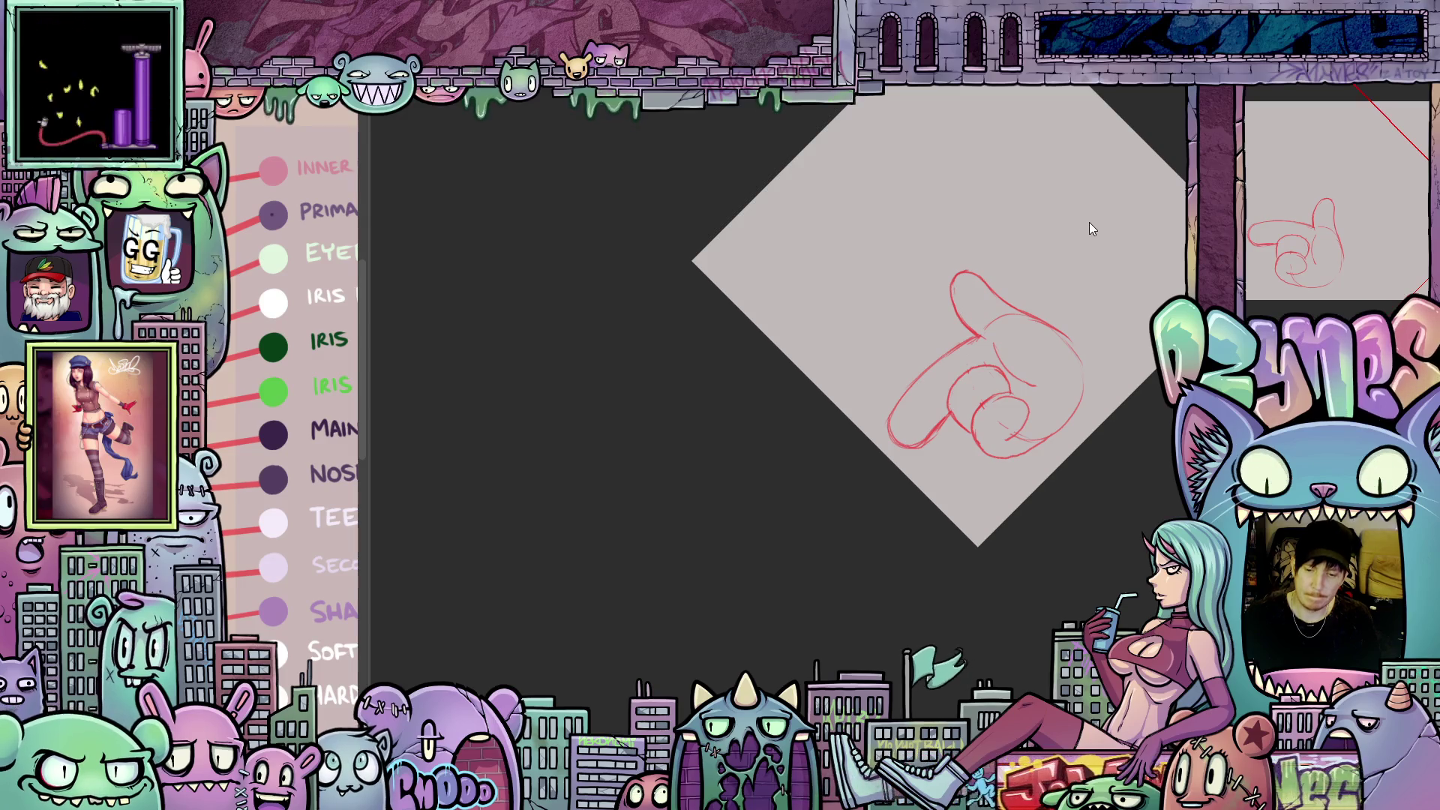
left_click_drag(1120, 208, 1147, 352)
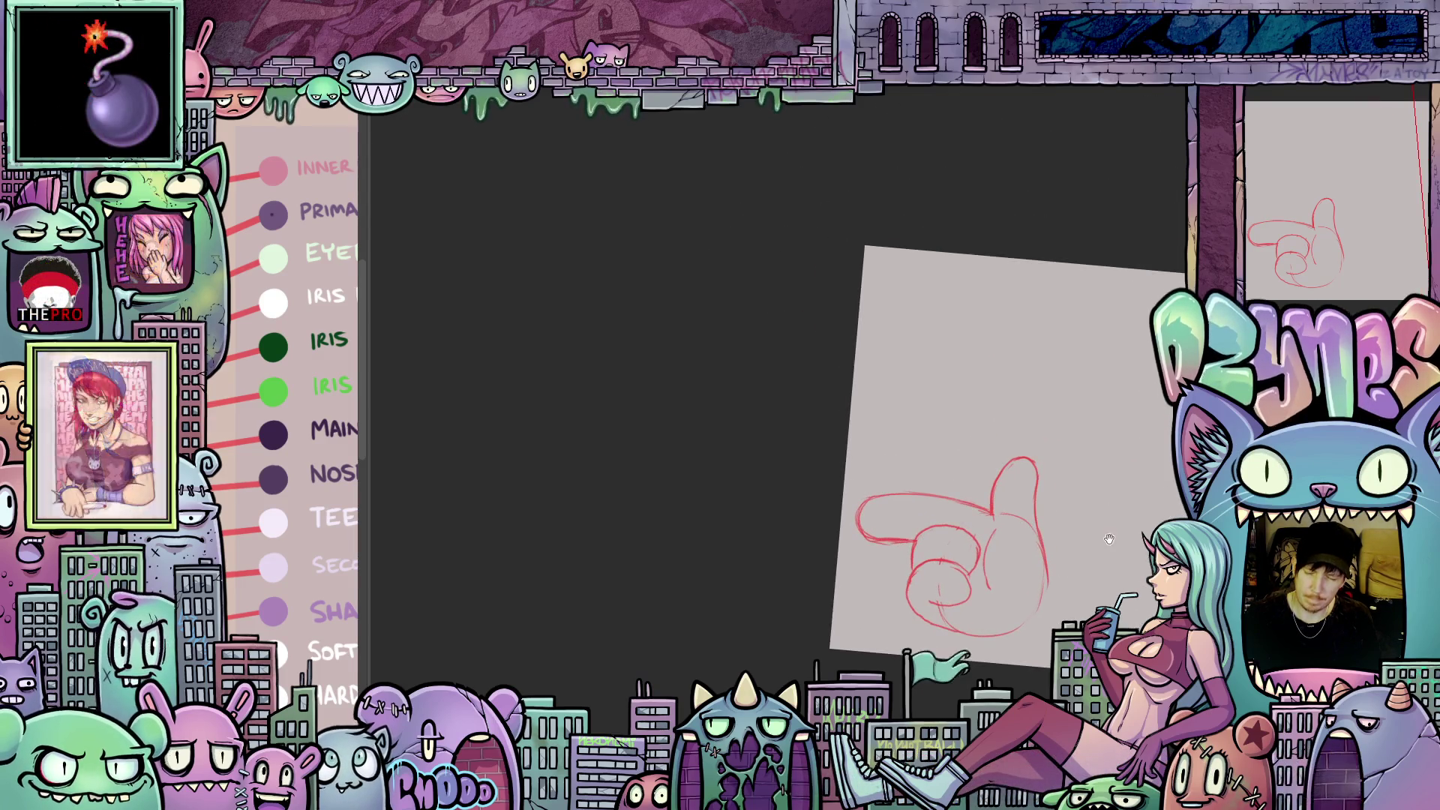
left_click_drag(1103, 509, 1006, 426)
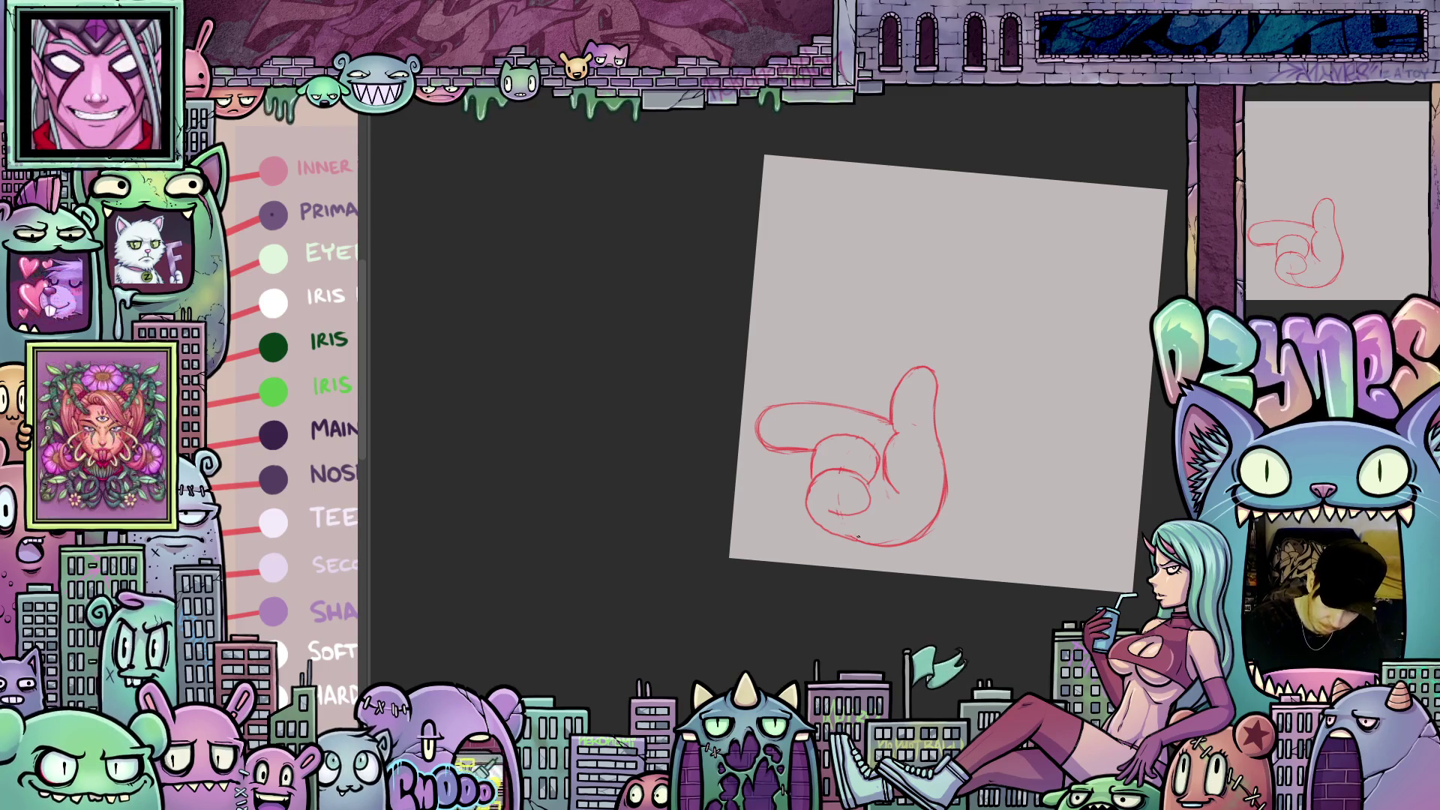
left_click_drag(961, 537, 970, 583)
key("ctrl+t")
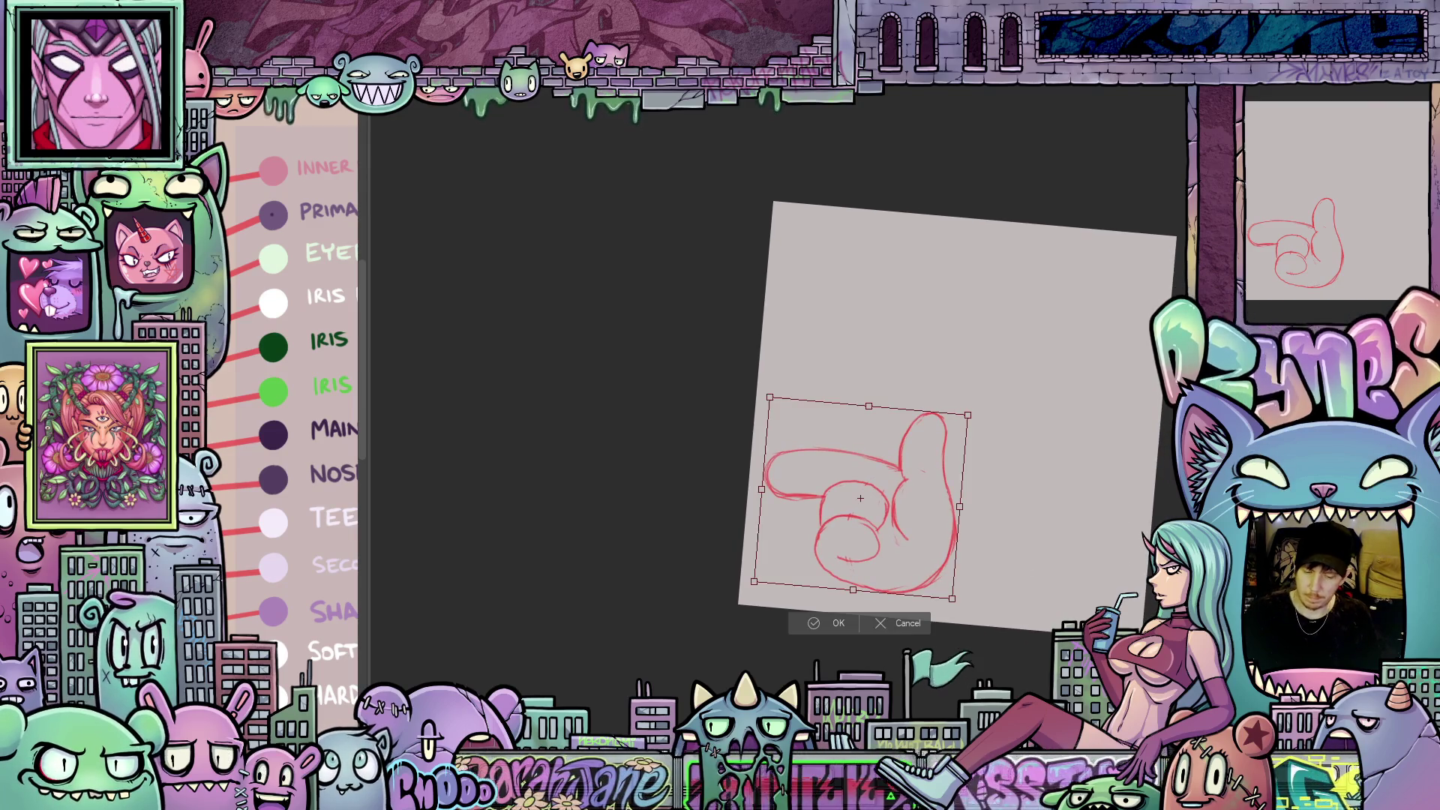
left_click_drag(992, 503, 978, 472)
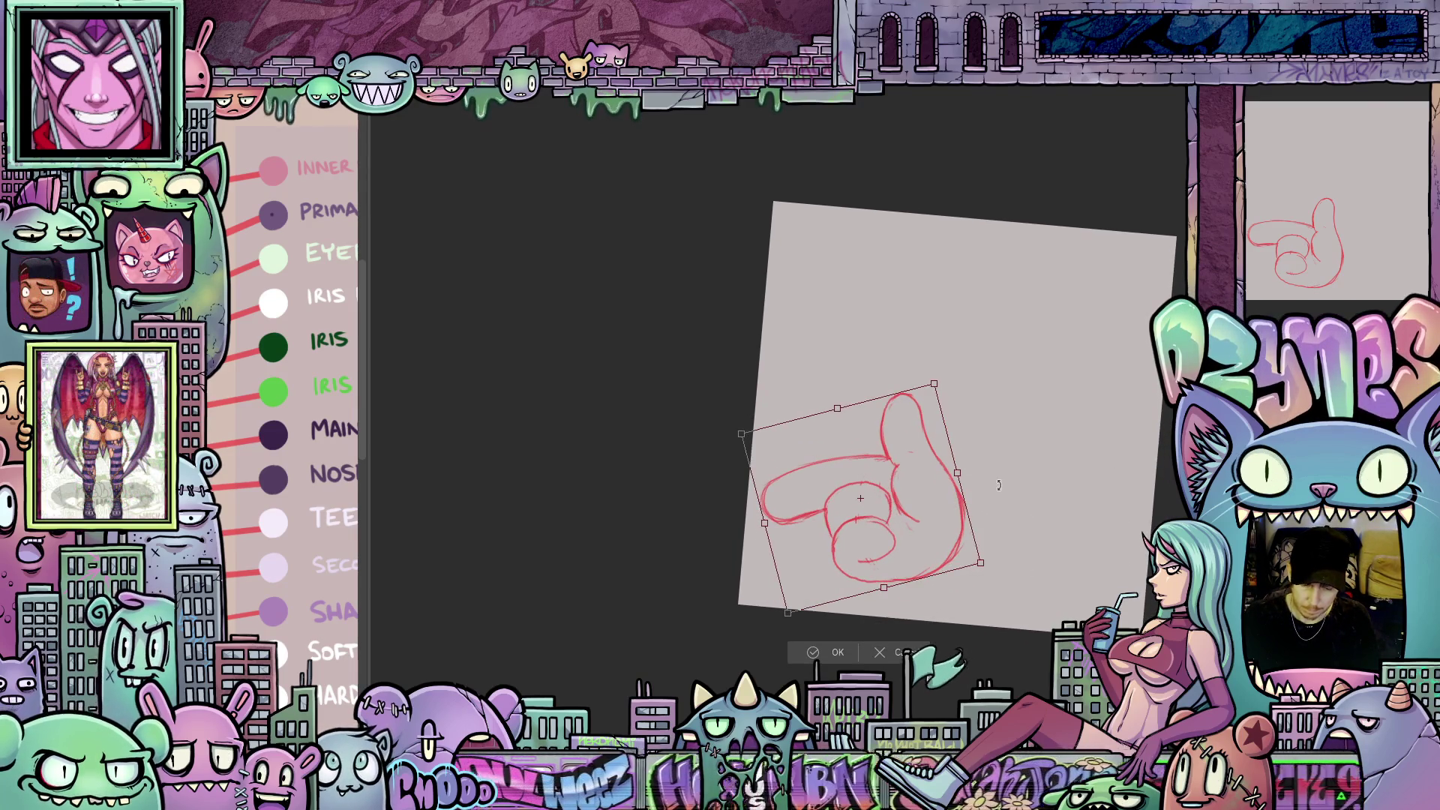
left_click_drag(937, 381, 916, 416)
left_click_drag(894, 505, 875, 519)
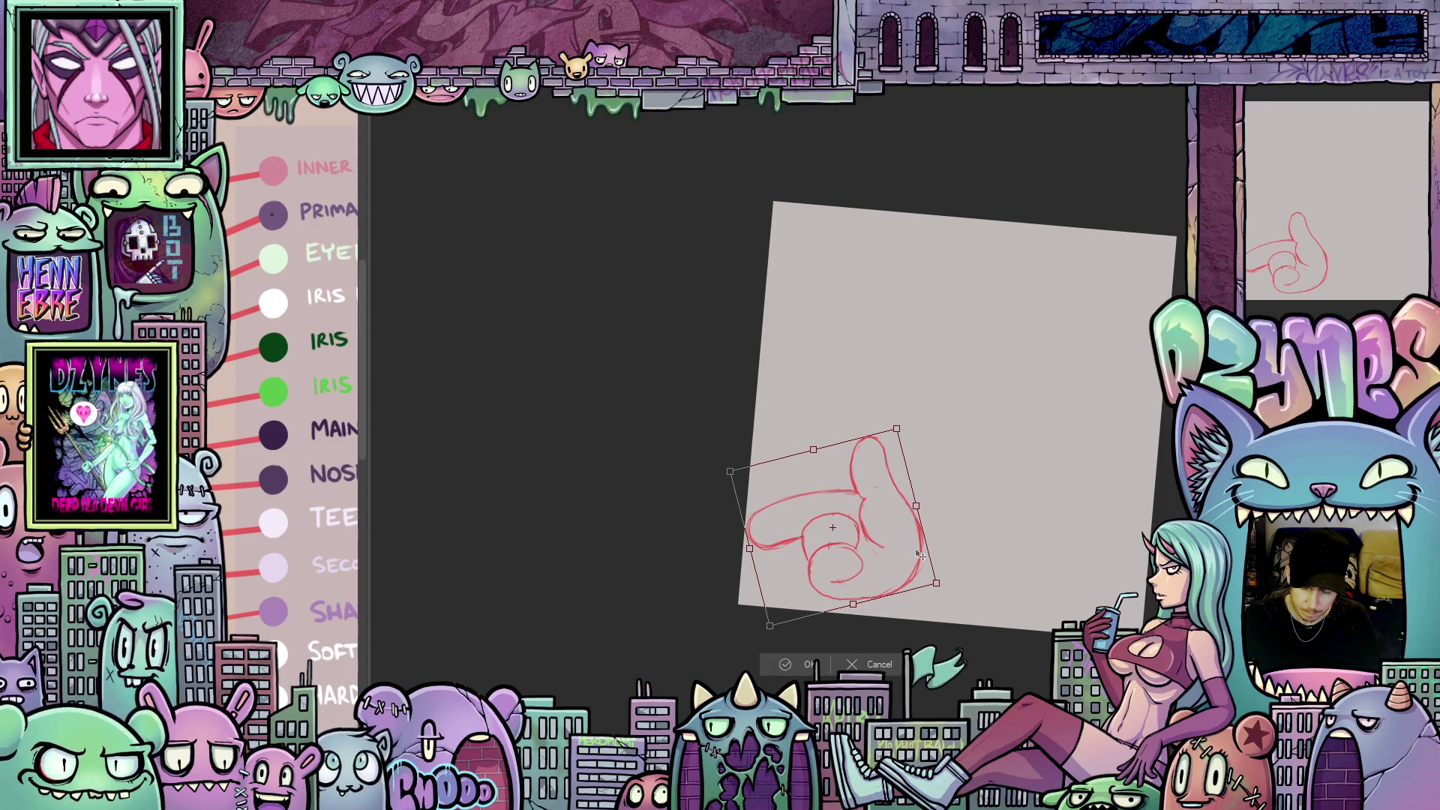
left_click(809, 664)
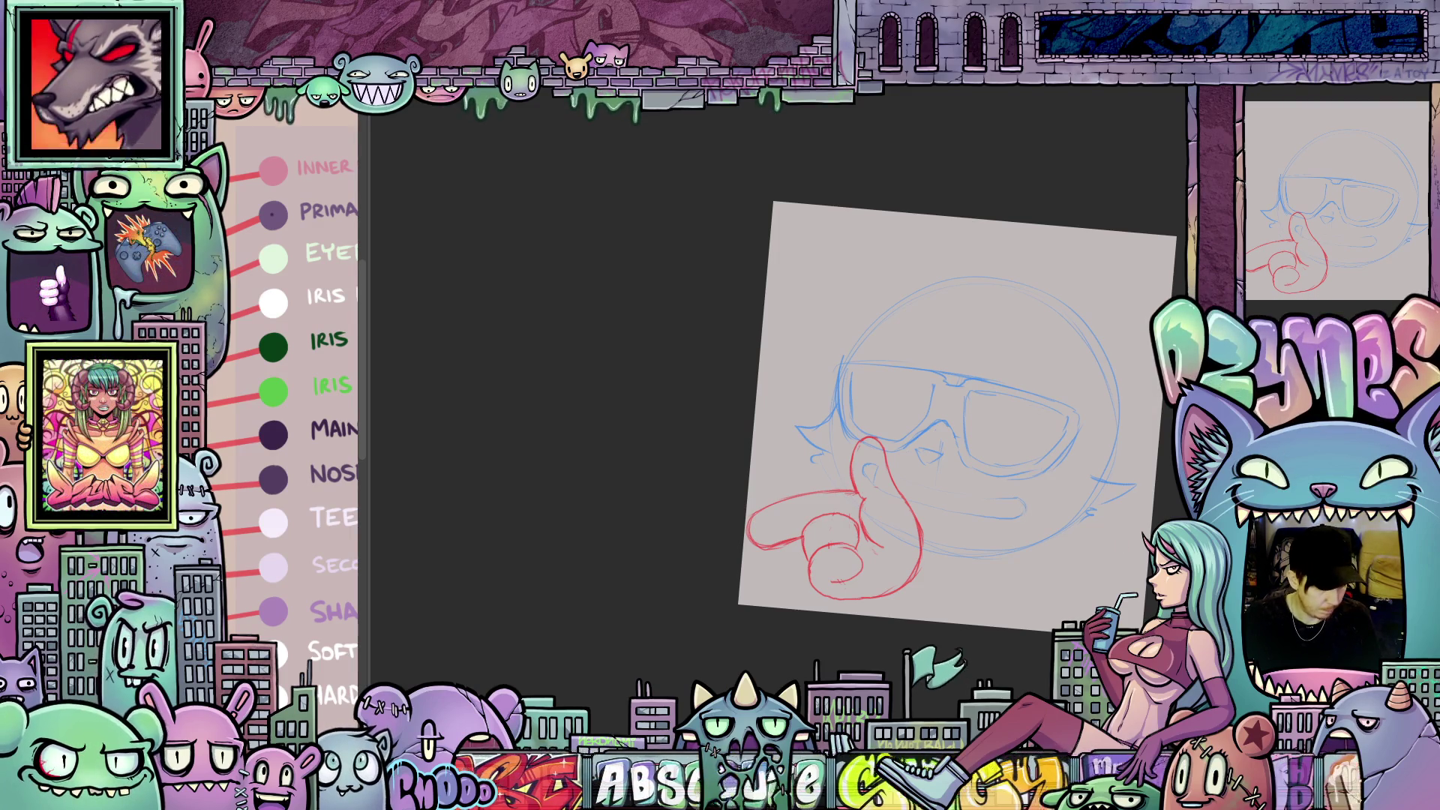
- Reposition the red hand and blue face sketches and apply the face transform
mouse_move(1003, 459)
left_mouse_down()
mouse_move(1002, 472)
mouse_move(1026, 418)
left_mouse_up()
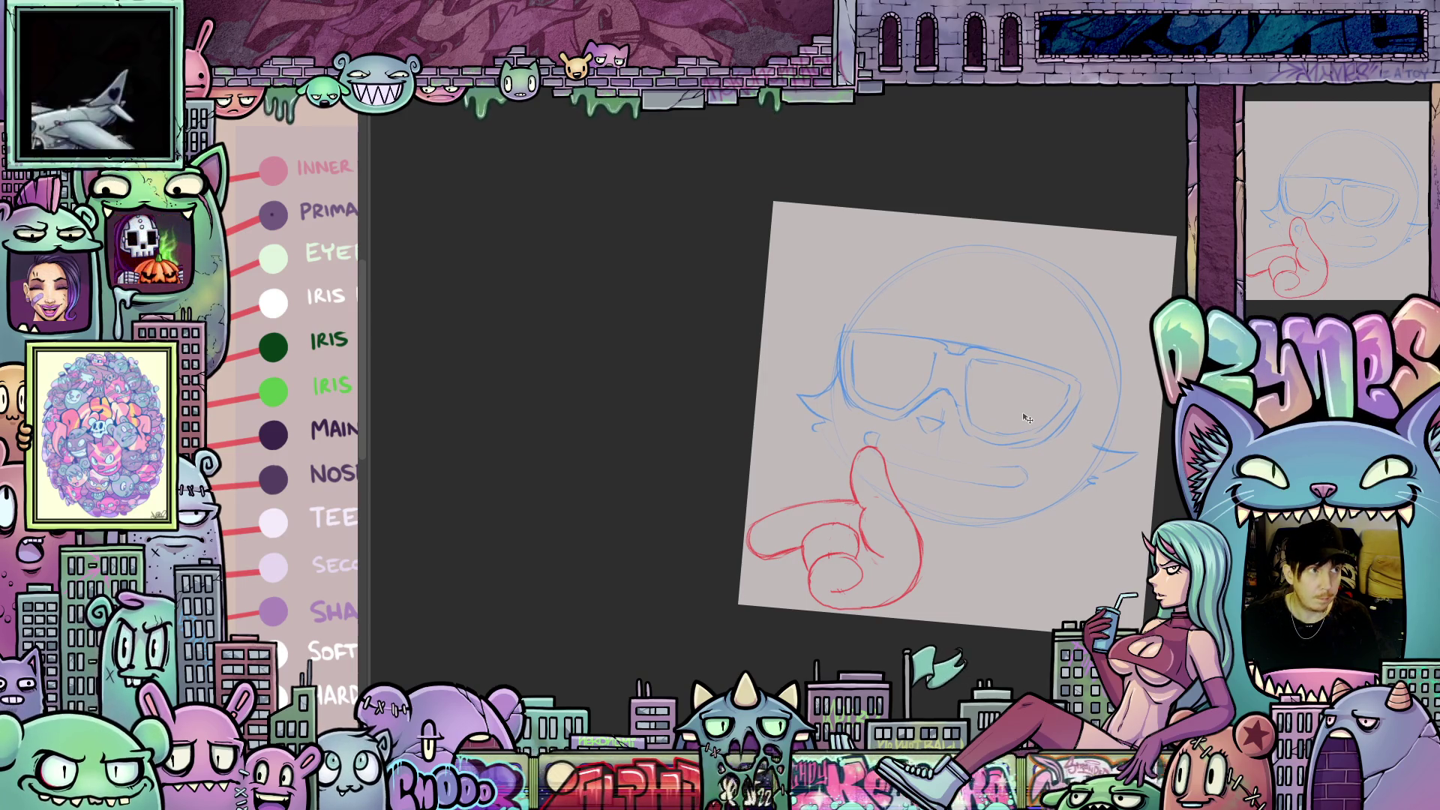
mouse_move(1026, 418)
left_mouse_down()
mouse_move(1072, 421)
mouse_move(1049, 404)
left_mouse_up()
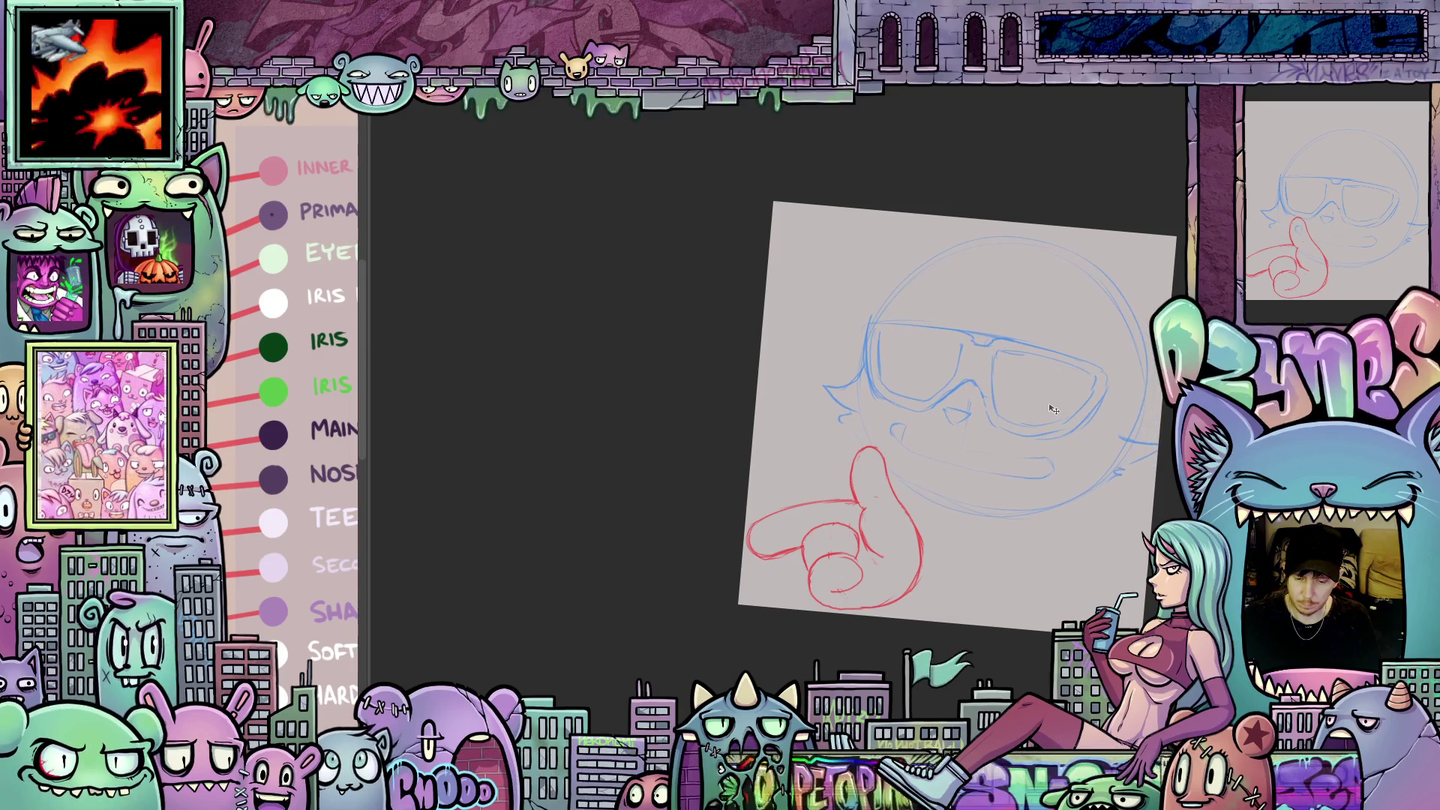
key("ctrl+t")
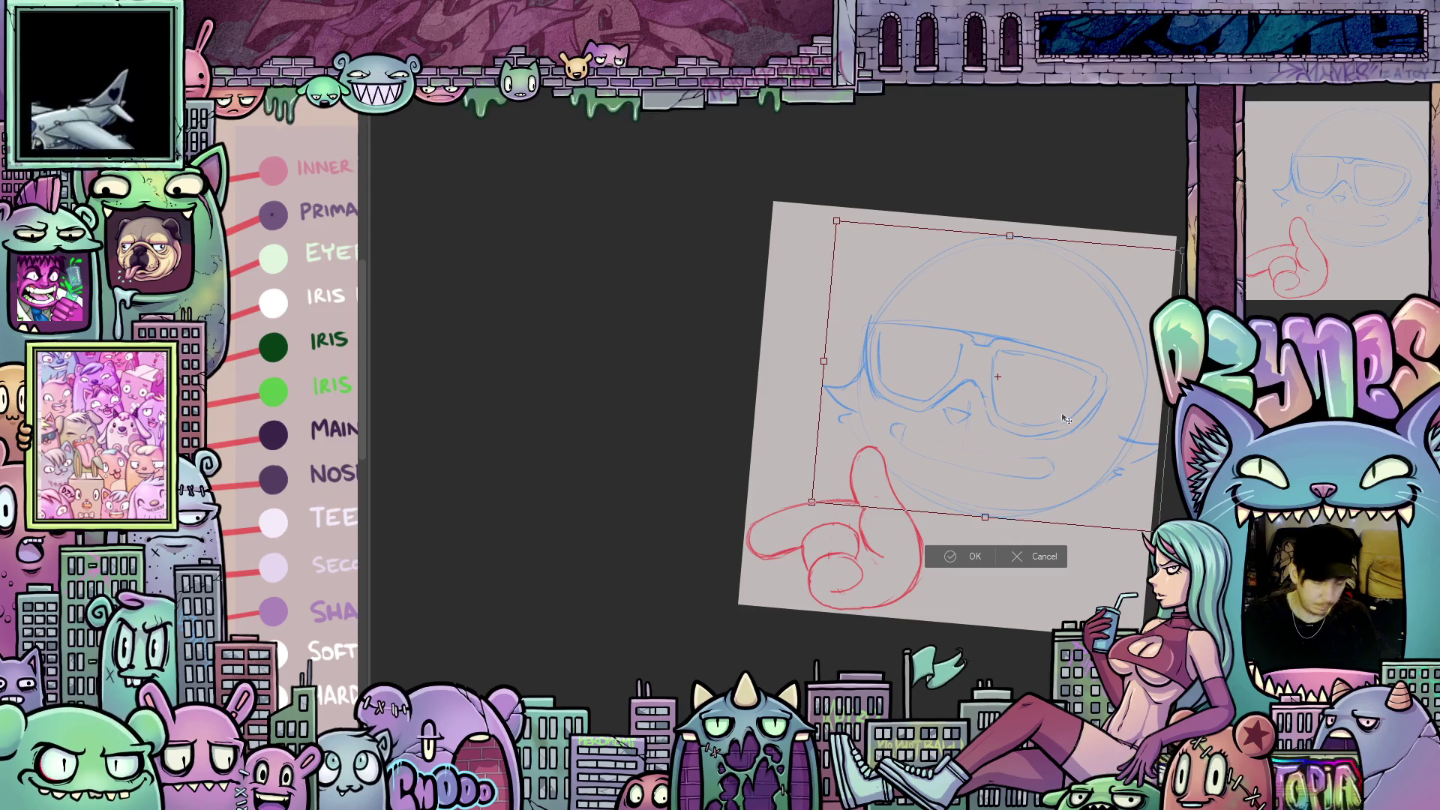
mouse_move(1061, 492)
left_mouse_down()
mouse_move(1081, 514)
mouse_move(1009, 510)
mouse_move(998, 496)
left_mouse_up()
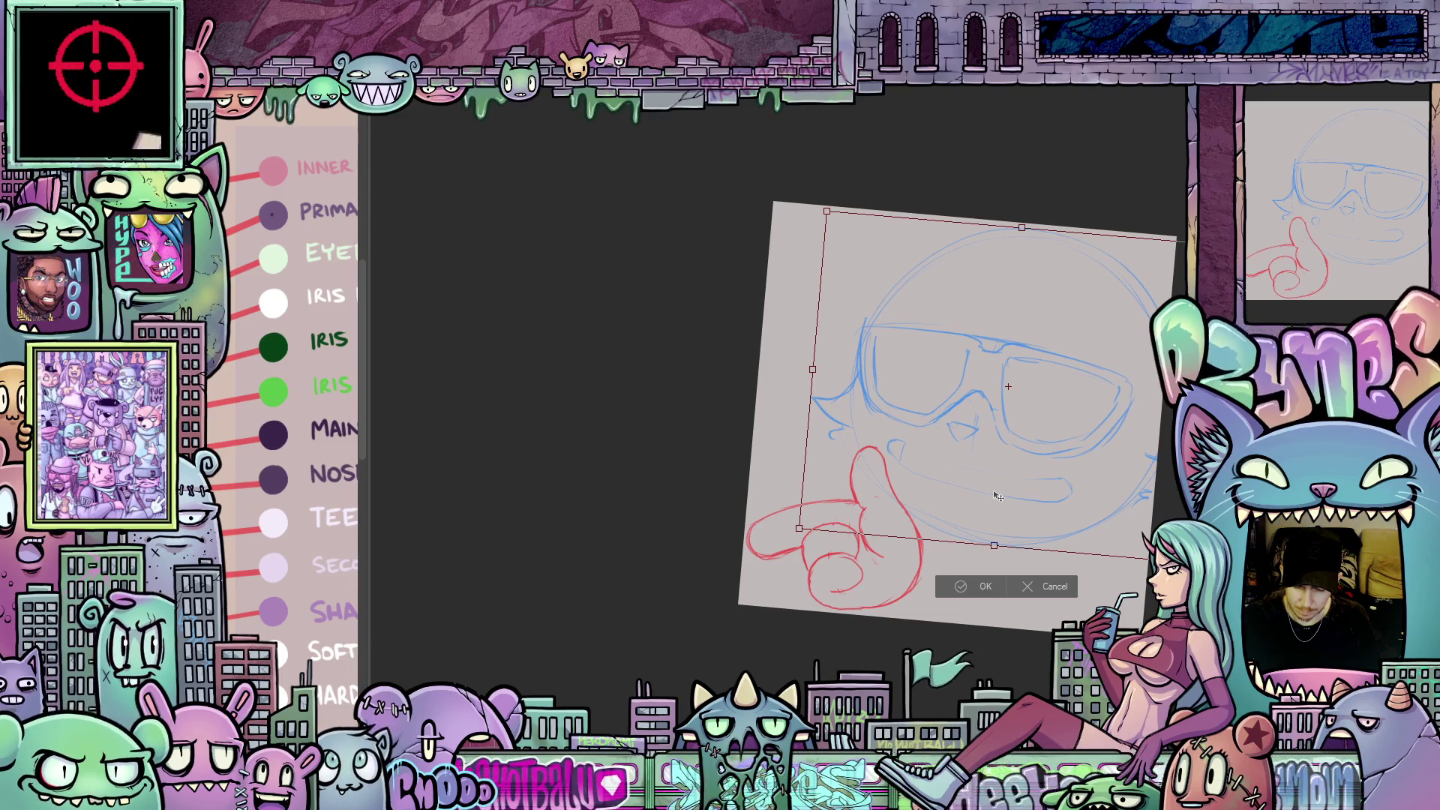
left_click_drag(998, 496, 1001, 495)
key("p")
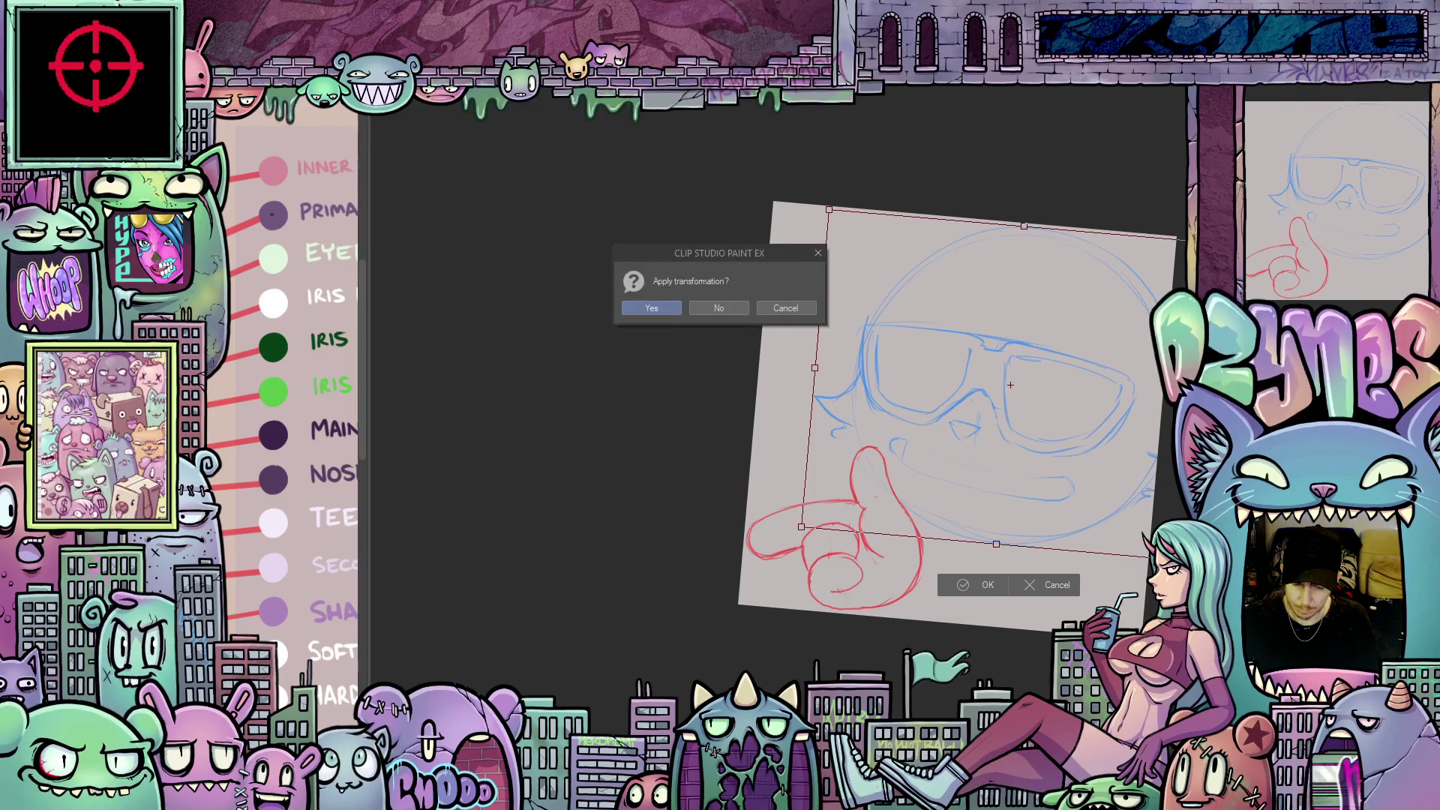
left_click(672, 309)
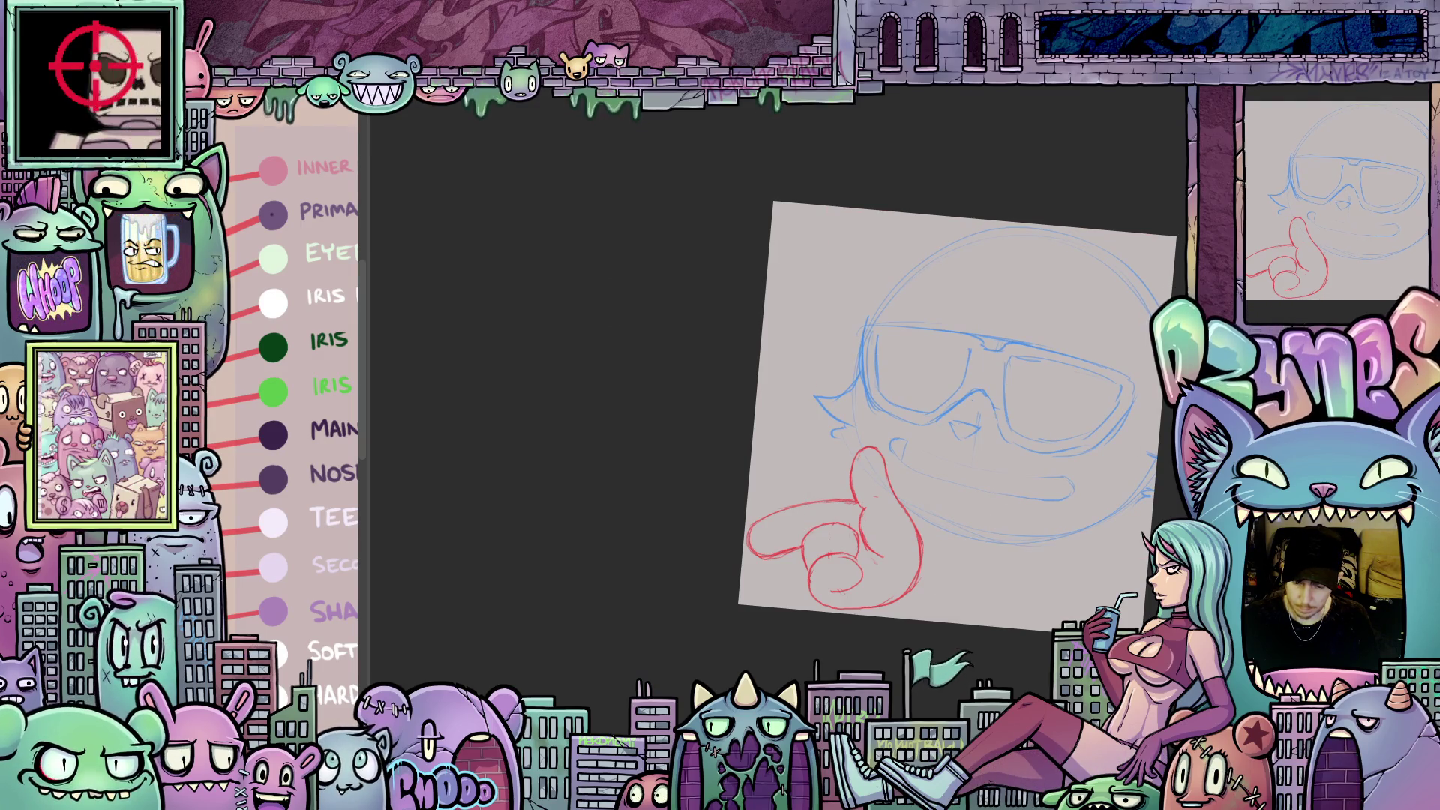
- Shrink the red hand toward its bottom-left and confirm the transformation
key("ctrl+t")
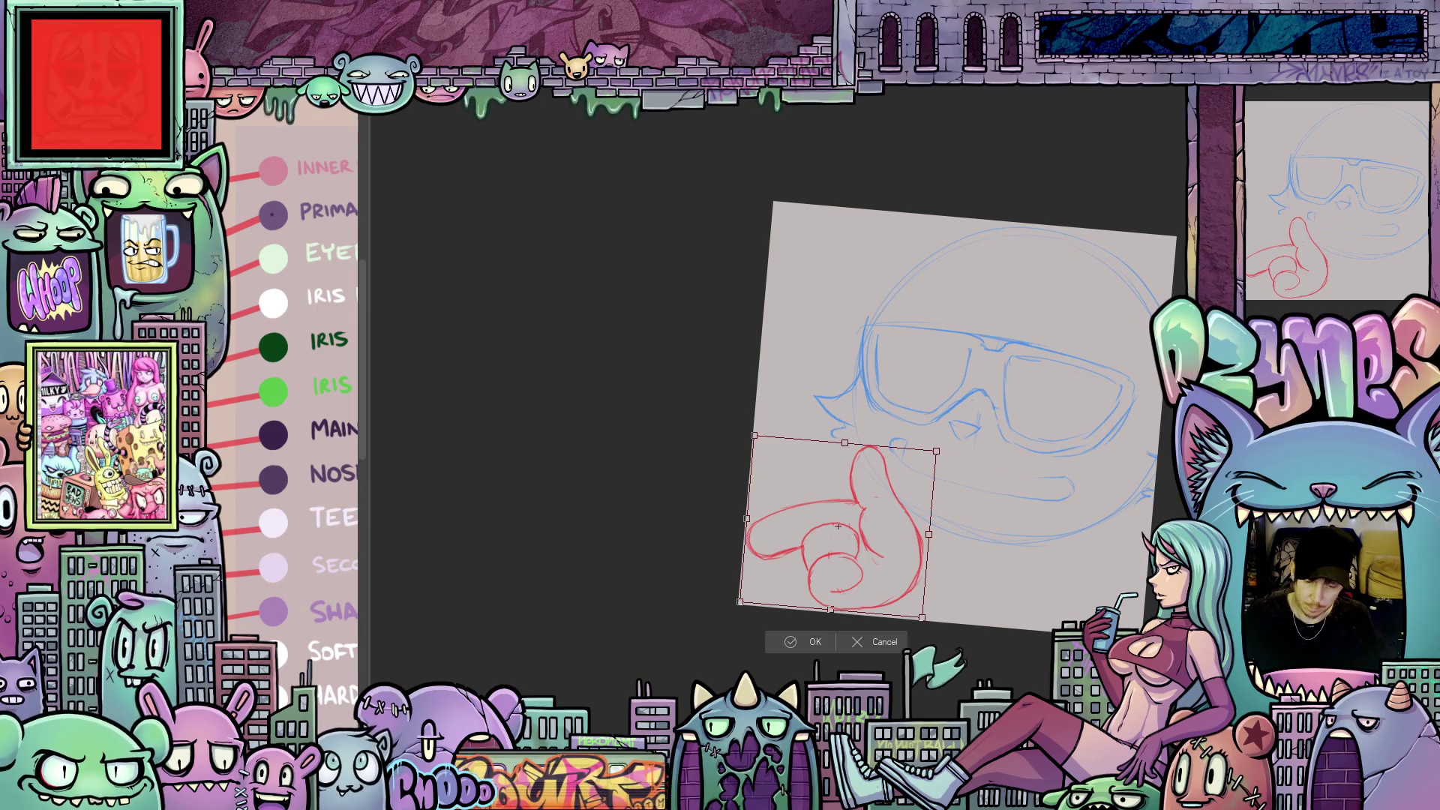
mouse_move(937, 452)
left_mouse_down()
mouse_move(908, 496)
mouse_move(938, 521)
mouse_move(881, 534)
left_mouse_up()
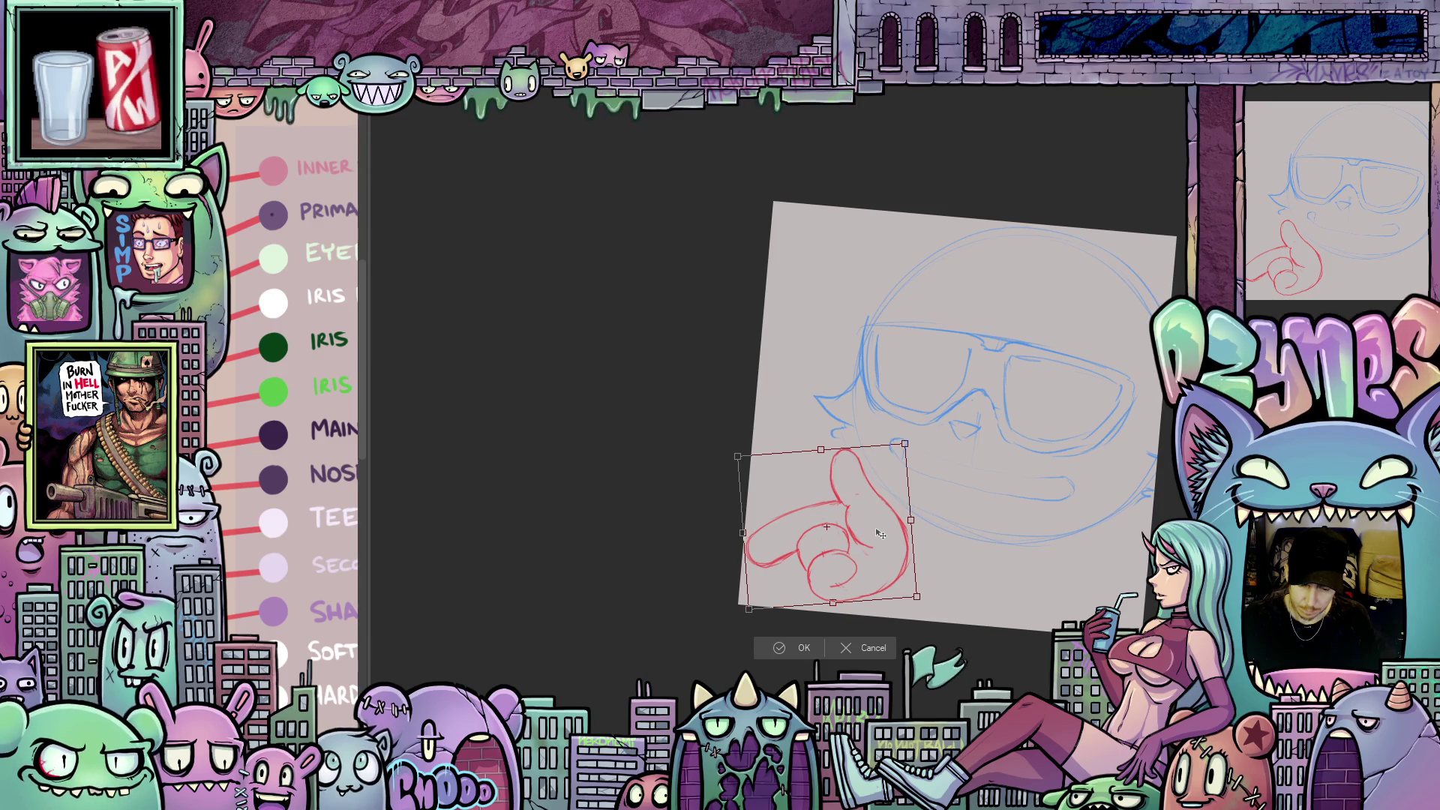
key("Return")
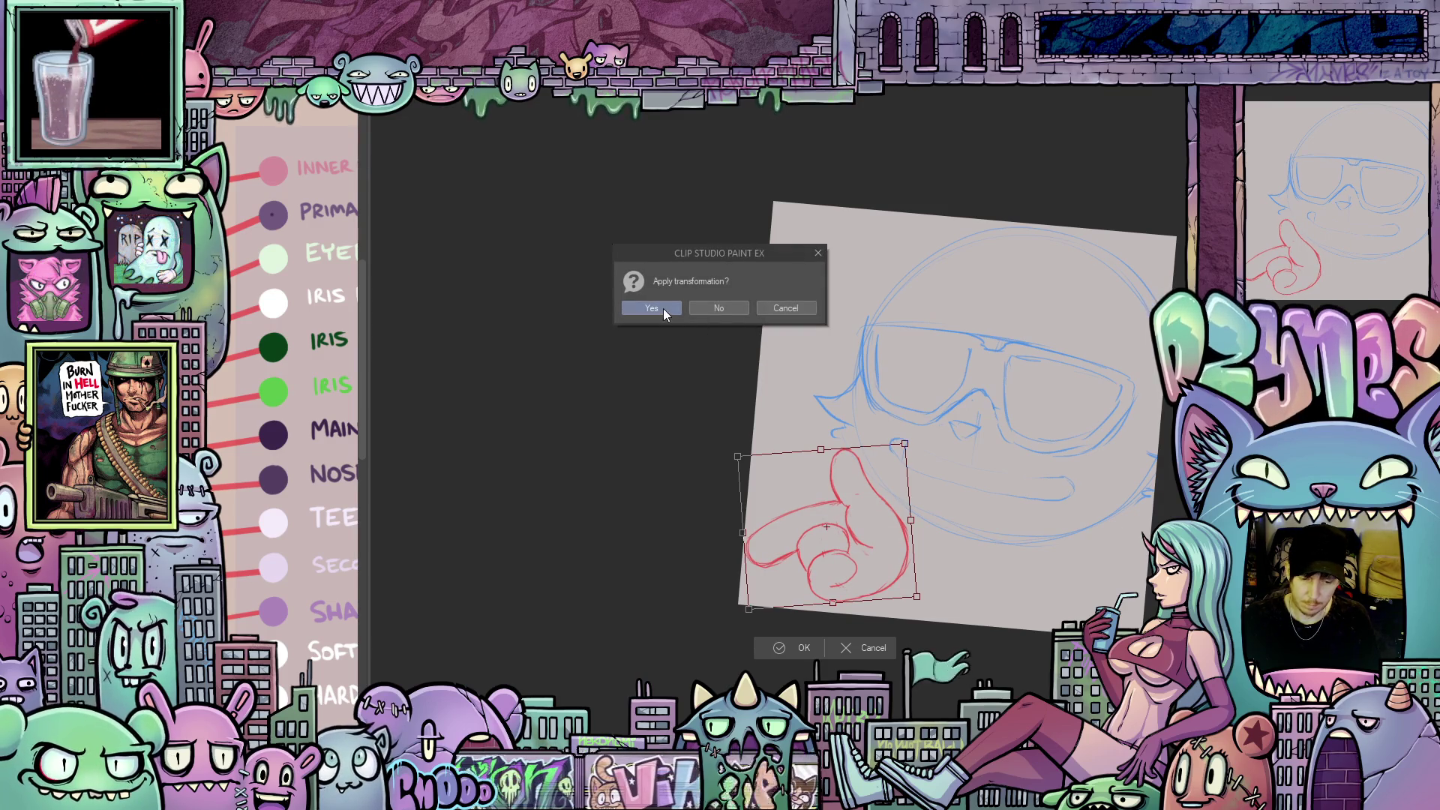
left_click(671, 314)
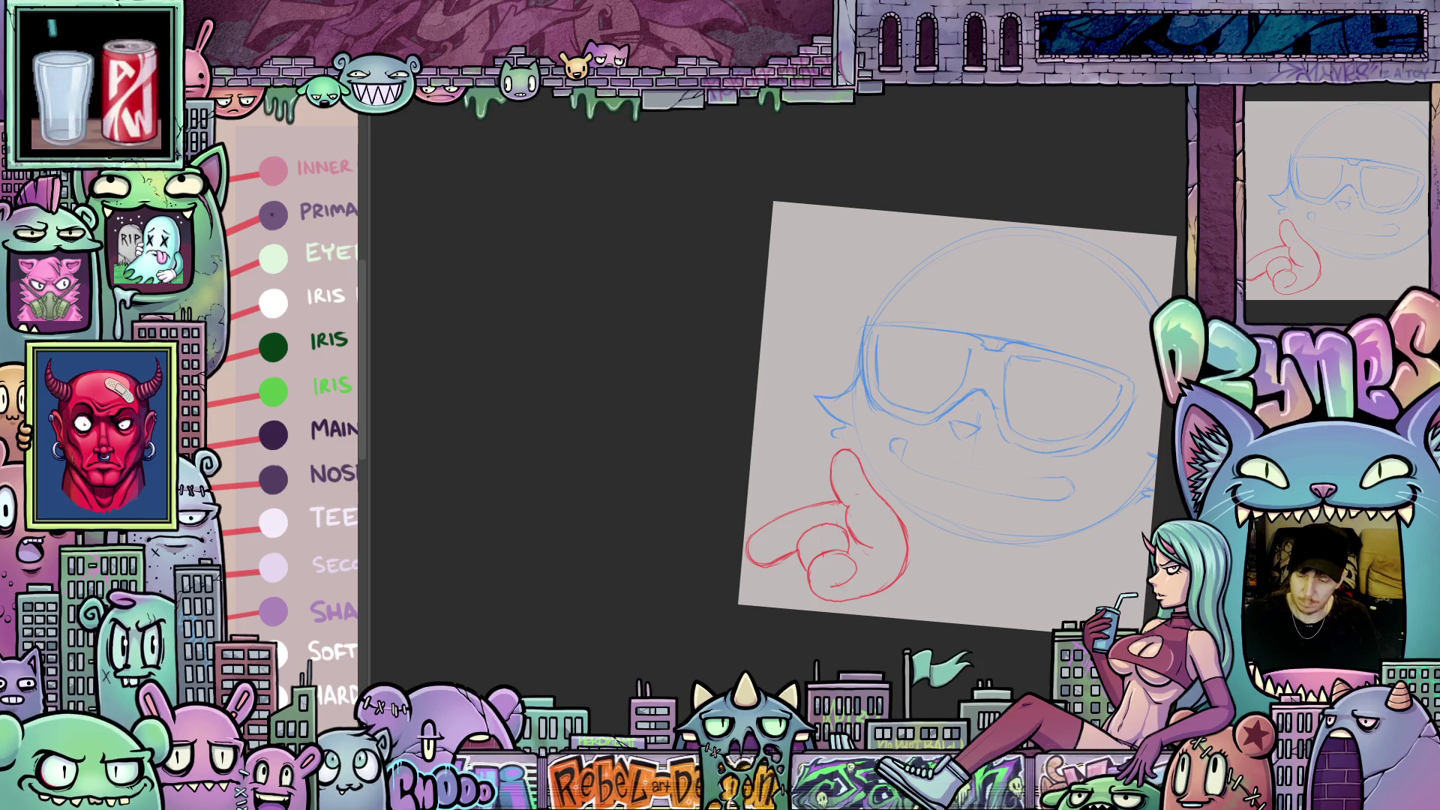
- Stretch the blue head's lower-left corner outward, nudge it up, and apply
key("ctrl+t")
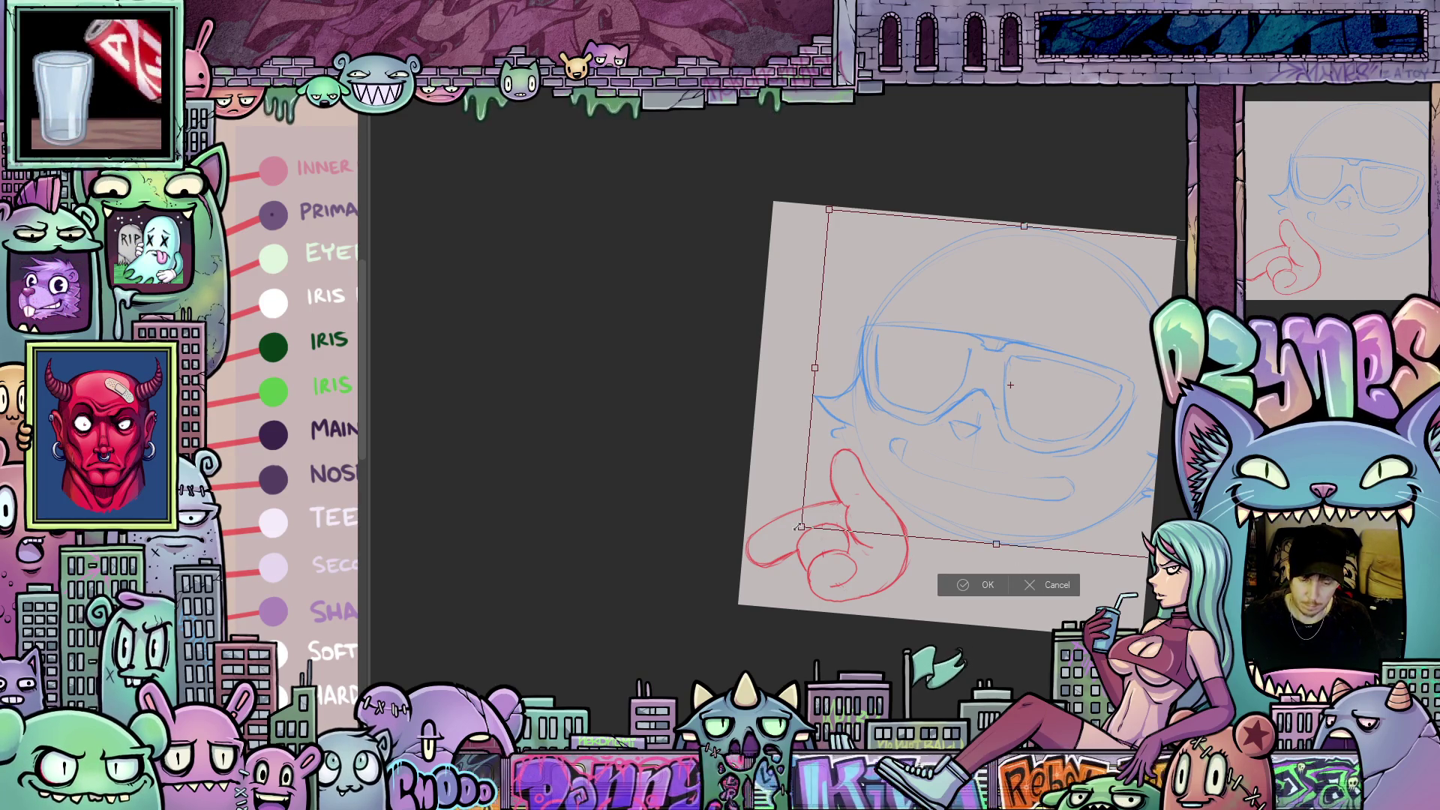
left_click_drag(800, 528, 788, 536)
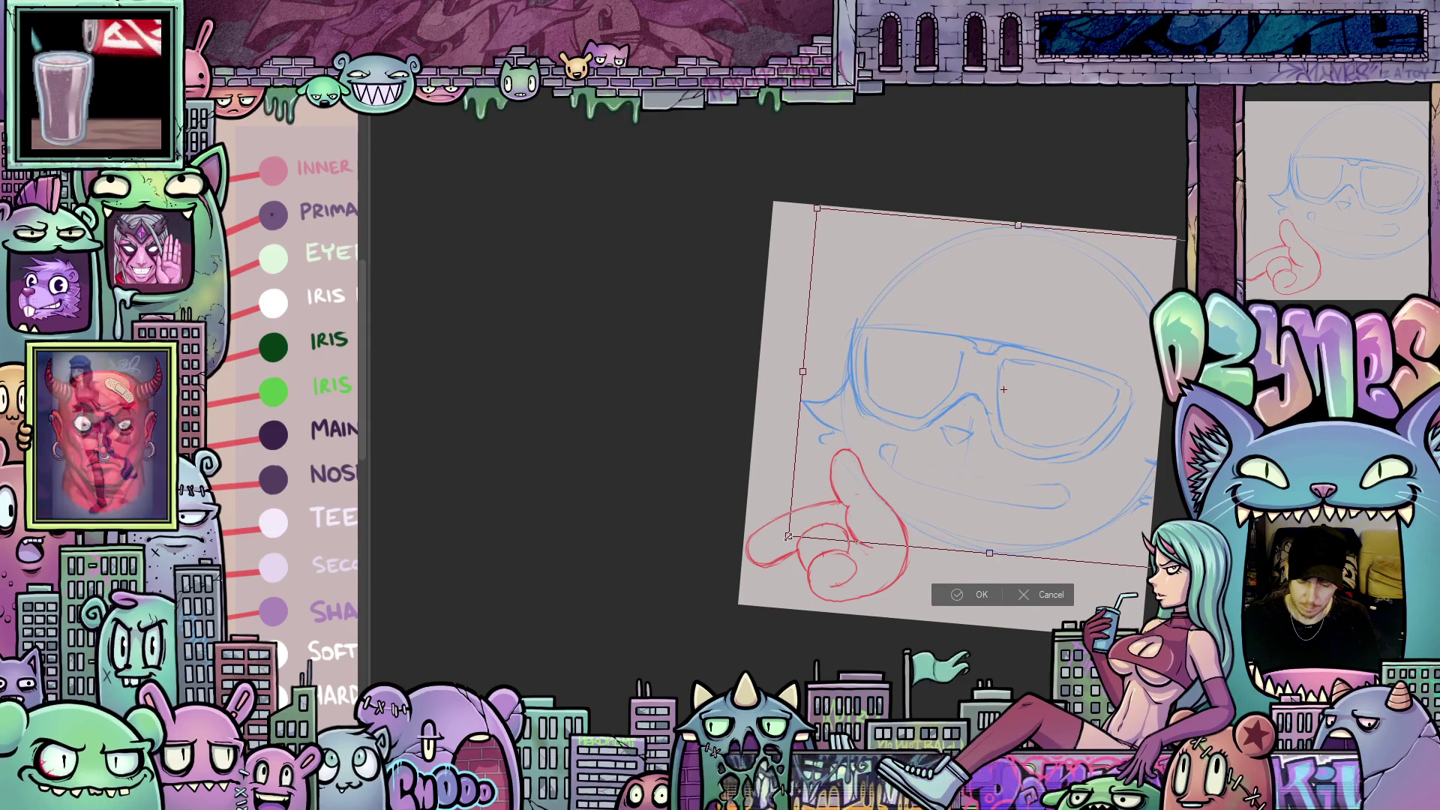
left_click_drag(1015, 506, 1015, 503)
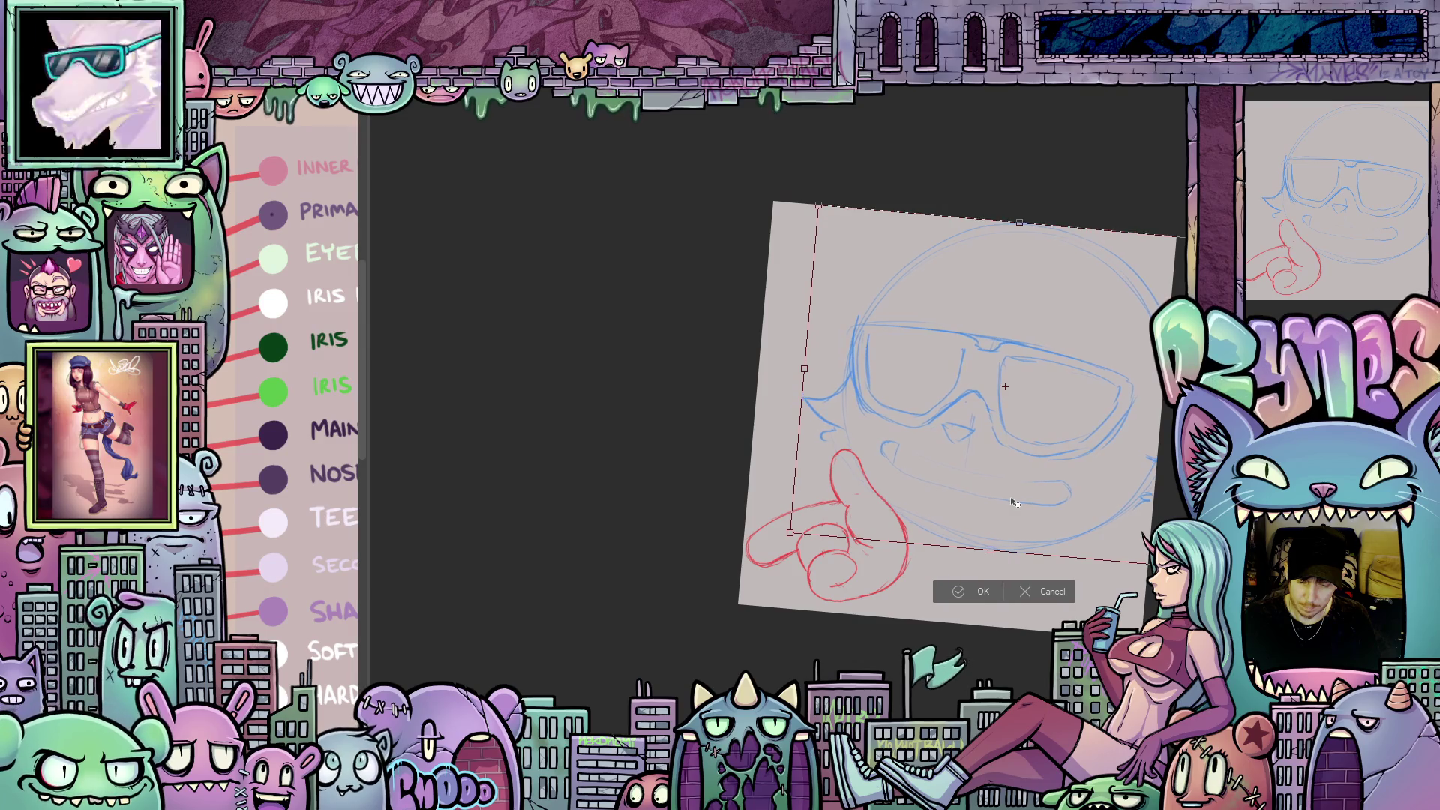
left_click(970, 591)
scroll(941, 625, "up", 1)
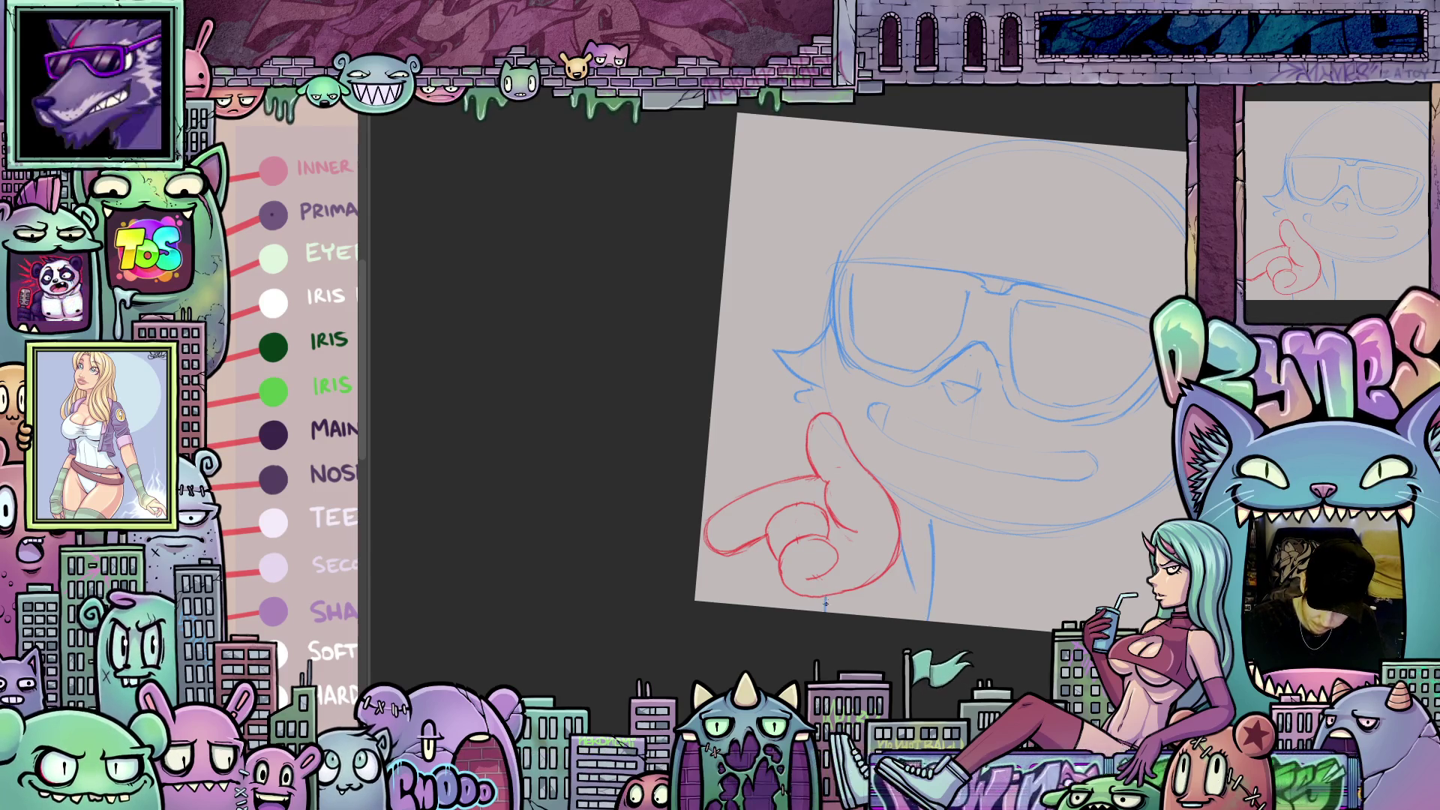
- Pencil a blue spike beside the ear and a longer jaw line leftward under the chin
left_click_drag(924, 567, 899, 657)
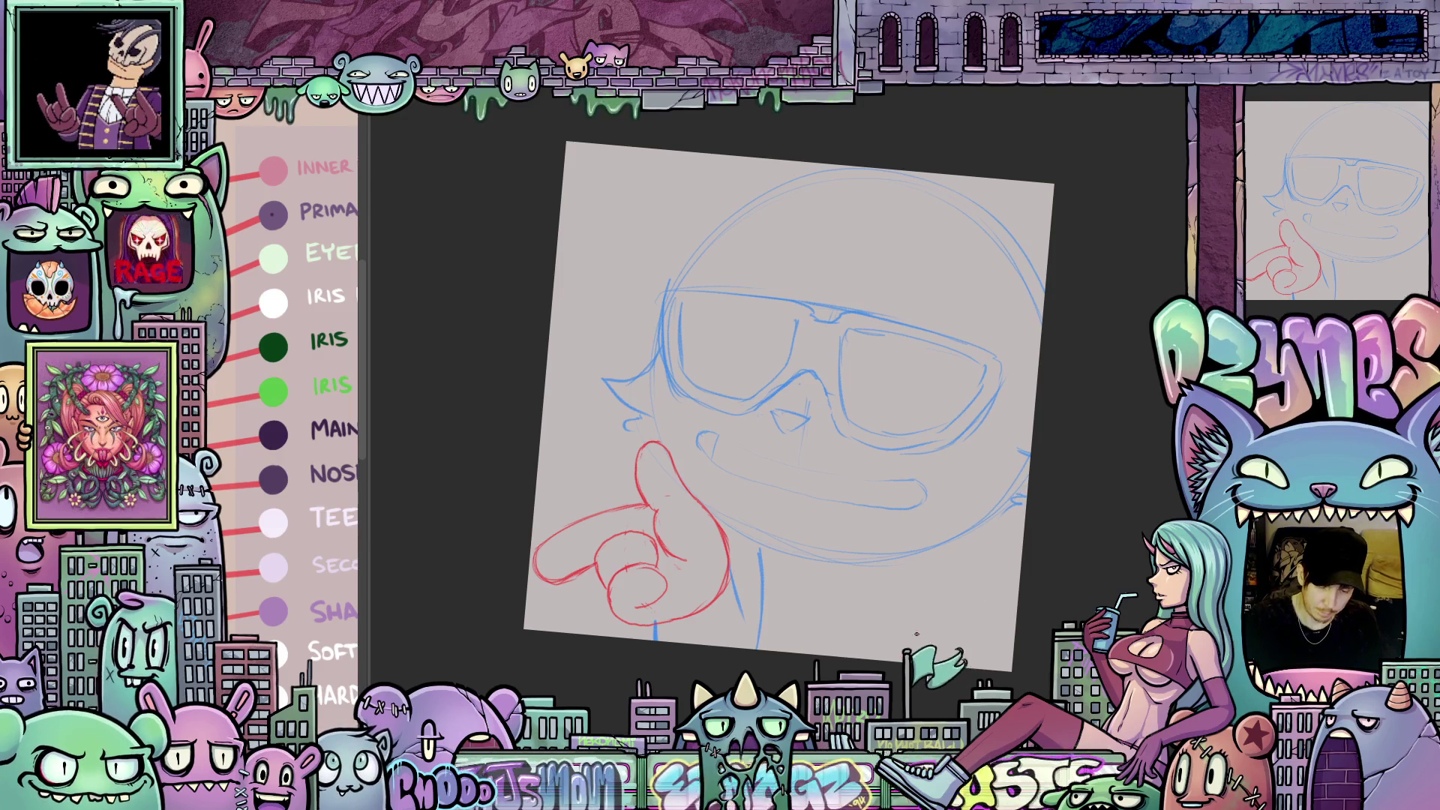
left_click_drag(983, 587, 948, 637)
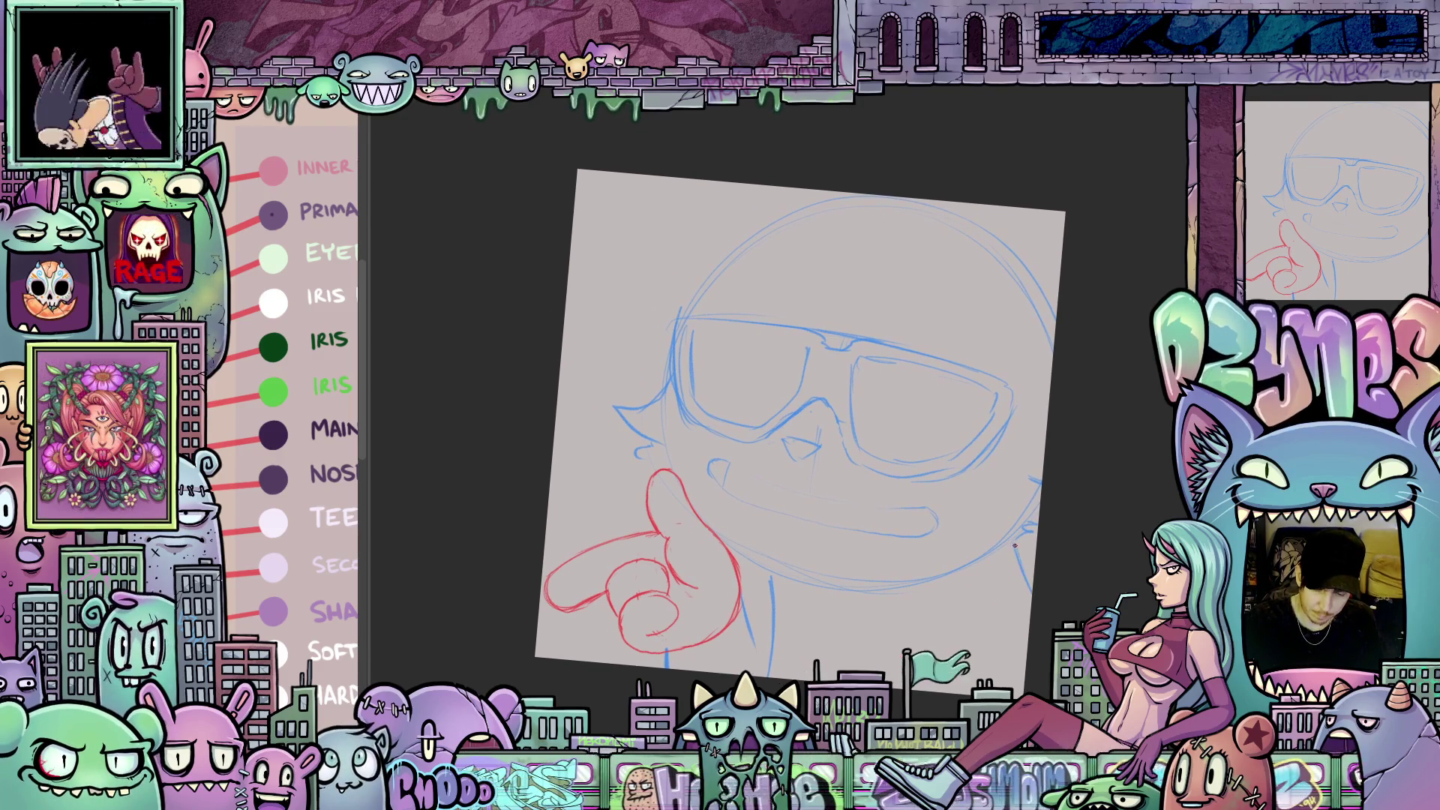
left_click_drag(825, 640, 946, 616)
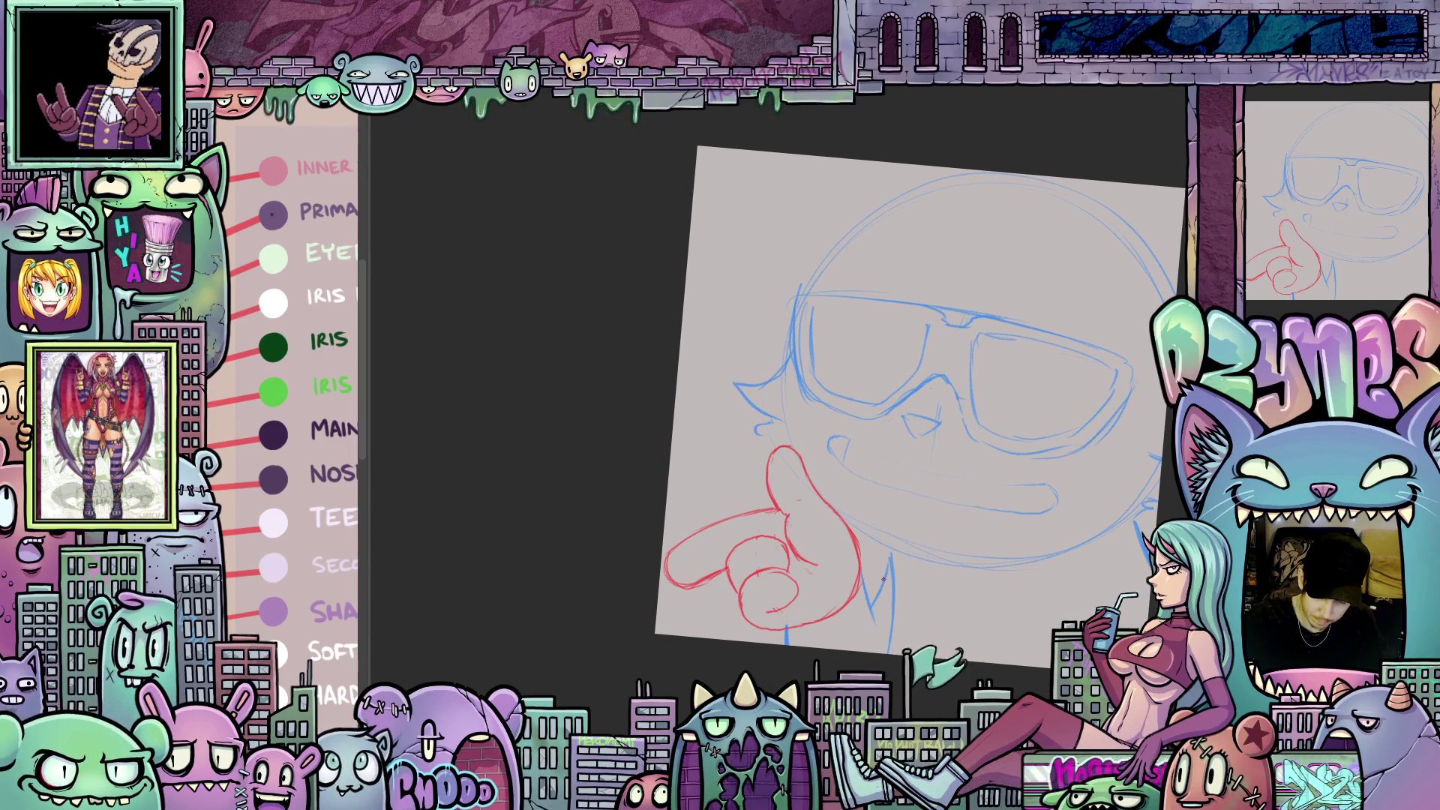
mouse_move(1014, 660)
left_mouse_down()
mouse_move(946, 685)
mouse_move(741, 650)
left_mouse_up()
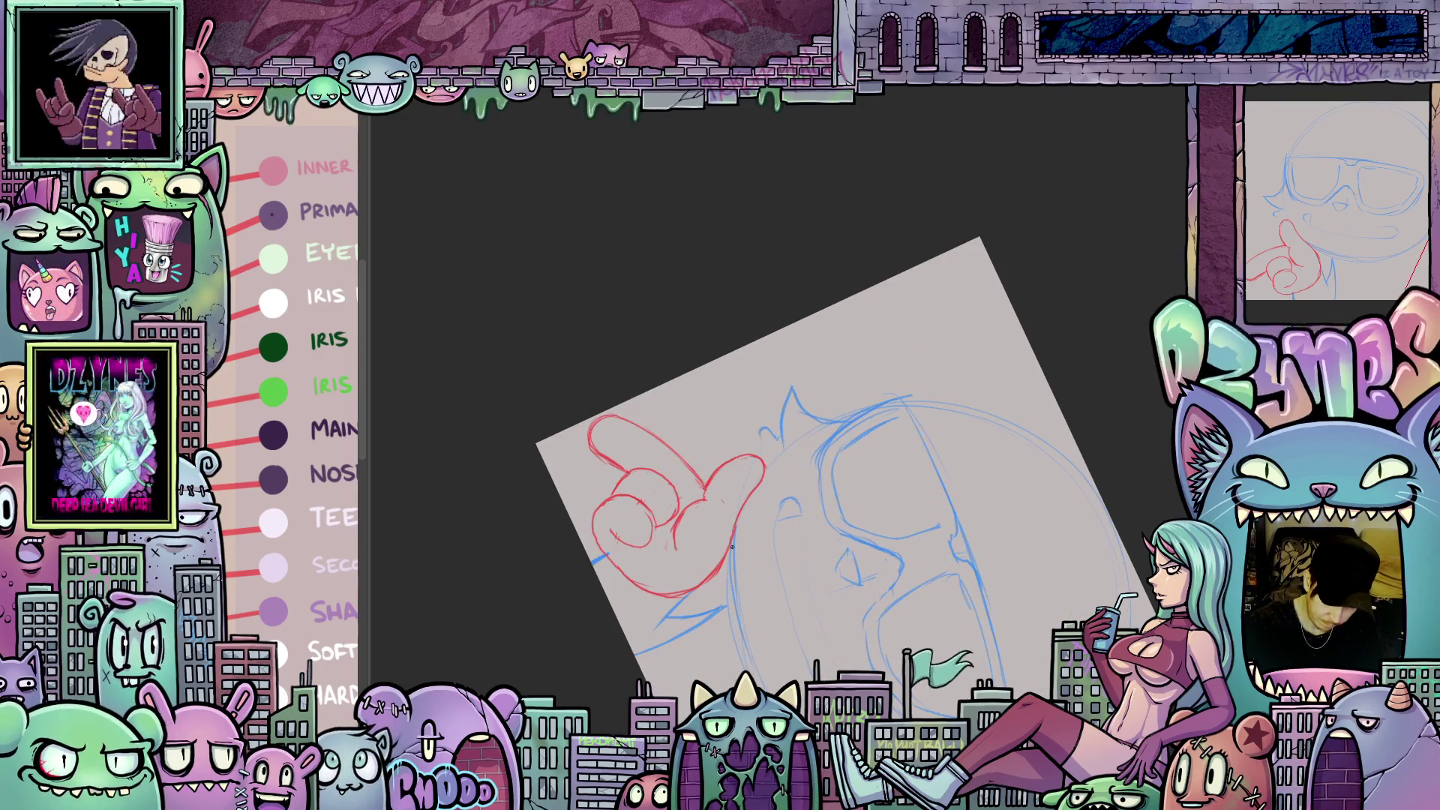
mouse_move(734, 586)
left_mouse_down()
mouse_move(1027, 539)
mouse_move(1159, 475)
mouse_move(1005, 379)
left_mouse_up()
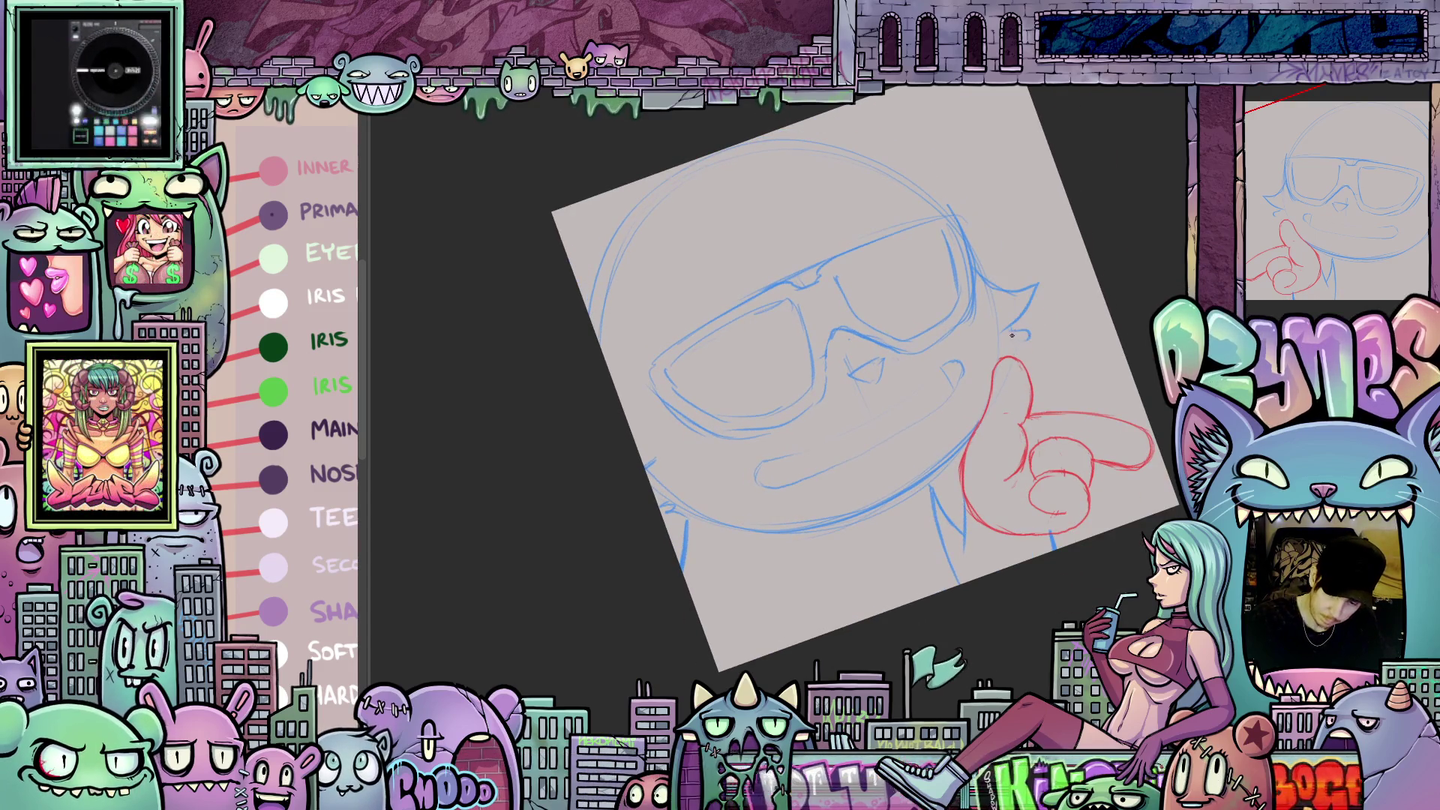
mouse_move(1024, 329)
left_mouse_down()
mouse_move(1022, 367)
mouse_move(940, 477)
left_mouse_up()
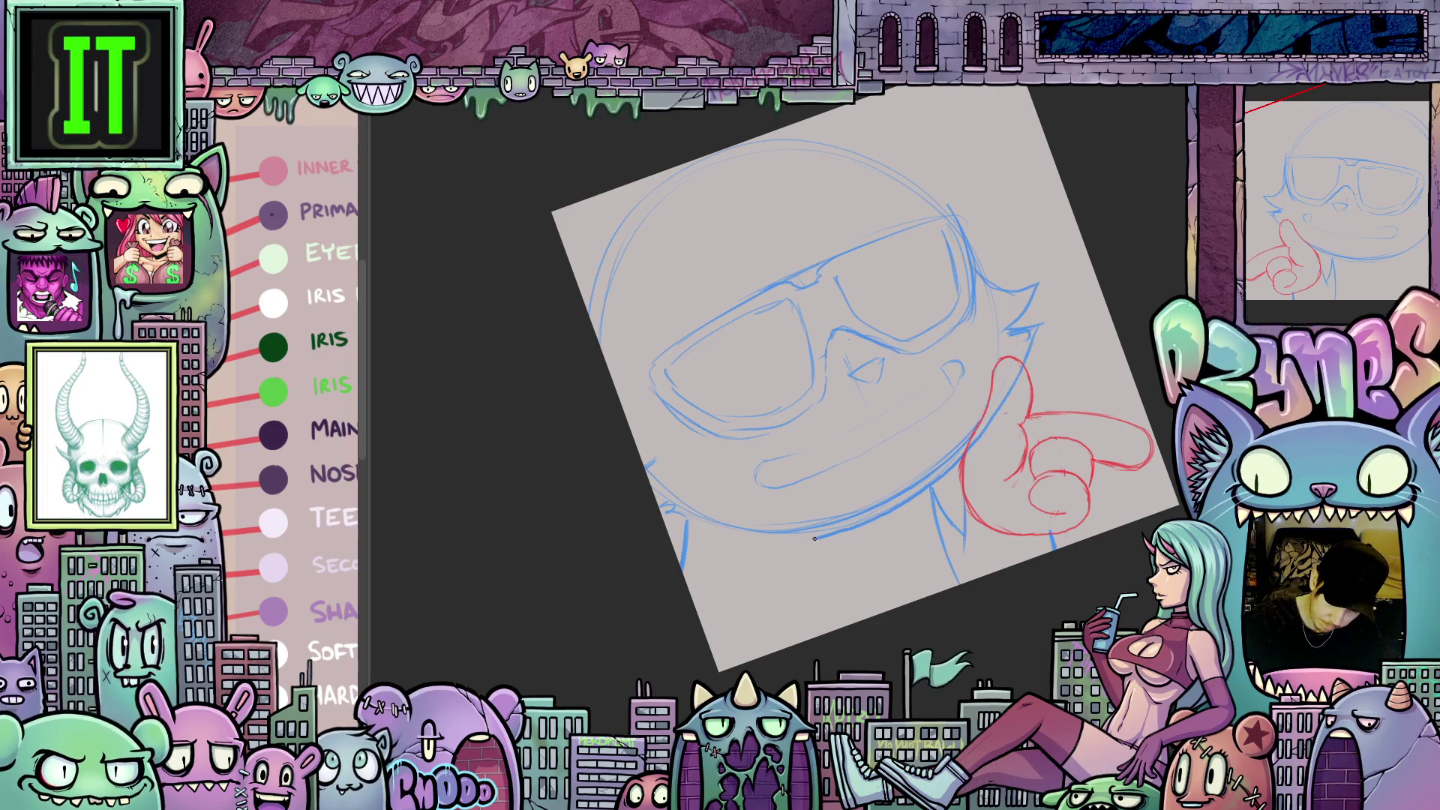
left_click_drag(820, 538, 747, 541)
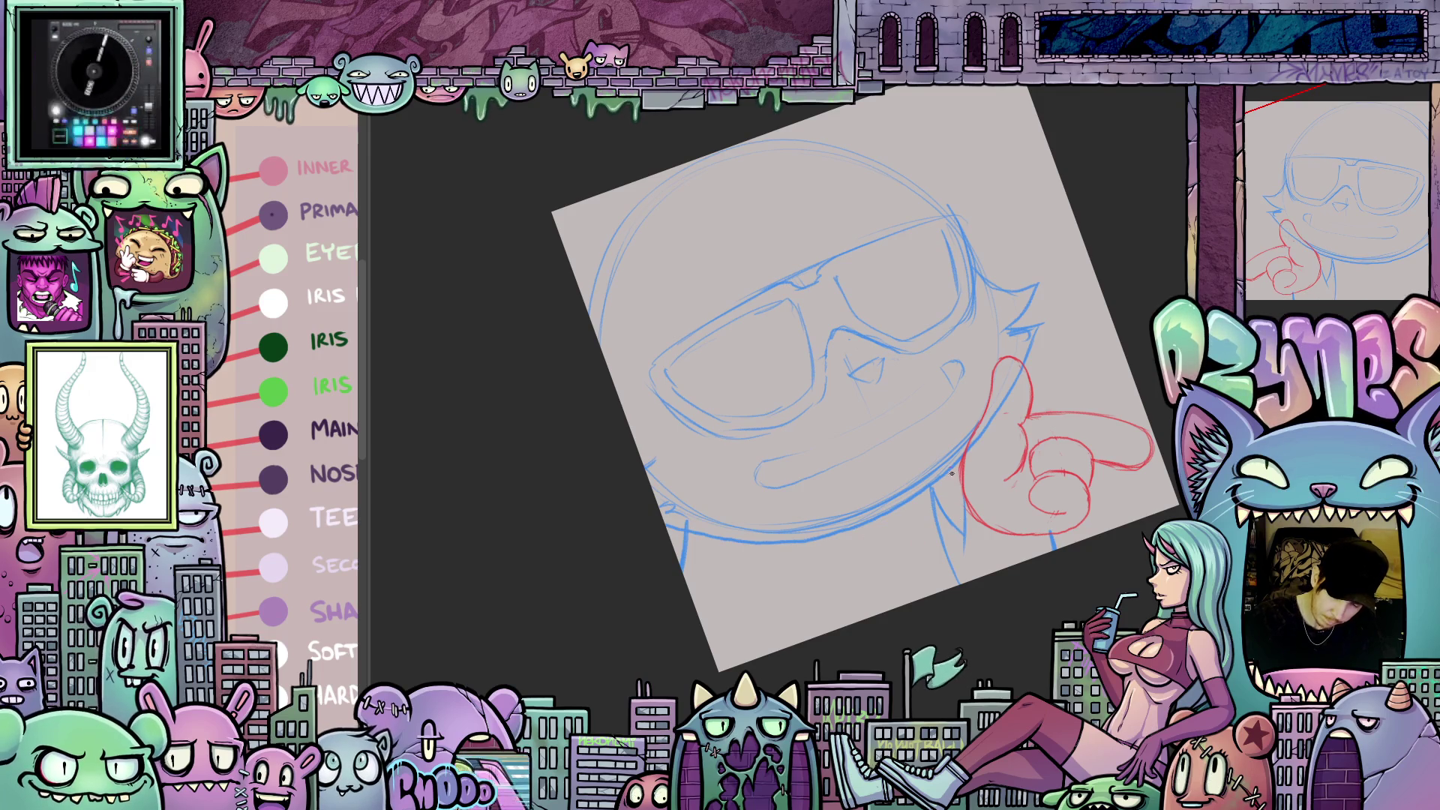
left_click_drag(958, 451, 728, 645)
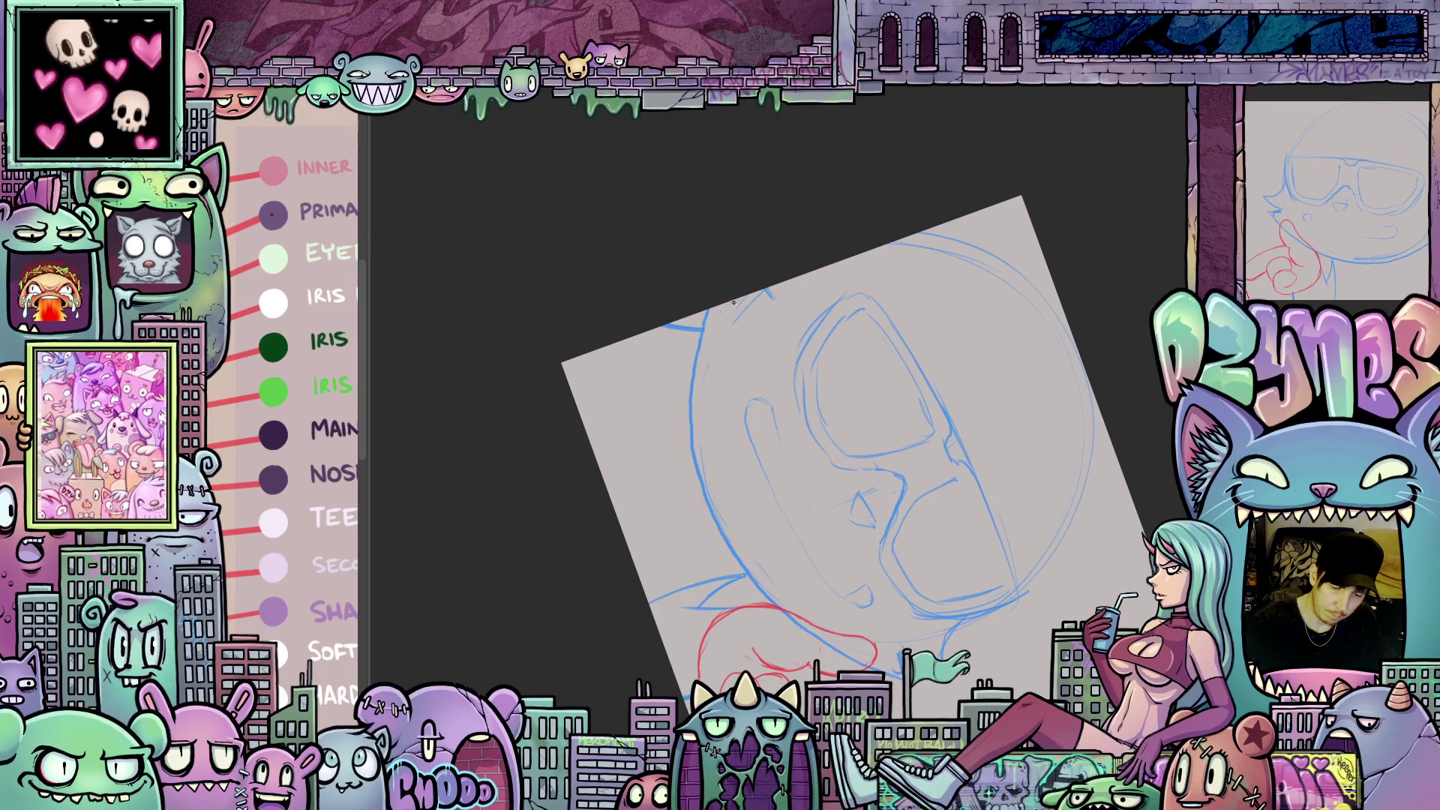
- Mirror and tilt the view, then draw a vertical hair tuft atop the head
mouse_move(760, 318)
left_mouse_down()
mouse_move(900, 292)
mouse_move(1084, 337)
left_mouse_up()
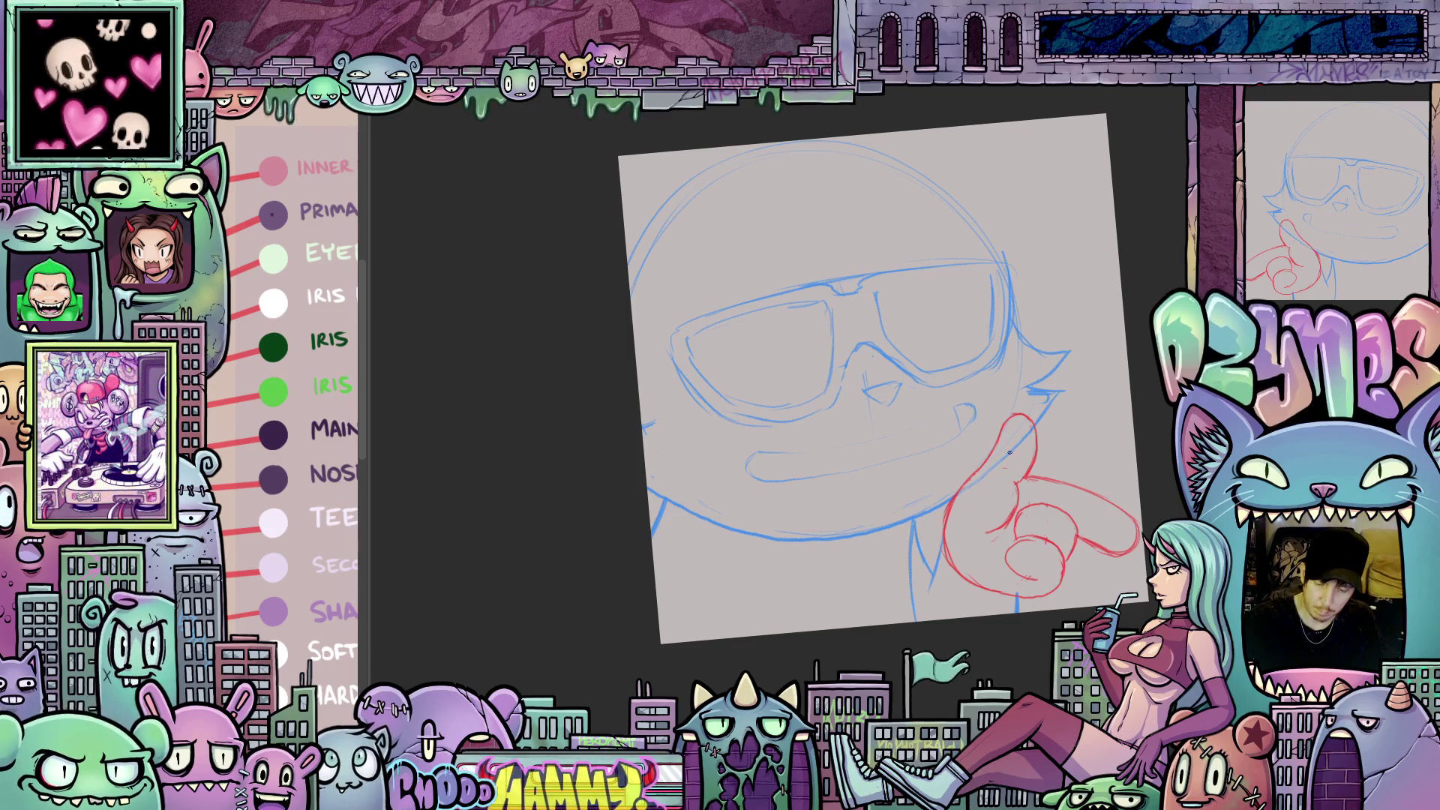
left_click_drag(1020, 508, 1026, 544)
key("m")
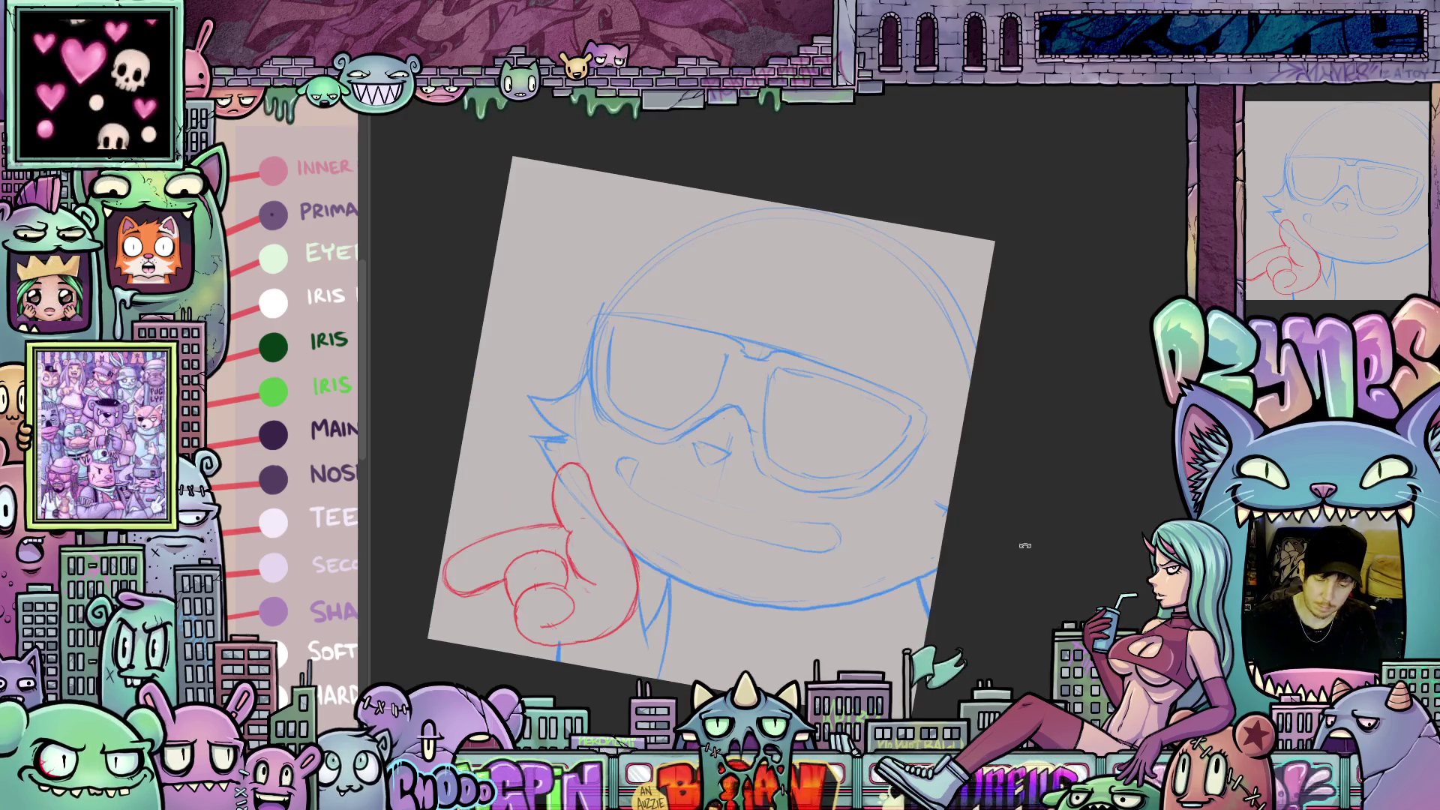
mouse_move(815, 644)
left_mouse_down()
mouse_move(624, 331)
mouse_move(796, 379)
left_mouse_up()
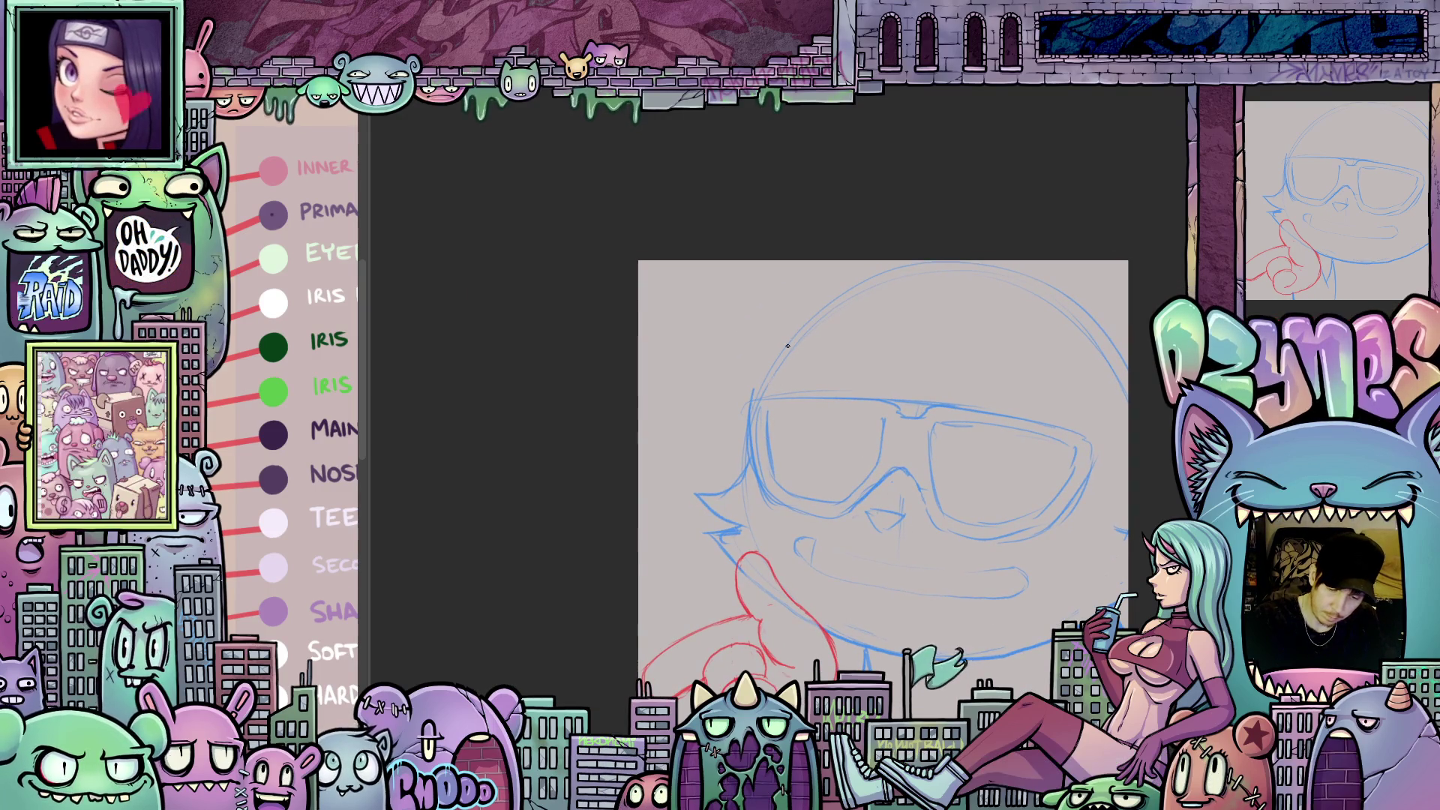
mouse_move(769, 380)
left_mouse_down()
mouse_move(748, 484)
mouse_move(787, 315)
mouse_move(863, 249)
mouse_move(928, 224)
left_mouse_up()
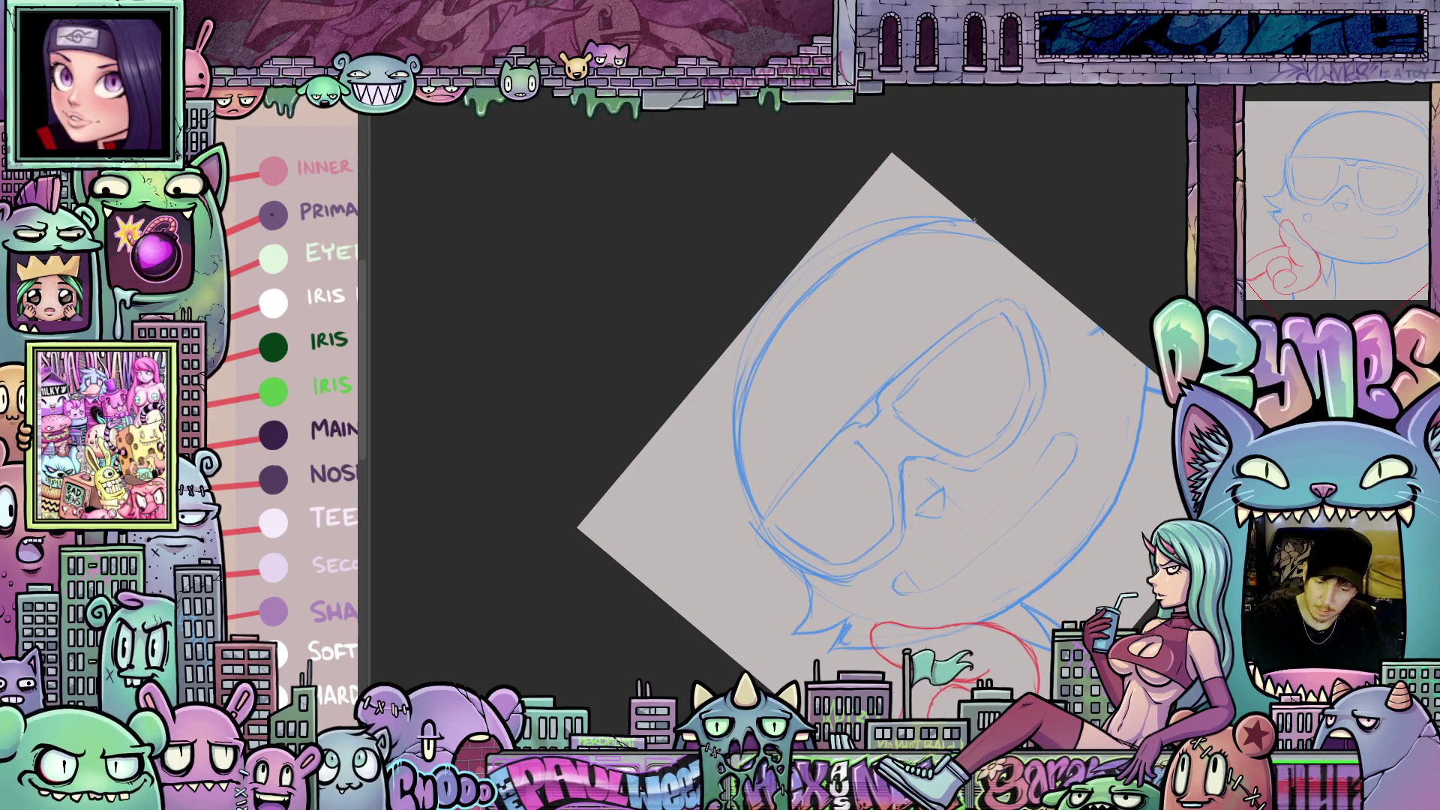
mouse_move(975, 398)
left_mouse_down()
mouse_move(922, 525)
mouse_move(963, 647)
left_mouse_up()
mouse_move(831, 338)
left_mouse_down()
mouse_move(825, 439)
mouse_move(826, 419)
left_mouse_up()
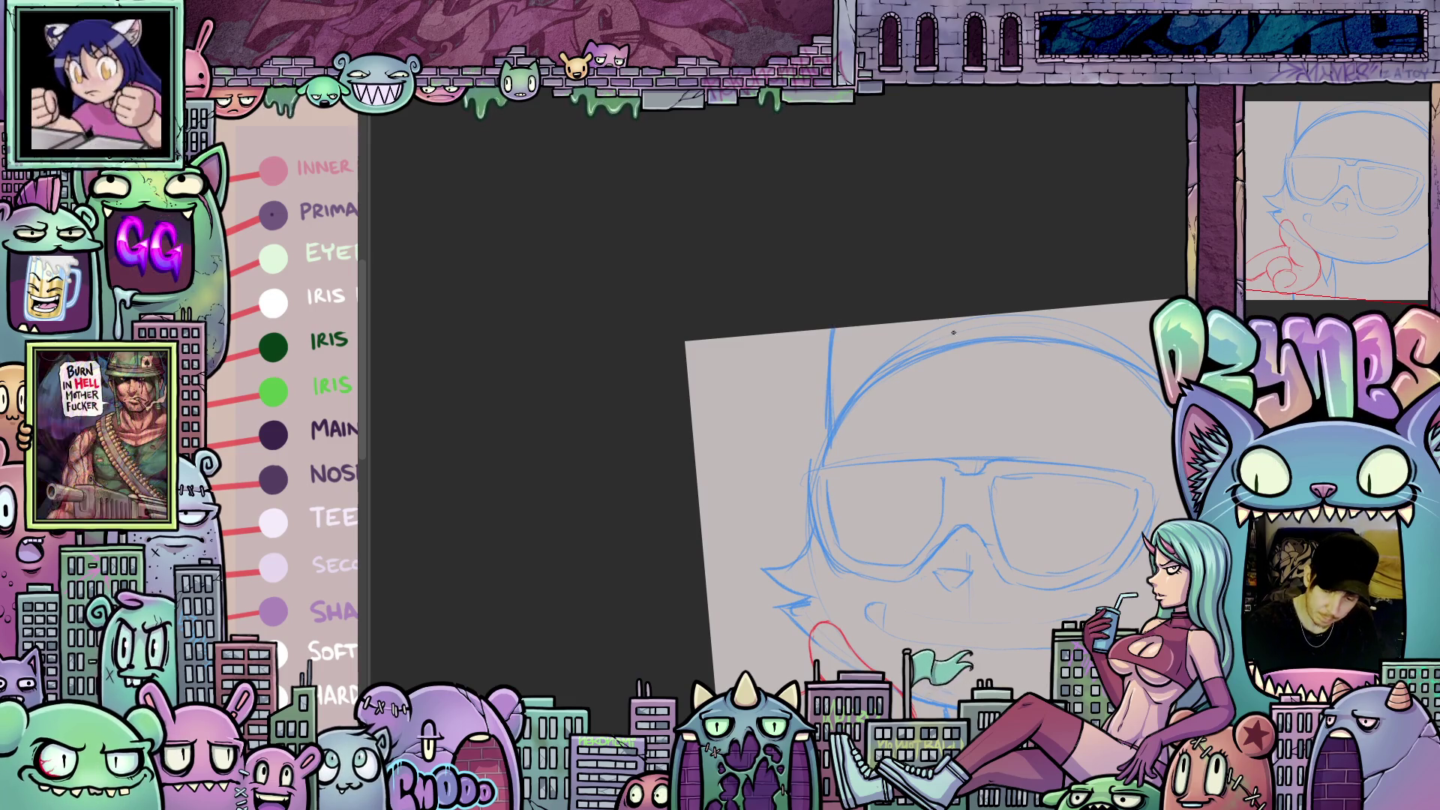
- Erase the lassoed glasses from the blue head sketch and deselect
left_click_drag(1078, 409, 949, 394)
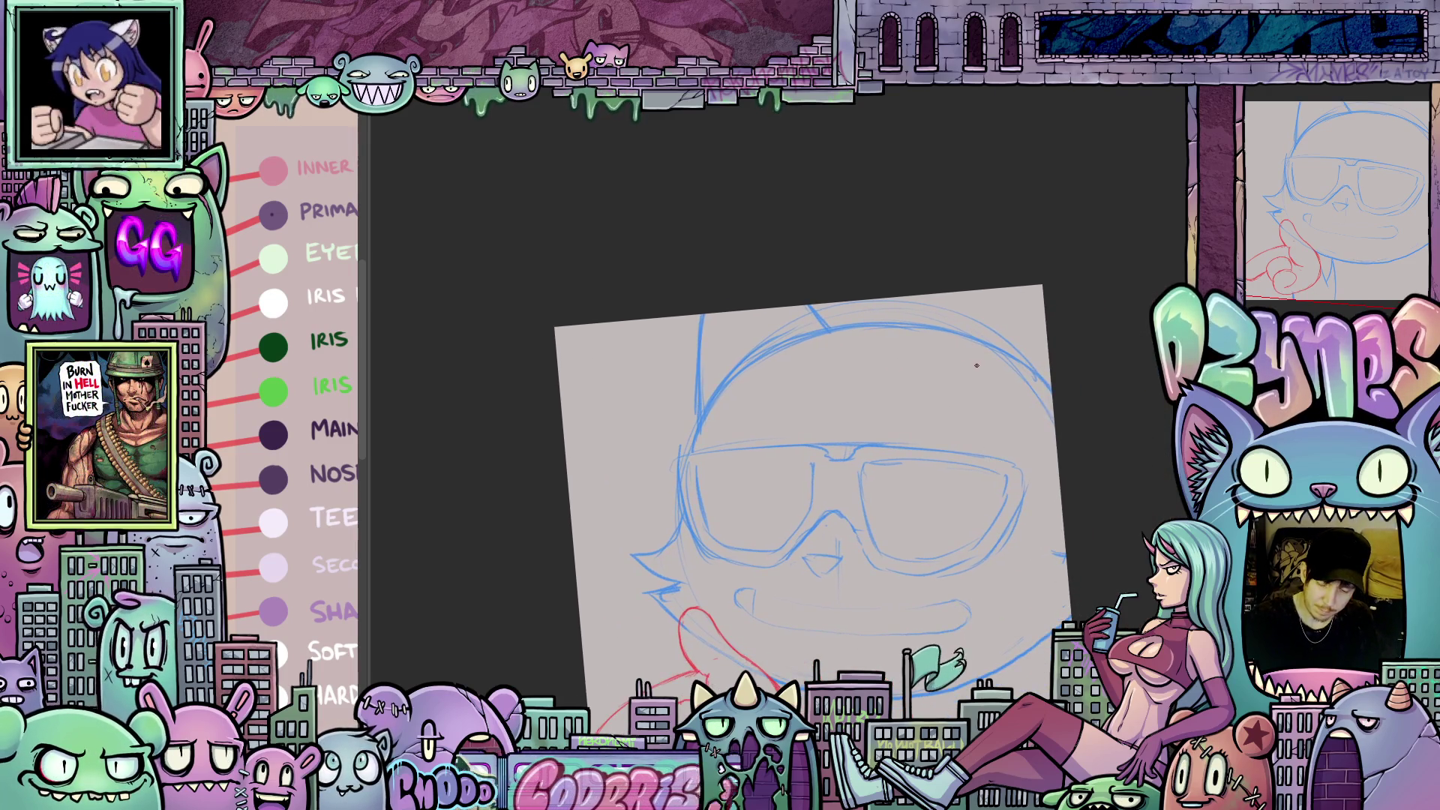
mouse_move(1021, 543)
left_mouse_down()
mouse_move(1078, 415)
mouse_move(1094, 415)
left_mouse_up()
mouse_move(813, 563)
left_mouse_down()
mouse_move(936, 546)
mouse_move(886, 517)
mouse_move(880, 585)
left_mouse_up()
mouse_move(936, 476)
left_mouse_down()
mouse_move(863, 458)
mouse_move(922, 442)
mouse_move(1051, 450)
mouse_move(1099, 334)
mouse_move(938, 300)
mouse_move(761, 306)
mouse_move(751, 409)
mouse_move(833, 438)
left_mouse_up()
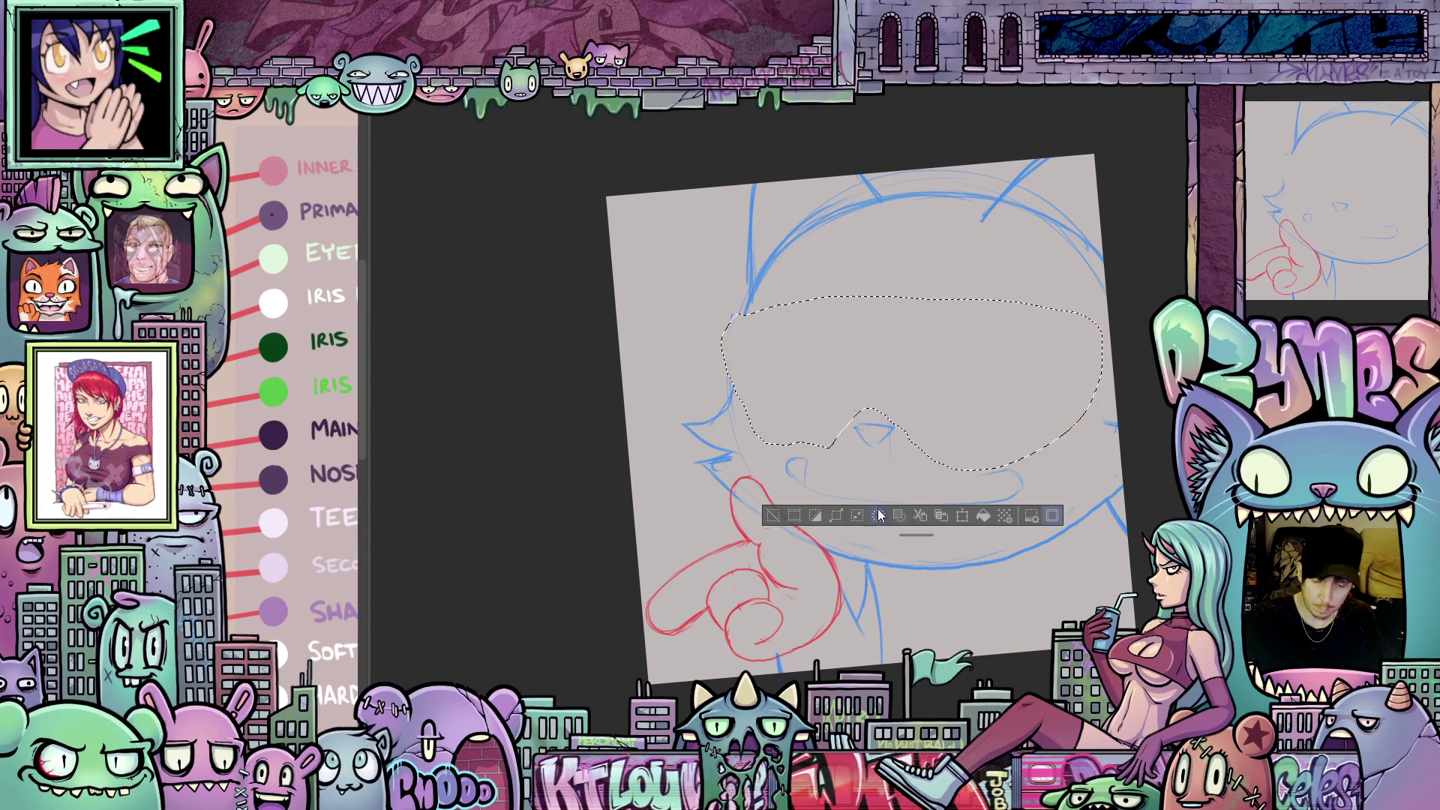
key("Delete")
key("ctrl+d")
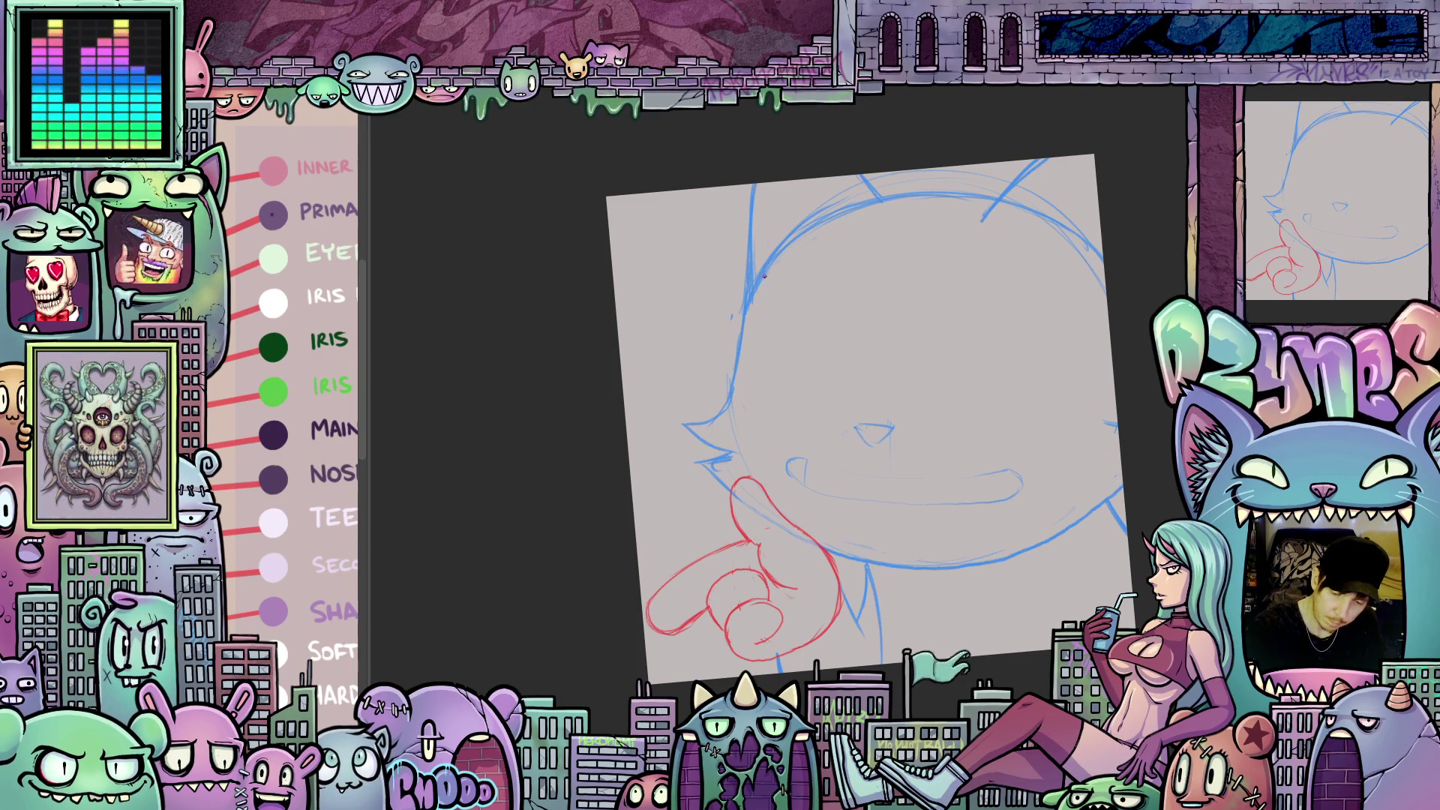
- Pencil the upper-left ear outline and a stroke along the head's upper-right edge
left_click_drag(856, 219, 834, 180)
left_click_drag(766, 183, 766, 279)
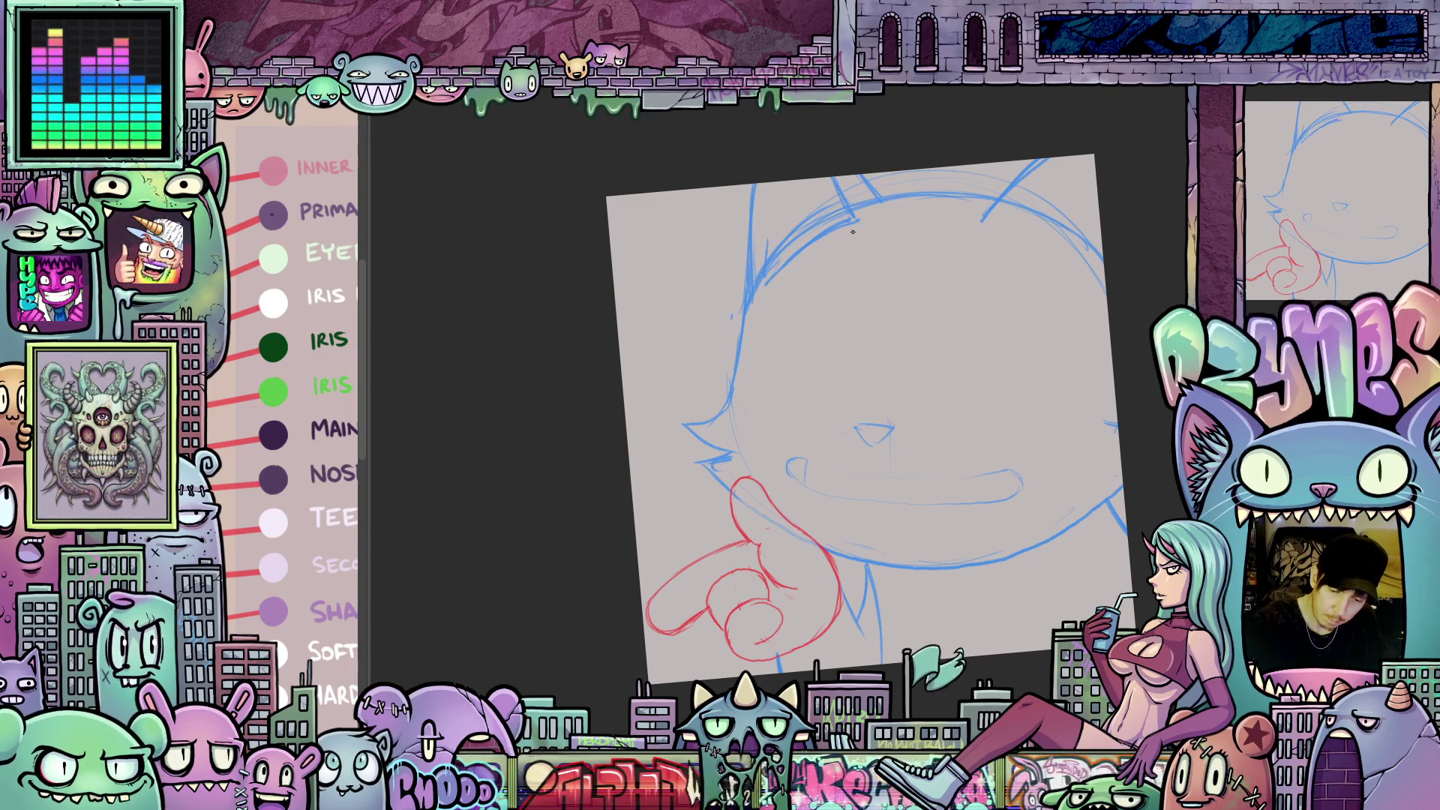
left_click_drag(1000, 391, 892, 415)
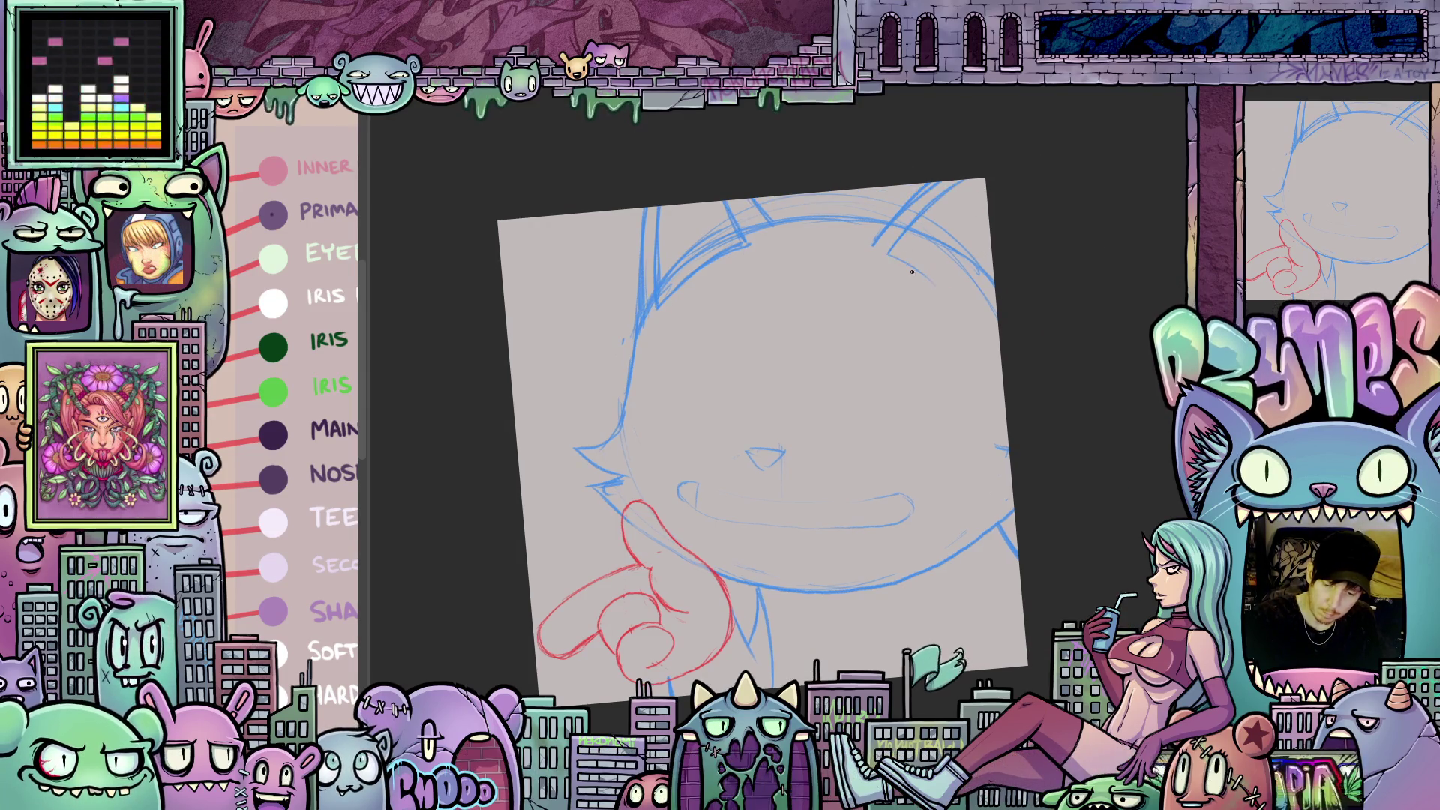
mouse_move(979, 316)
left_mouse_down()
mouse_move(986, 242)
mouse_move(944, 246)
left_mouse_up()
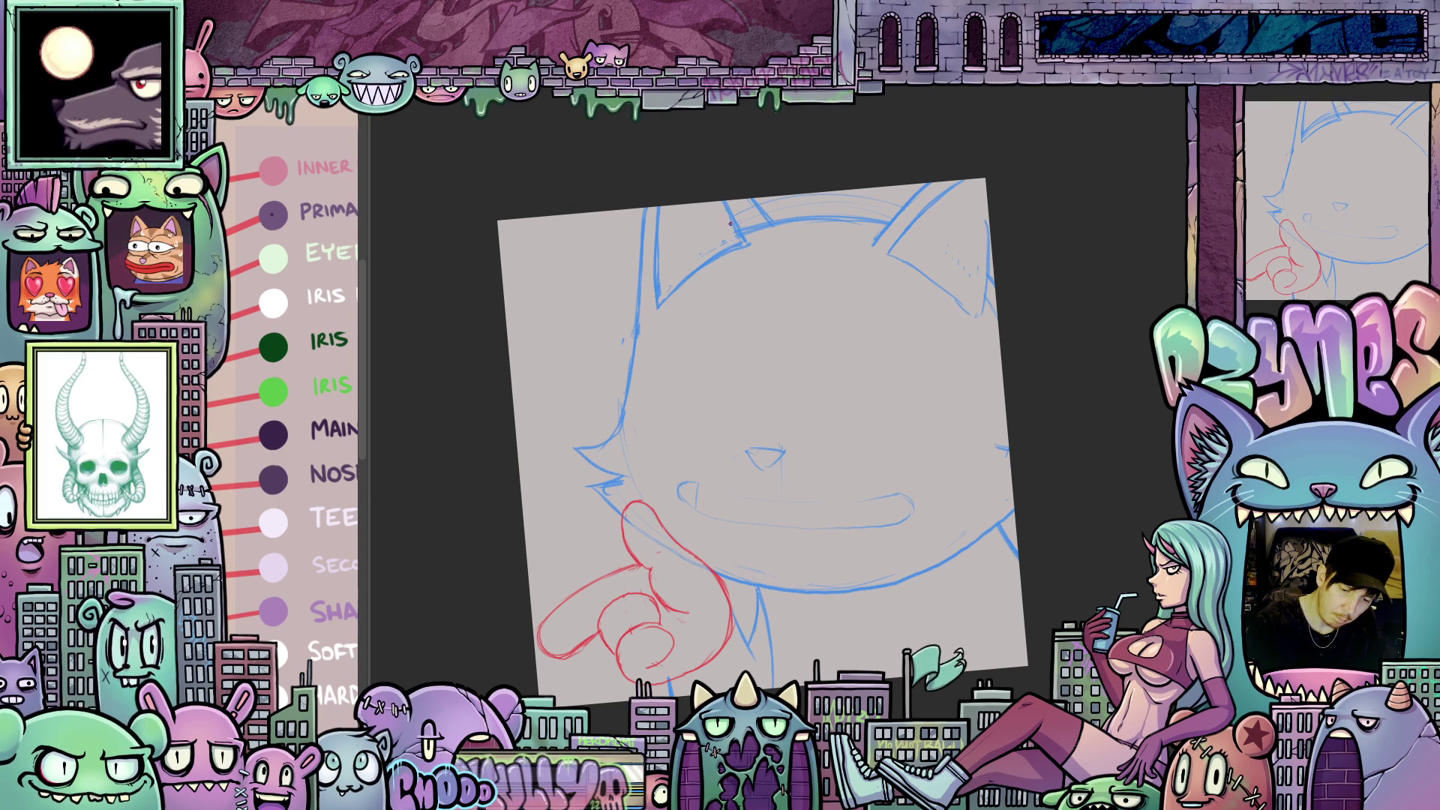
- Draw a round eye outline above the nose with a larger outer curve around it
mouse_move(1007, 465)
left_mouse_down()
mouse_move(1071, 392)
mouse_move(1072, 410)
mouse_move(1065, 375)
left_mouse_up()
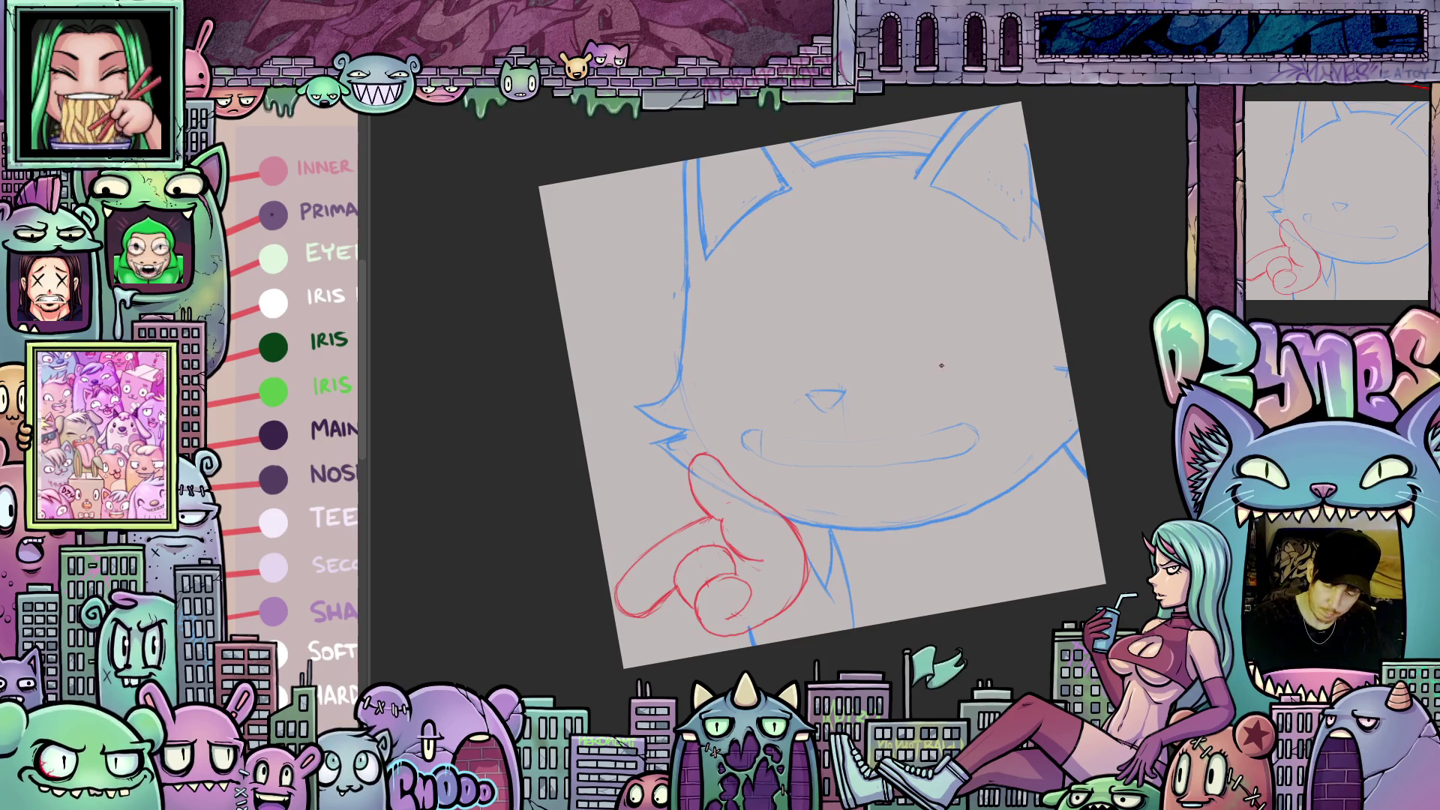
mouse_move(940, 377)
left_mouse_down()
mouse_move(978, 330)
mouse_move(933, 268)
mouse_move(881, 375)
mouse_move(970, 373)
mouse_move(900, 259)
left_mouse_up()
mouse_move(797, 384)
left_mouse_down()
mouse_move(806, 319)
mouse_move(724, 296)
mouse_move(709, 349)
mouse_move(754, 386)
left_mouse_up()
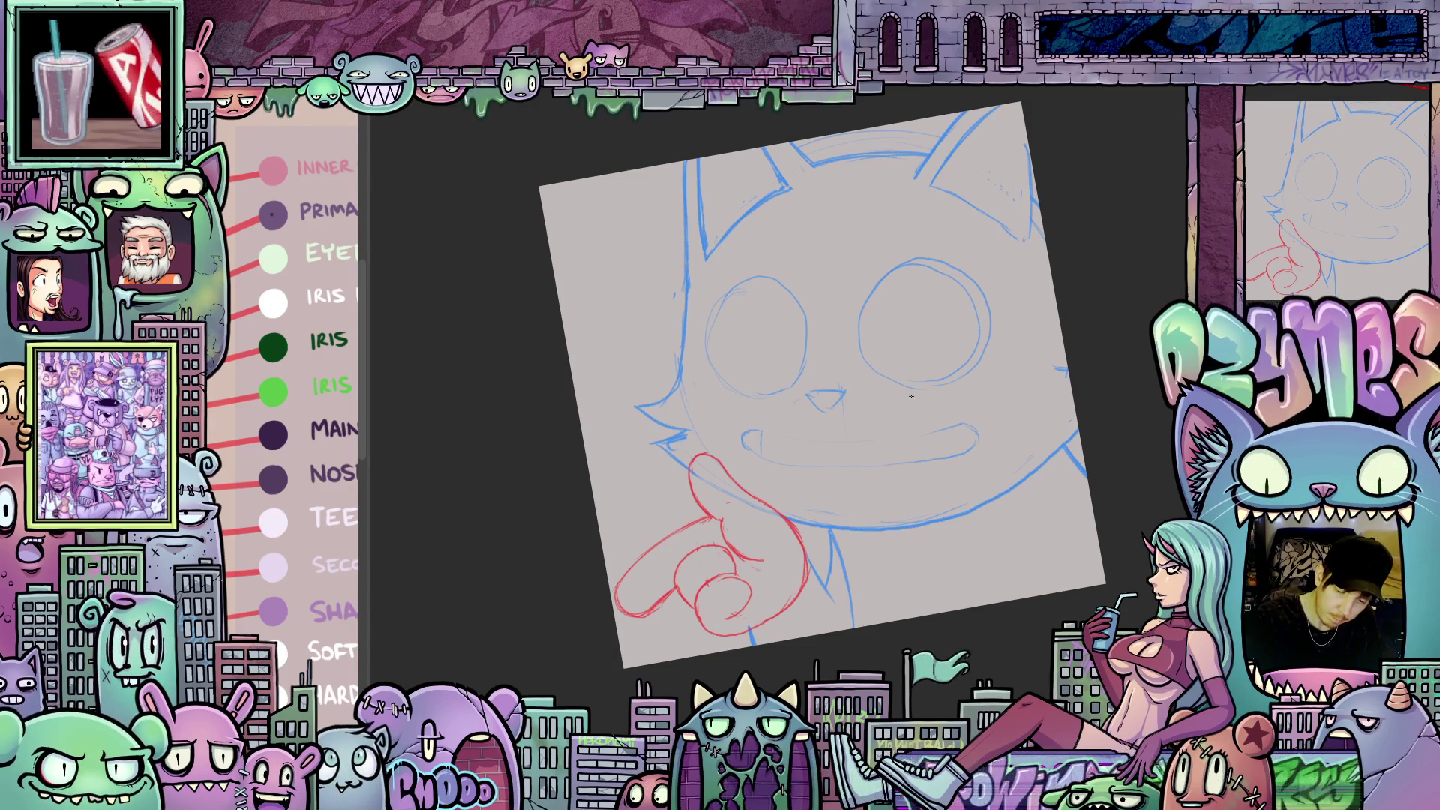
left_click_drag(958, 538, 901, 525)
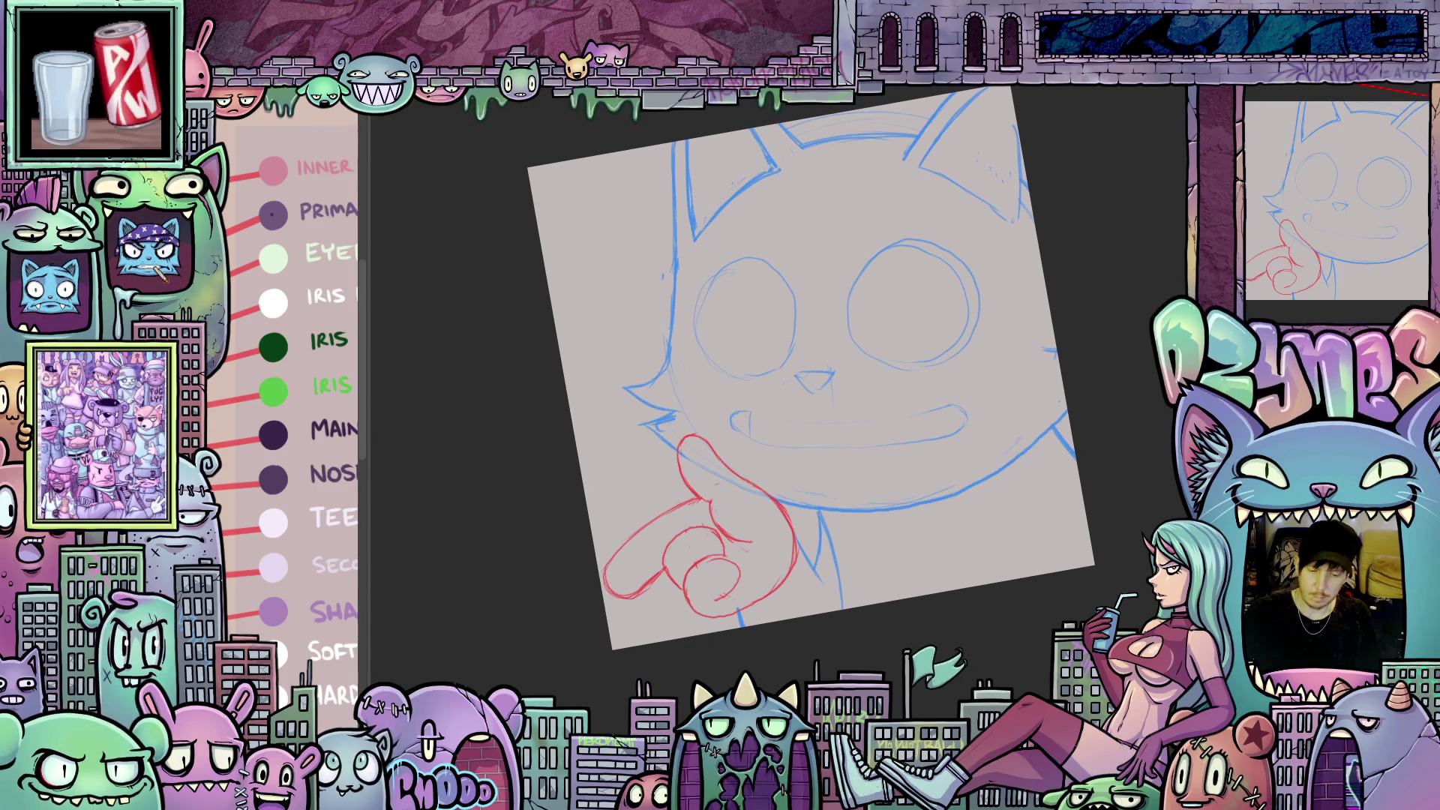
left_click_drag(976, 450, 1109, 230)
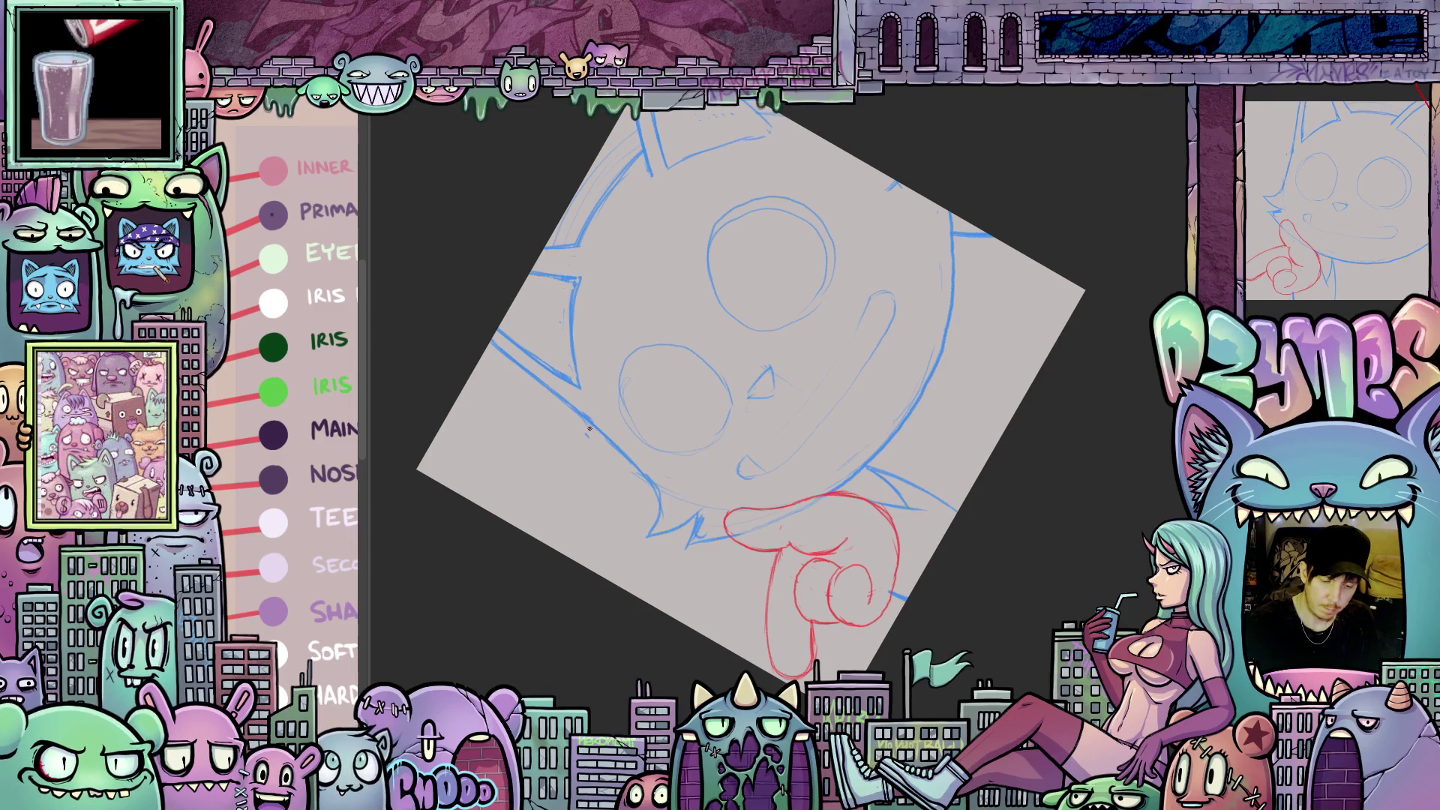
- Extend the red brow line, hook both its ends downward, and add the bridge between lenses
left_click_drag(634, 342, 784, 170)
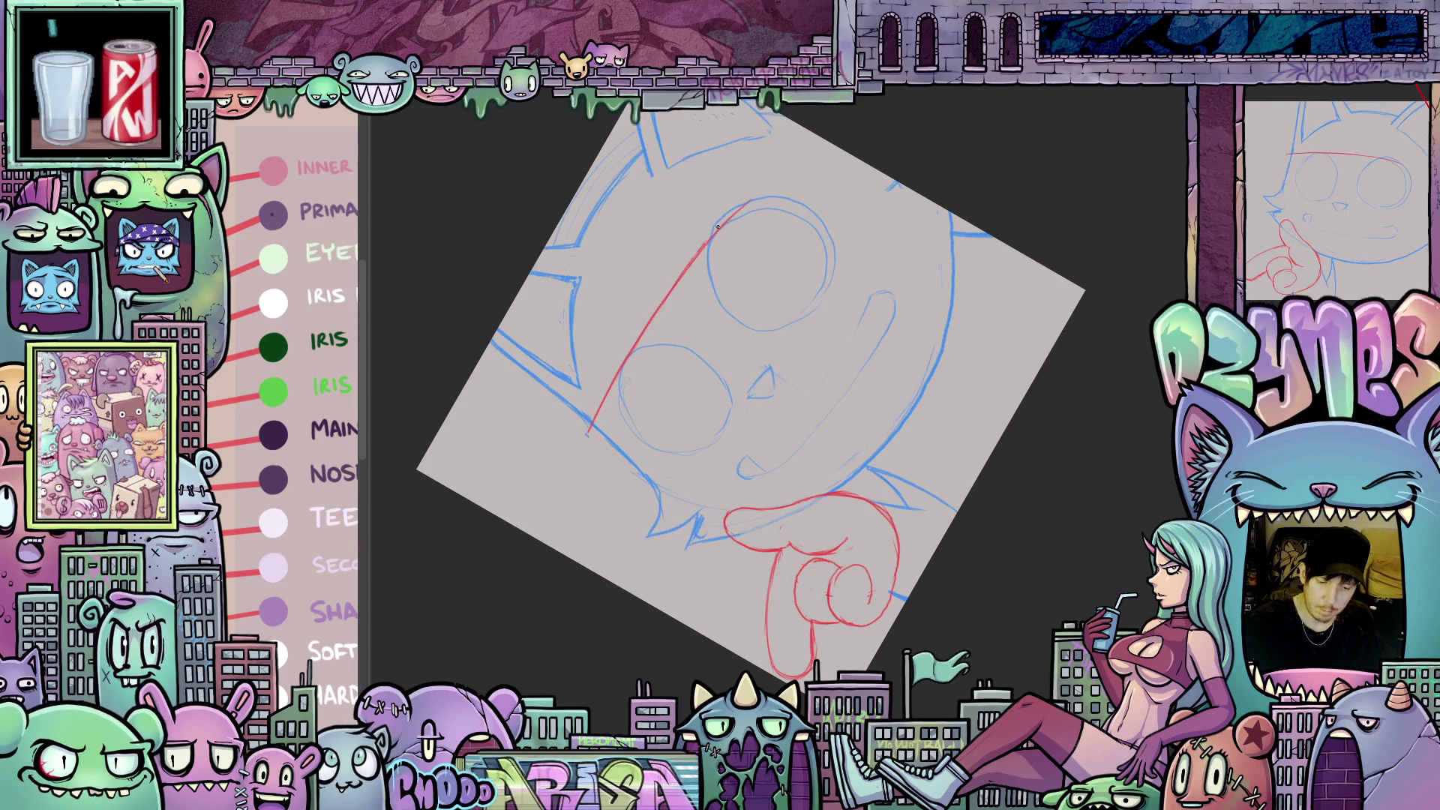
mouse_move(1013, 270)
left_mouse_down()
mouse_move(996, 228)
mouse_move(975, 409)
left_mouse_up()
key("Escape")
left_click_drag(687, 255, 693, 285)
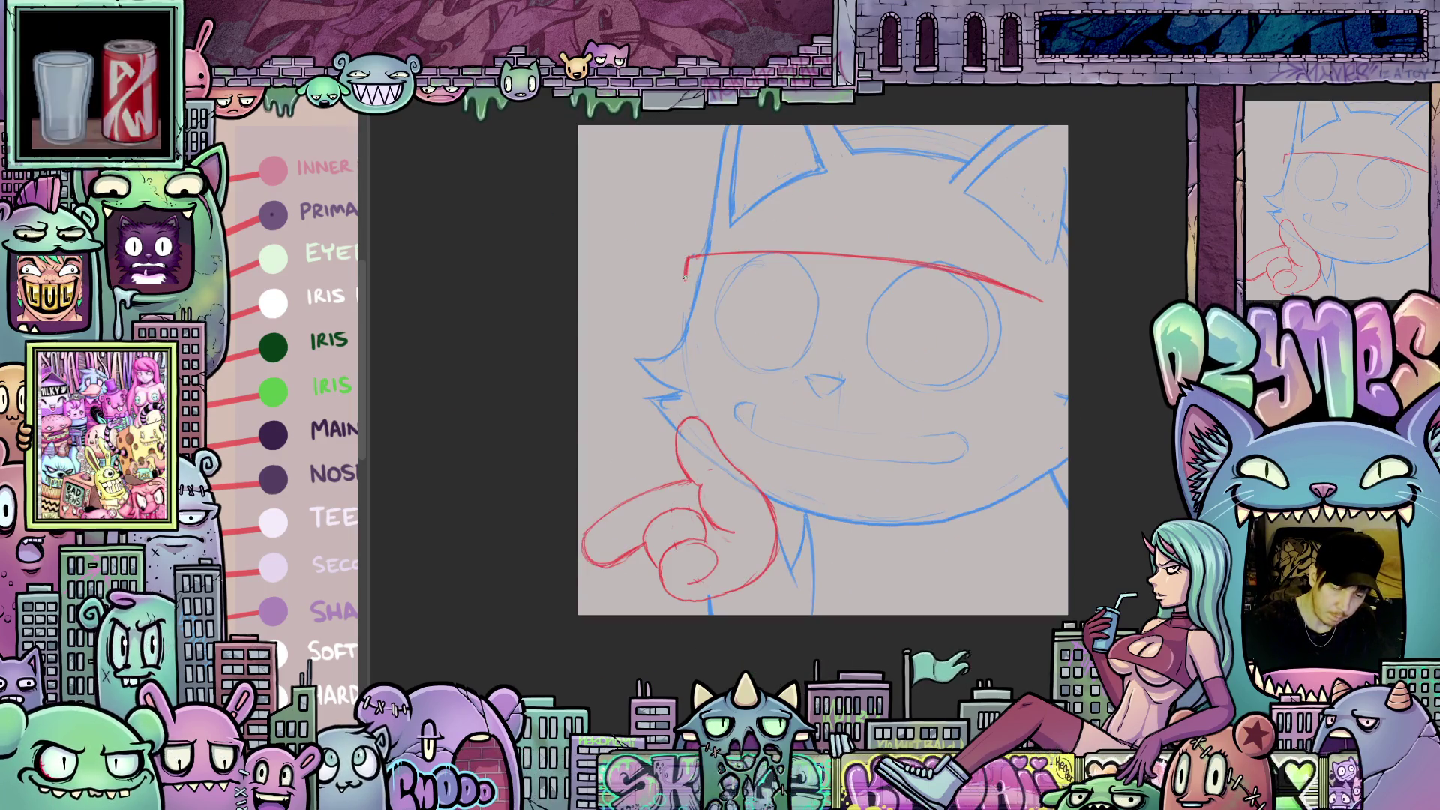
mouse_move(1042, 301)
left_mouse_down()
mouse_move(1046, 320)
mouse_move(1017, 343)
mouse_move(772, 281)
mouse_move(821, 276)
left_mouse_up()
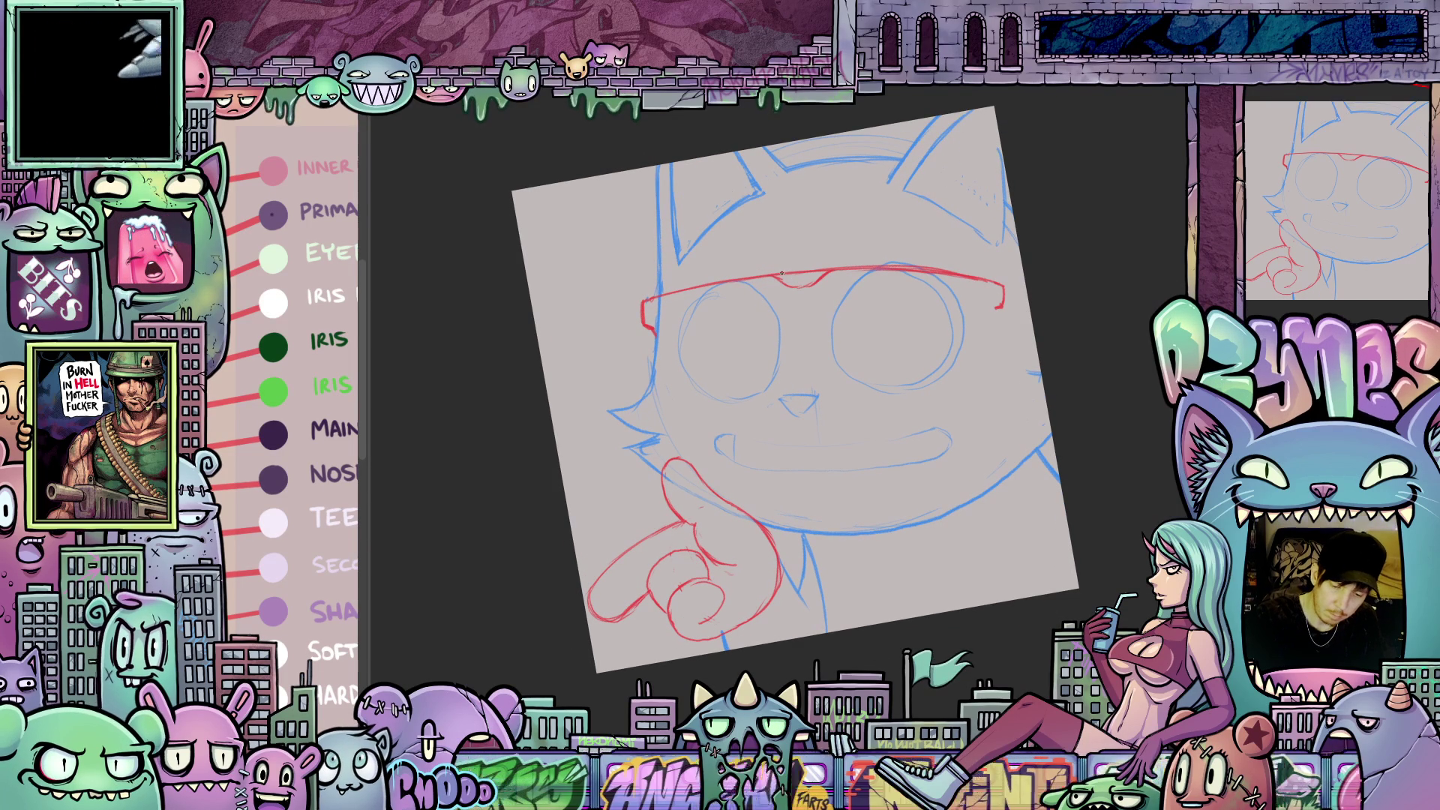
left_click_drag(790, 339, 826, 339)
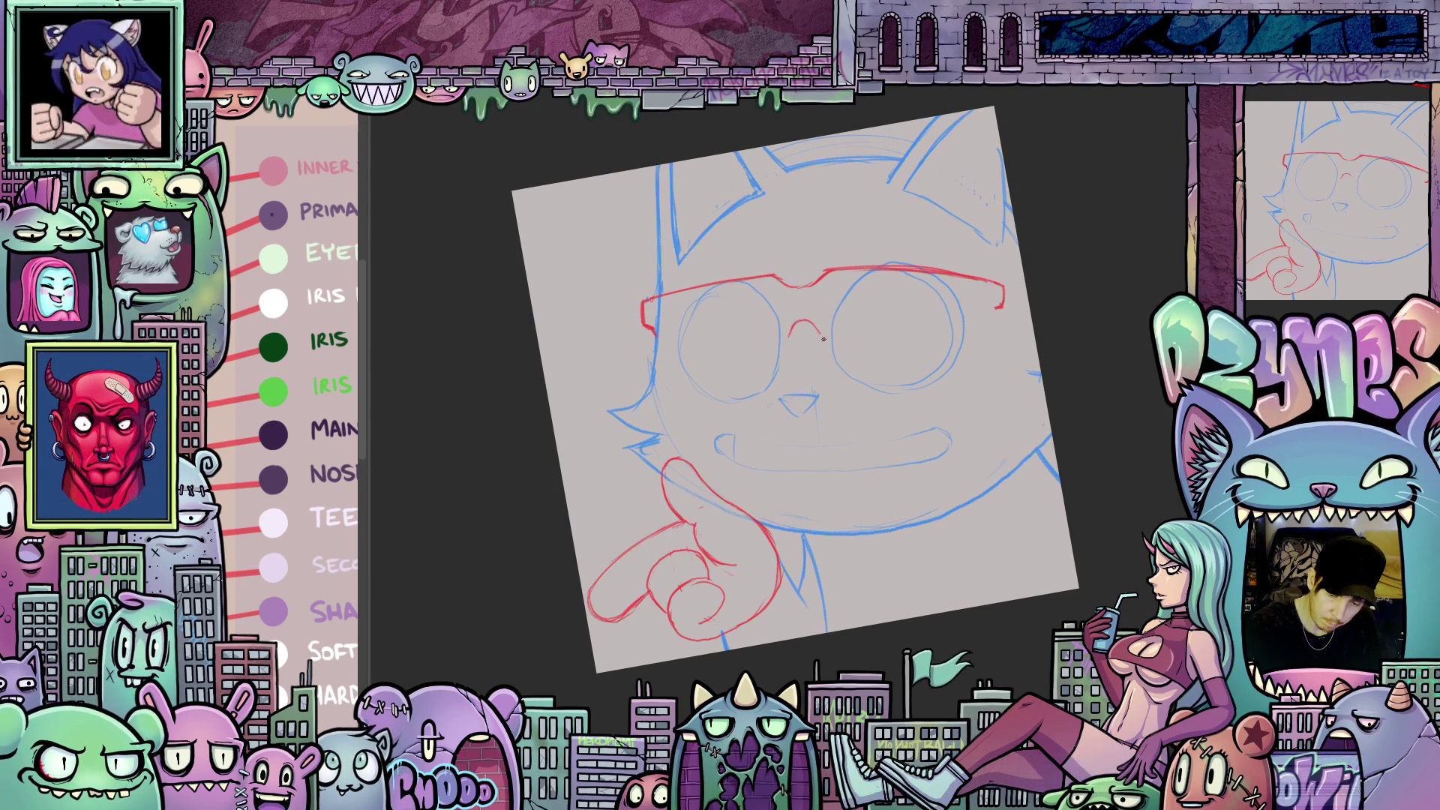
- Close off the right lens of the red glasses and check it in a flipped view
left_click_drag(922, 386, 1026, 563)
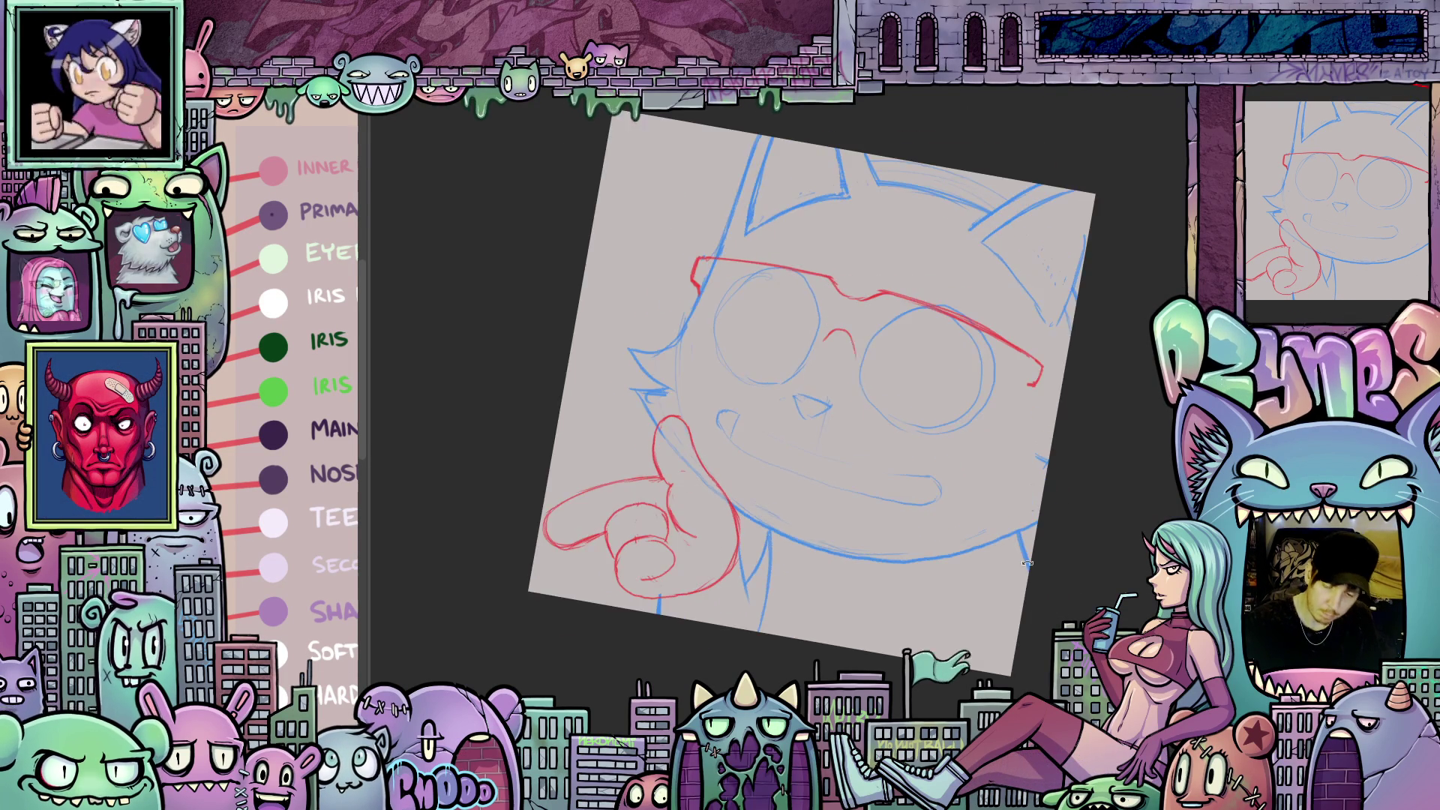
mouse_move(1028, 563)
left_mouse_down()
mouse_move(1083, 460)
mouse_move(1032, 403)
left_mouse_up()
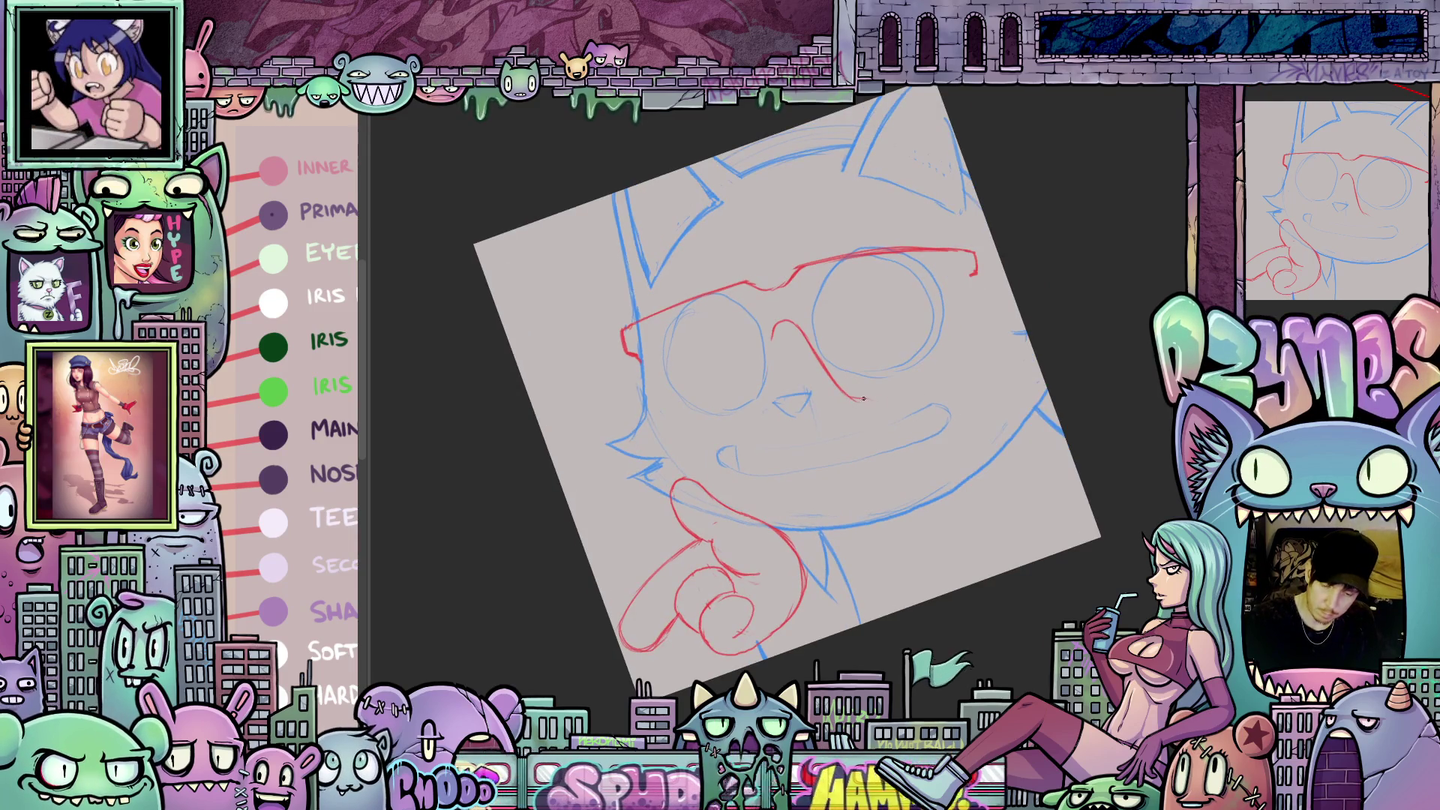
left_click_drag(894, 393, 975, 272)
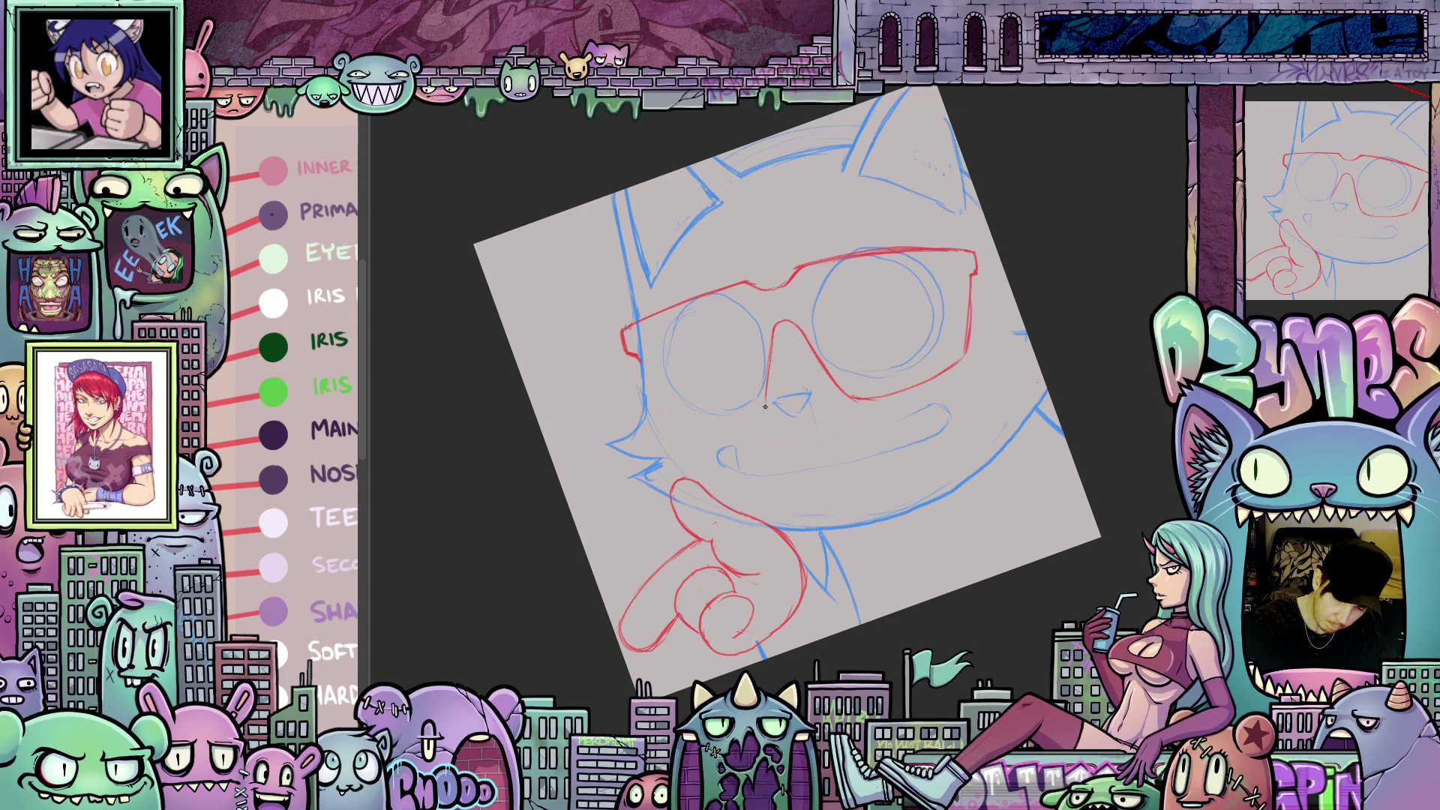
left_click_drag(992, 392, 798, 344)
key("ctrl+0")
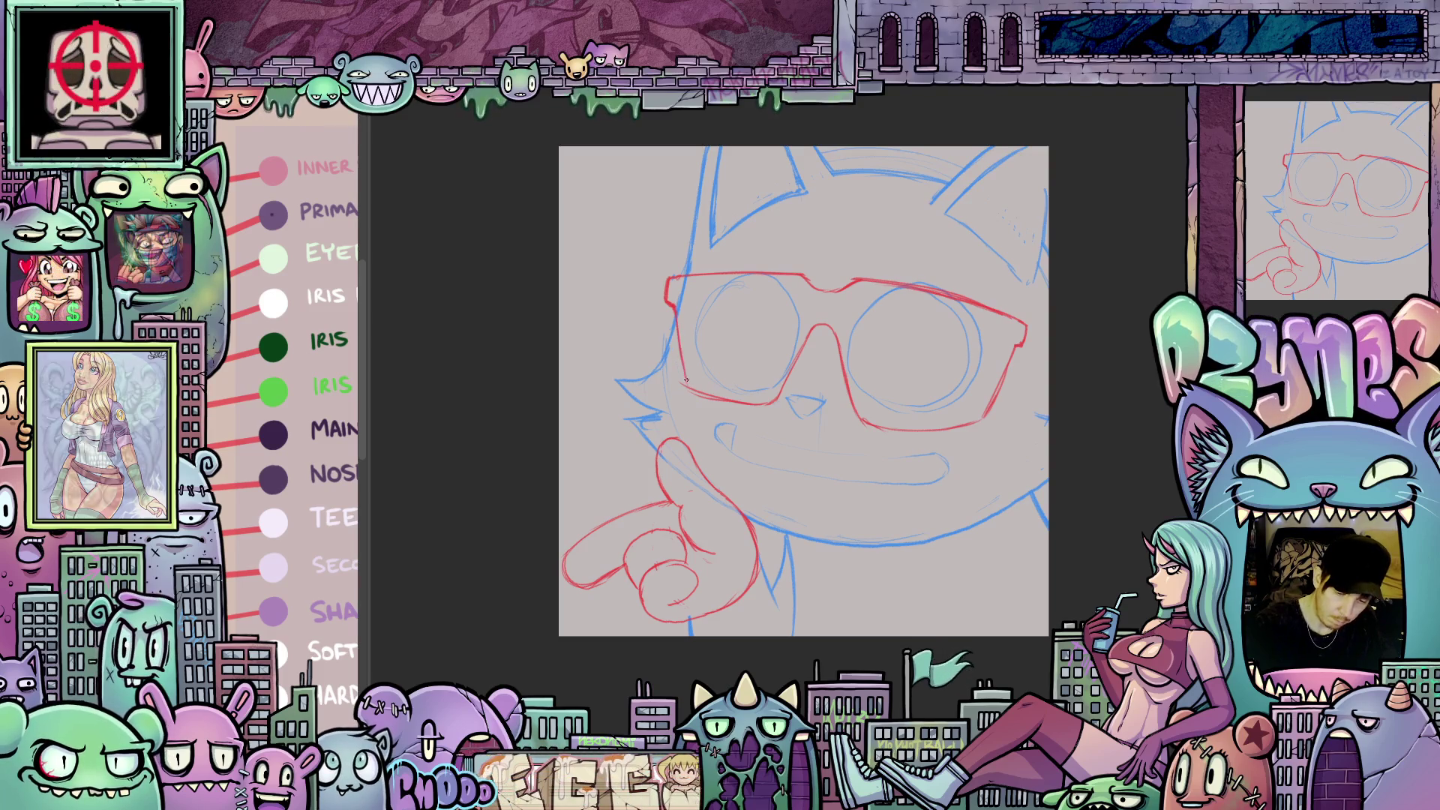
key("ctrl+0")
mouse_move(1060, 508)
left_mouse_down()
mouse_move(990, 487)
mouse_move(855, 559)
left_mouse_up()
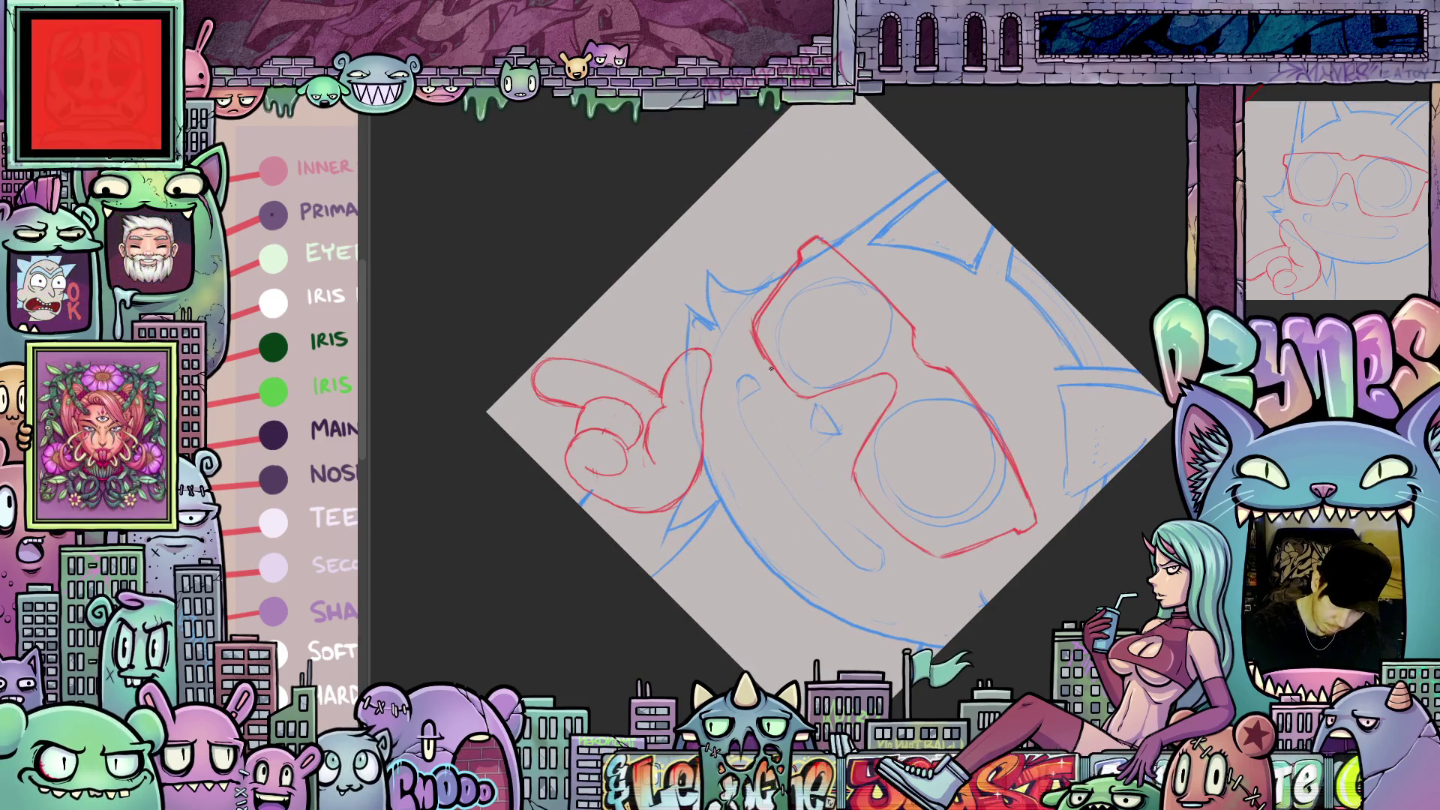
mouse_move(1022, 469)
left_mouse_down()
mouse_move(1051, 307)
mouse_move(595, 444)
mouse_move(870, 373)
mouse_move(825, 442)
left_mouse_up()
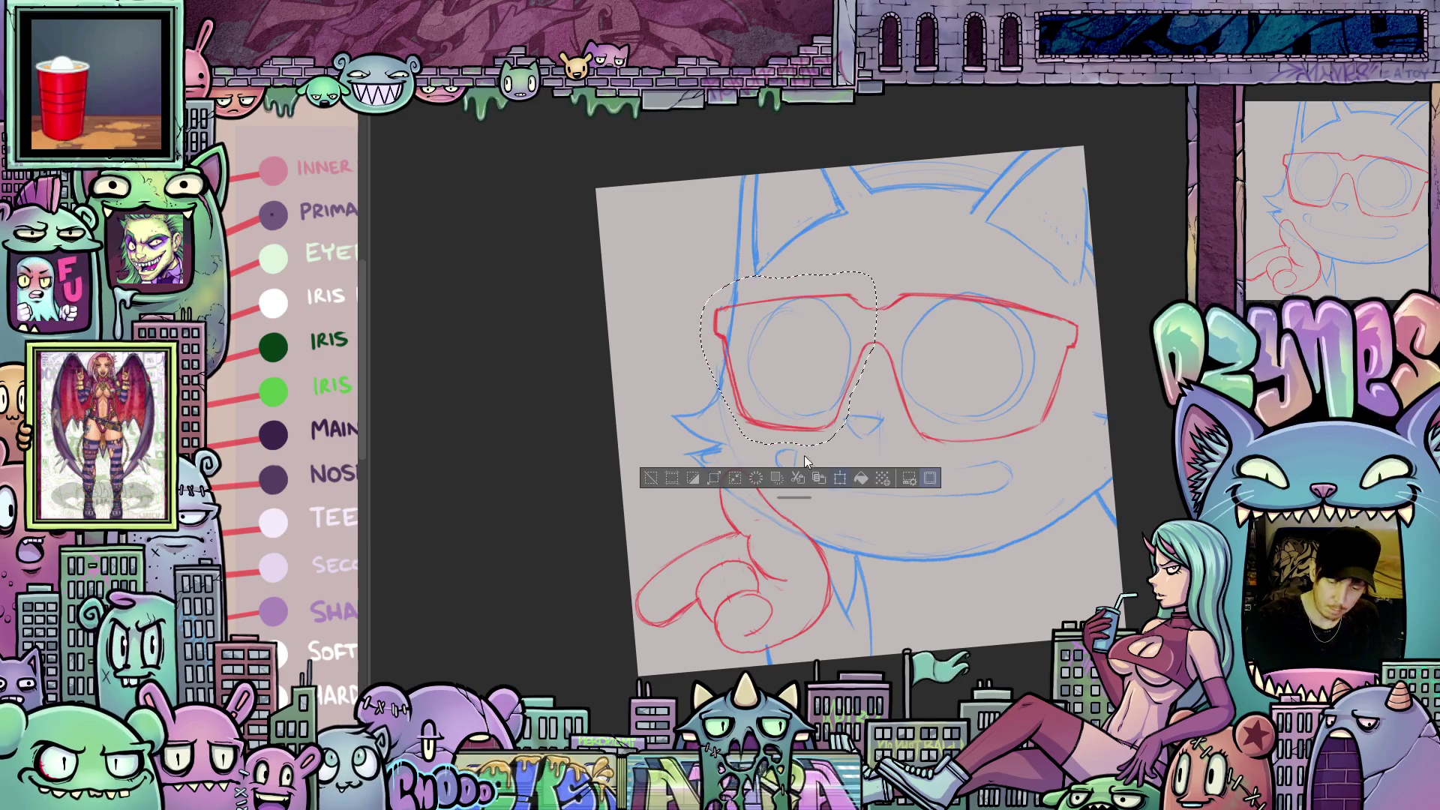
- Drag the selected left lens's left edge outward a few pixels and apply the transform
key("ctrl+t")
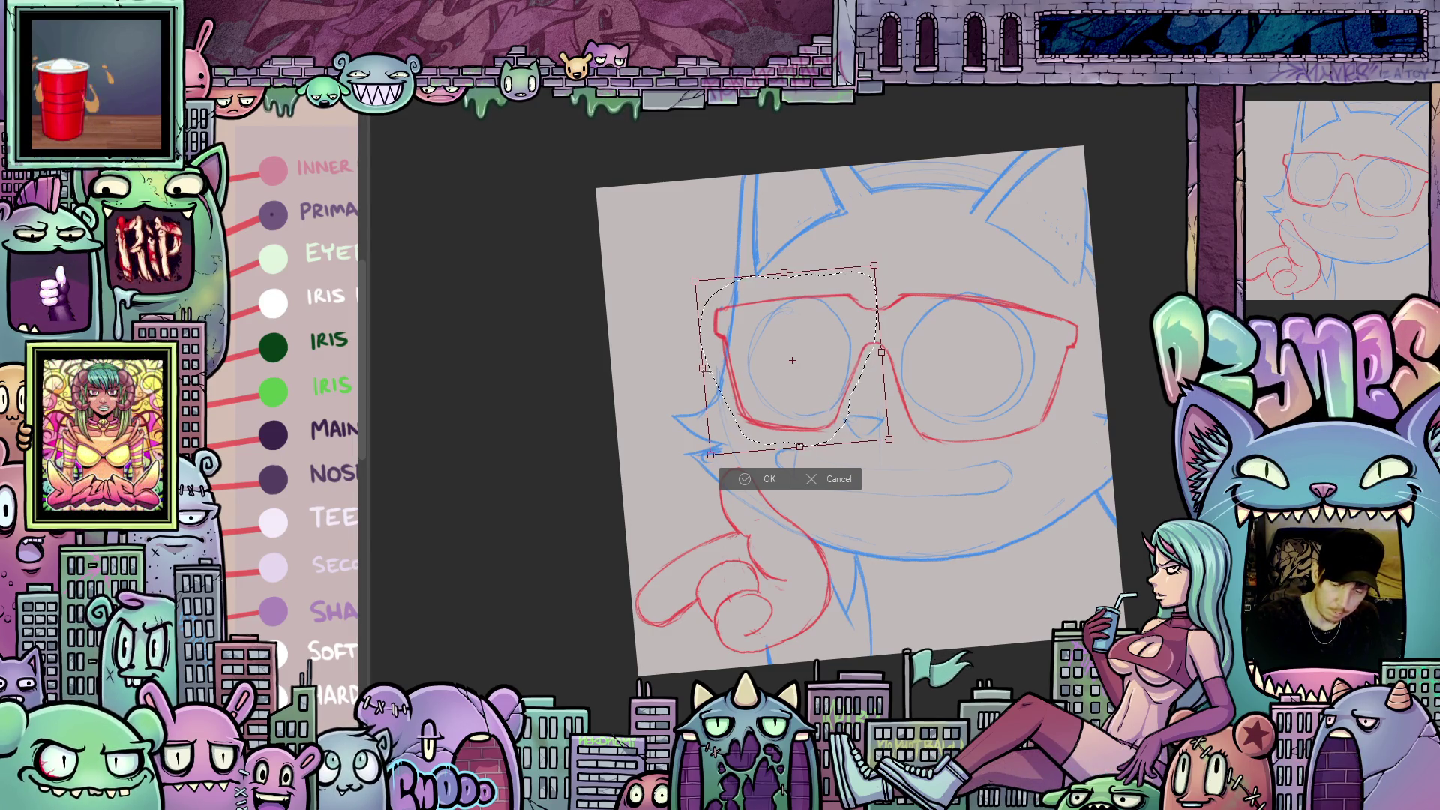
left_click_drag(701, 376, 696, 377)
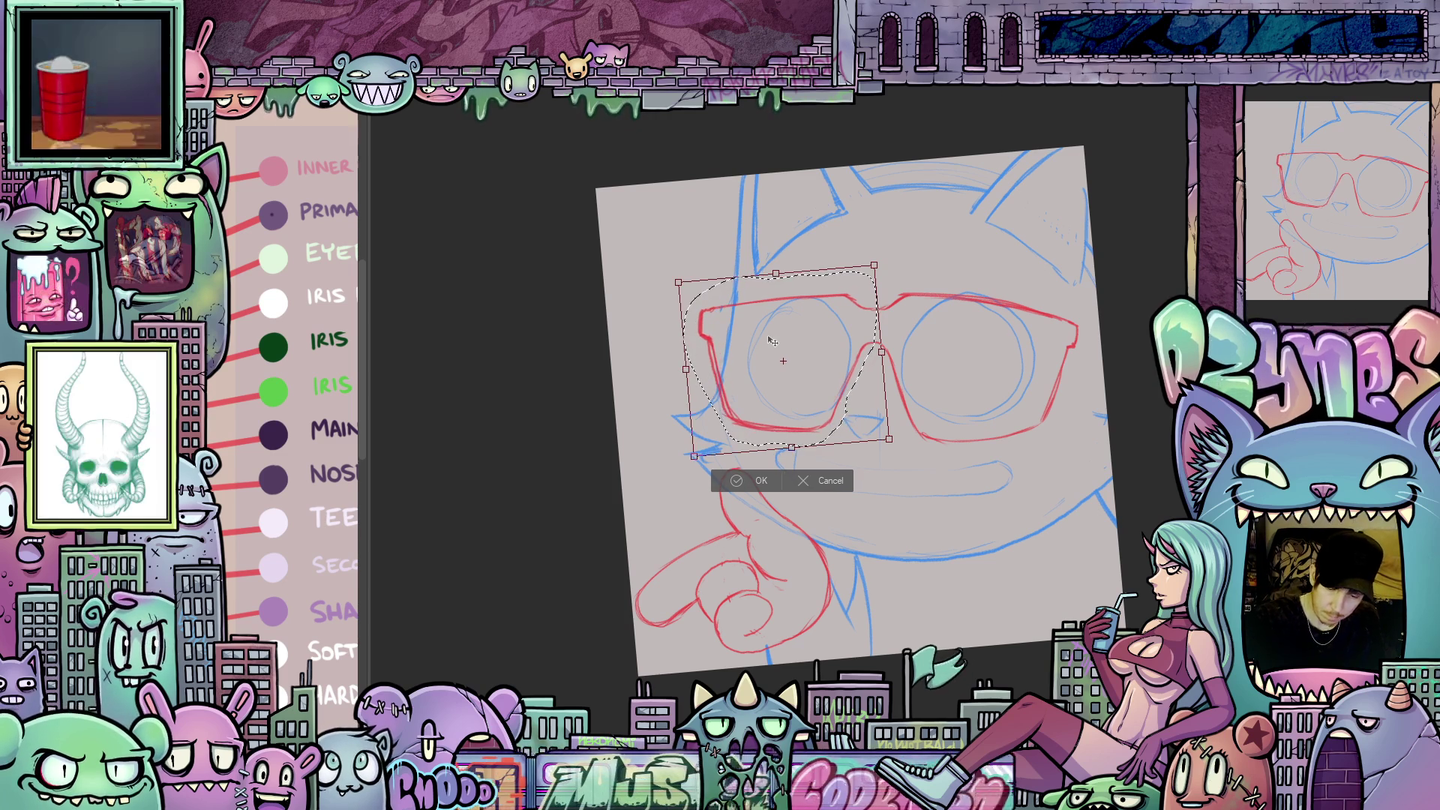
left_click(759, 481)
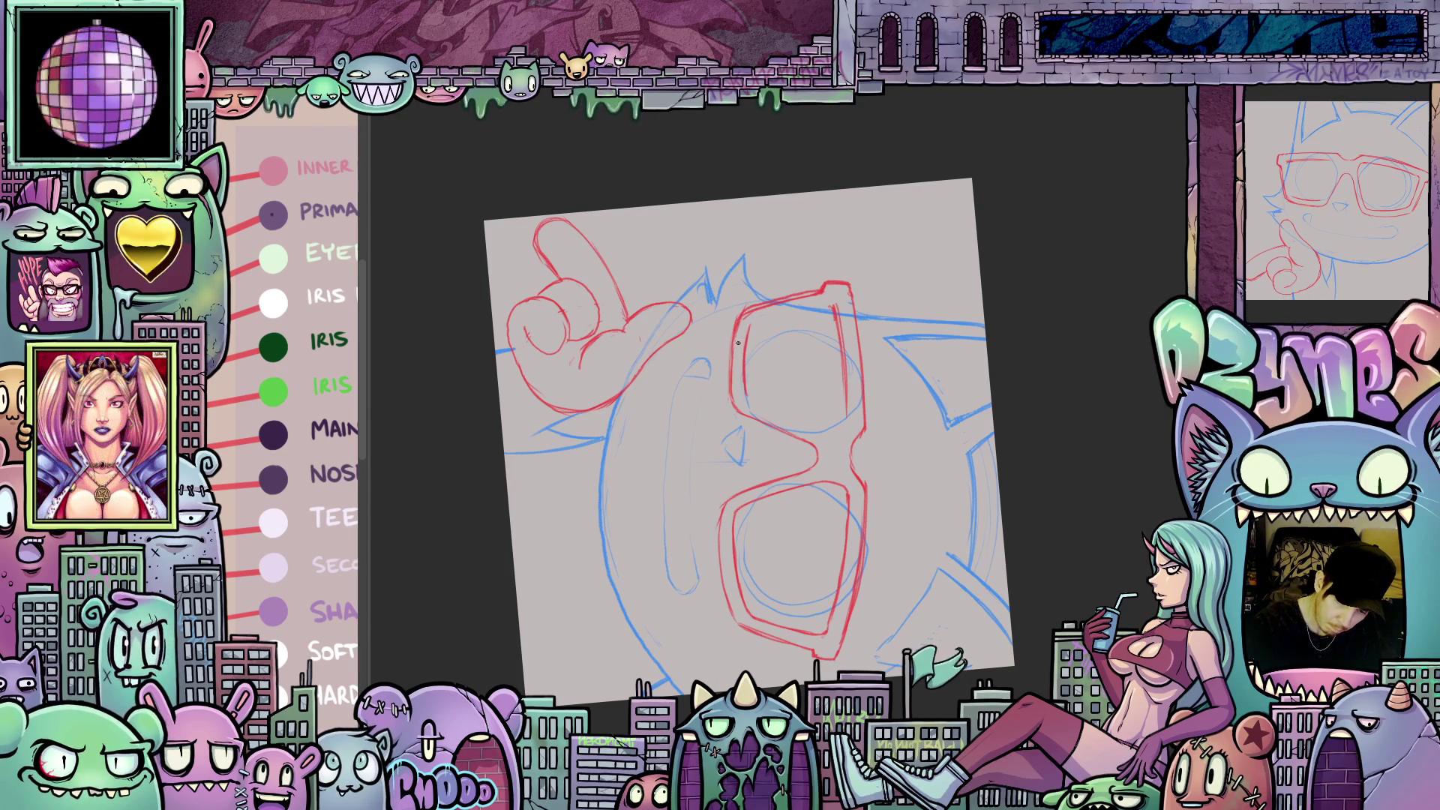
- Lasso the red glasses' left lens and start a Ctrl+T transform on it
mouse_move(741, 319)
left_mouse_down()
mouse_move(966, 273)
mouse_move(671, 407)
left_mouse_up()
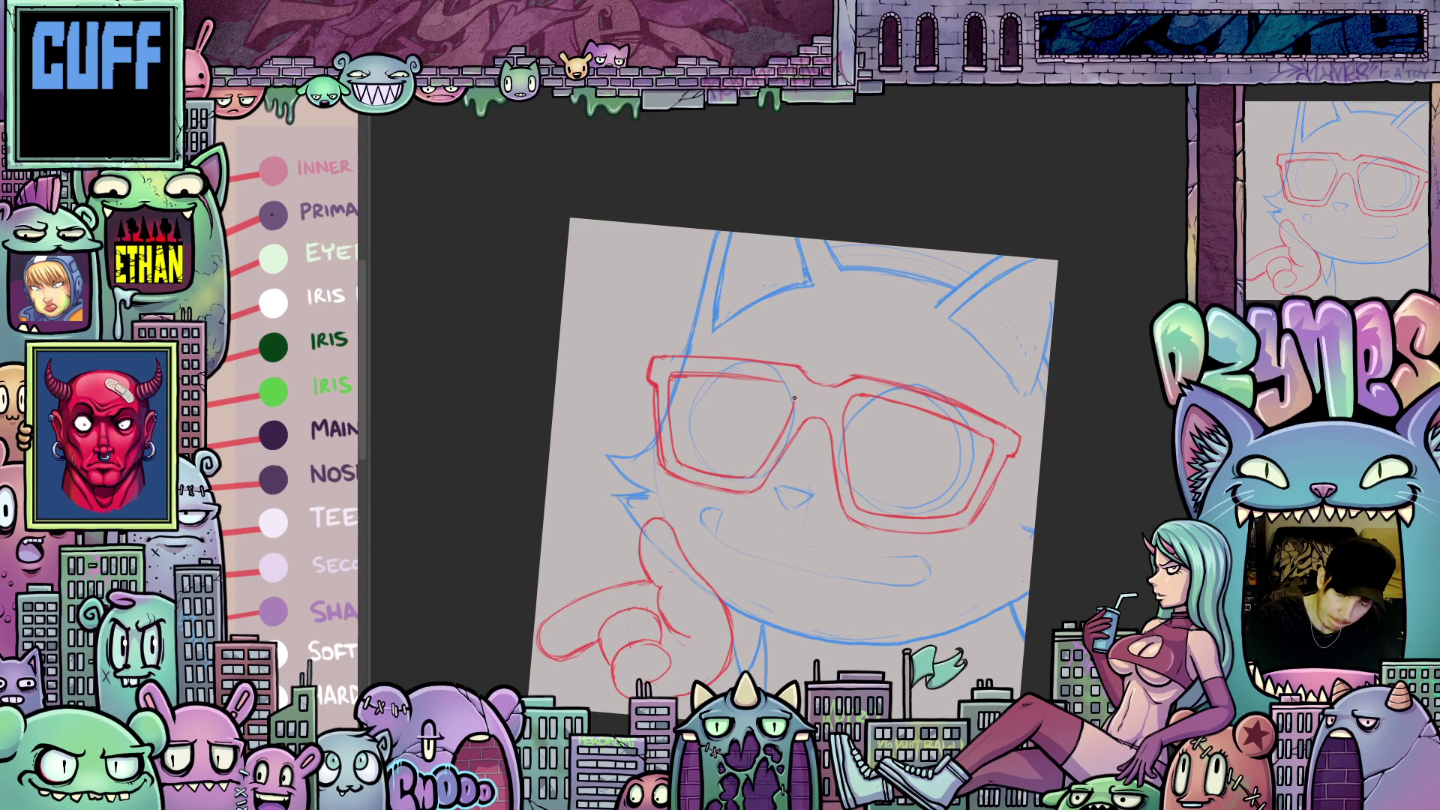
mouse_move(794, 399)
left_mouse_down()
mouse_move(959, 500)
mouse_move(1058, 510)
mouse_move(1072, 528)
left_mouse_up()
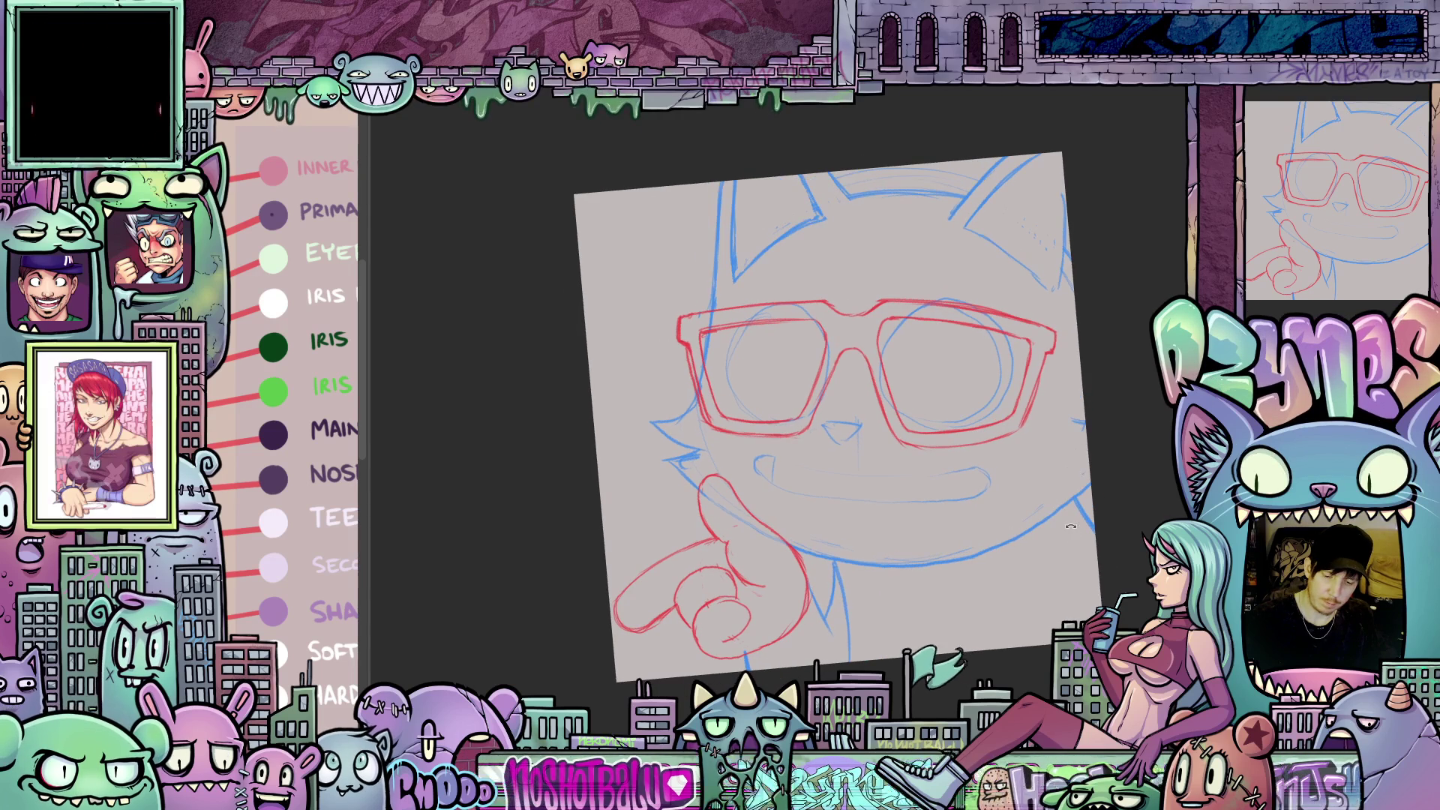
mouse_move(844, 364)
left_mouse_down()
mouse_move(753, 327)
mouse_move(678, 360)
mouse_move(845, 375)
left_mouse_up()
key("ctrl+t")
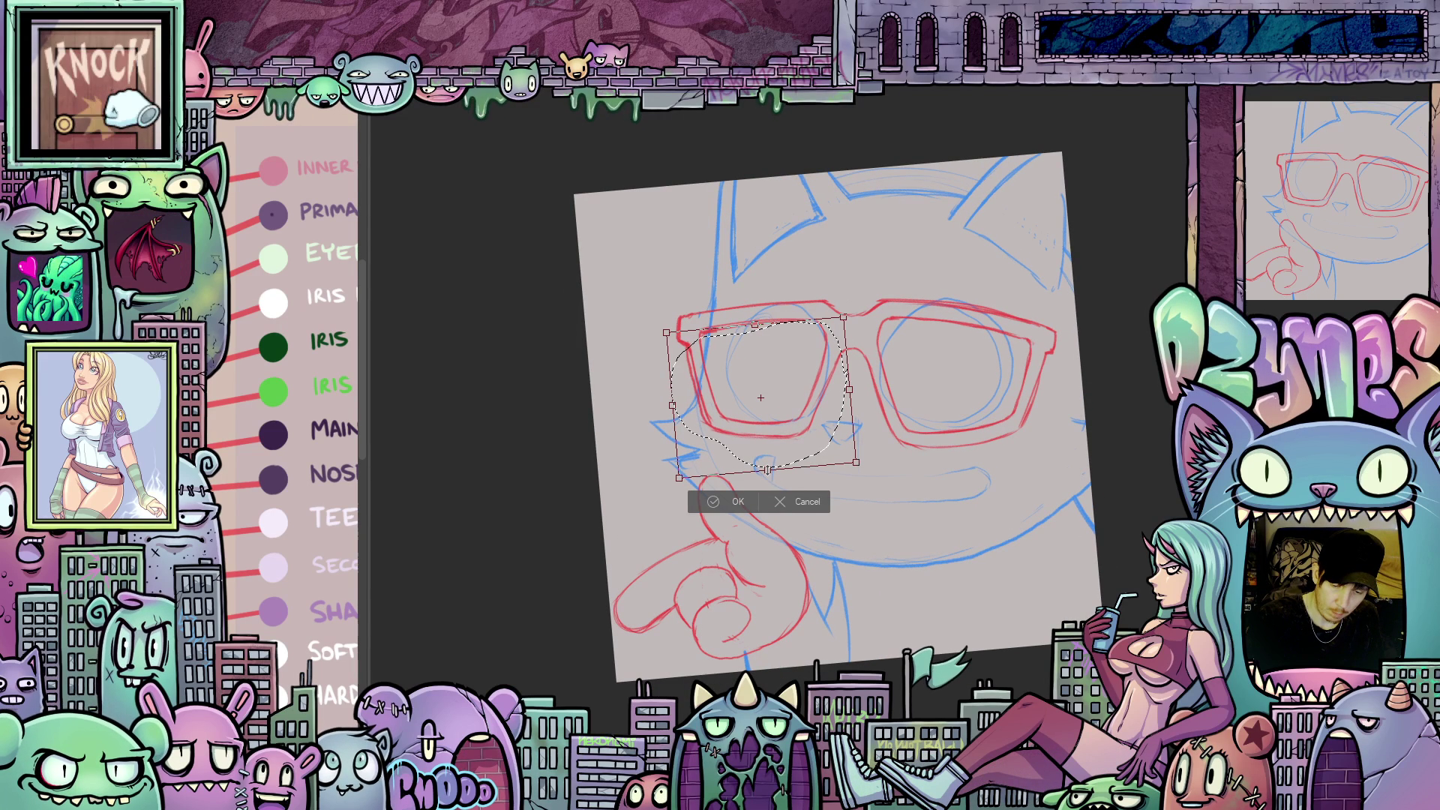
- Stretch the left lens slightly downward, apply the transform and deselect
left_click_drag(767, 470, 773, 473)
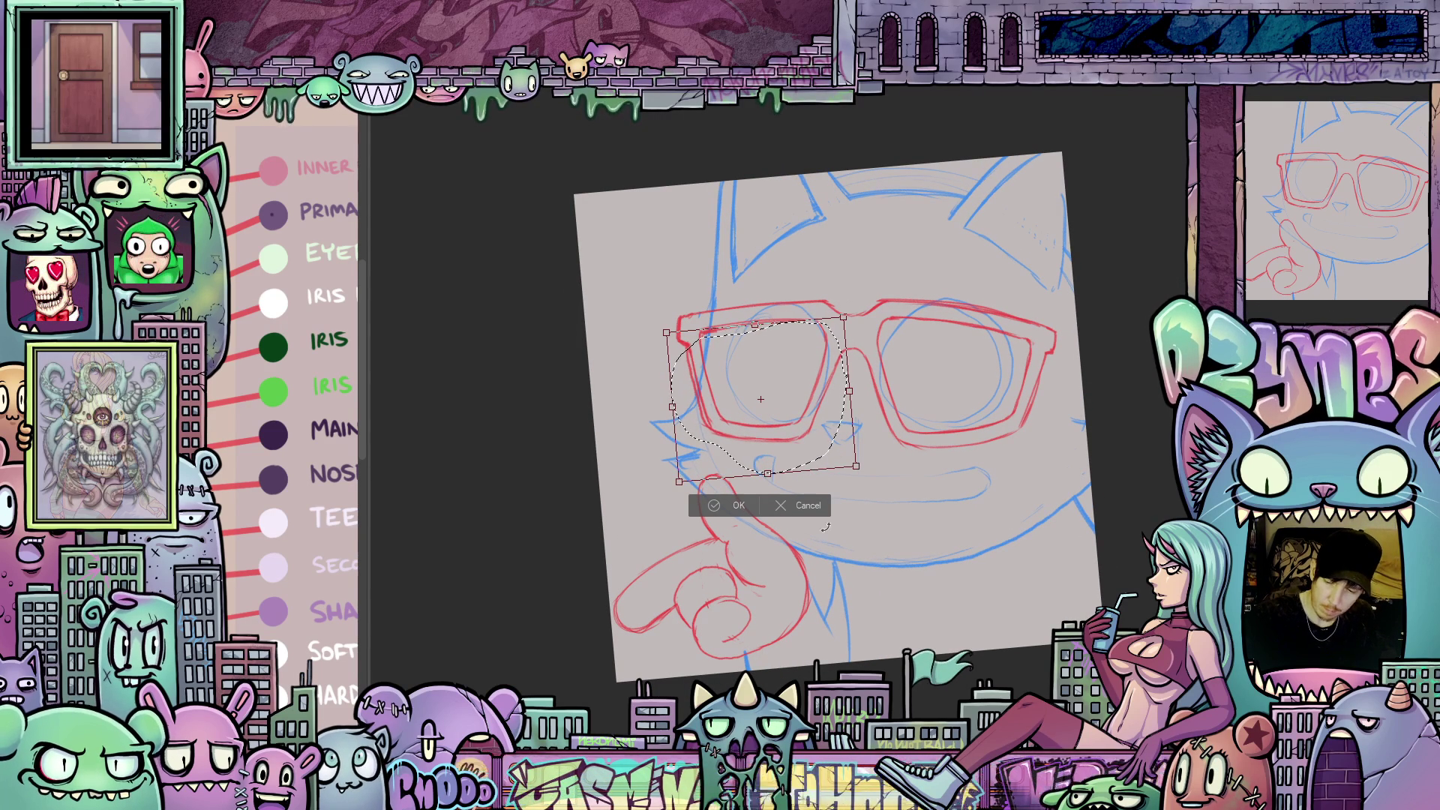
key("Return")
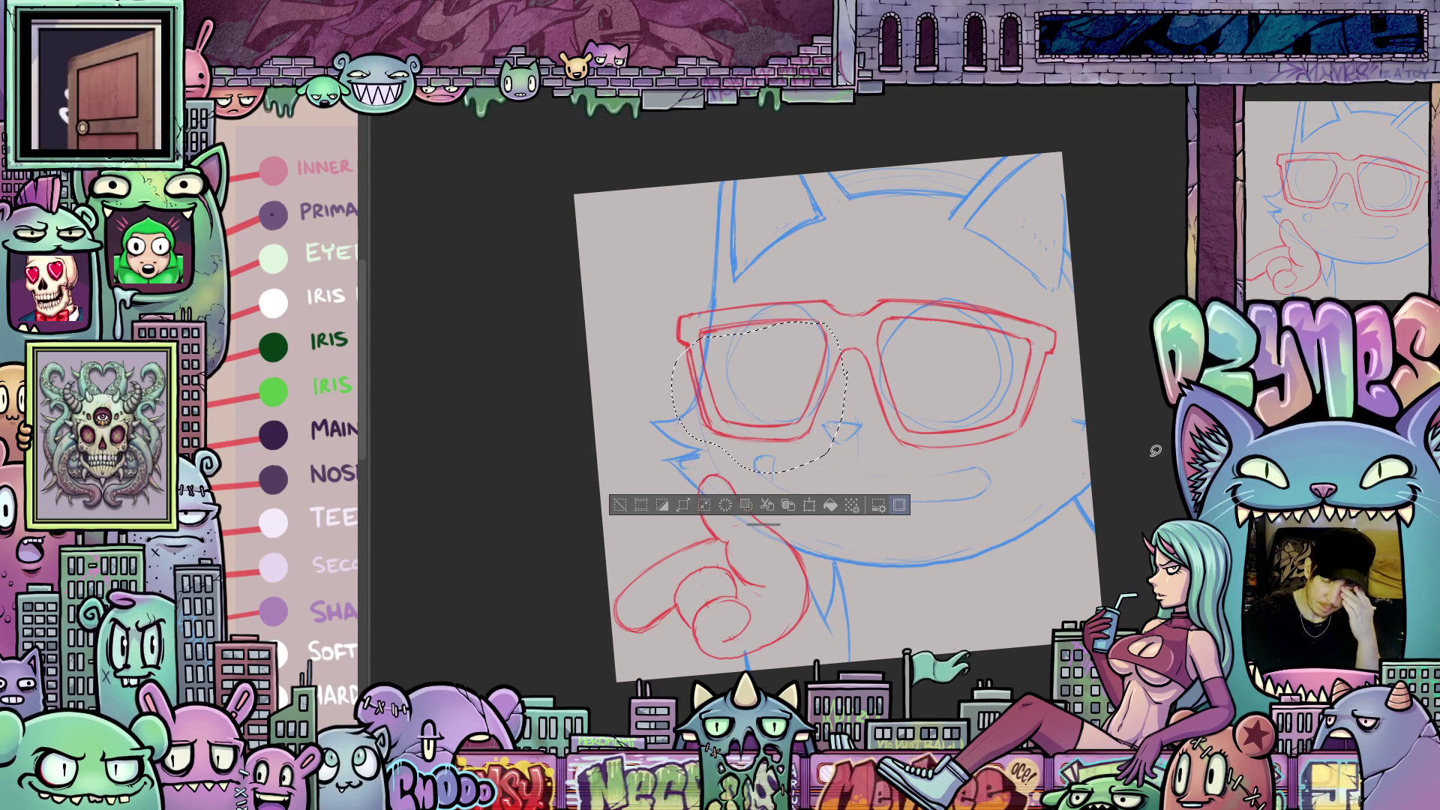
key("ctrl+d")
- Tilt the canvas and strengthen the cat's grin with a short blue stroke
left_click_drag(1155, 450, 1064, 546)
left_click_drag(750, 450, 874, 332)
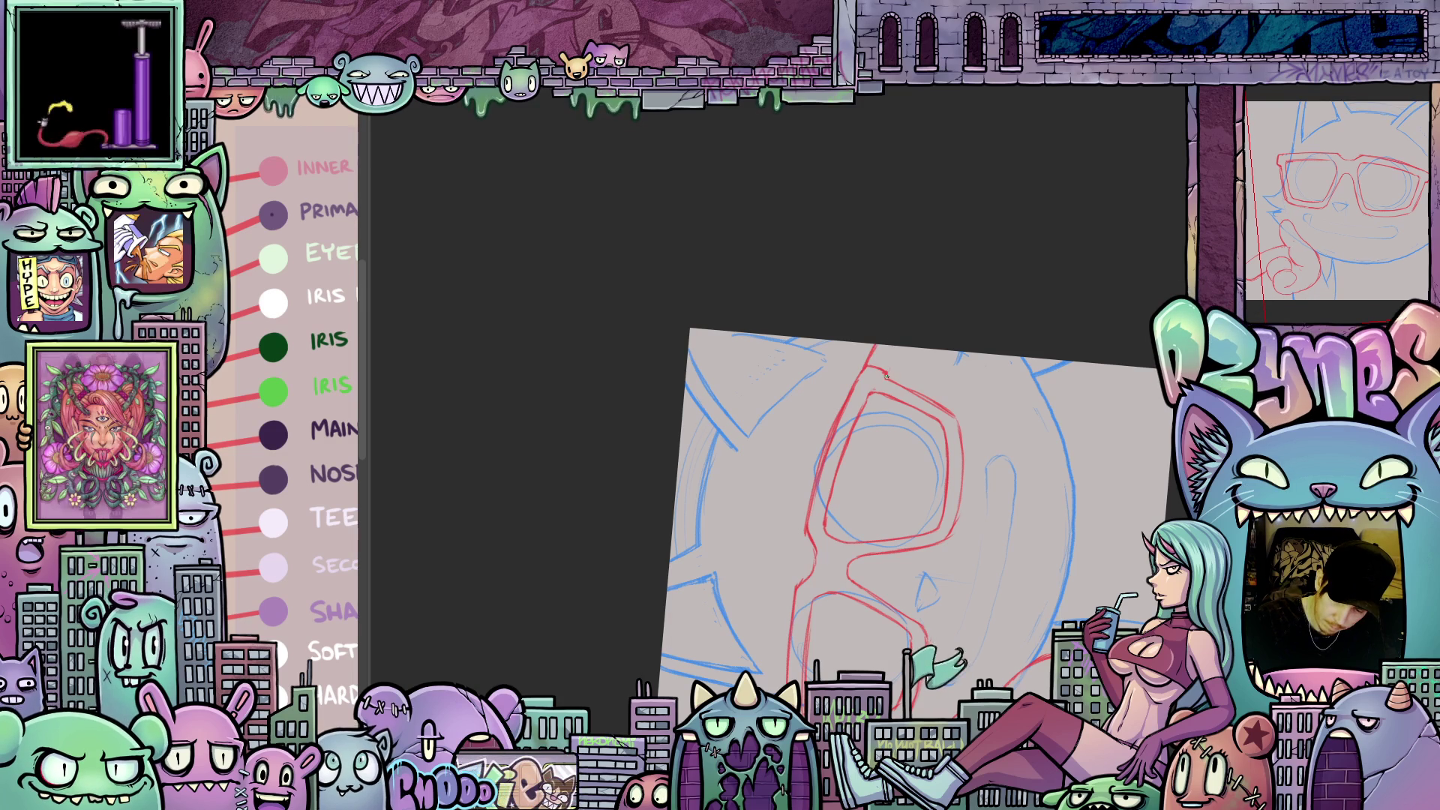
mouse_move(901, 345)
left_mouse_down()
mouse_move(1012, 624)
mouse_move(1012, 353)
left_mouse_up()
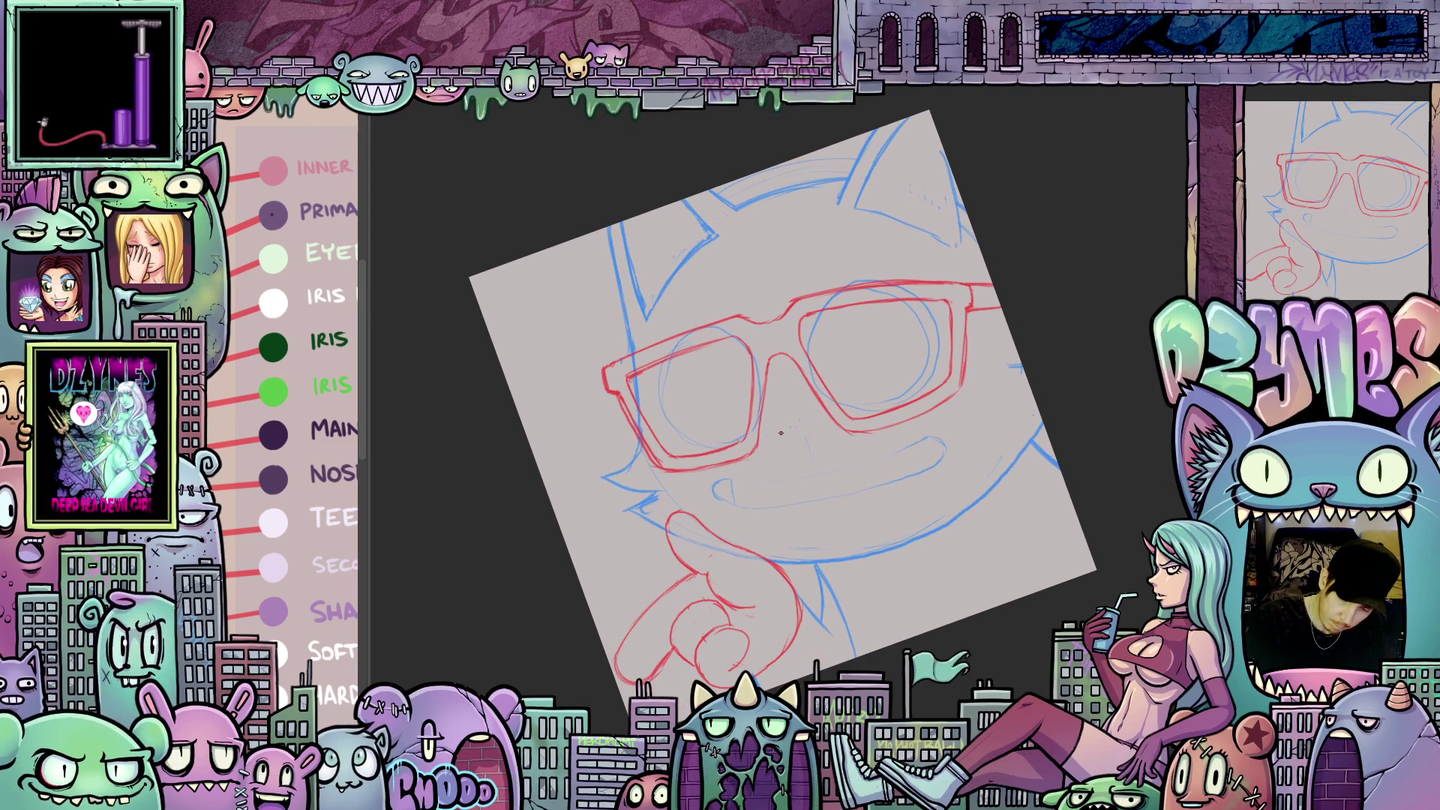
mouse_move(776, 433)
left_mouse_down()
mouse_move(799, 428)
mouse_move(800, 447)
left_mouse_up()
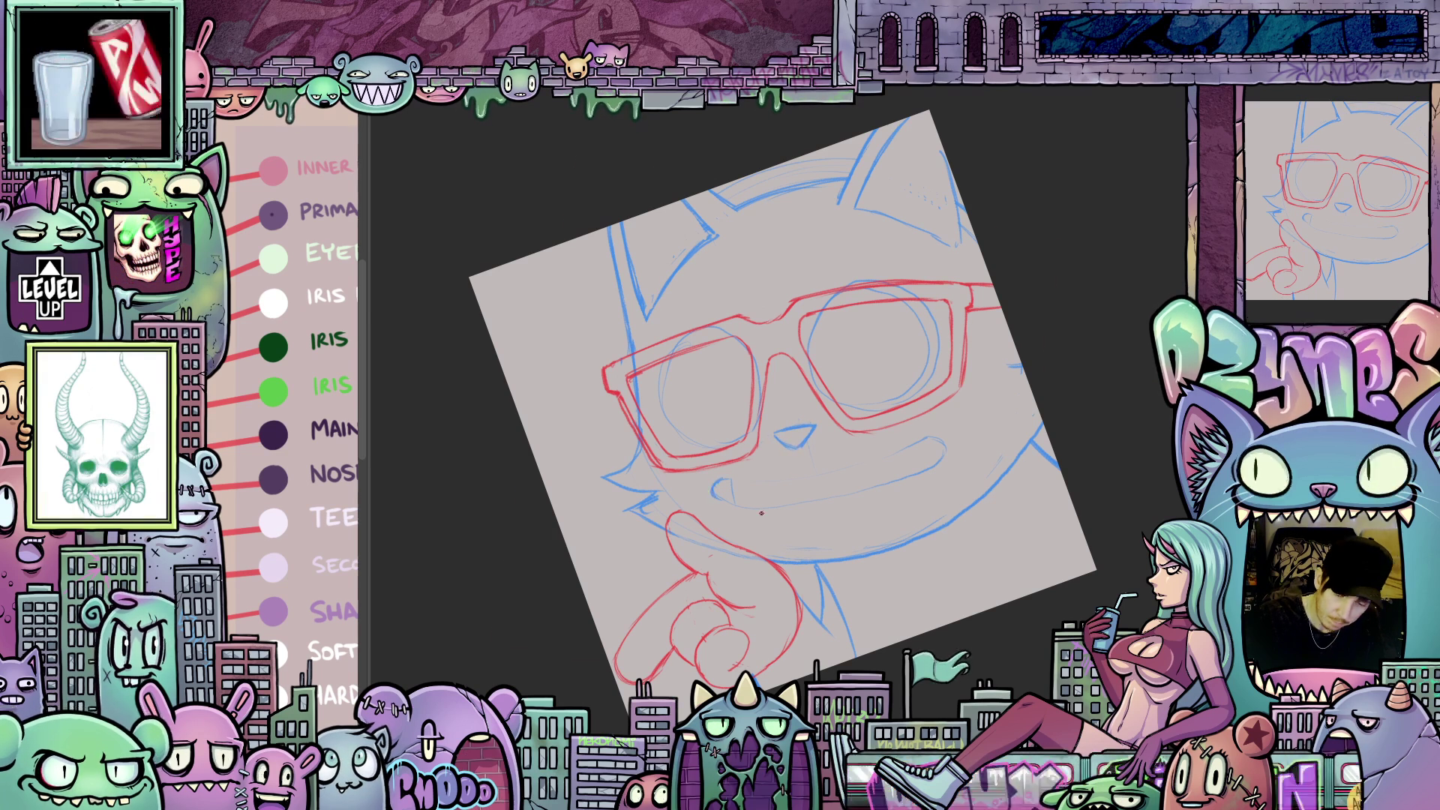
left_click_drag(761, 514, 841, 422)
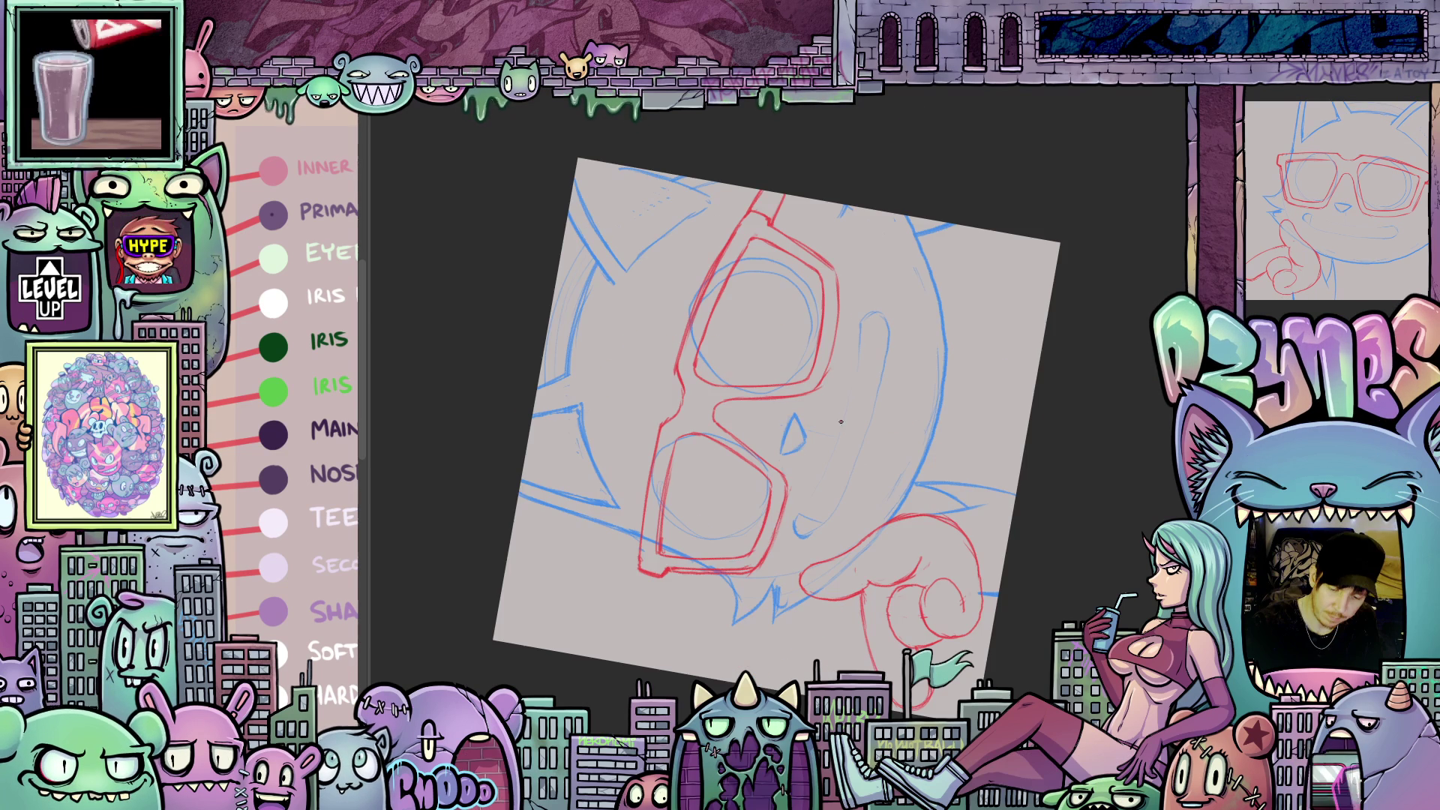
left_click_drag(841, 422, 735, 488)
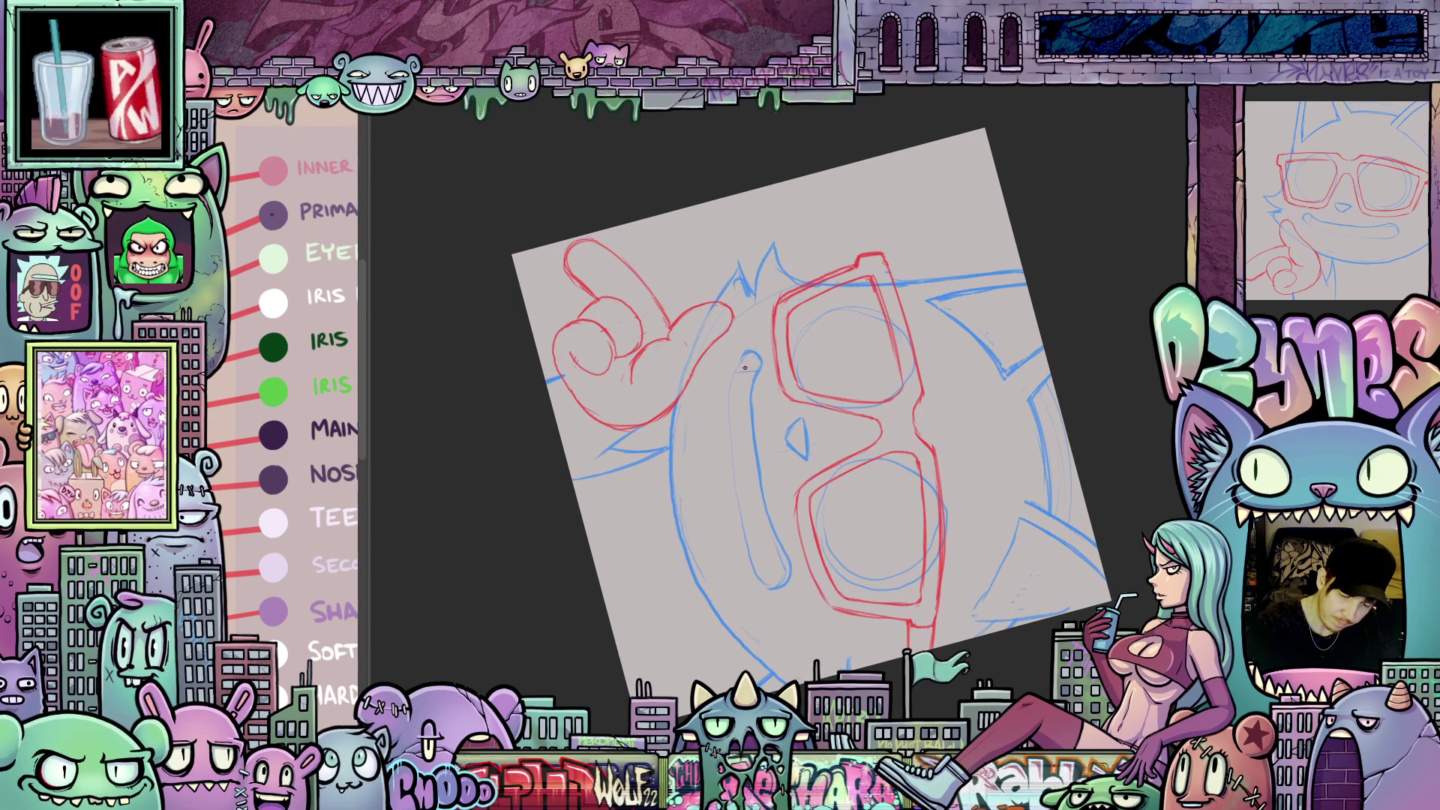
mouse_move(923, 570)
left_mouse_down()
mouse_move(956, 525)
mouse_move(841, 381)
left_mouse_up()
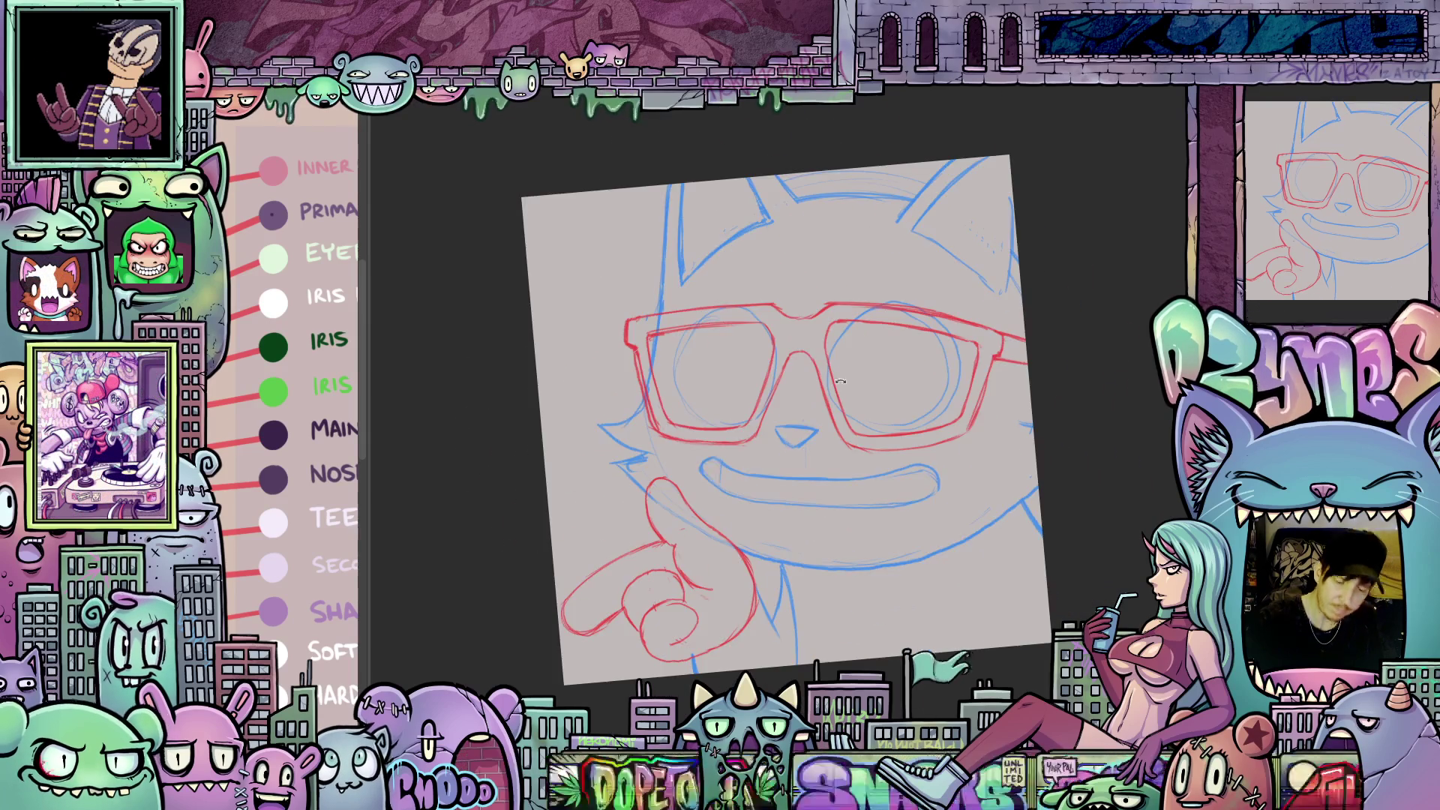
- Darken the smile's left corner and draw blue teeth lines inside the grin
left_click_drag(702, 463, 721, 480)
mouse_move(952, 525)
left_mouse_down()
mouse_move(927, 494)
mouse_move(990, 483)
left_mouse_up()
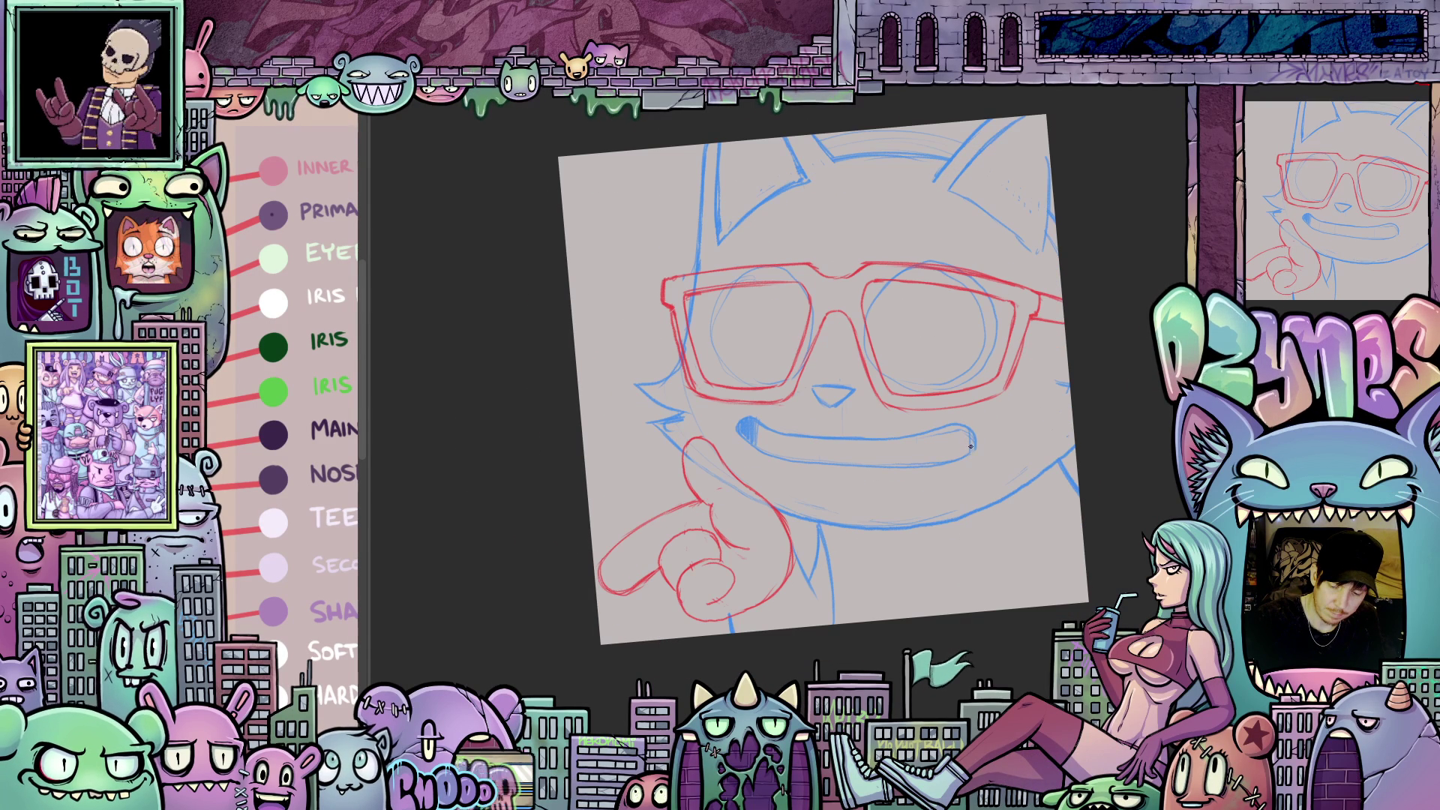
left_click_drag(779, 432, 918, 455)
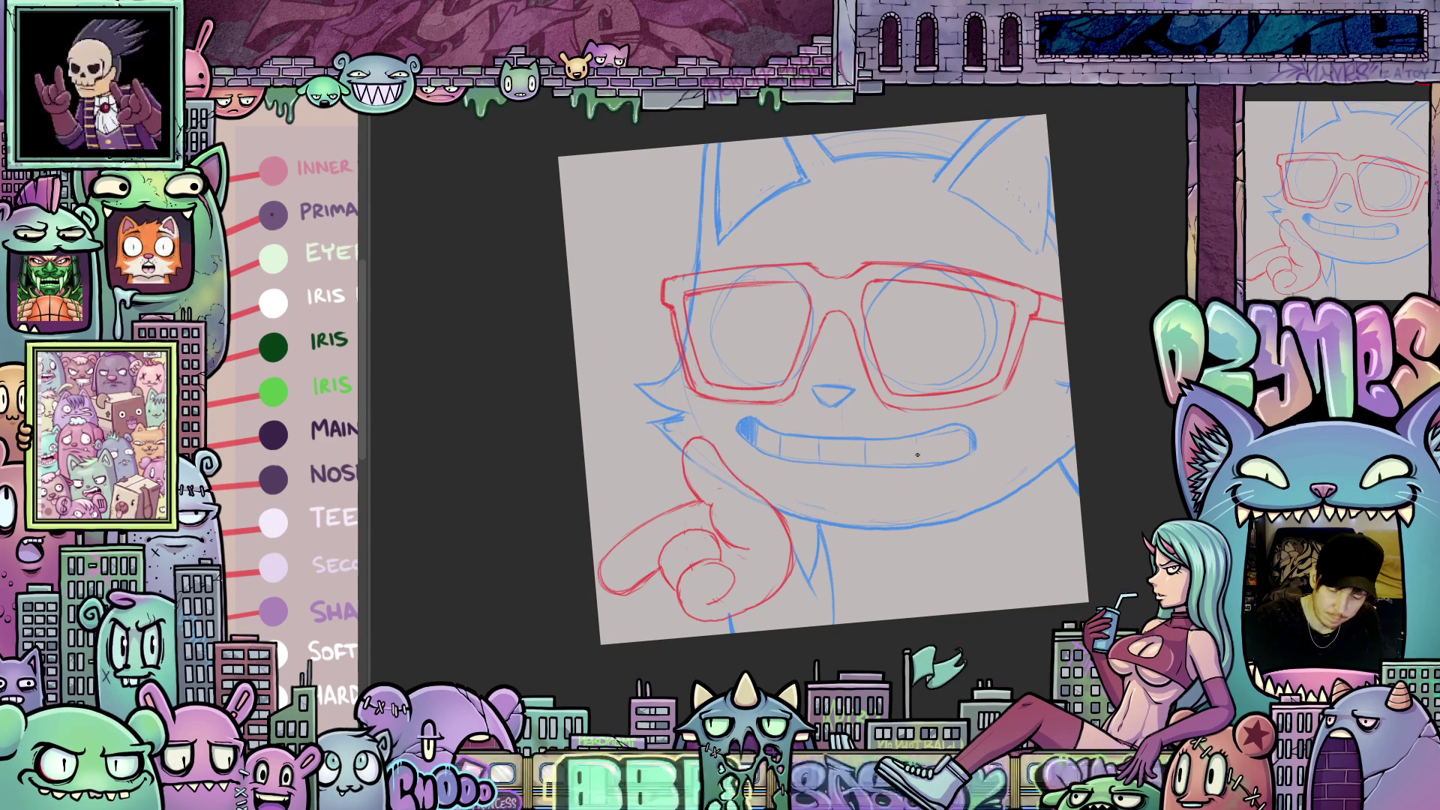
- Sketch zigzag blue fur inside the cat's left ear
mouse_move(839, 544)
left_mouse_down()
mouse_move(856, 529)
mouse_move(910, 601)
mouse_move(891, 641)
left_mouse_up()
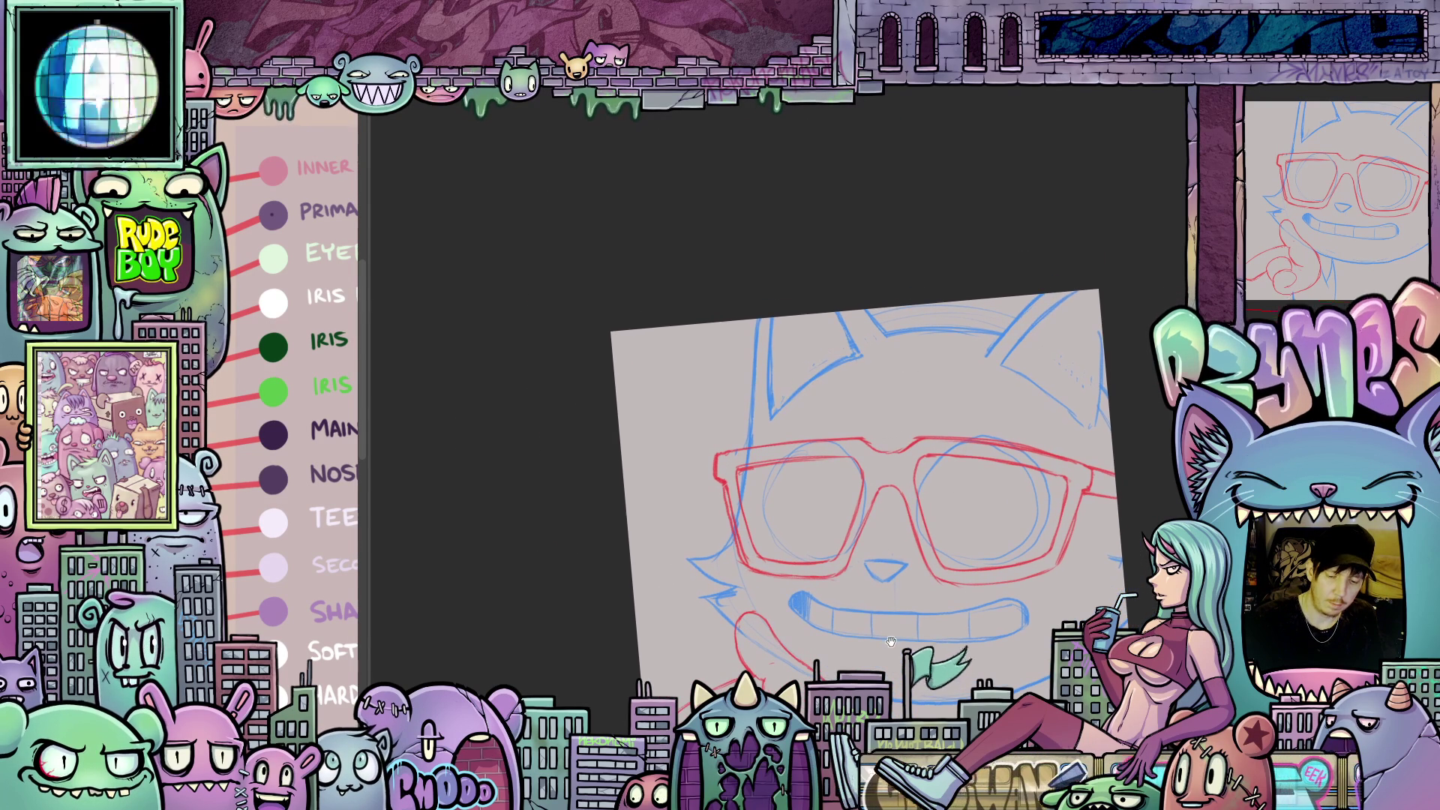
left_click_drag(780, 394, 863, 358)
mouse_move(949, 368)
left_mouse_down()
mouse_move(880, 387)
mouse_move(936, 426)
mouse_move(978, 402)
left_mouse_up()
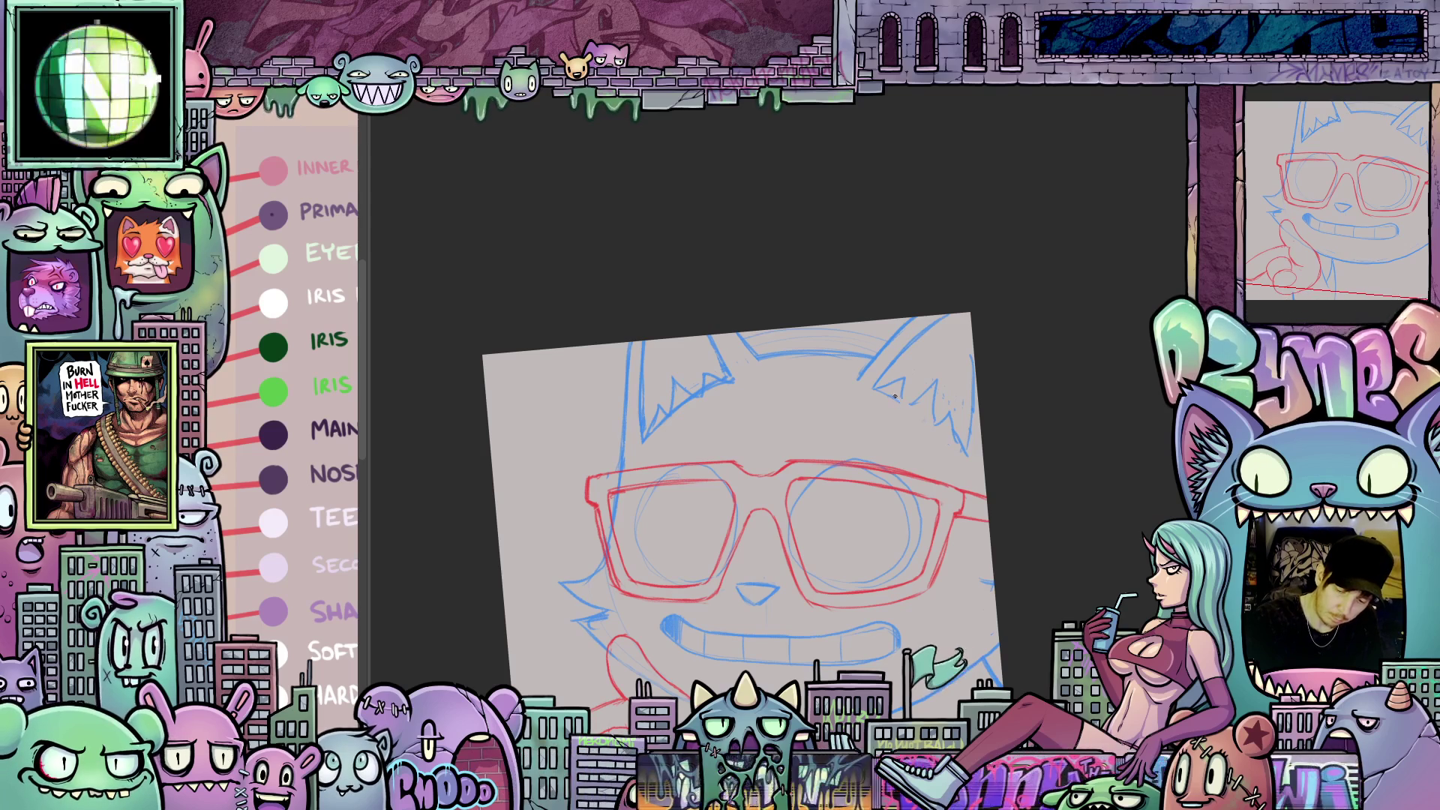
left_click_drag(918, 419, 1085, 371)
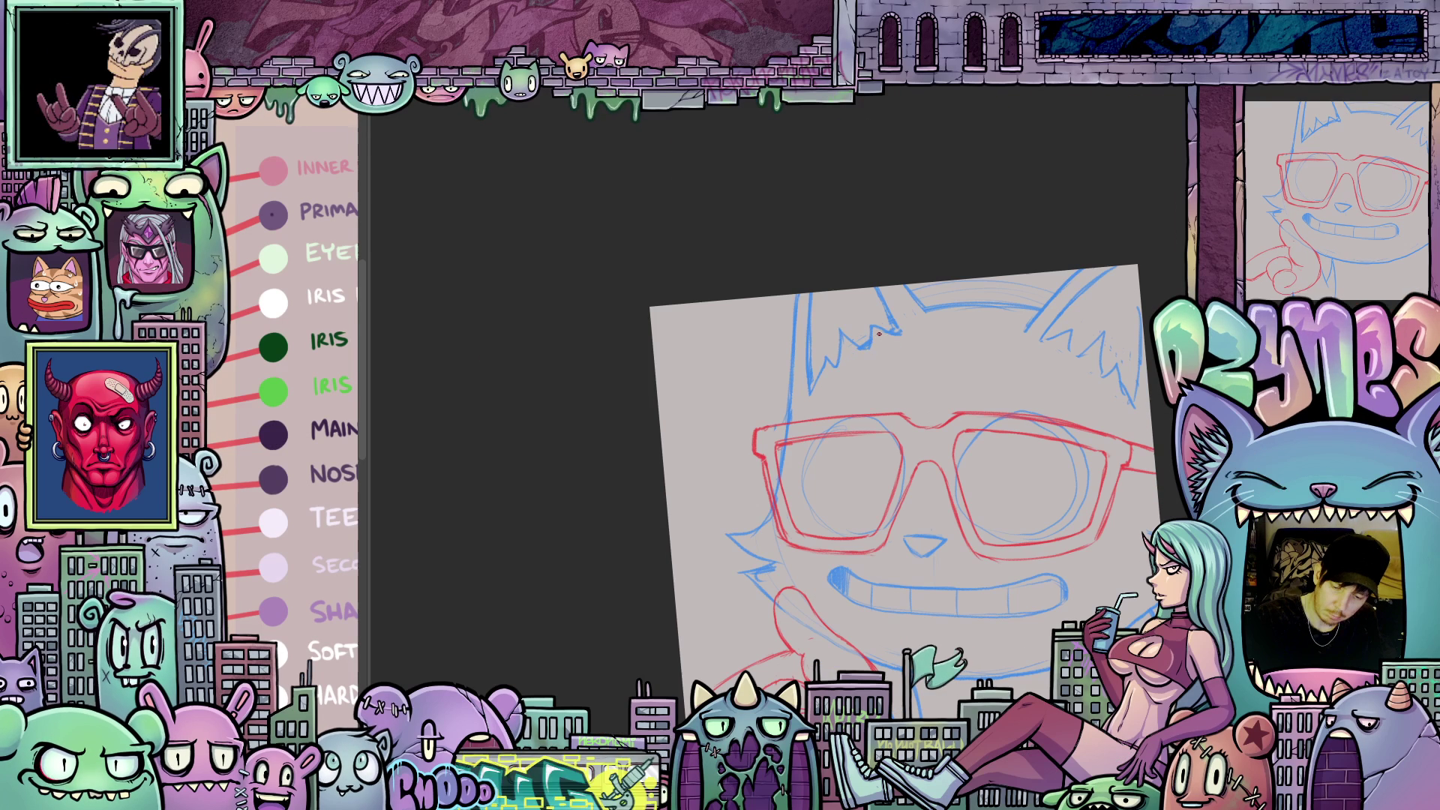
left_click_drag(1022, 700, 1027, 497)
left_click_drag(1042, 564, 1091, 620)
scroll(874, 450, "up", 1)
scroll(906, 493, "down", 3)
left_click_drag(910, 481, 925, 459)
scroll(887, 527, "up", 3)
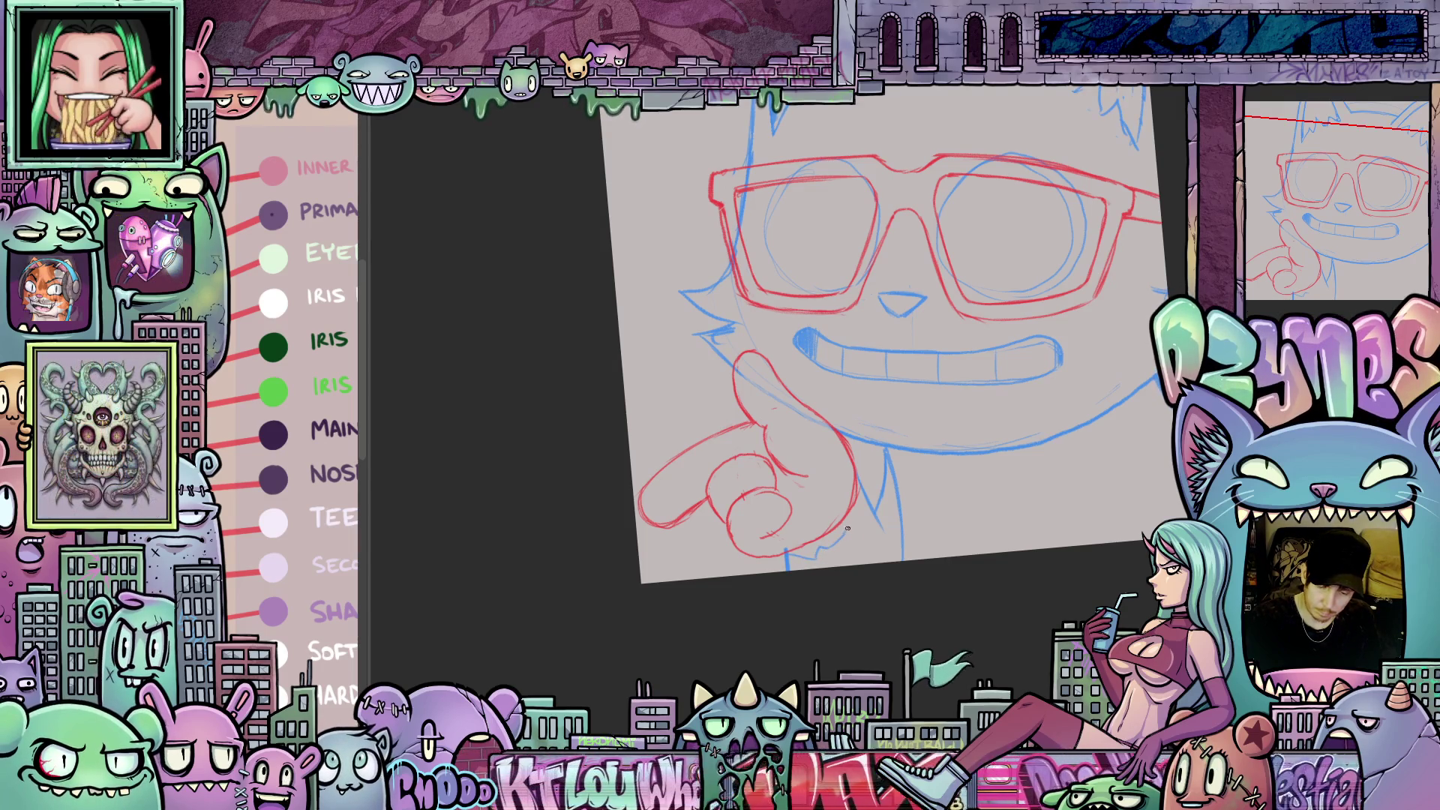
left_click_drag(862, 507, 805, 484)
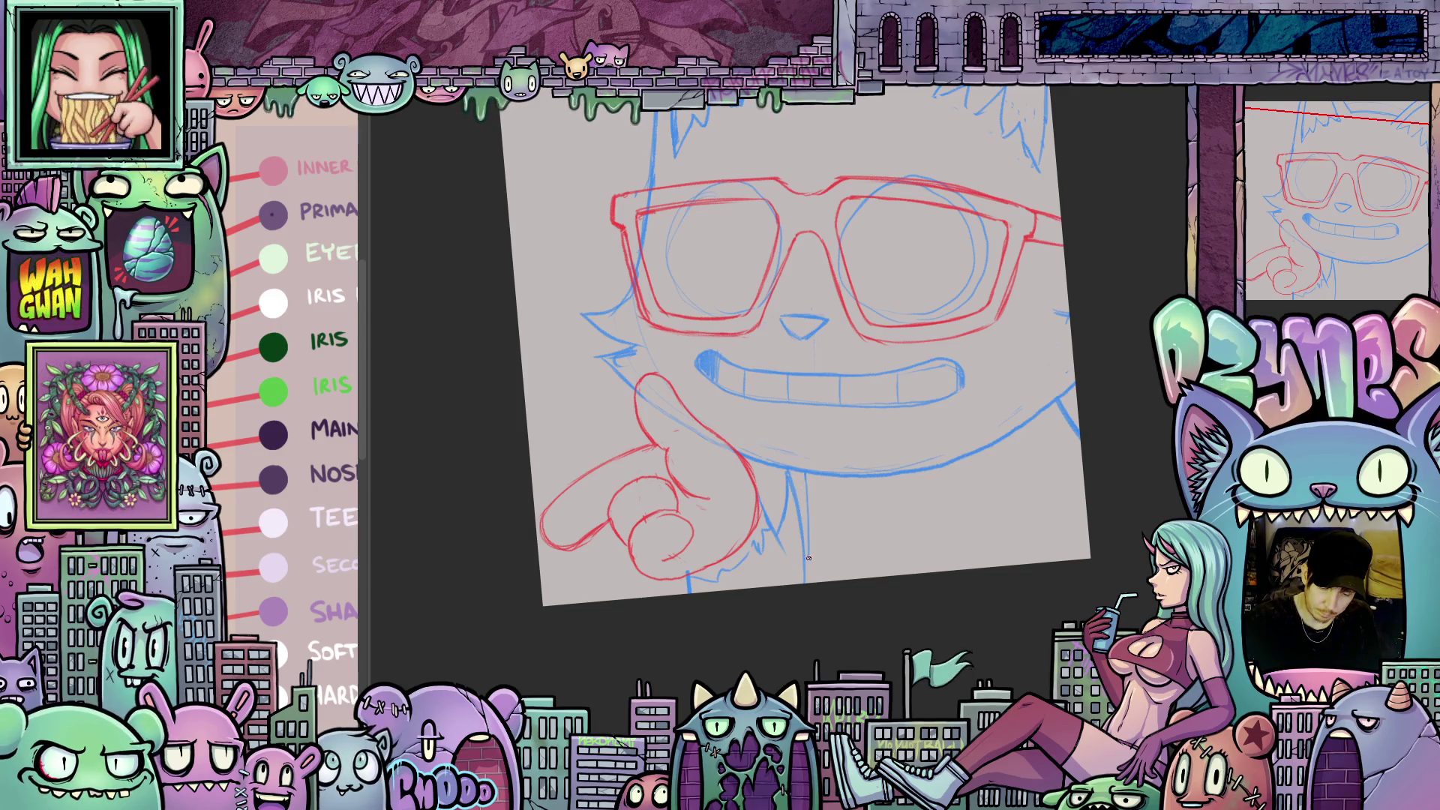
mouse_move(859, 533)
left_mouse_down()
mouse_move(935, 600)
mouse_move(837, 603)
left_mouse_up()
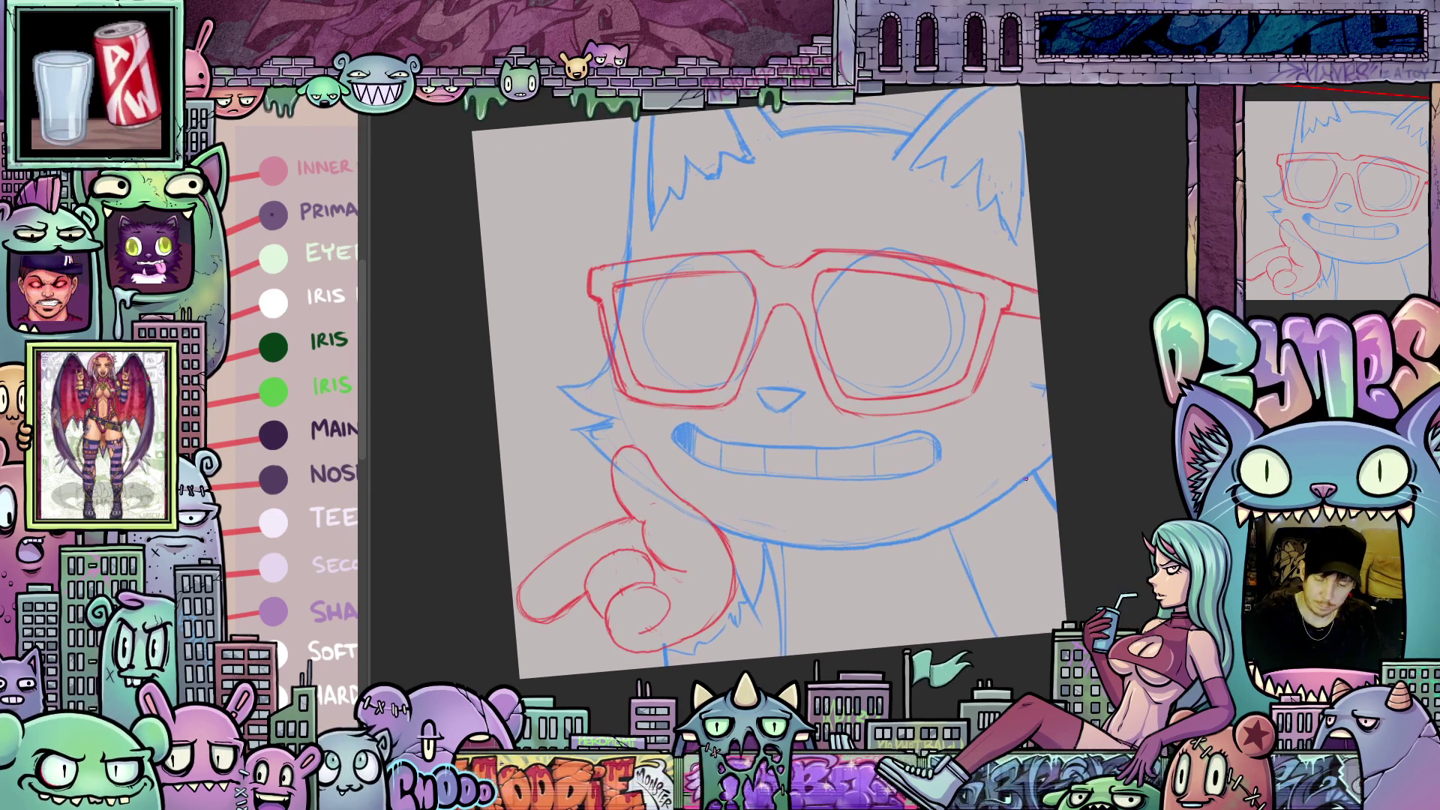
left_click_drag(1028, 491, 1064, 515)
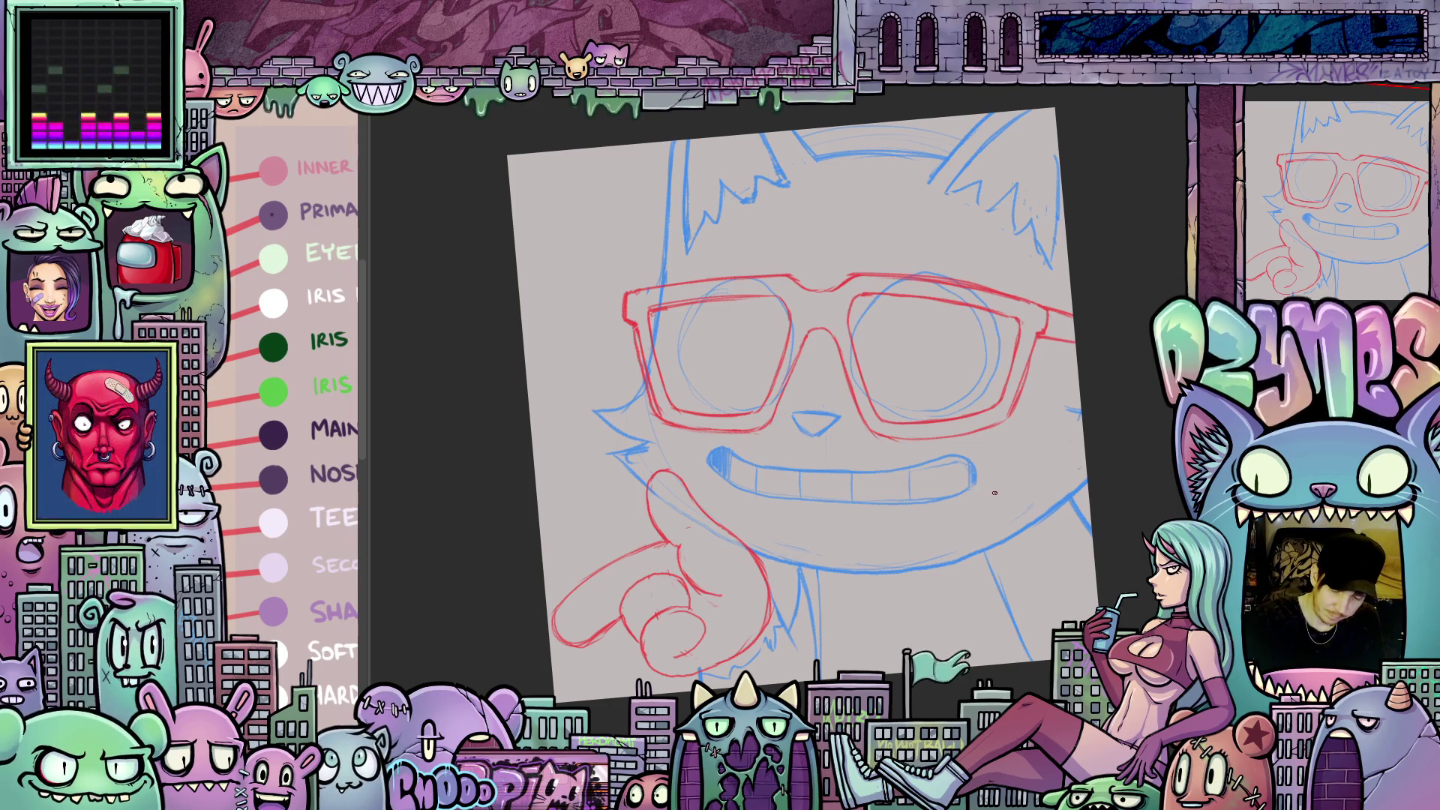
- Curve the blue cheek line upward beside the grin, rotating the canvas as needed
left_click_drag(1000, 461, 1006, 475)
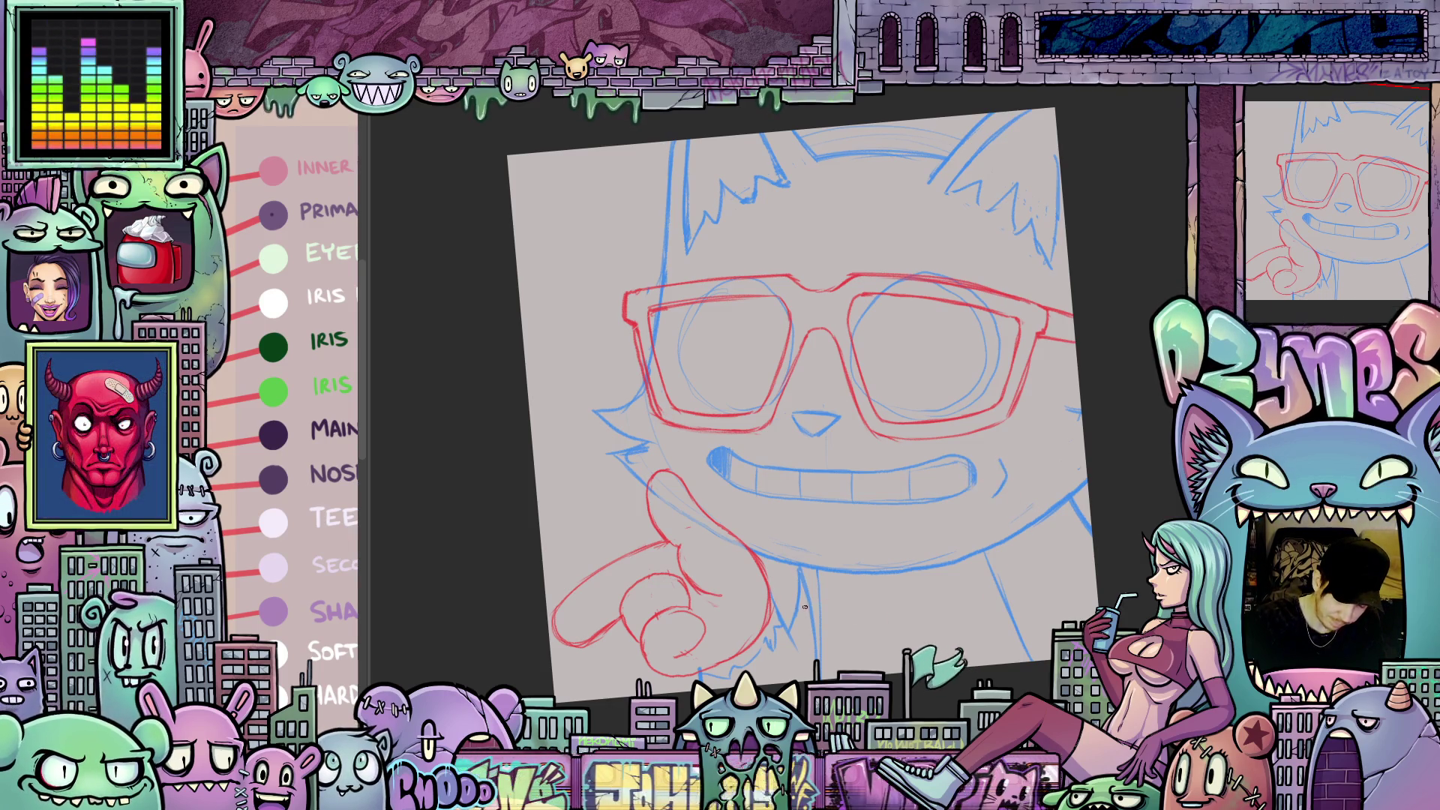
mouse_move(816, 628)
left_mouse_down()
mouse_move(780, 646)
mouse_move(898, 657)
mouse_move(988, 454)
left_mouse_up()
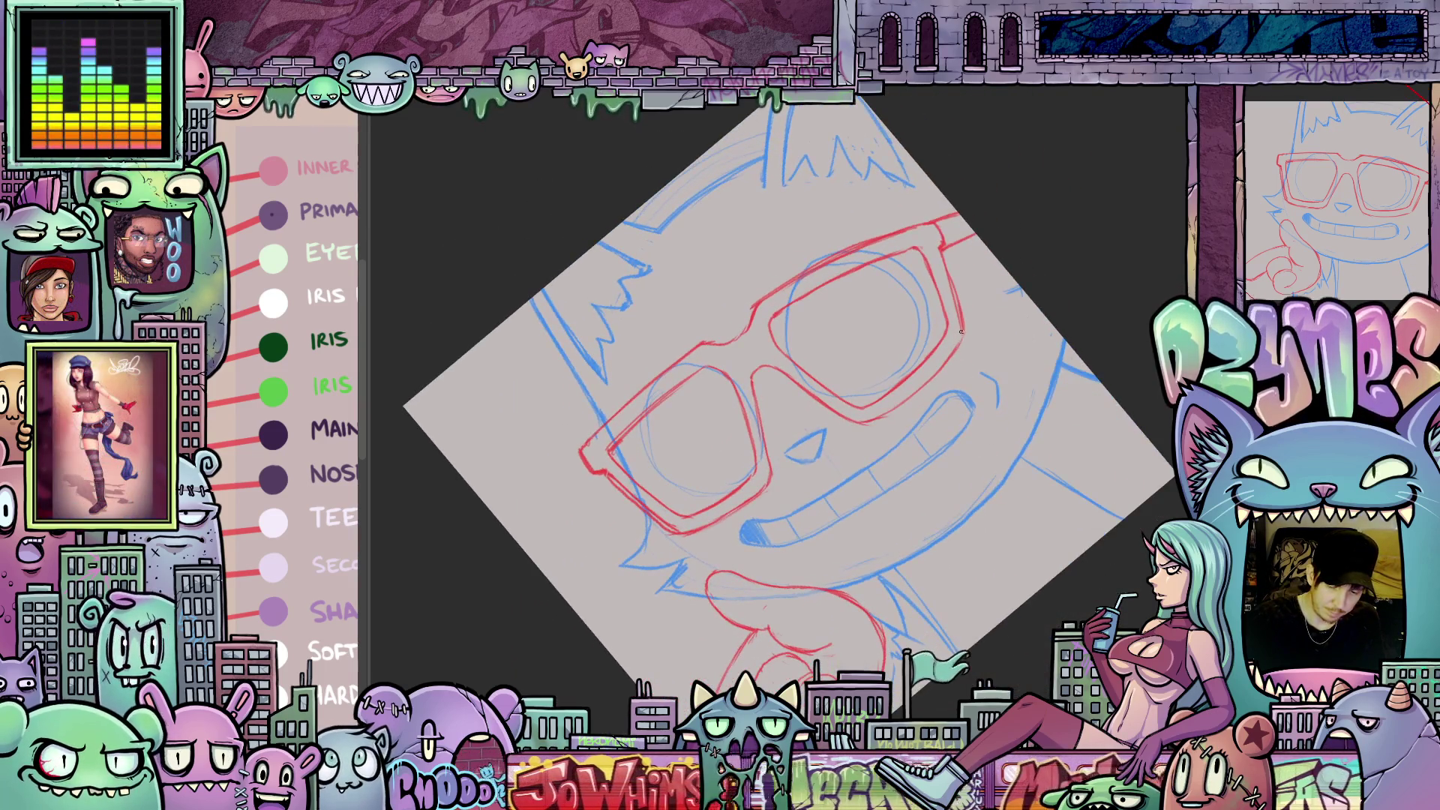
left_click_drag(1078, 428, 1045, 563)
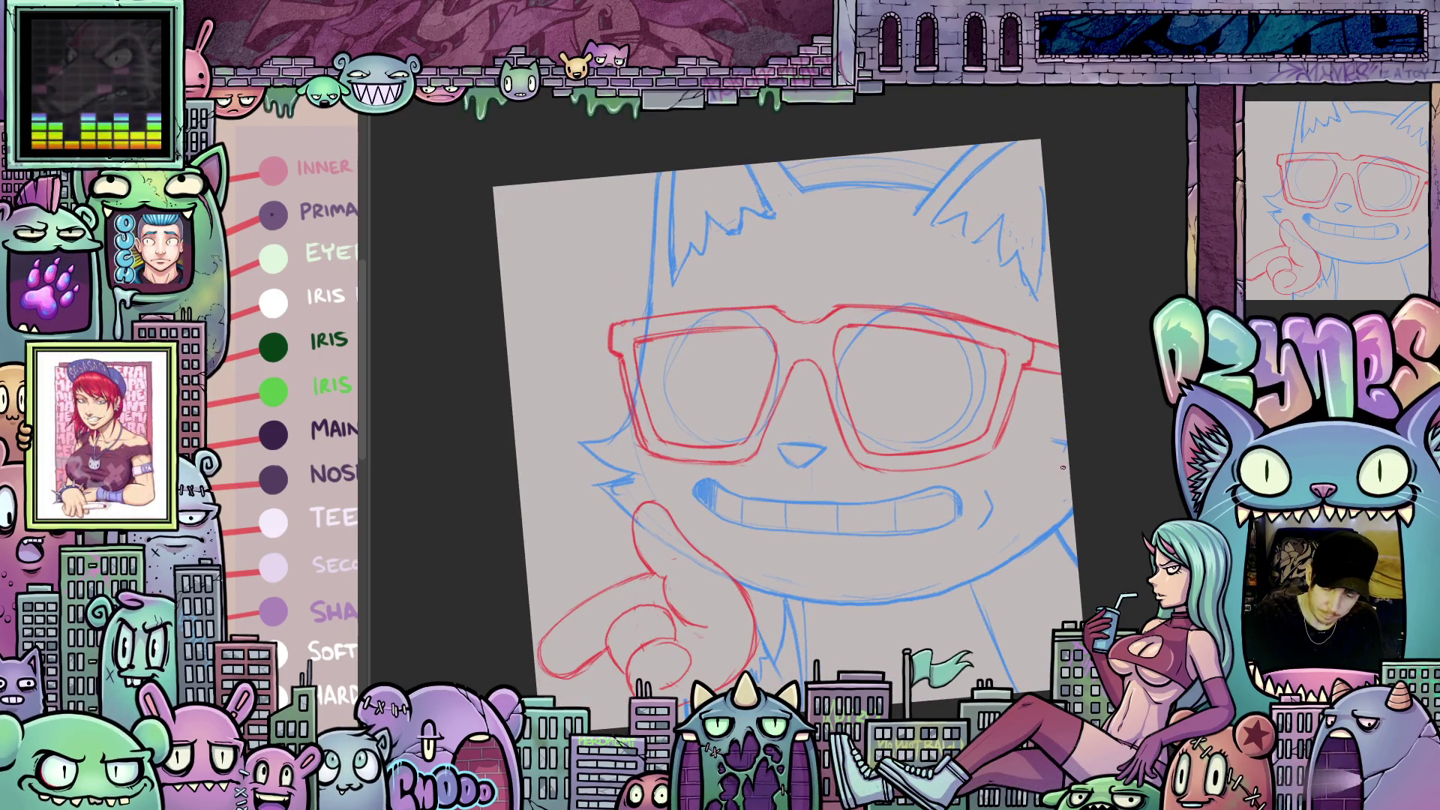
left_click_drag(1054, 465, 1071, 470)
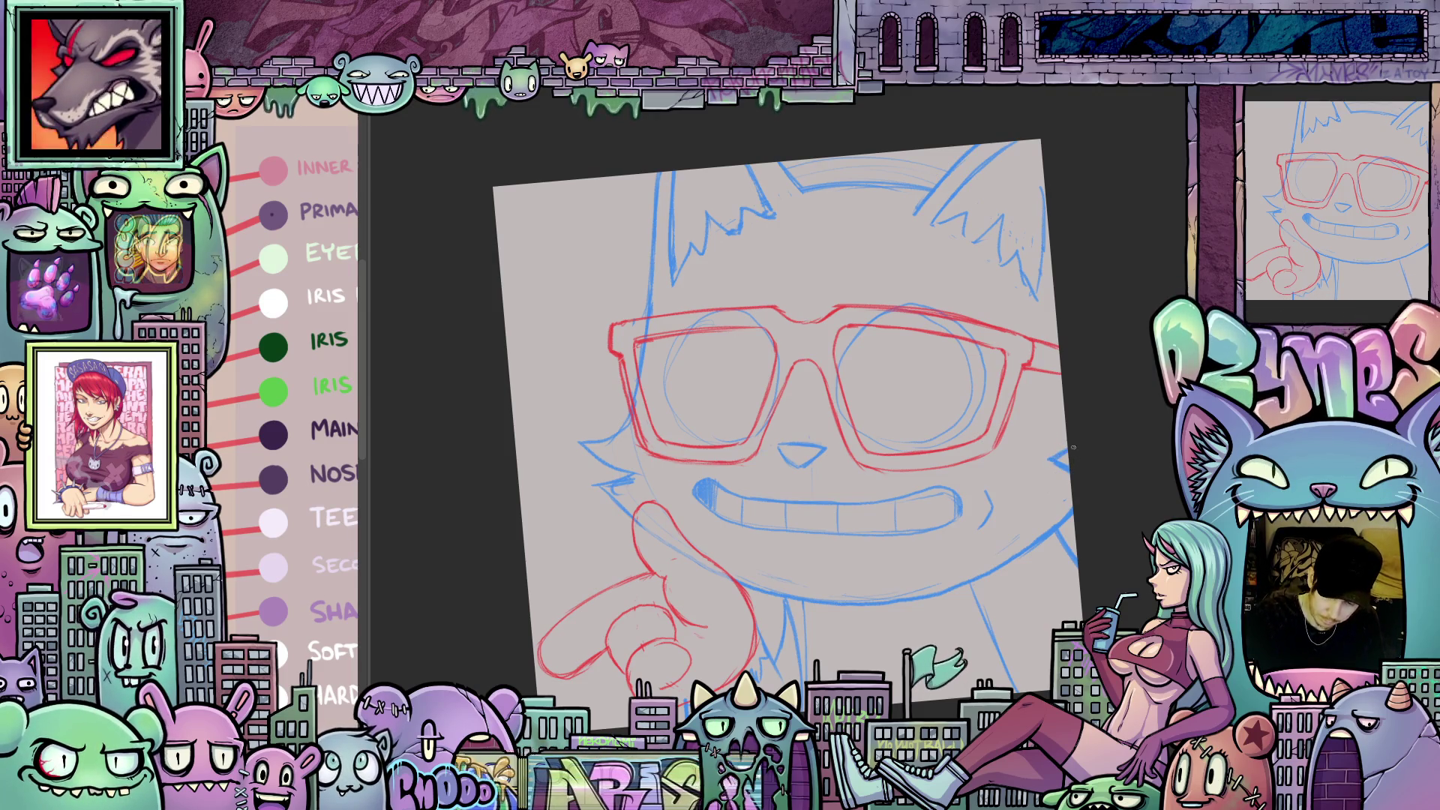
mouse_move(1048, 536)
left_mouse_down()
mouse_move(1143, 521)
mouse_move(725, 415)
left_mouse_up()
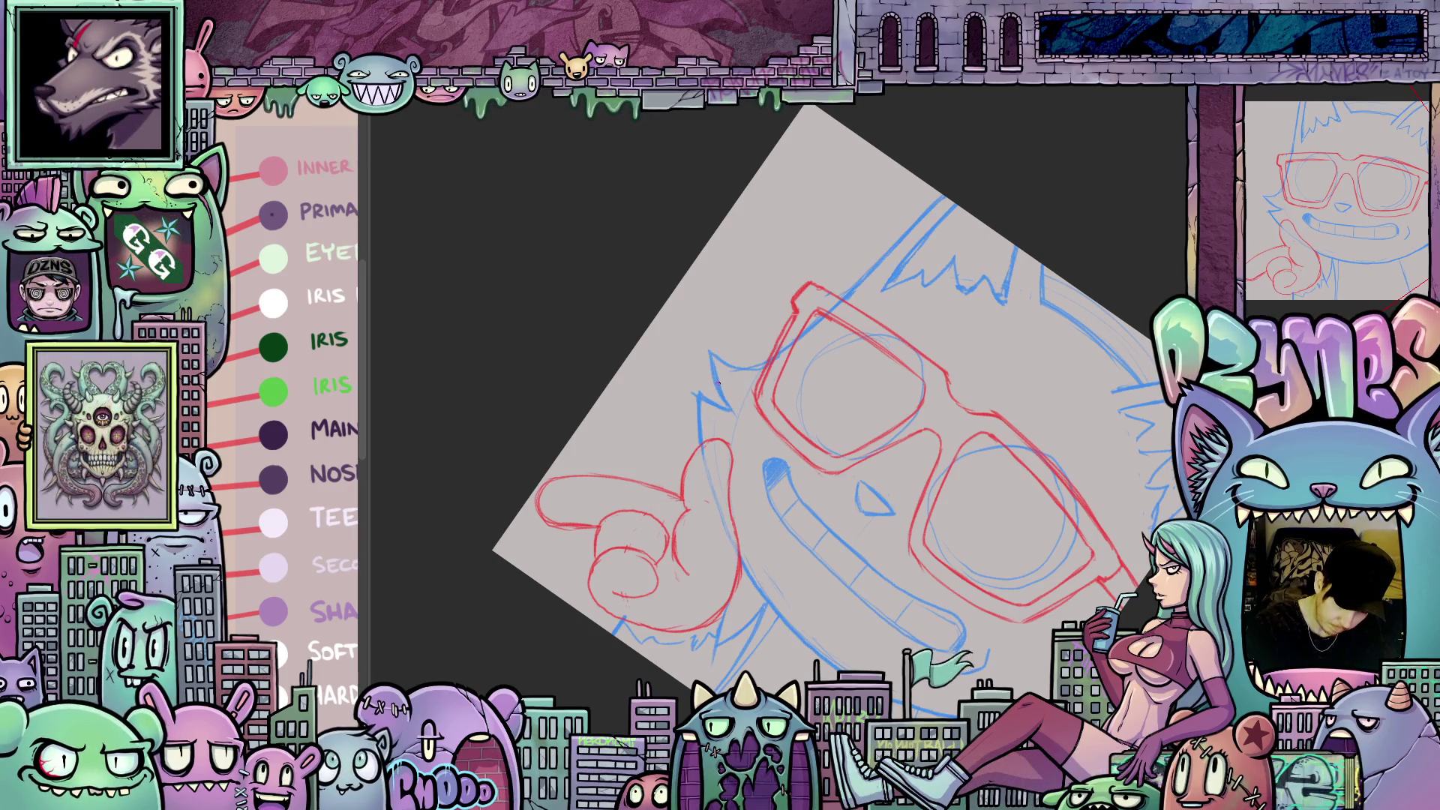
left_click_drag(823, 426, 711, 430)
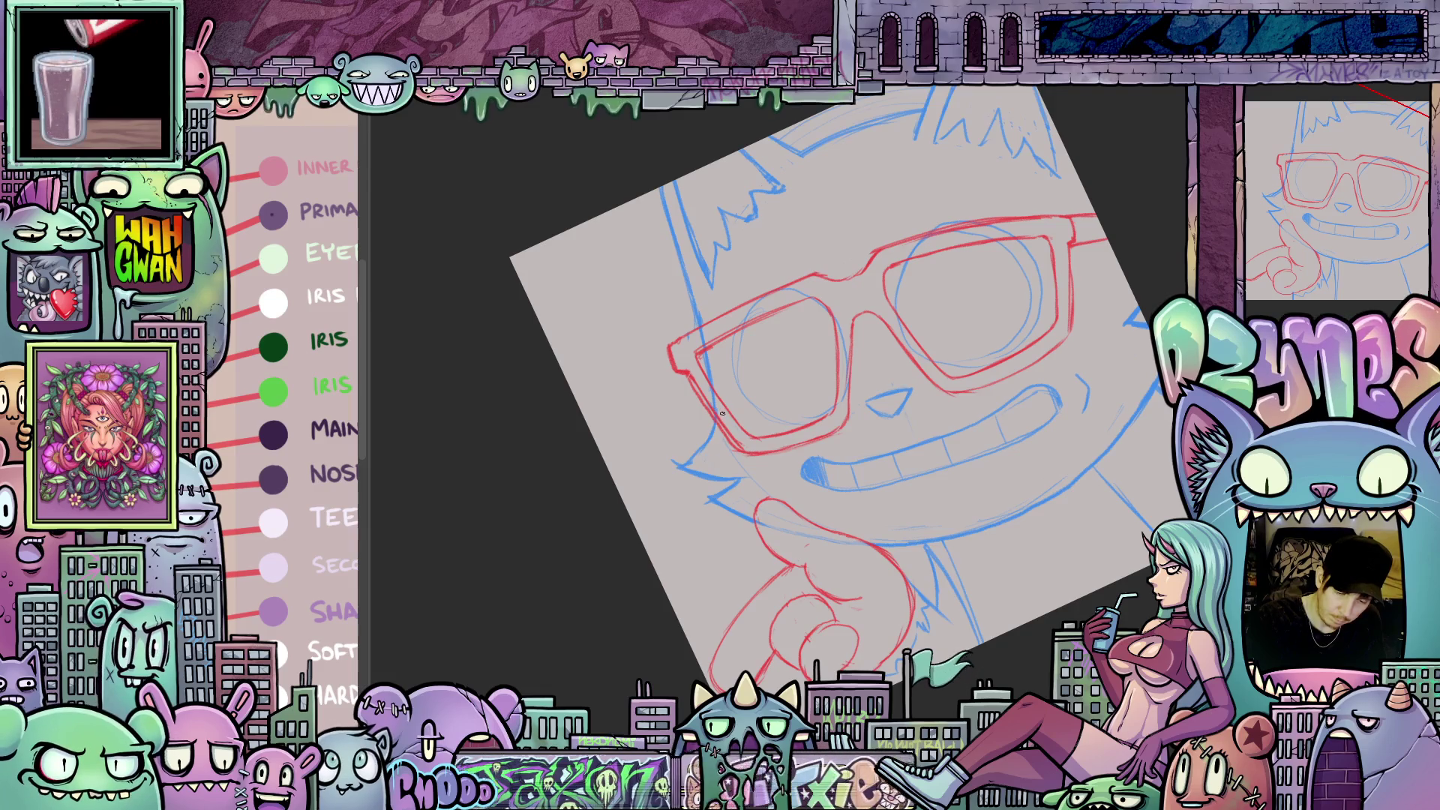
mouse_move(722, 416)
left_mouse_down()
mouse_move(975, 563)
mouse_move(831, 590)
mouse_move(856, 599)
mouse_move(860, 631)
left_mouse_up()
mouse_move(1038, 578)
left_mouse_down()
mouse_move(1050, 555)
mouse_move(1013, 566)
left_mouse_up()
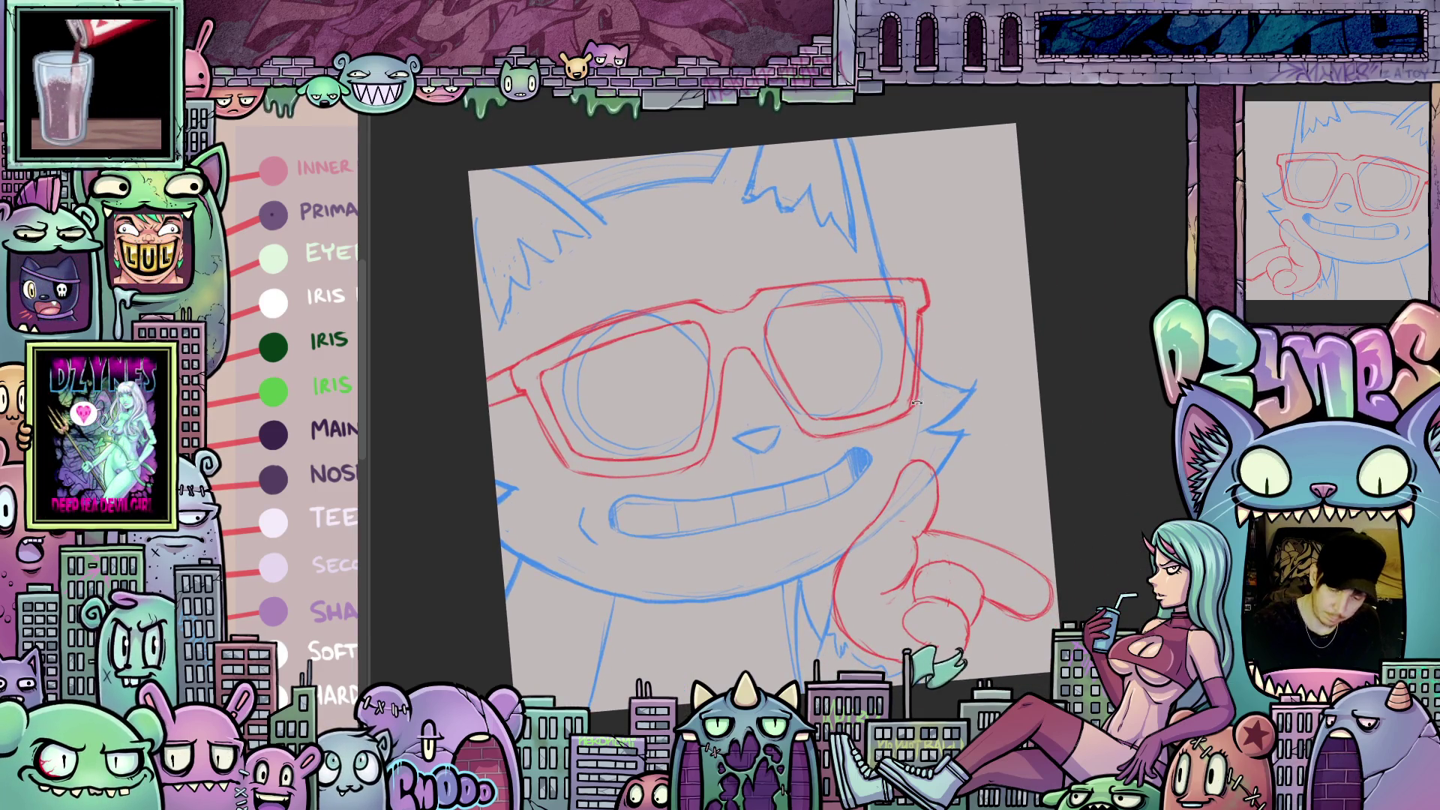
- Reset rotation, zoom onto the glasses and erase the blue eye circle with a large eraser
key("5")
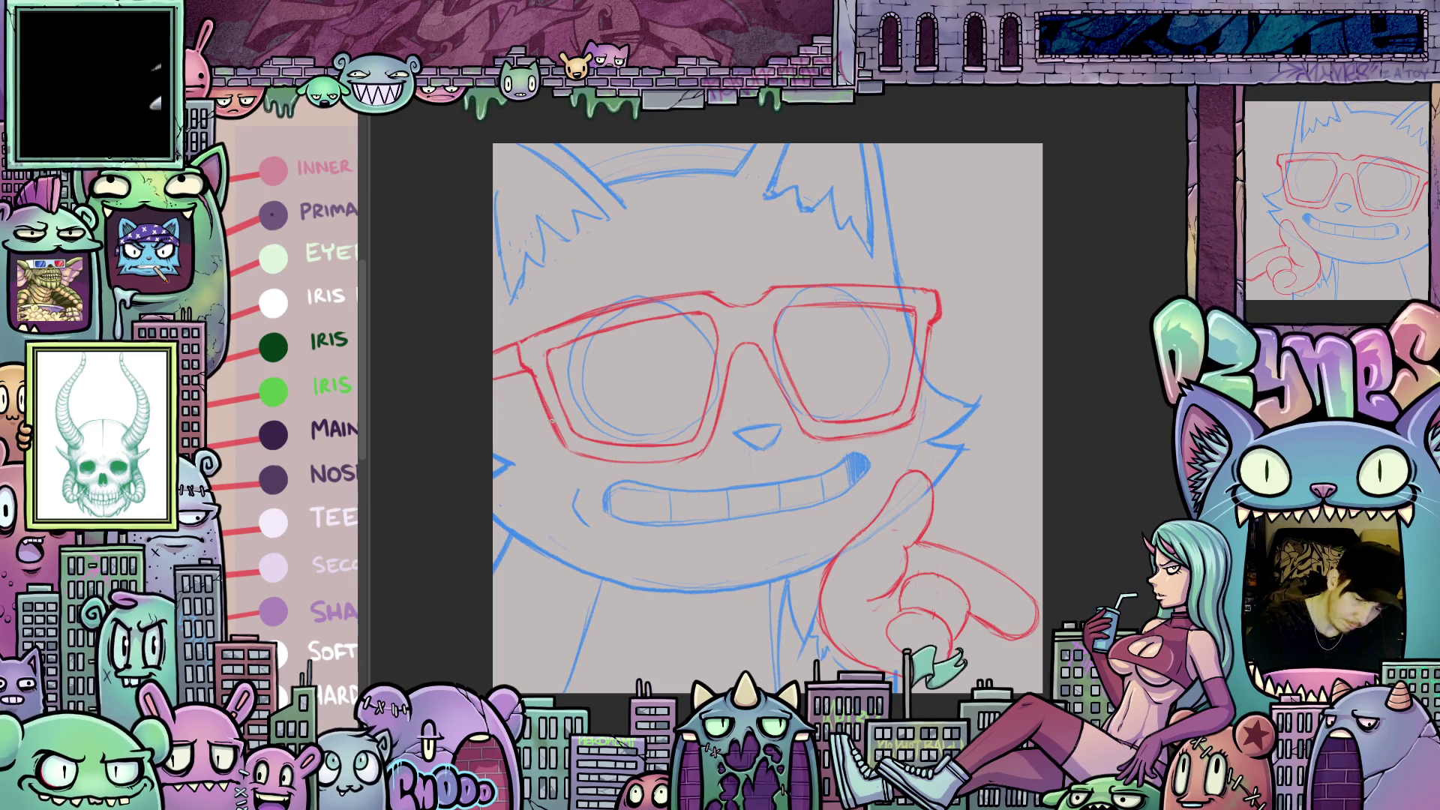
left_click_drag(536, 373, 821, 665)
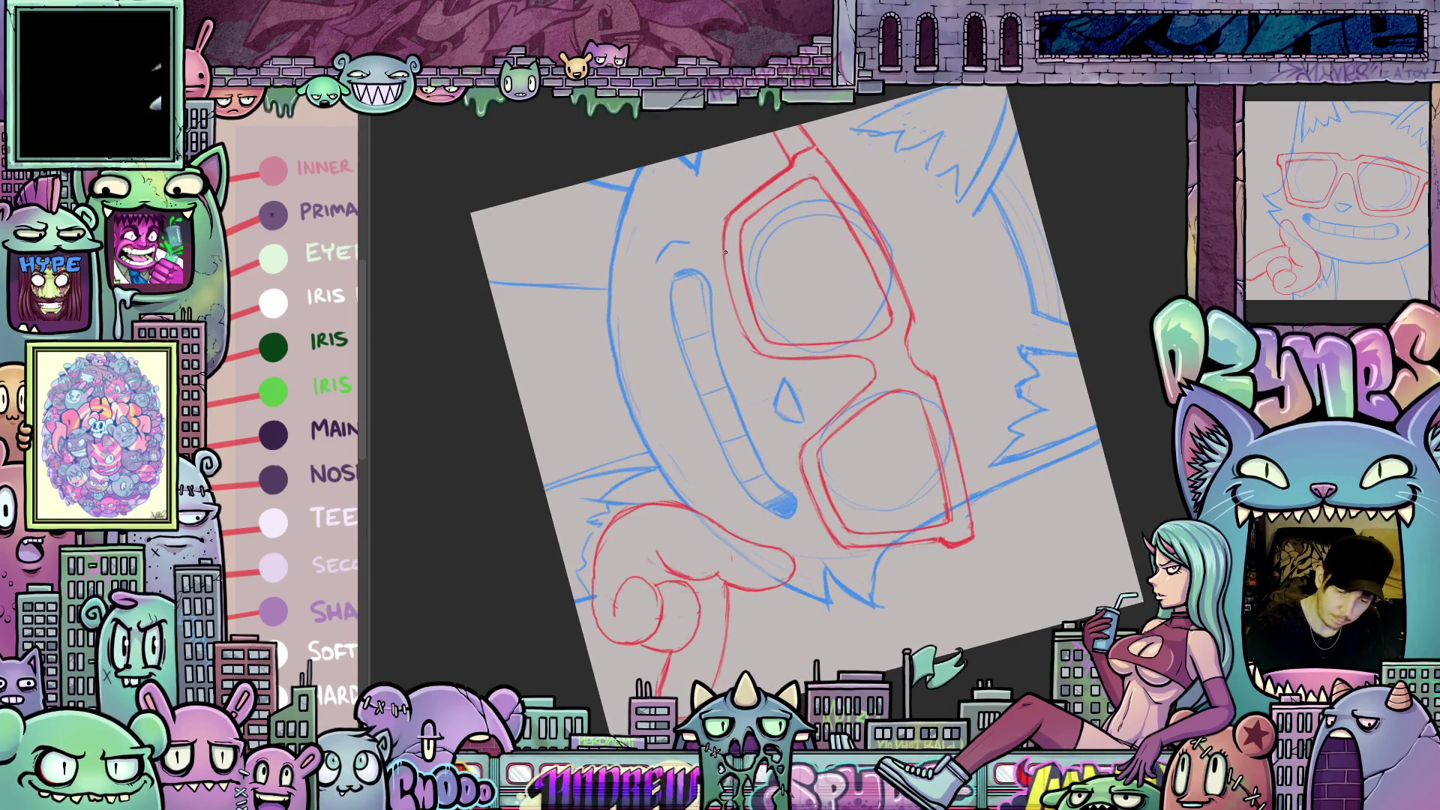
mouse_move(726, 224)
left_mouse_down()
mouse_move(937, 248)
mouse_move(1074, 325)
mouse_move(982, 436)
left_mouse_up()
left_click_drag(1013, 529, 1013, 564)
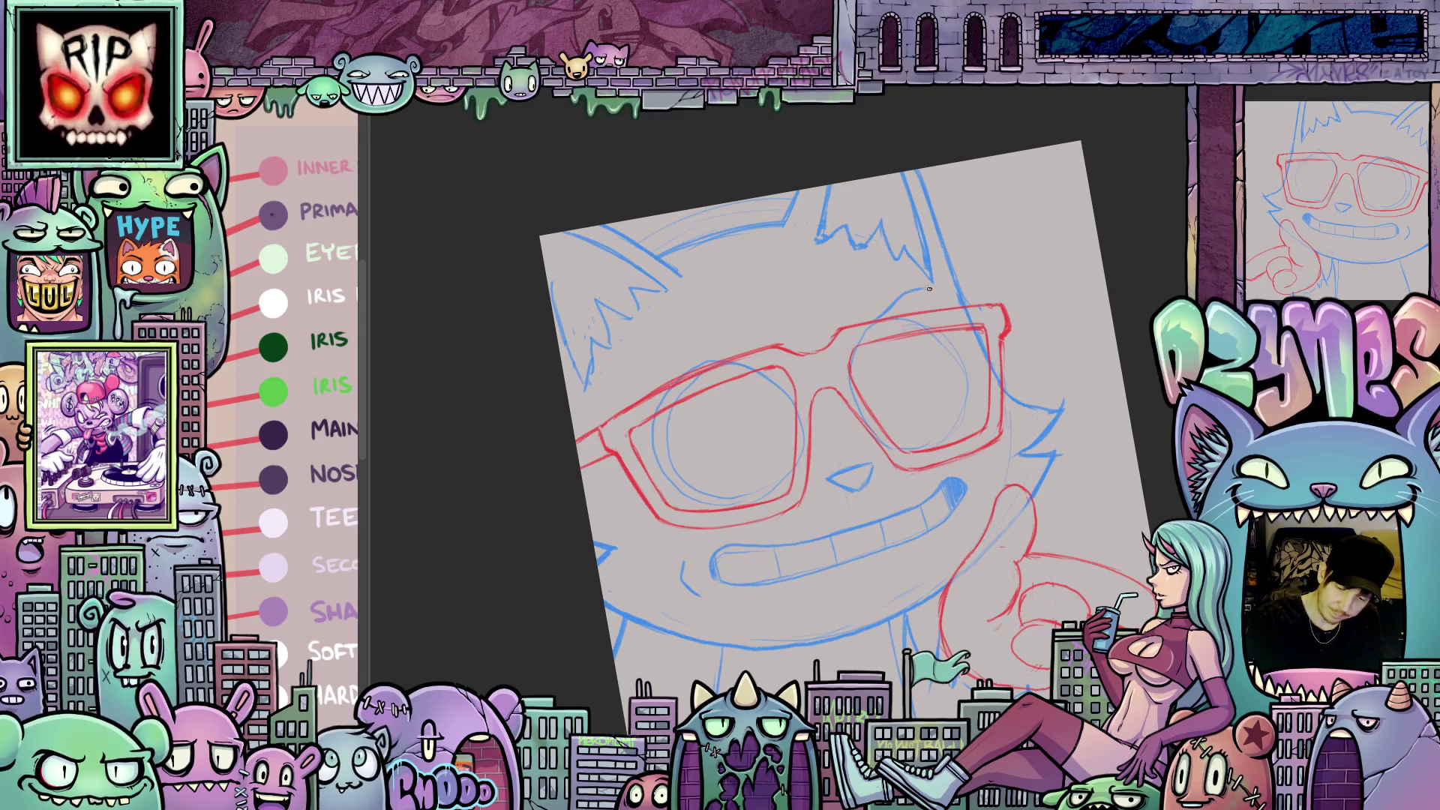
left_click_drag(886, 492, 977, 499)
left_click_drag(790, 562, 959, 524)
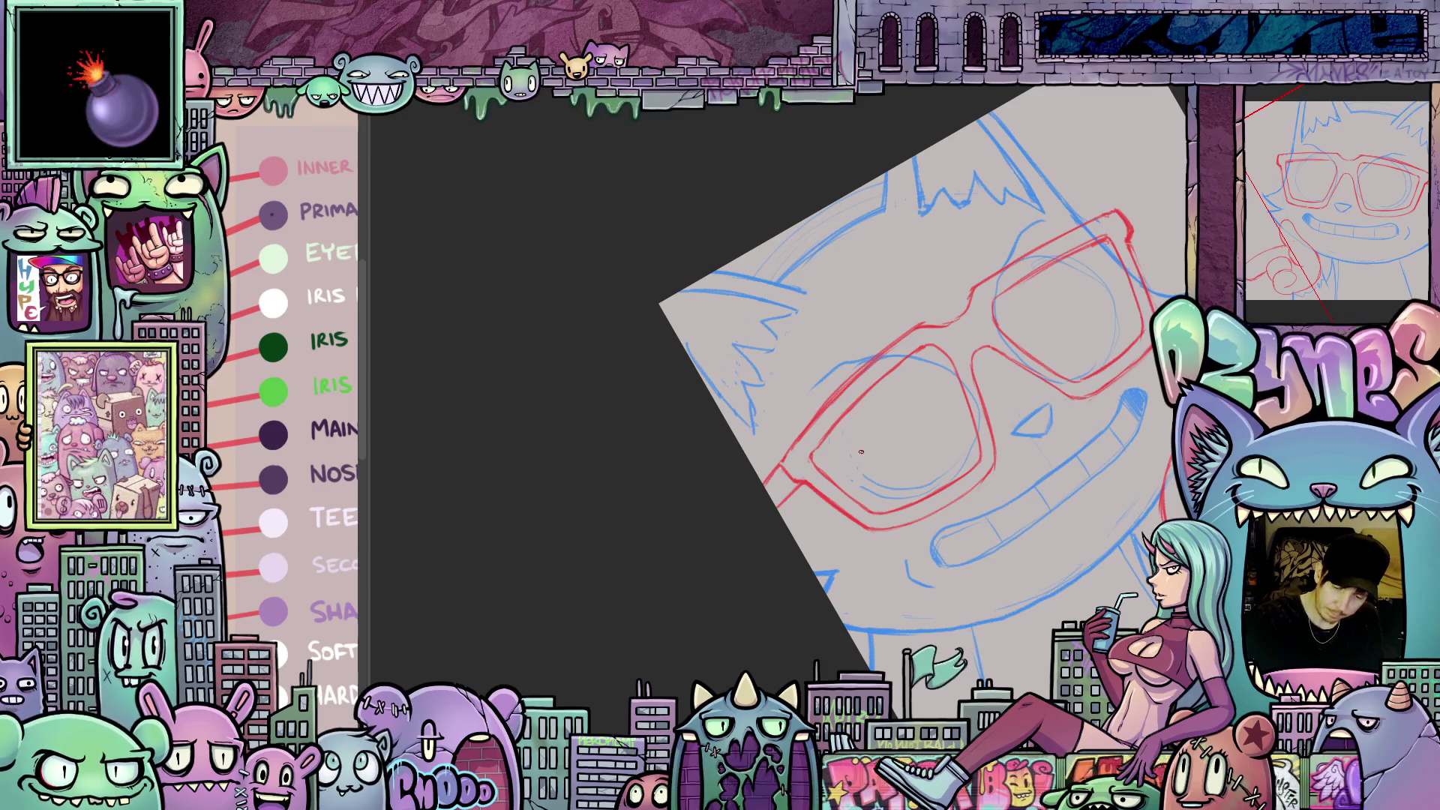
key("e")
mouse_move(903, 481)
left_mouse_down()
mouse_move(885, 469)
mouse_move(968, 454)
mouse_move(938, 387)
mouse_move(904, 359)
left_mouse_up()
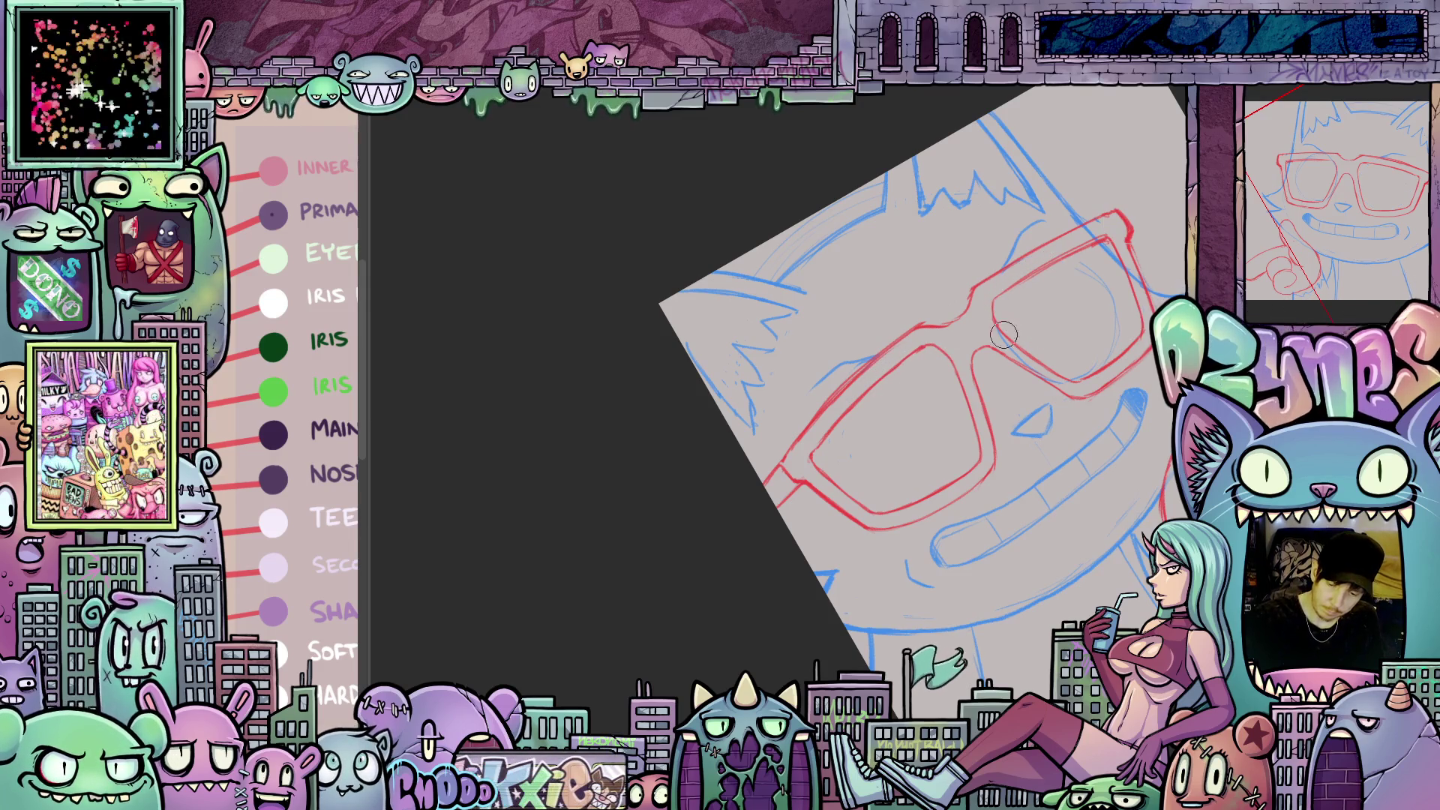
- Return the canvas to upright and unflipped, then undo a stray cheek stroke
left_click_drag(938, 420, 980, 388)
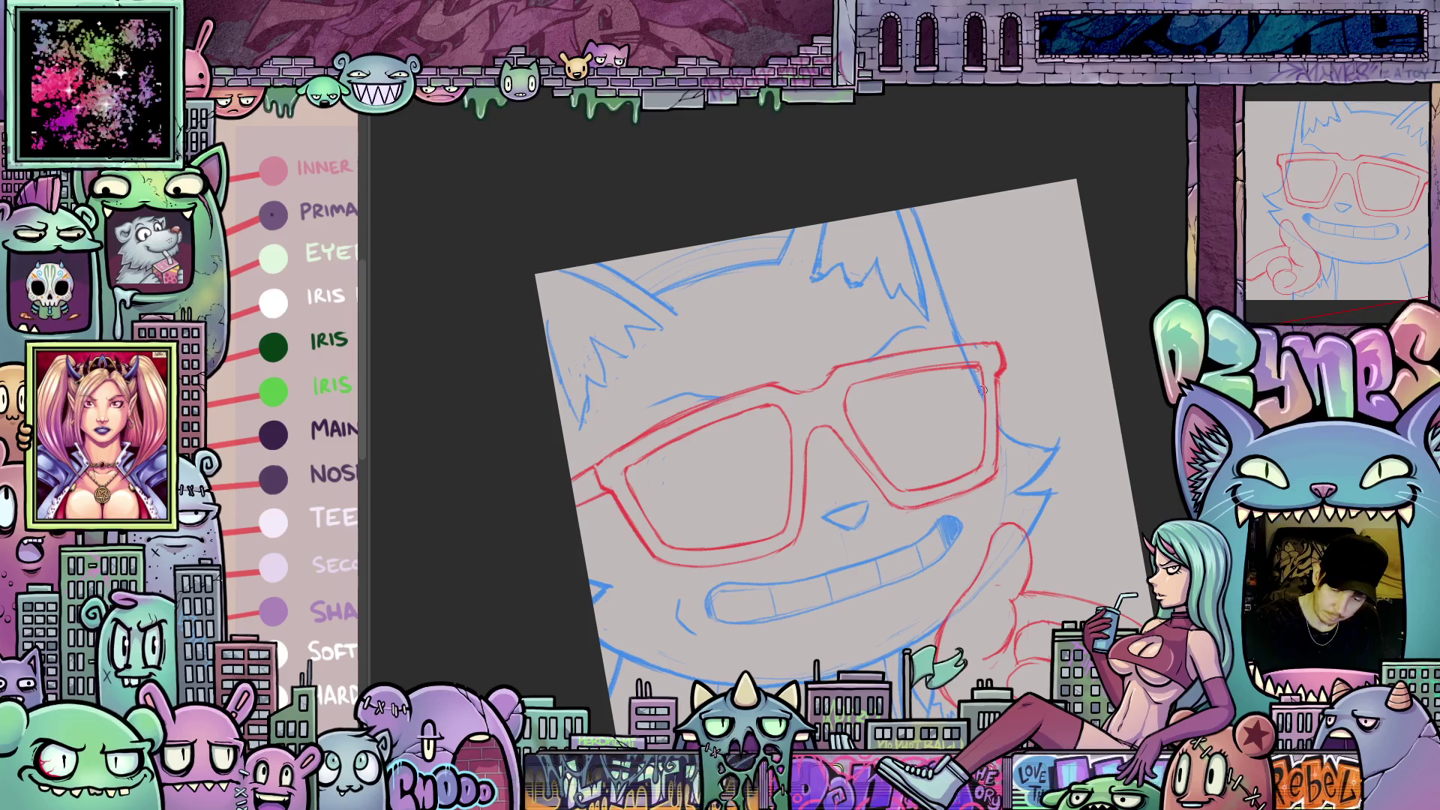
mouse_move(990, 493)
left_mouse_down()
mouse_move(1001, 408)
mouse_move(1065, 630)
left_mouse_up()
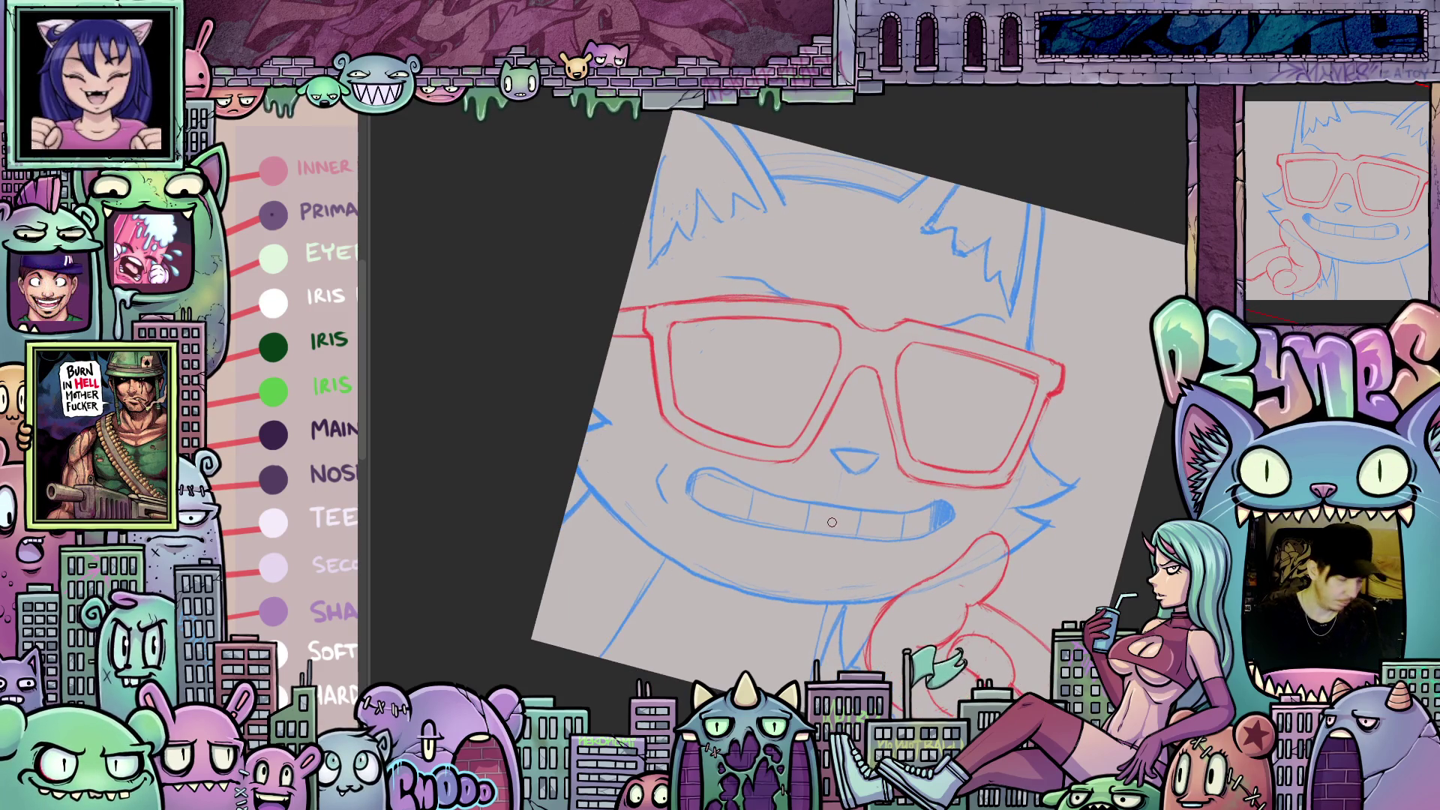
left_click_drag(899, 550, 619, 427)
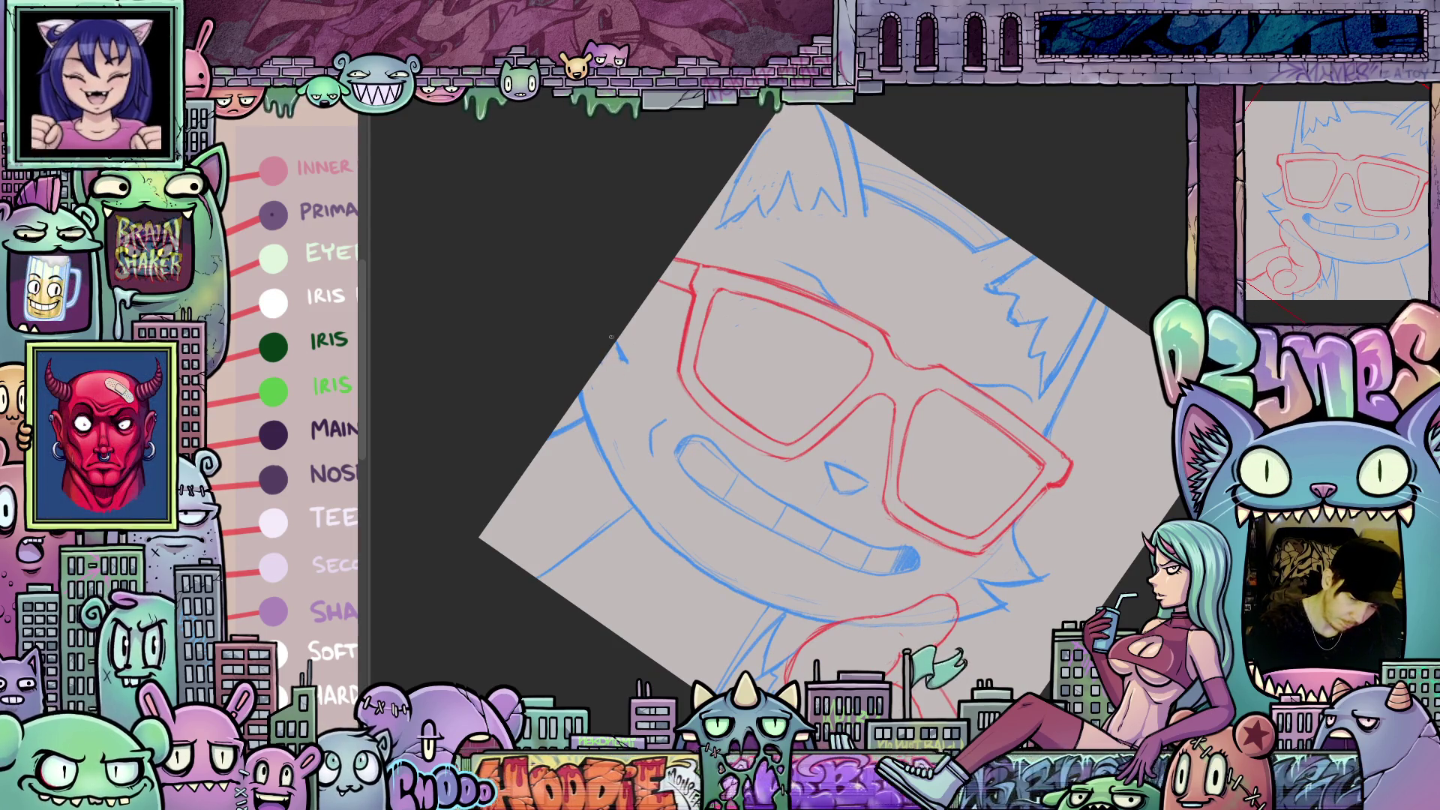
left_click_drag(796, 494, 1154, 441)
mouse_move(1151, 491)
left_mouse_down()
mouse_move(862, 225)
mouse_move(627, 363)
left_mouse_up()
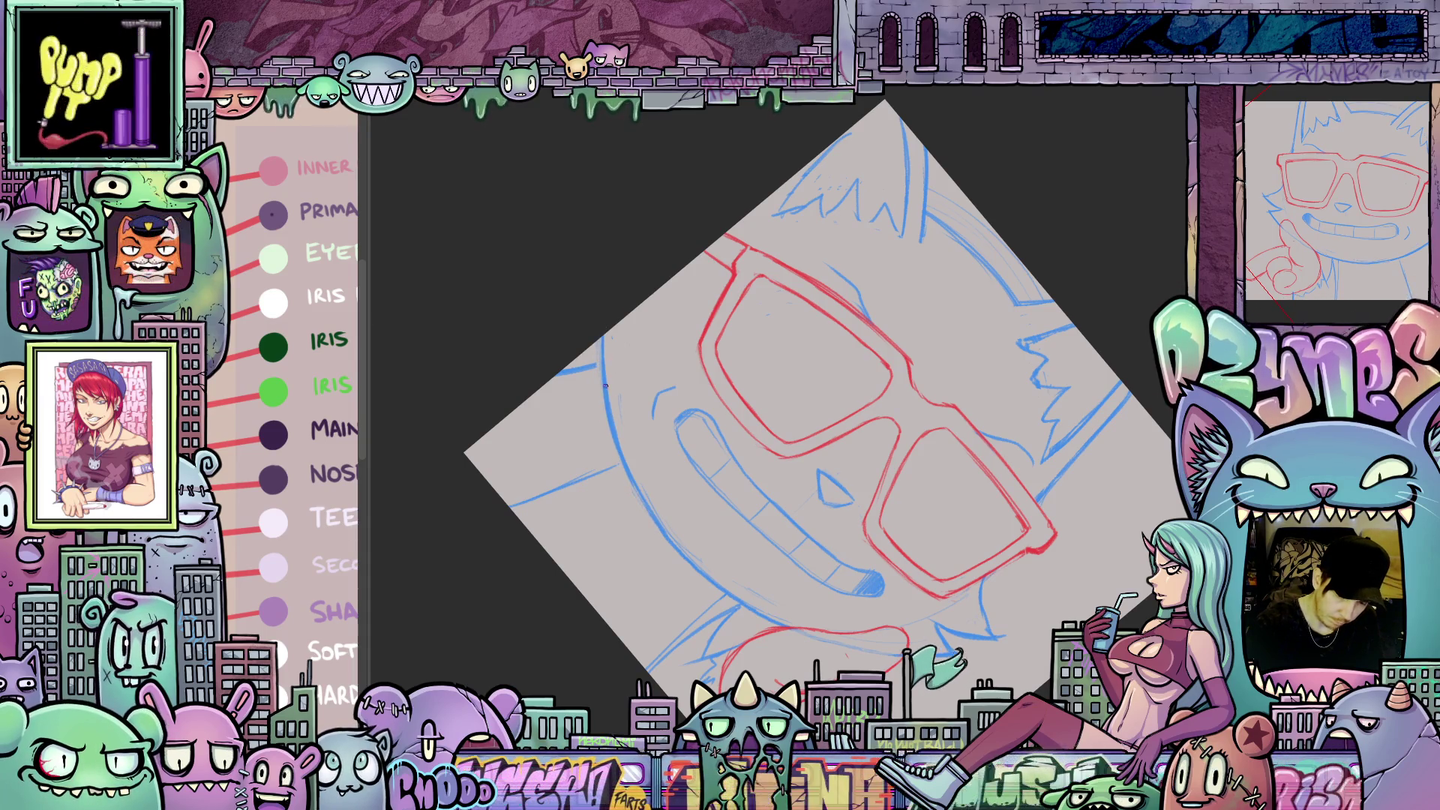
left_click_drag(608, 396, 1076, 475)
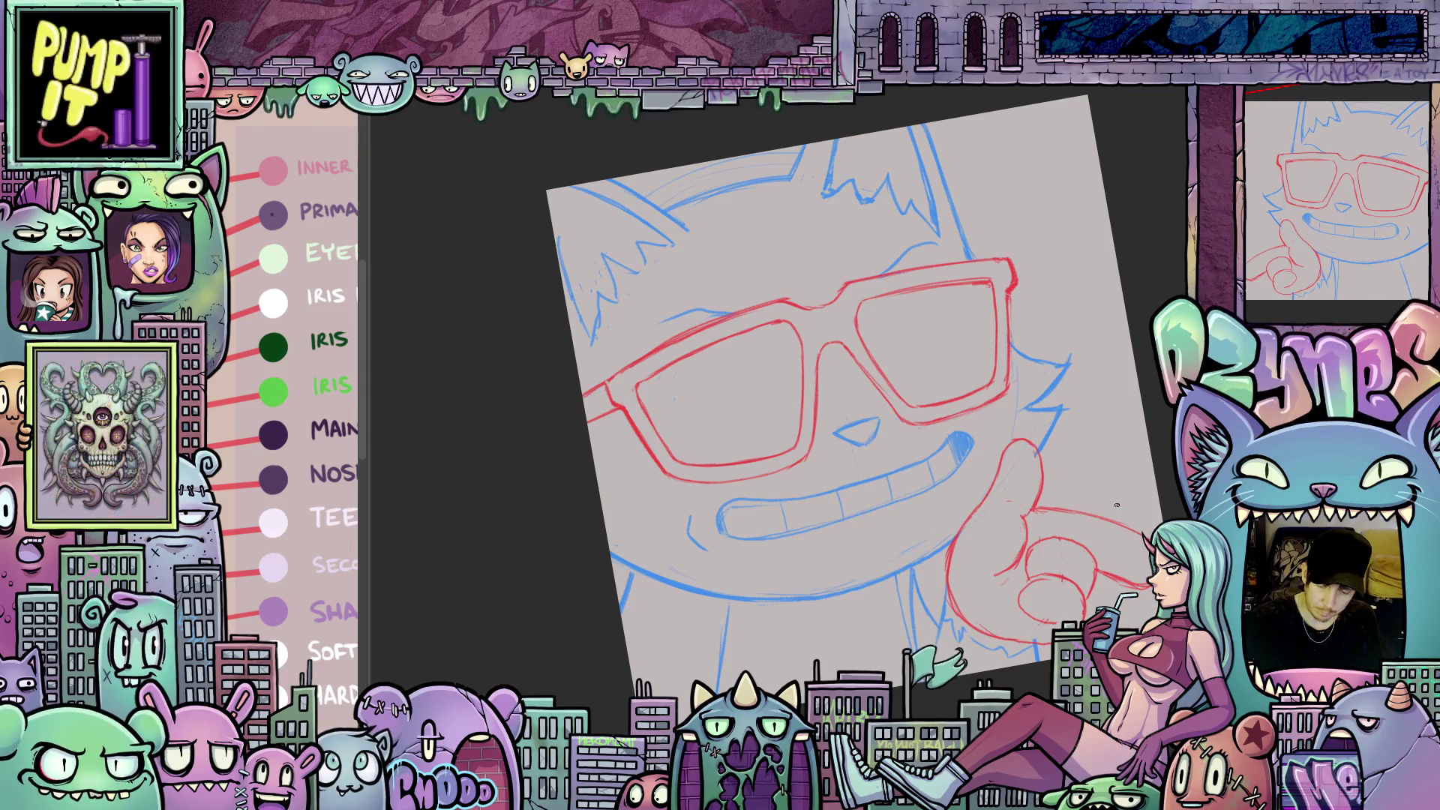
mouse_move(1018, 601)
left_mouse_down()
mouse_move(1065, 571)
mouse_move(1105, 502)
mouse_move(1123, 521)
mouse_move(1073, 529)
mouse_move(1066, 550)
left_mouse_up()
key("h")
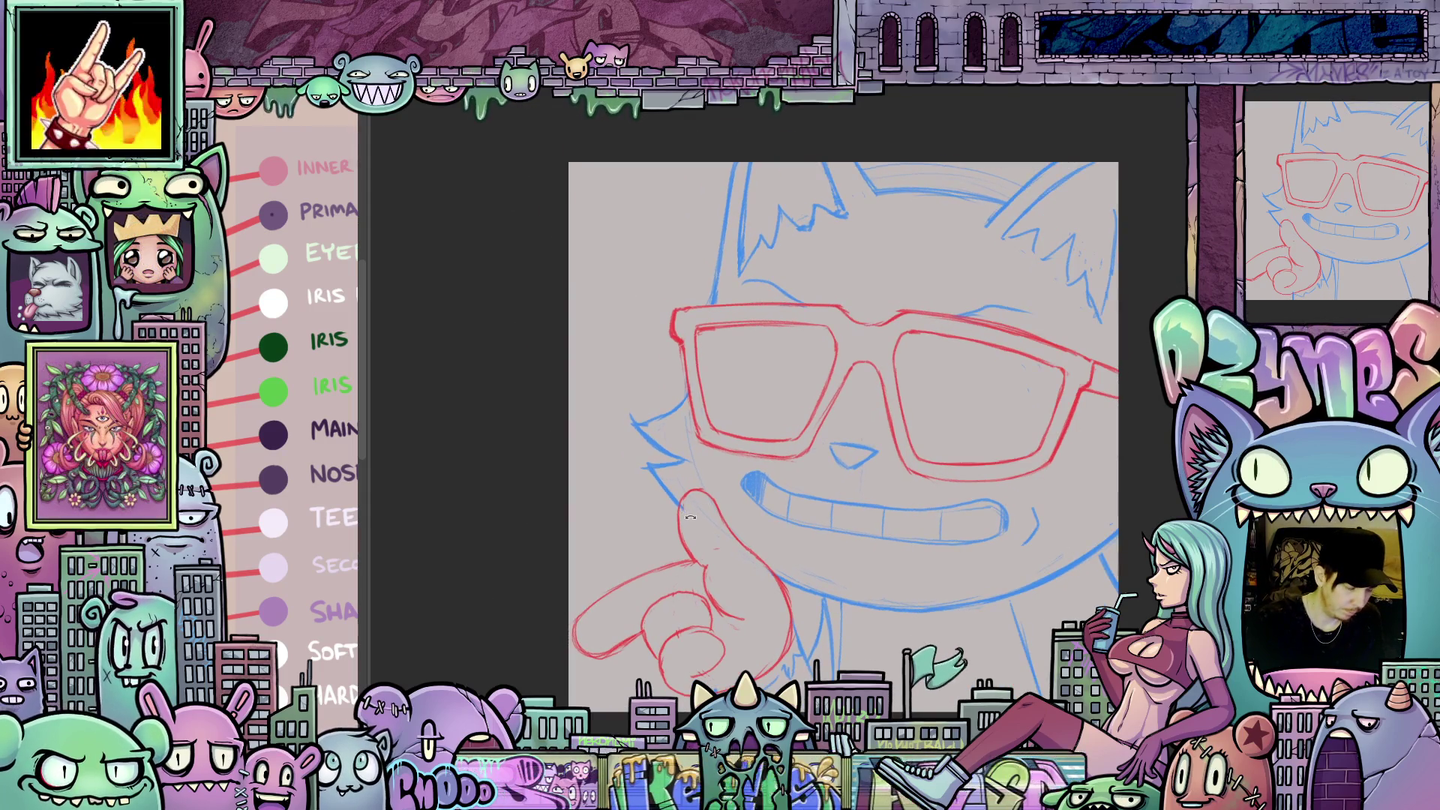
left_click_drag(684, 500, 686, 519)
key("ctrl+z")
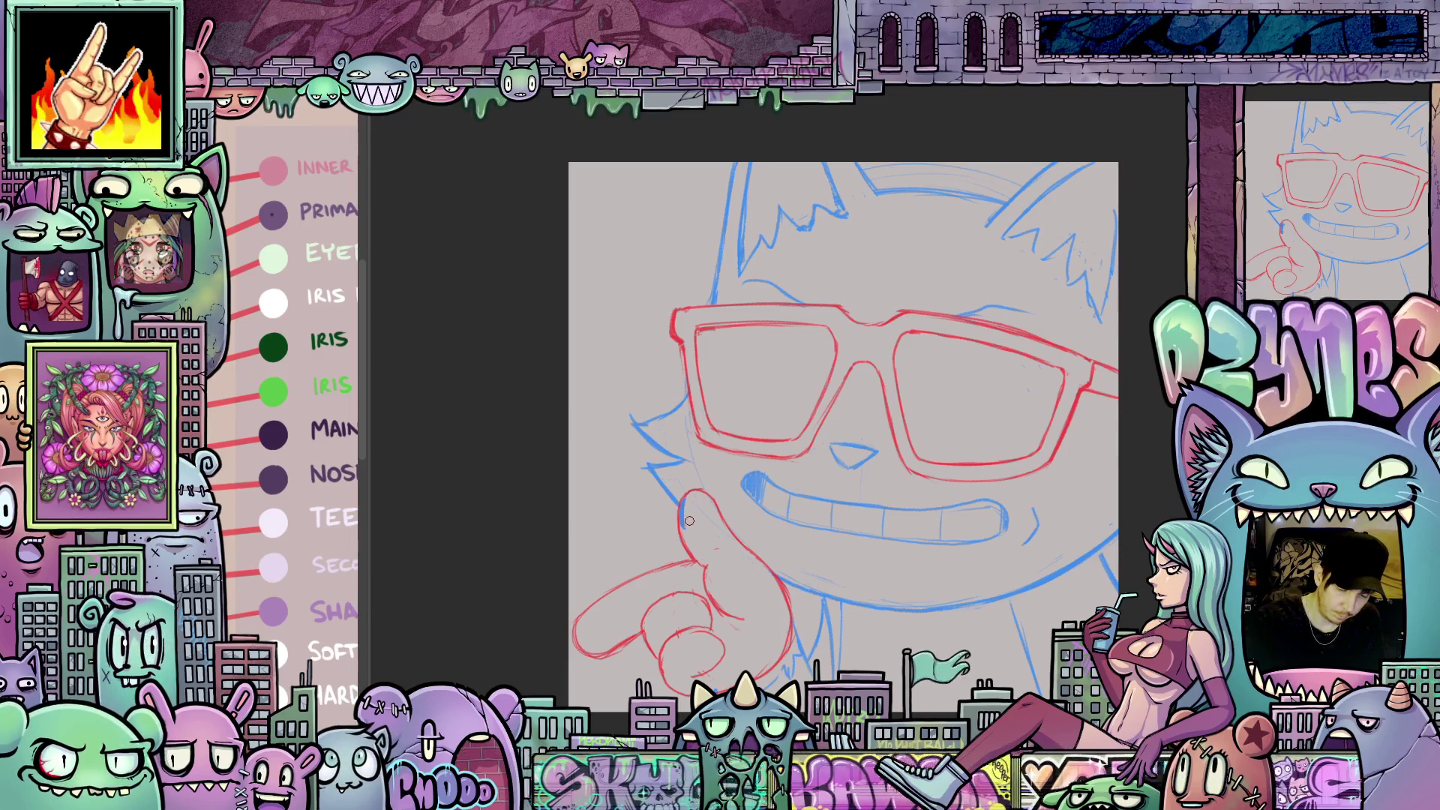
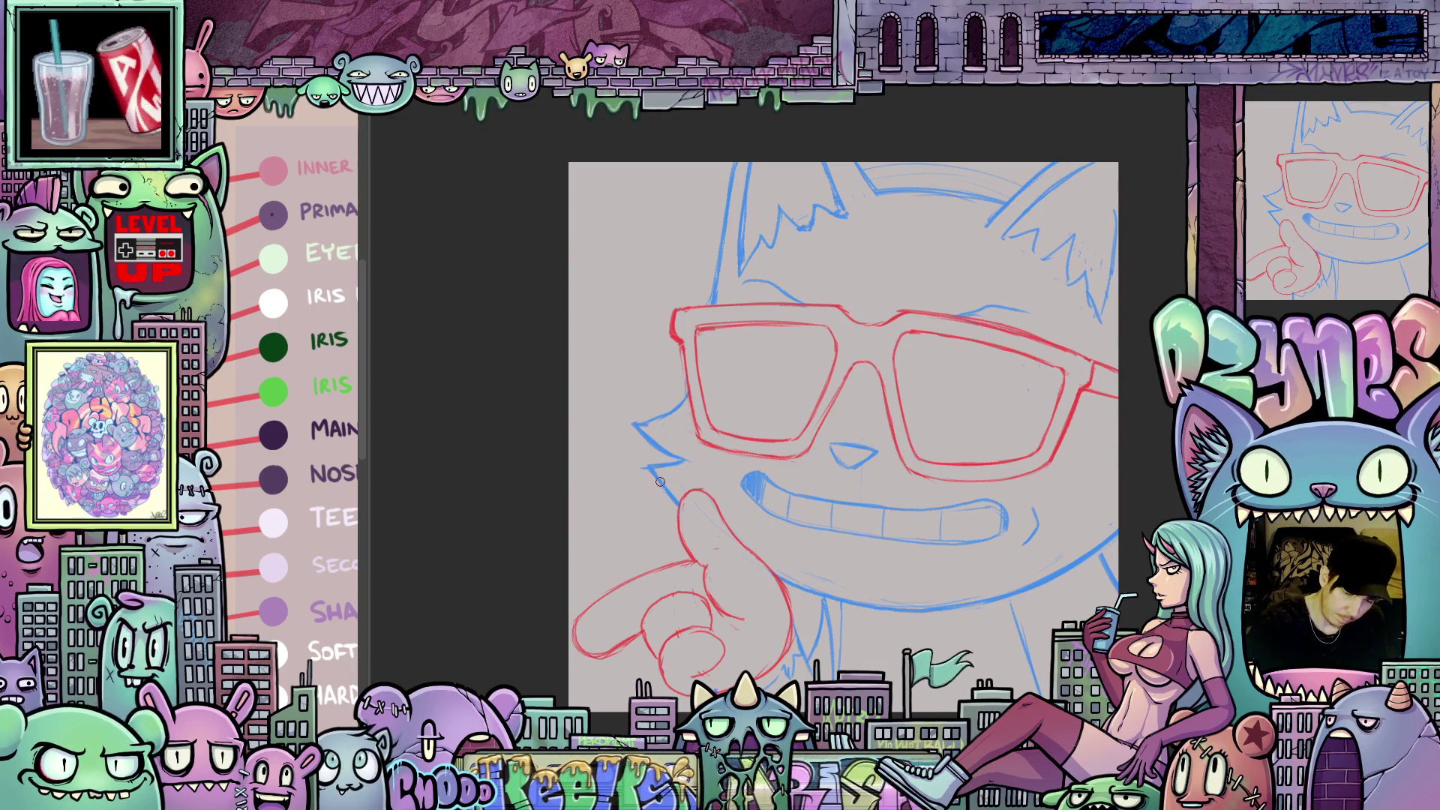
- Pan, rotate and mirror the canvas view until the cat's face is nearly upright
mouse_move(865, 527)
left_mouse_down()
mouse_move(865, 612)
mouse_move(786, 574)
mouse_move(763, 598)
left_mouse_up()
mouse_move(1032, 566)
left_mouse_down()
mouse_move(987, 492)
mouse_move(1016, 450)
mouse_move(963, 469)
mouse_move(997, 523)
left_mouse_up()
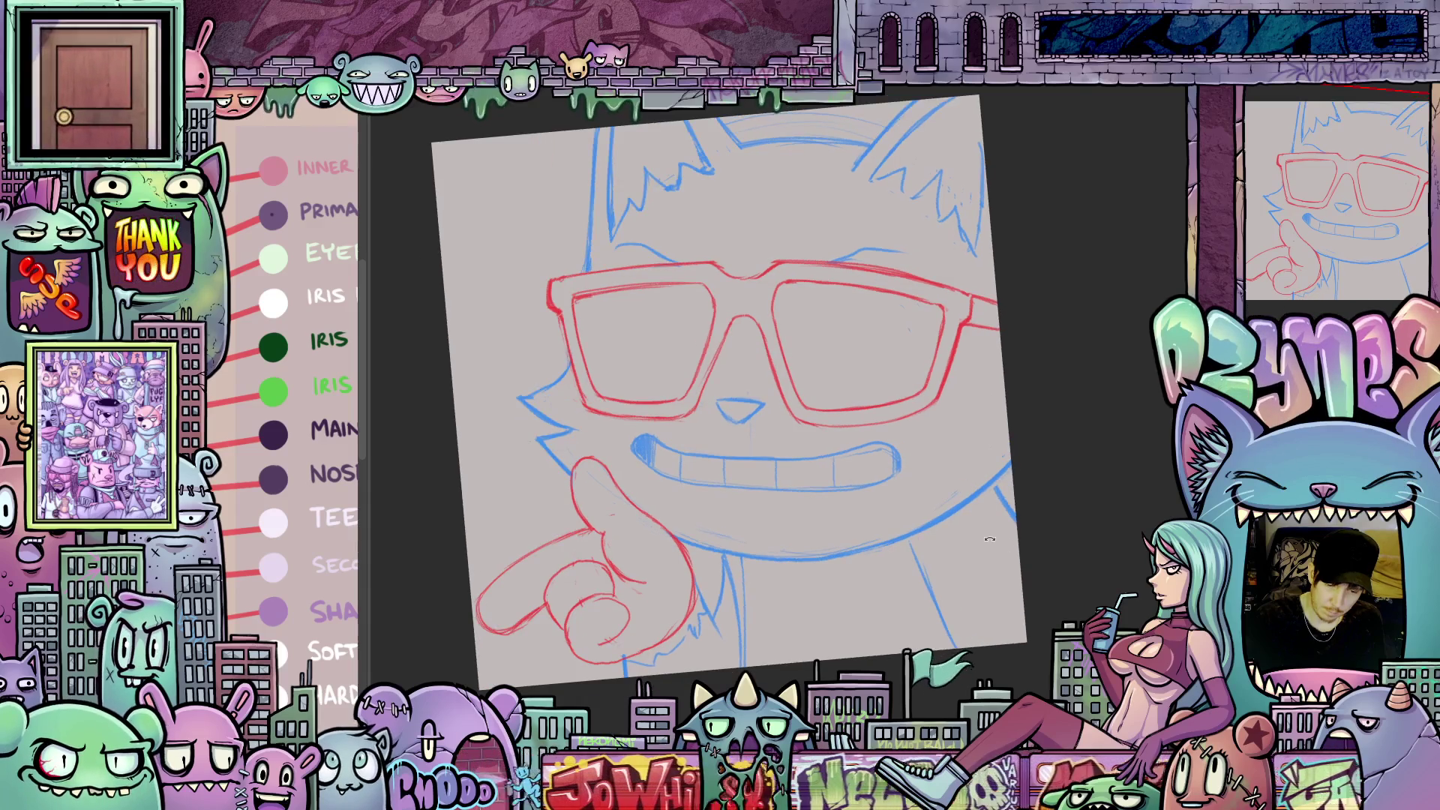
left_click_drag(945, 558, 954, 597)
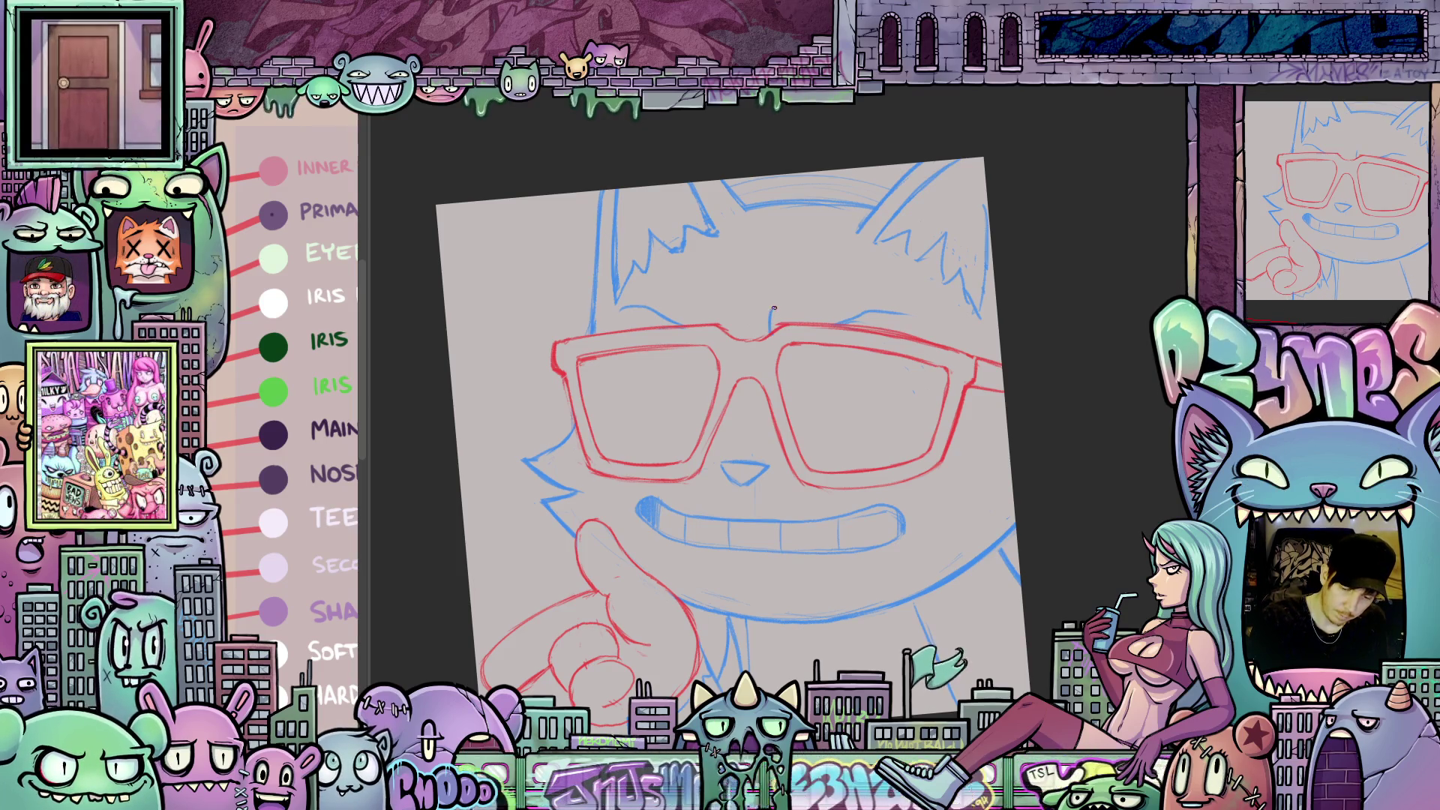
mouse_move(911, 557)
left_mouse_down()
mouse_move(998, 499)
mouse_move(1022, 494)
mouse_move(1028, 509)
left_mouse_up()
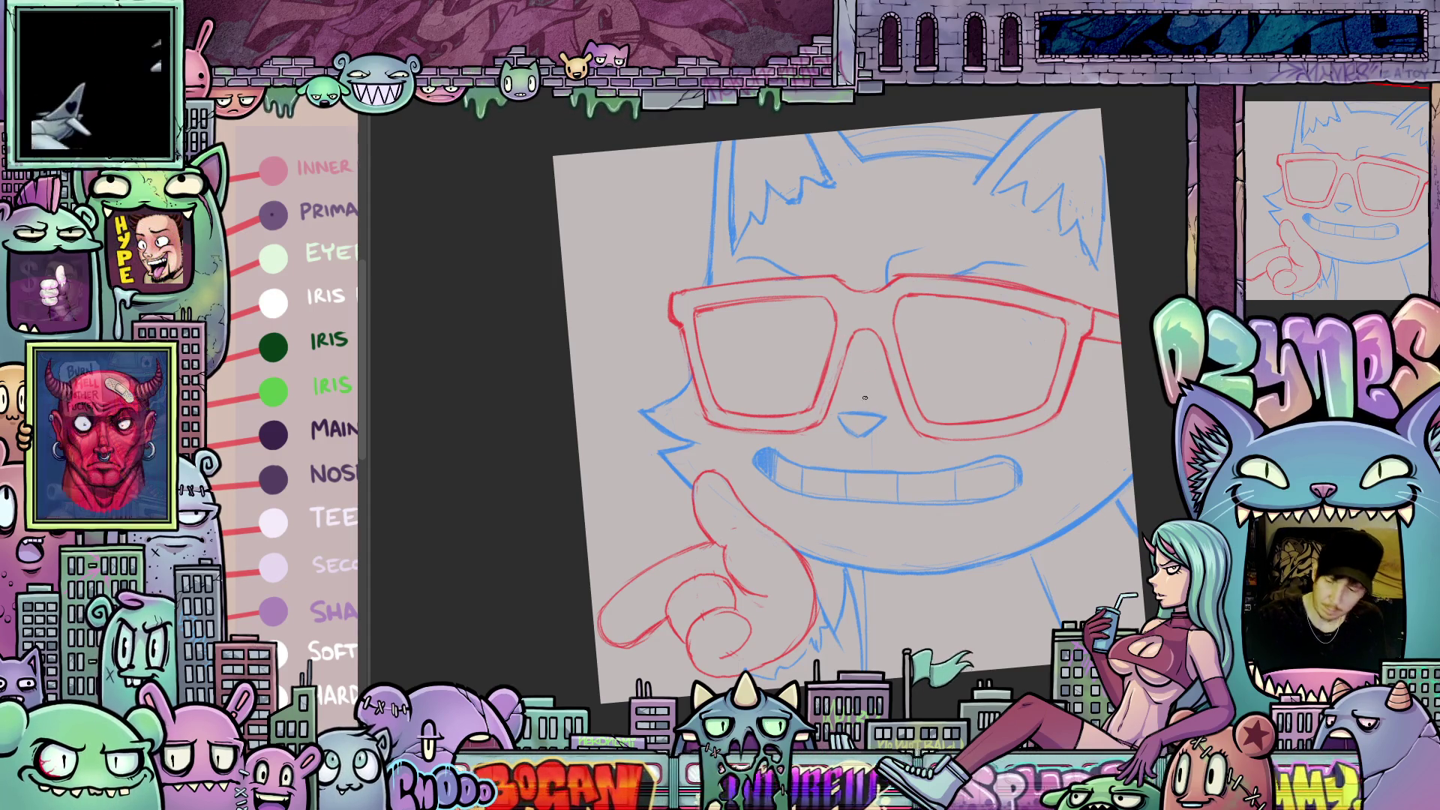
left_click_drag(945, 450, 987, 330)
left_click_drag(756, 518, 873, 561)
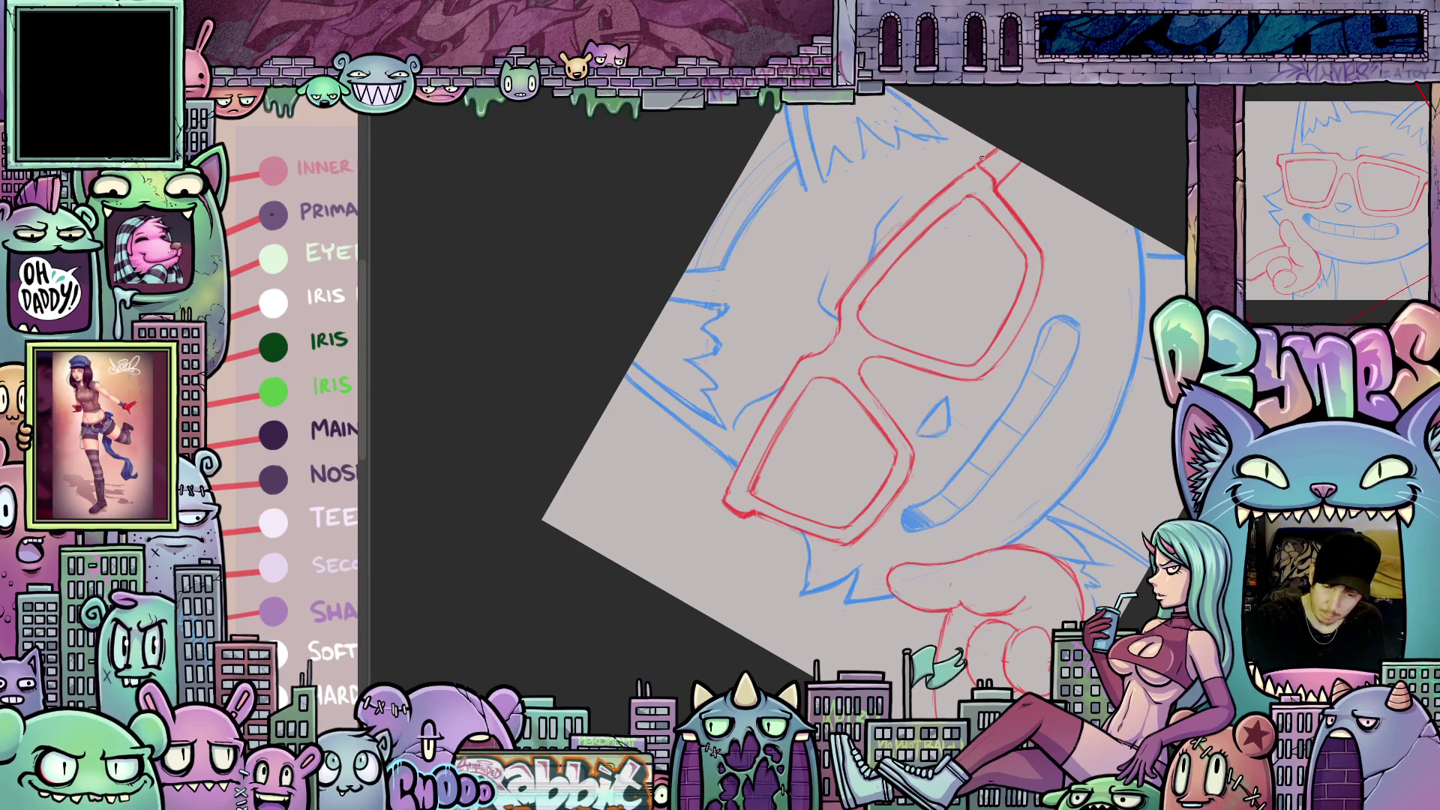
mouse_move(825, 623)
left_mouse_down()
mouse_move(979, 627)
mouse_move(948, 550)
mouse_move(931, 559)
left_mouse_up()
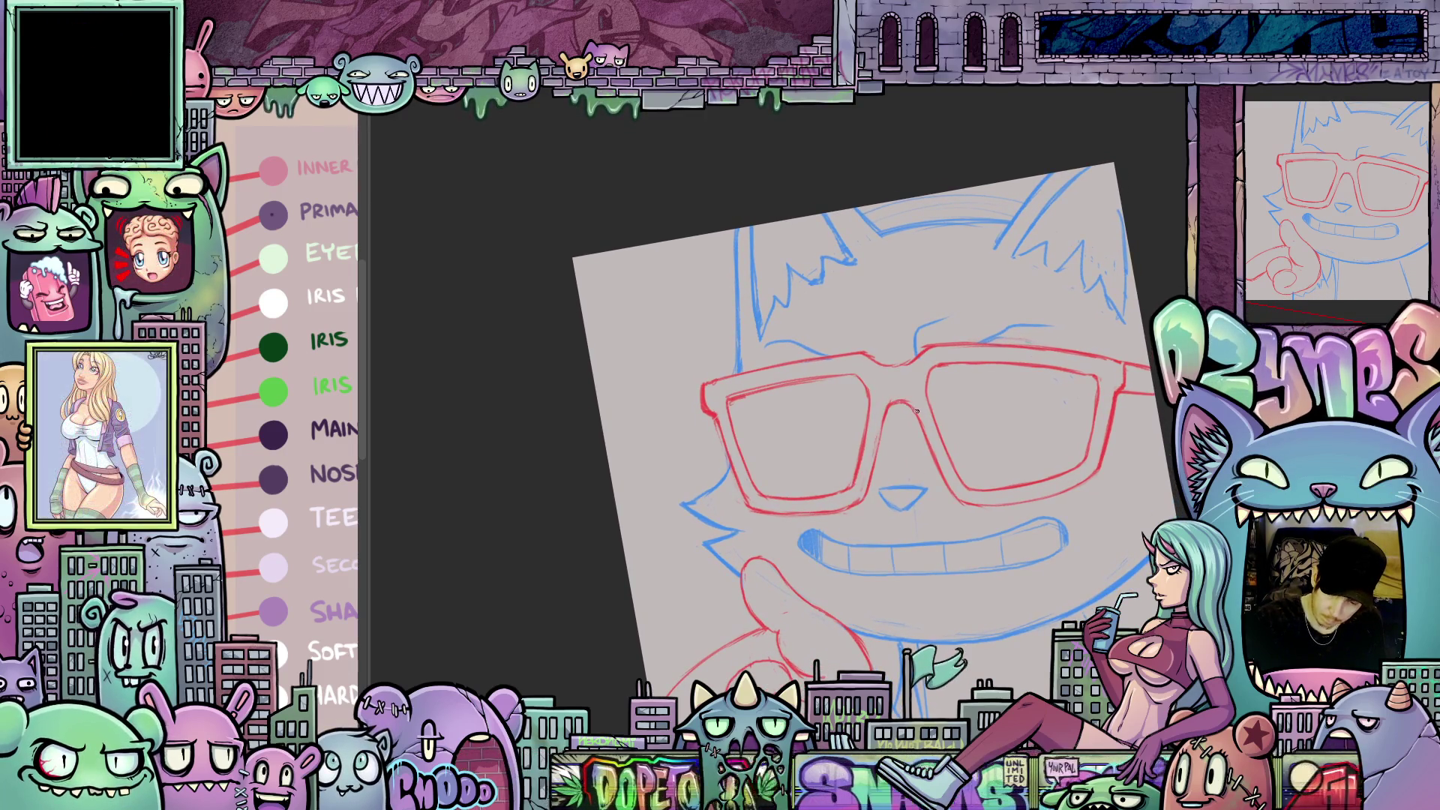
left_click_drag(893, 457, 883, 448)
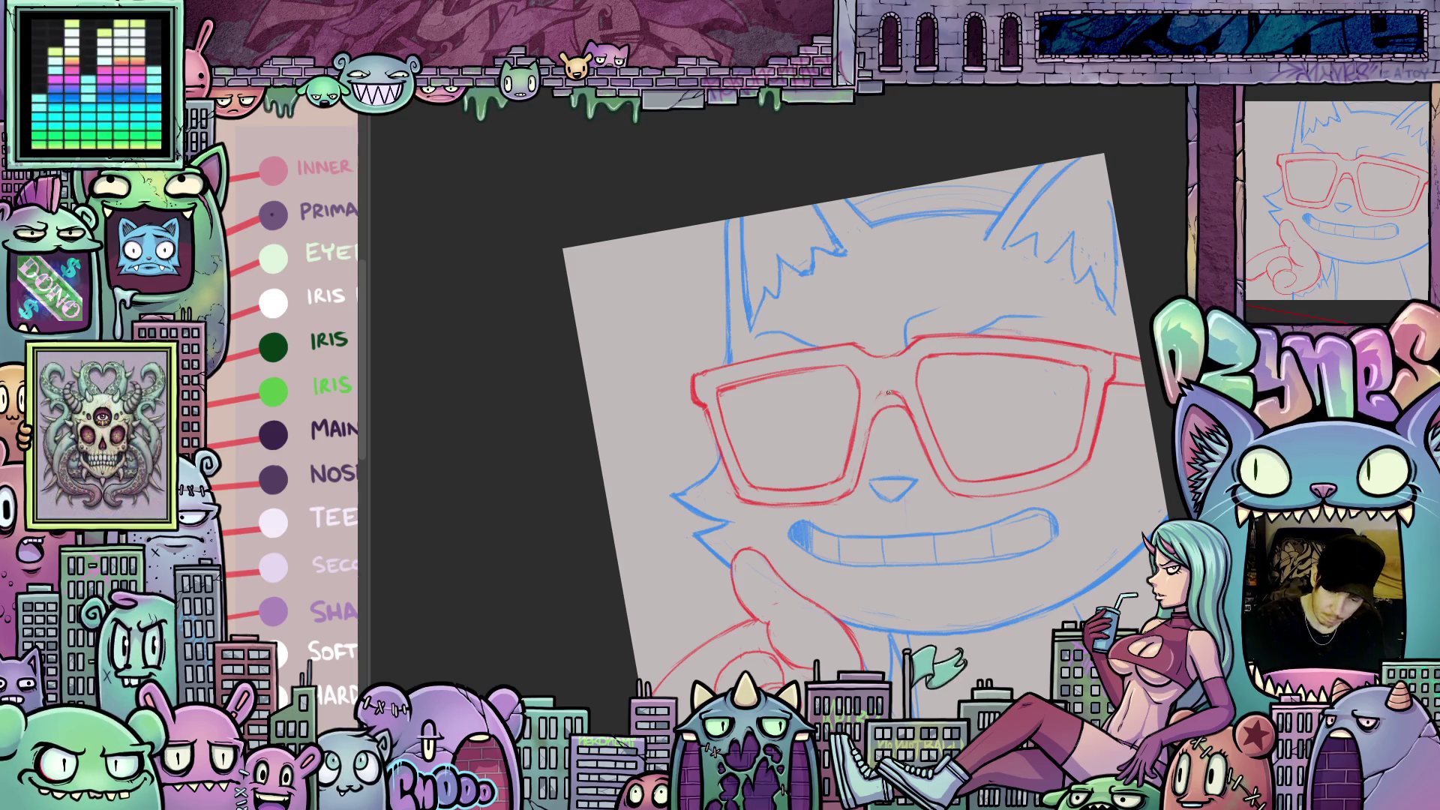
left_click_drag(1071, 502, 904, 470)
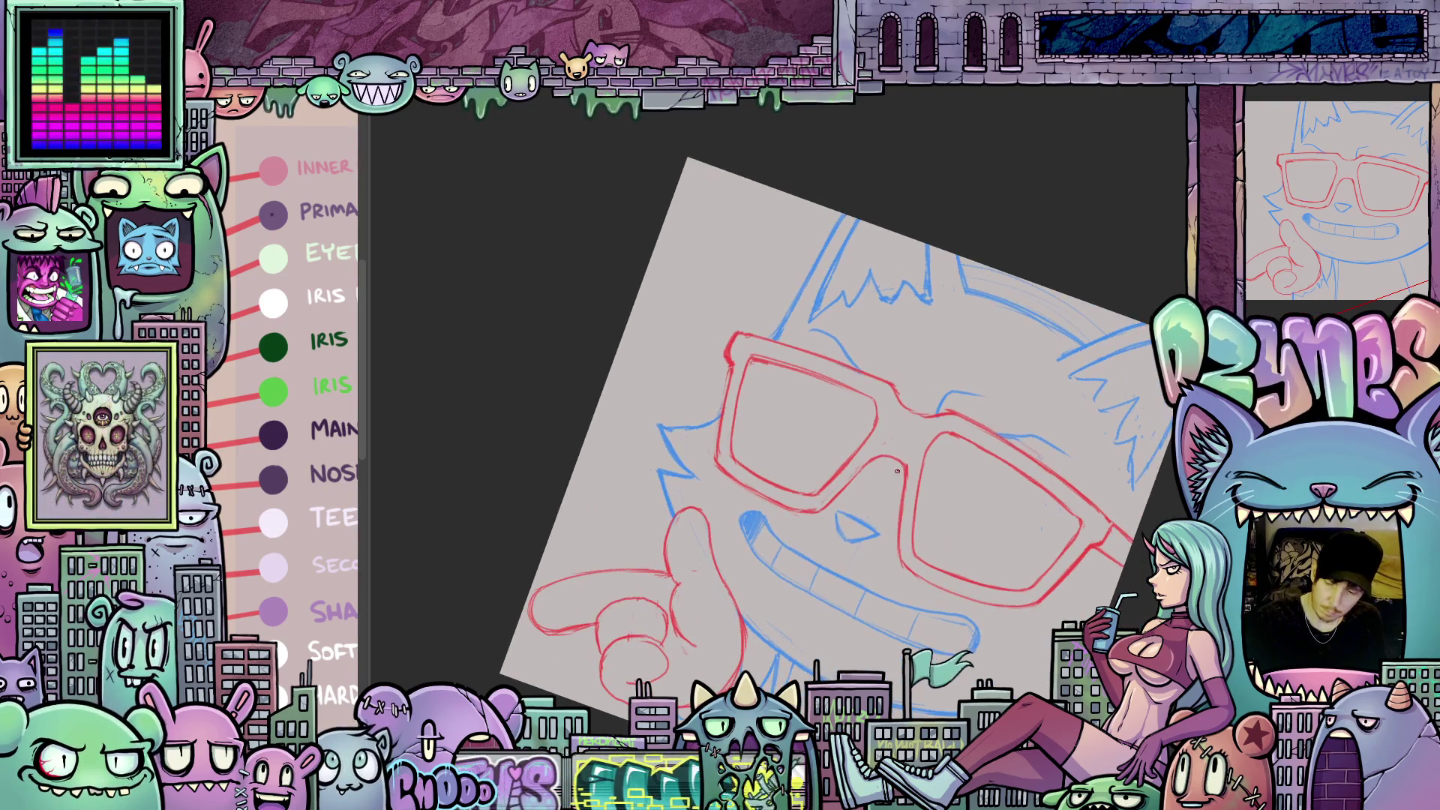
mouse_move(1017, 579)
left_mouse_down()
mouse_move(1080, 510)
mouse_move(1119, 367)
mouse_move(1099, 296)
left_mouse_up()
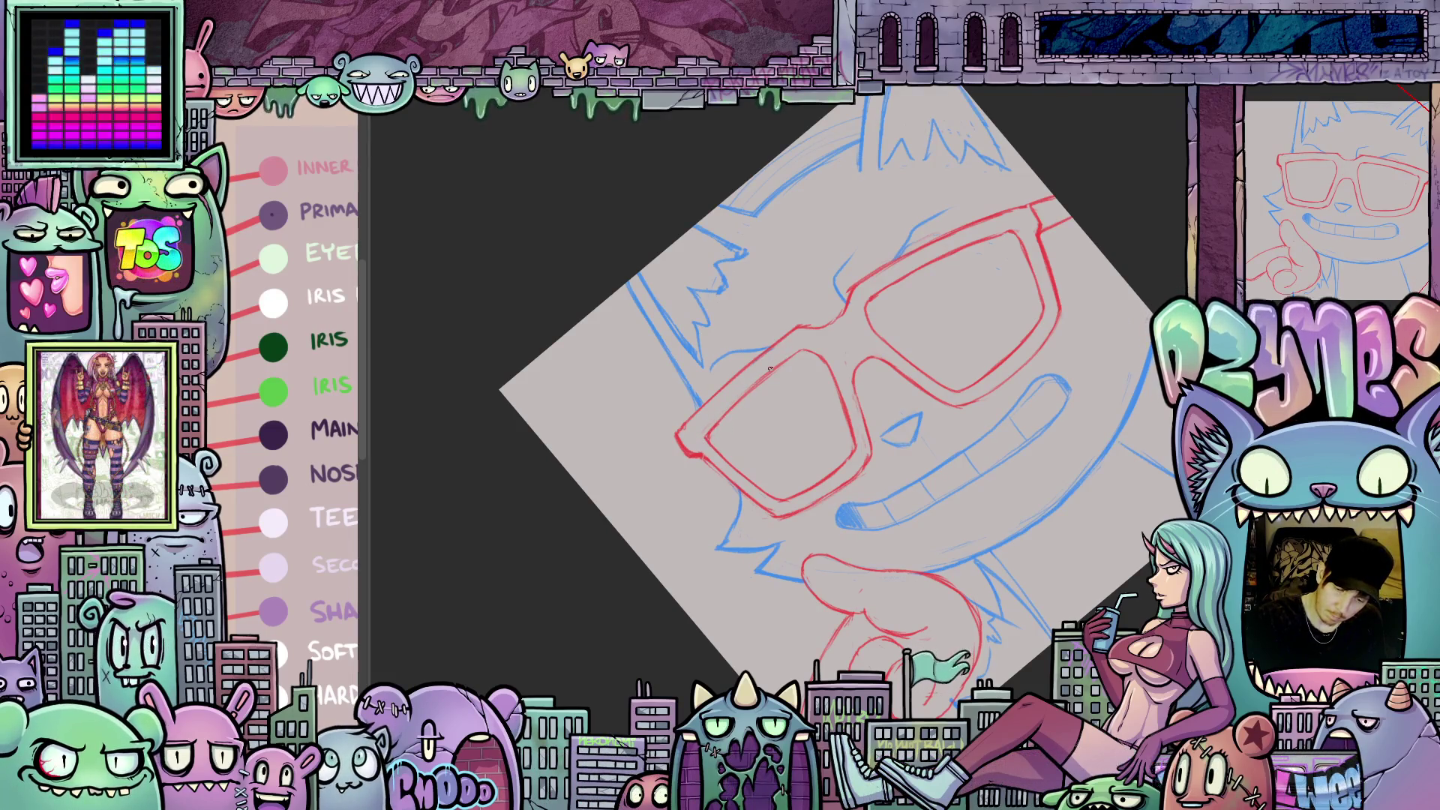
mouse_move(1107, 352)
left_mouse_down()
mouse_move(1114, 420)
mouse_move(1093, 517)
mouse_move(1110, 405)
mouse_move(1065, 315)
left_mouse_up()
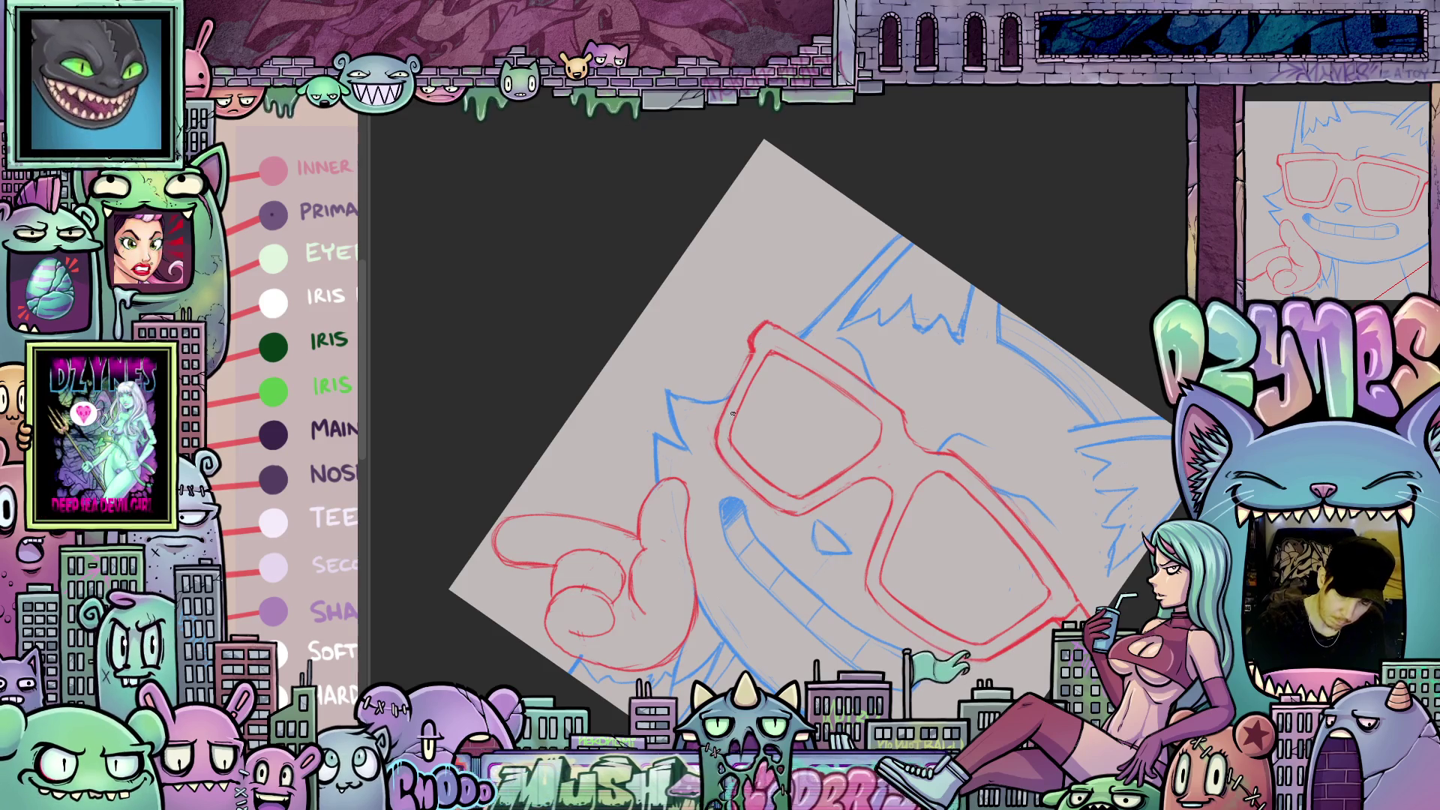
mouse_move(1066, 638)
left_mouse_down()
mouse_move(1155, 488)
mouse_move(1162, 430)
left_mouse_up()
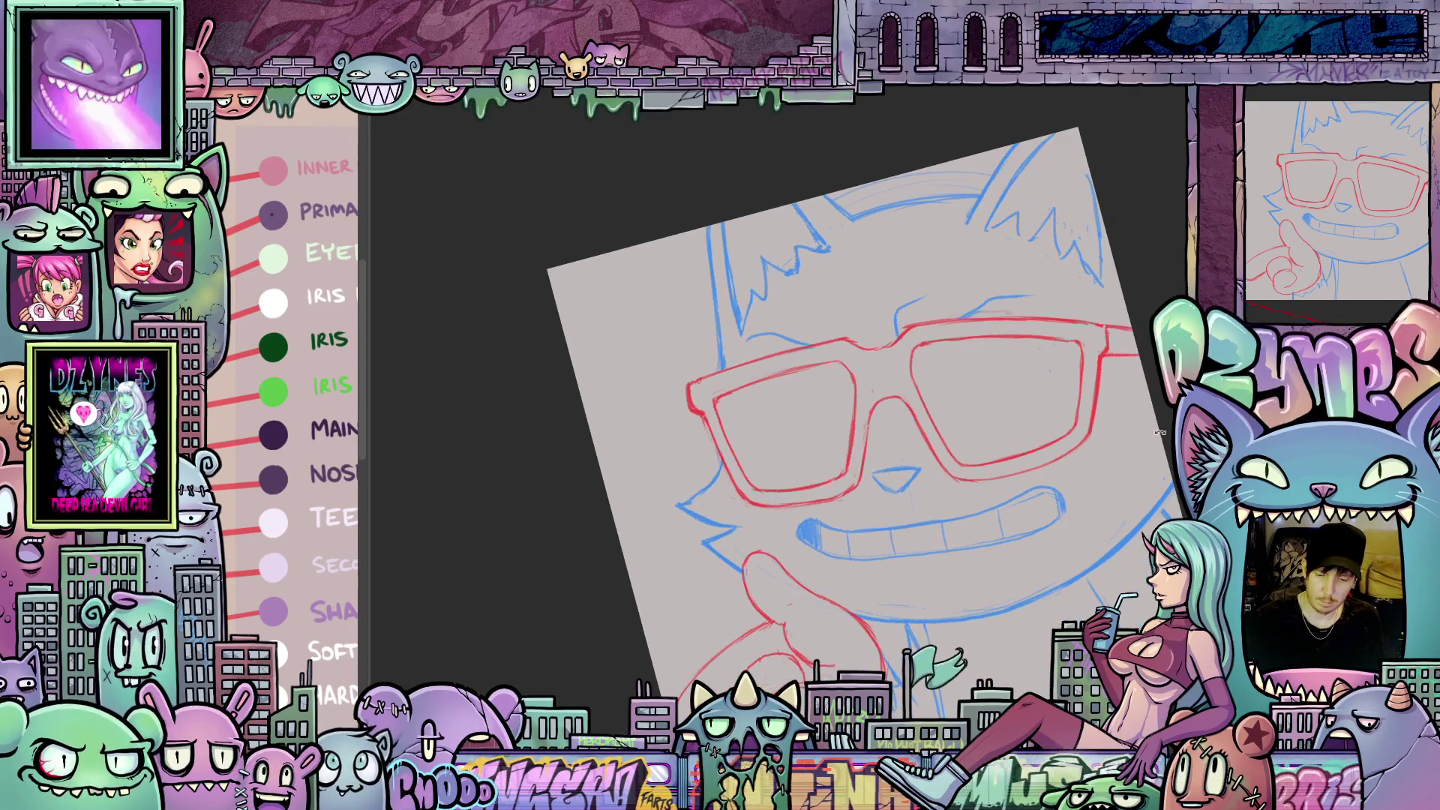
mouse_move(1049, 523)
left_mouse_down()
mouse_move(1062, 455)
mouse_move(1054, 509)
mouse_move(1035, 484)
mouse_move(844, 492)
mouse_move(990, 549)
left_mouse_up()
key("m")
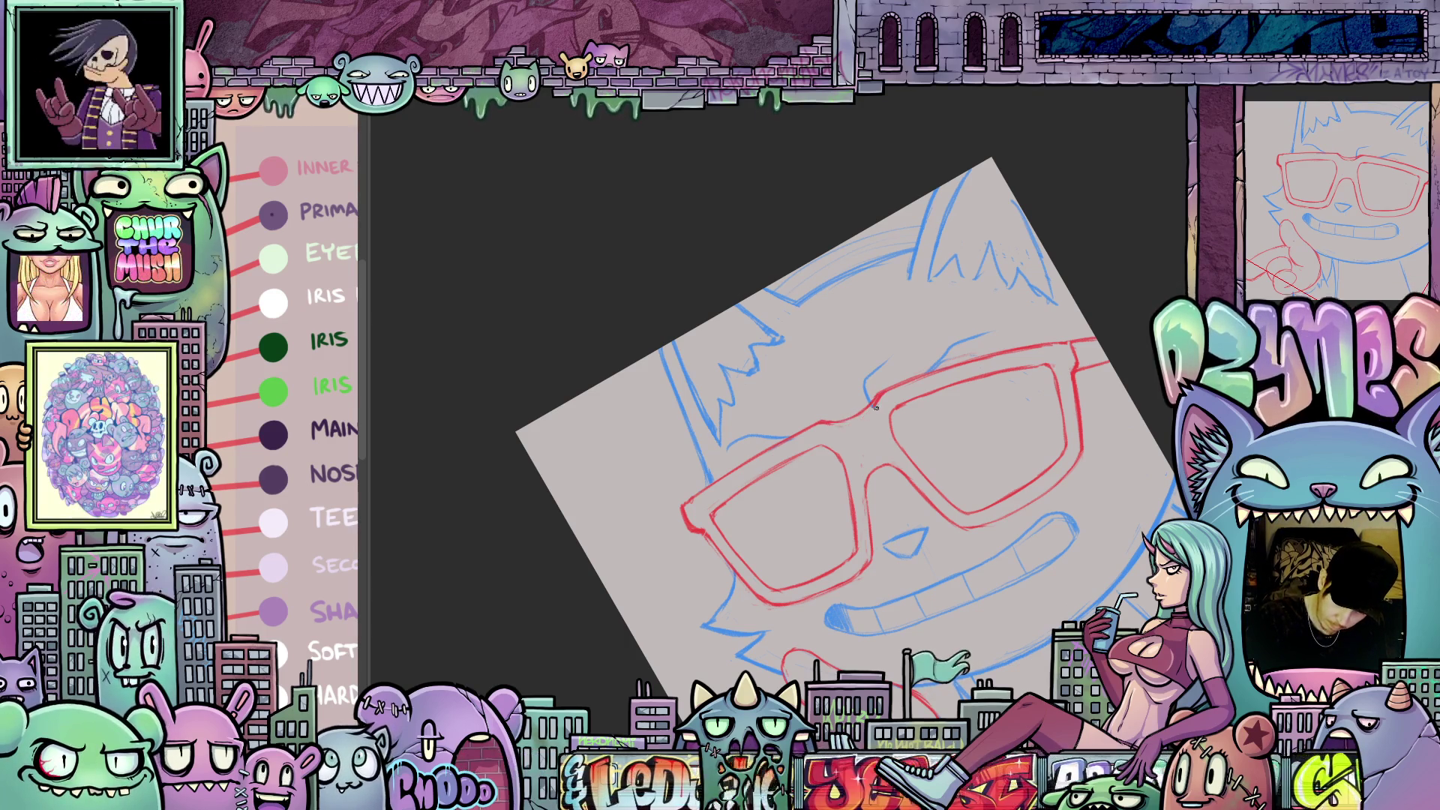
mouse_move(1135, 524)
left_mouse_down()
mouse_move(1082, 556)
mouse_move(1091, 578)
mouse_move(1032, 653)
mouse_move(696, 621)
left_mouse_up()
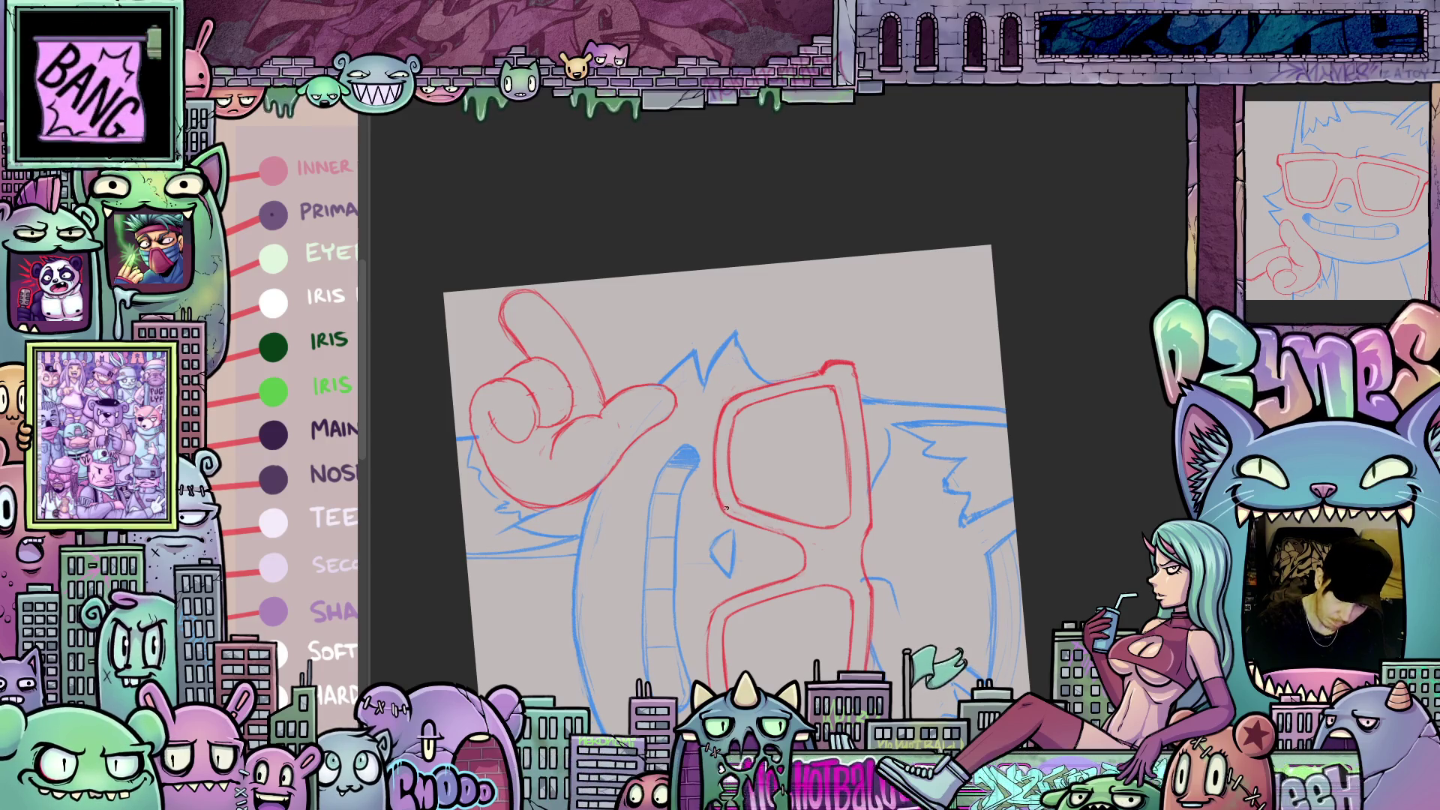
mouse_move(1030, 627)
left_mouse_down()
mouse_move(1131, 387)
mouse_move(1103, 535)
mouse_move(1002, 521)
mouse_move(1002, 499)
mouse_move(987, 508)
mouse_move(983, 492)
mouse_move(1009, 535)
mouse_move(992, 559)
mouse_move(1009, 540)
left_mouse_up()
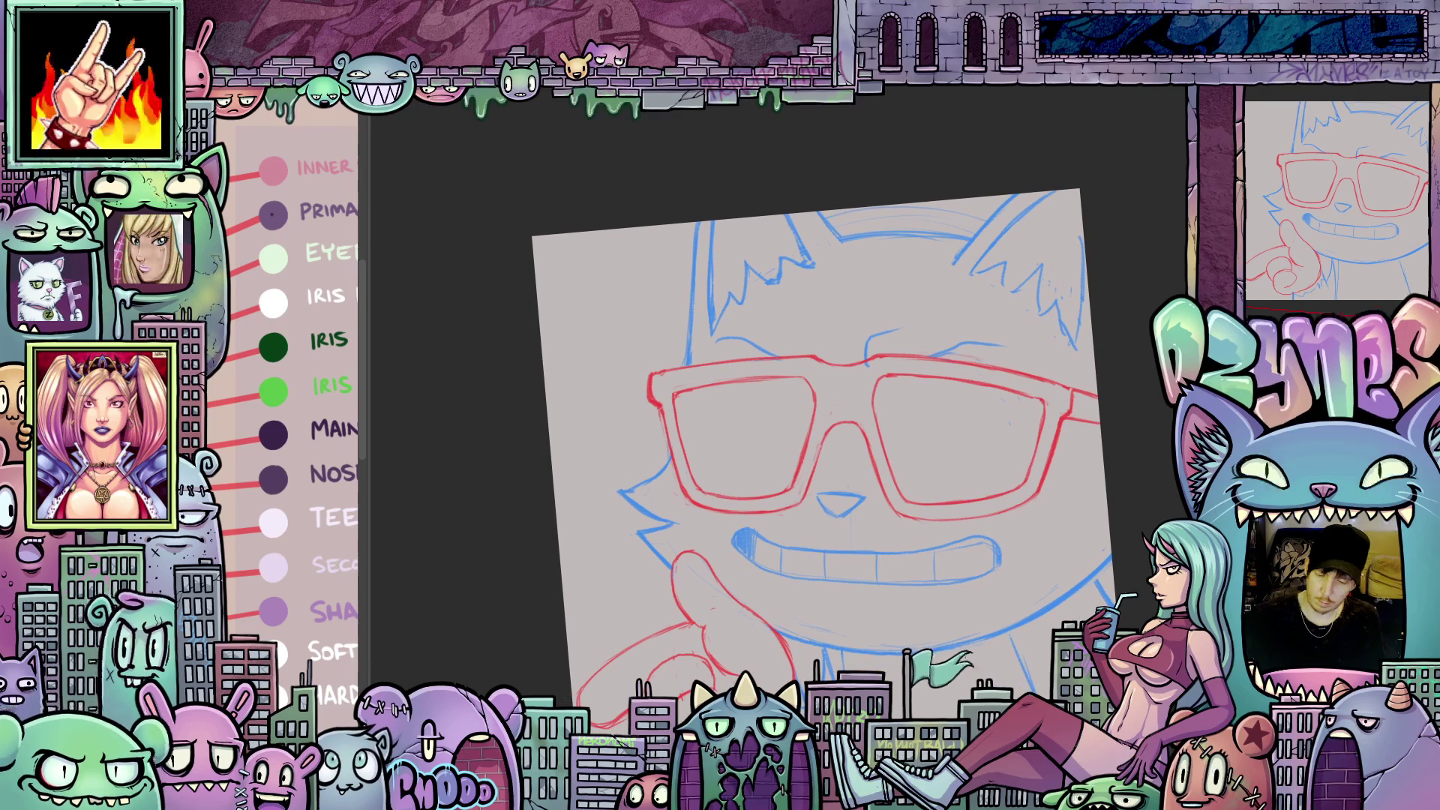
- Lasso-select the red sunglasses, delete them, and deselect
left_click_drag(983, 598, 1078, 316)
left_click_drag(630, 460, 991, 592)
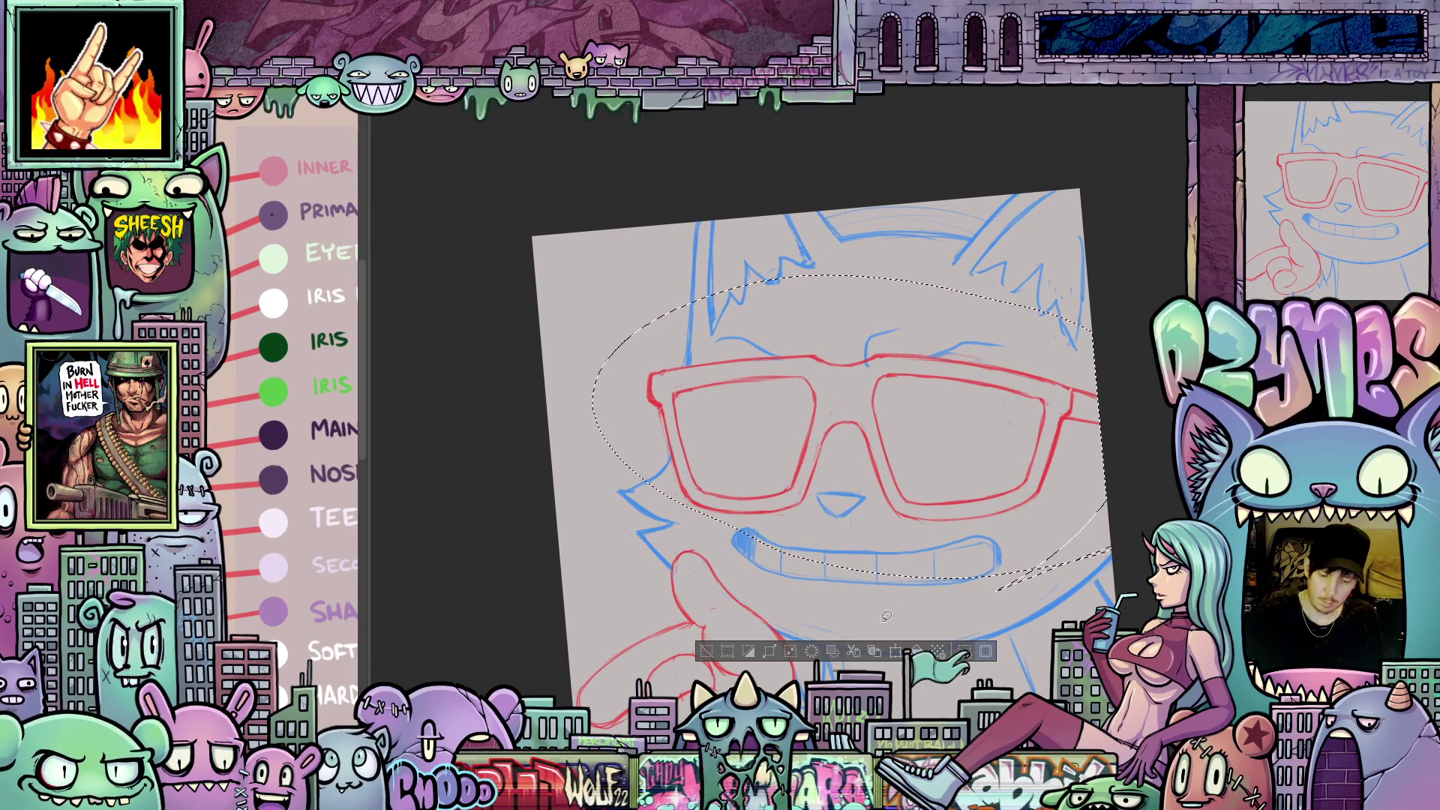
key("Delete")
key("ctrl+d")
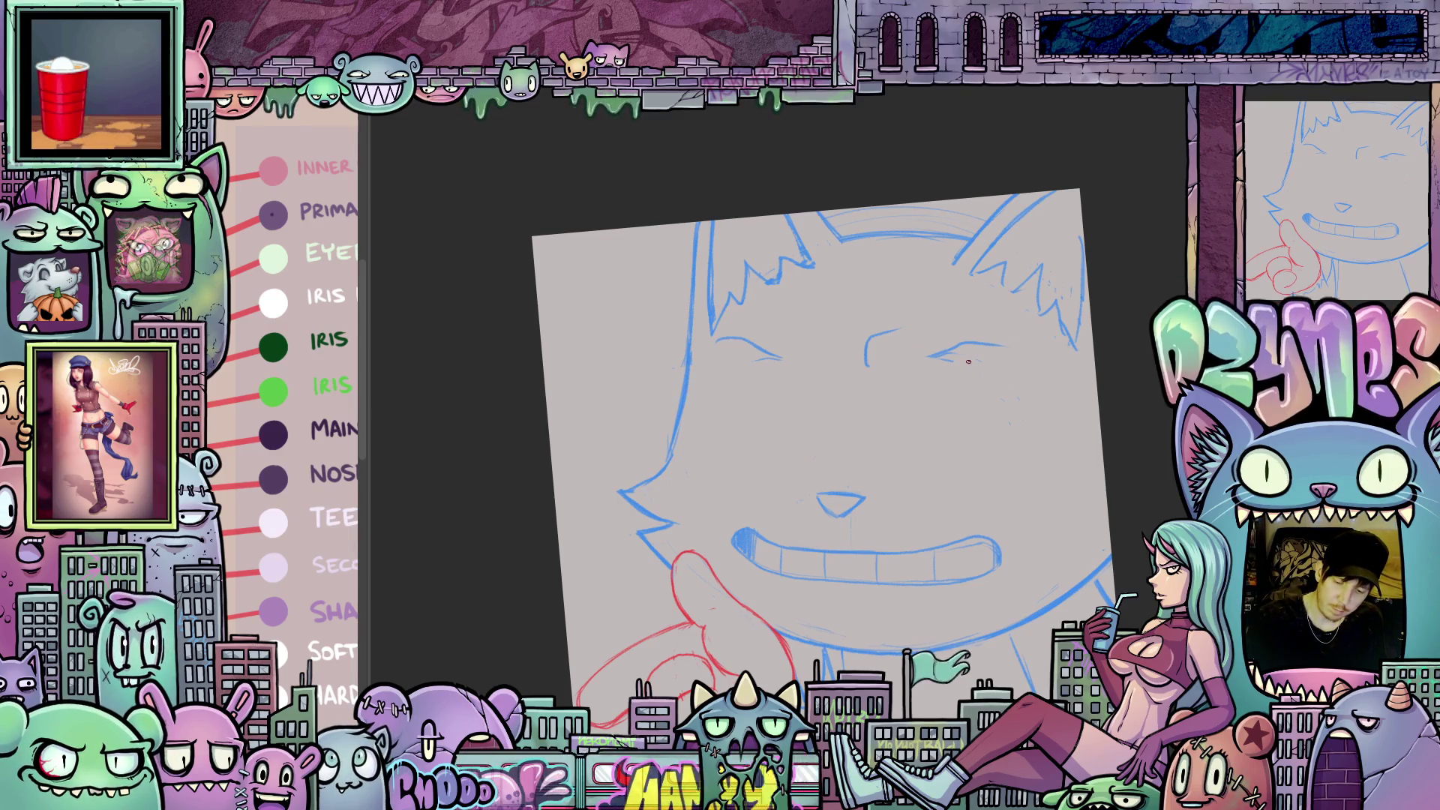
- Erase the blue eye strokes and bring up the main colour's settings (red EC3E41)
left_click_drag(997, 349, 869, 365)
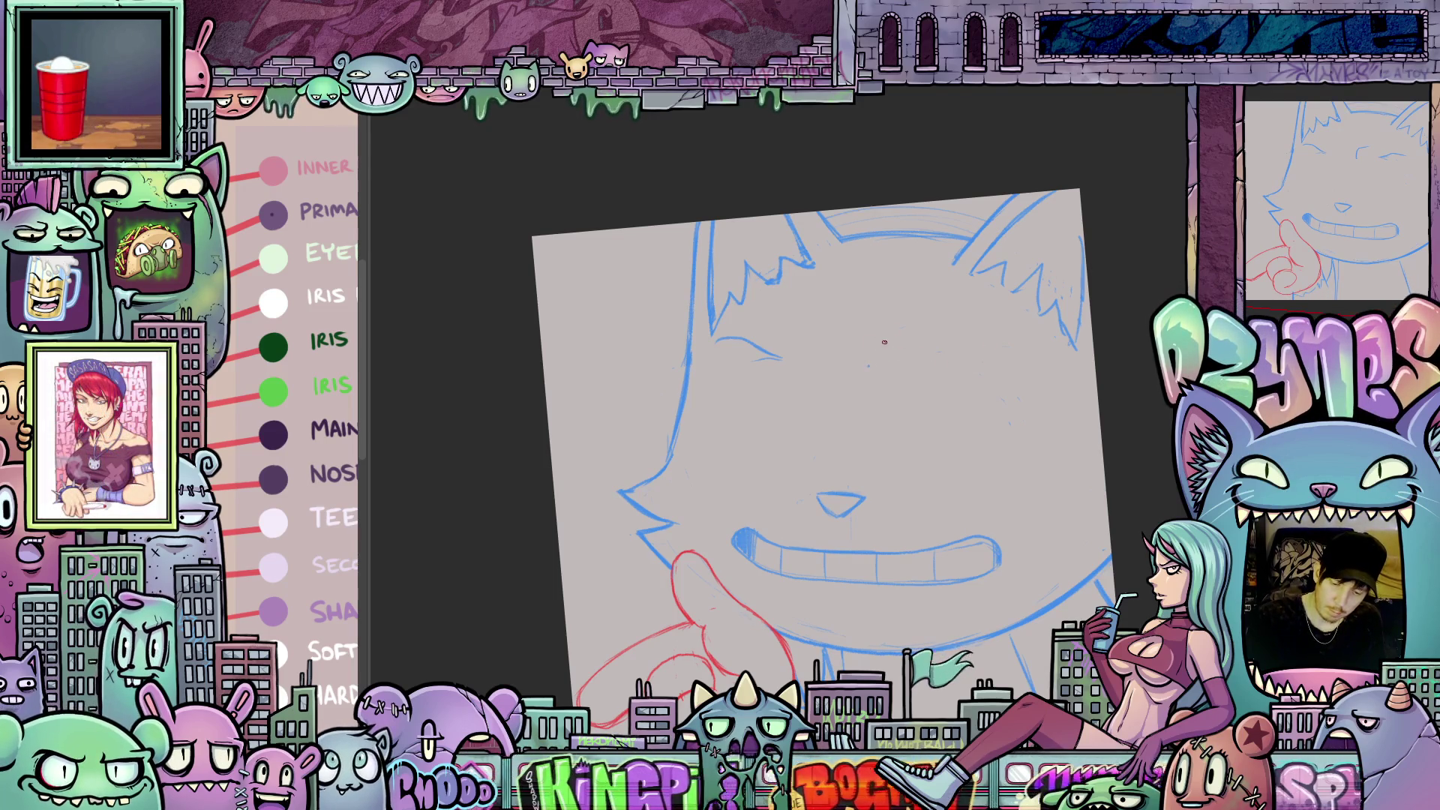
mouse_move(781, 349)
left_mouse_down()
mouse_move(749, 343)
mouse_move(769, 357)
left_mouse_up()
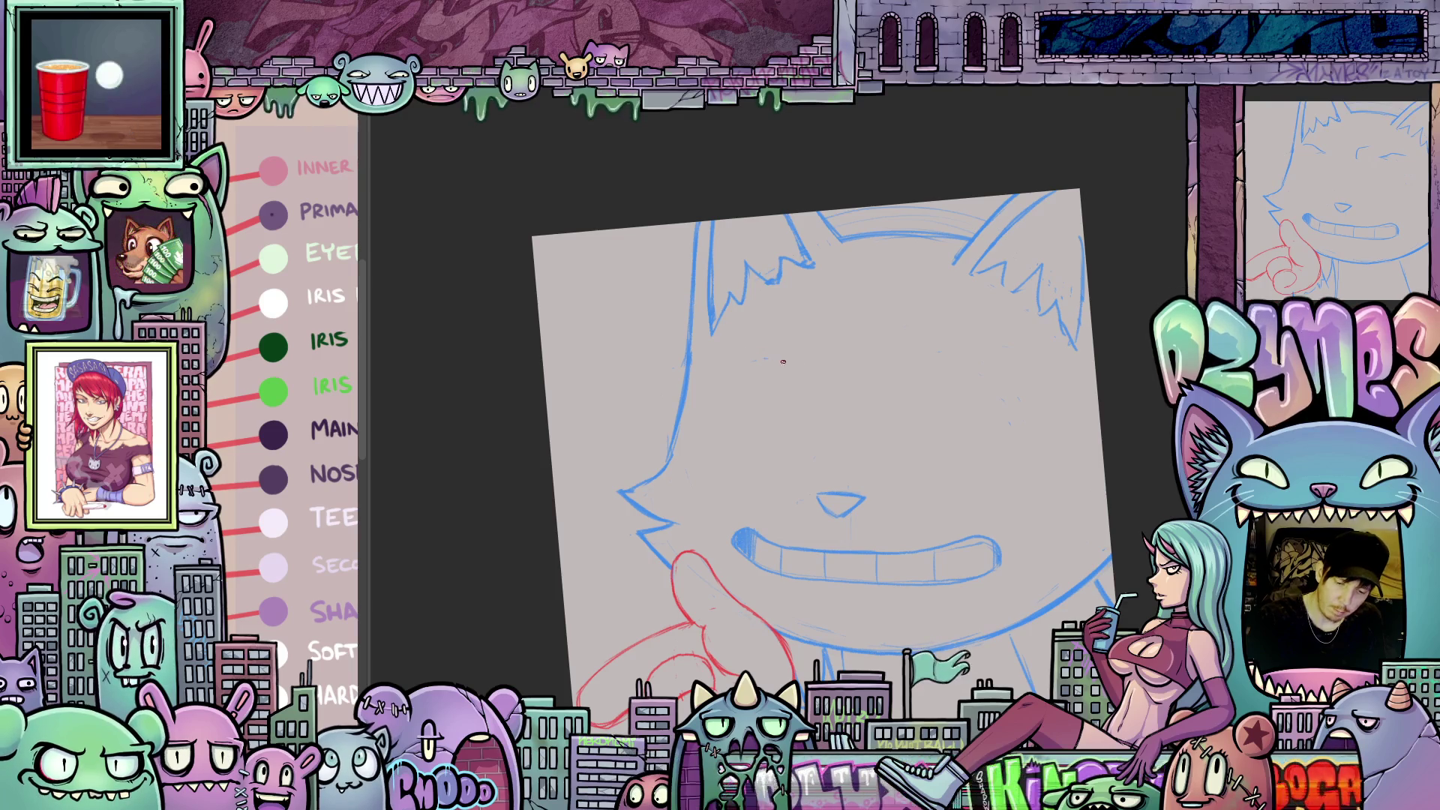
mouse_move(975, 584)
left_mouse_down()
mouse_move(944, 542)
mouse_move(1025, 508)
left_mouse_up()
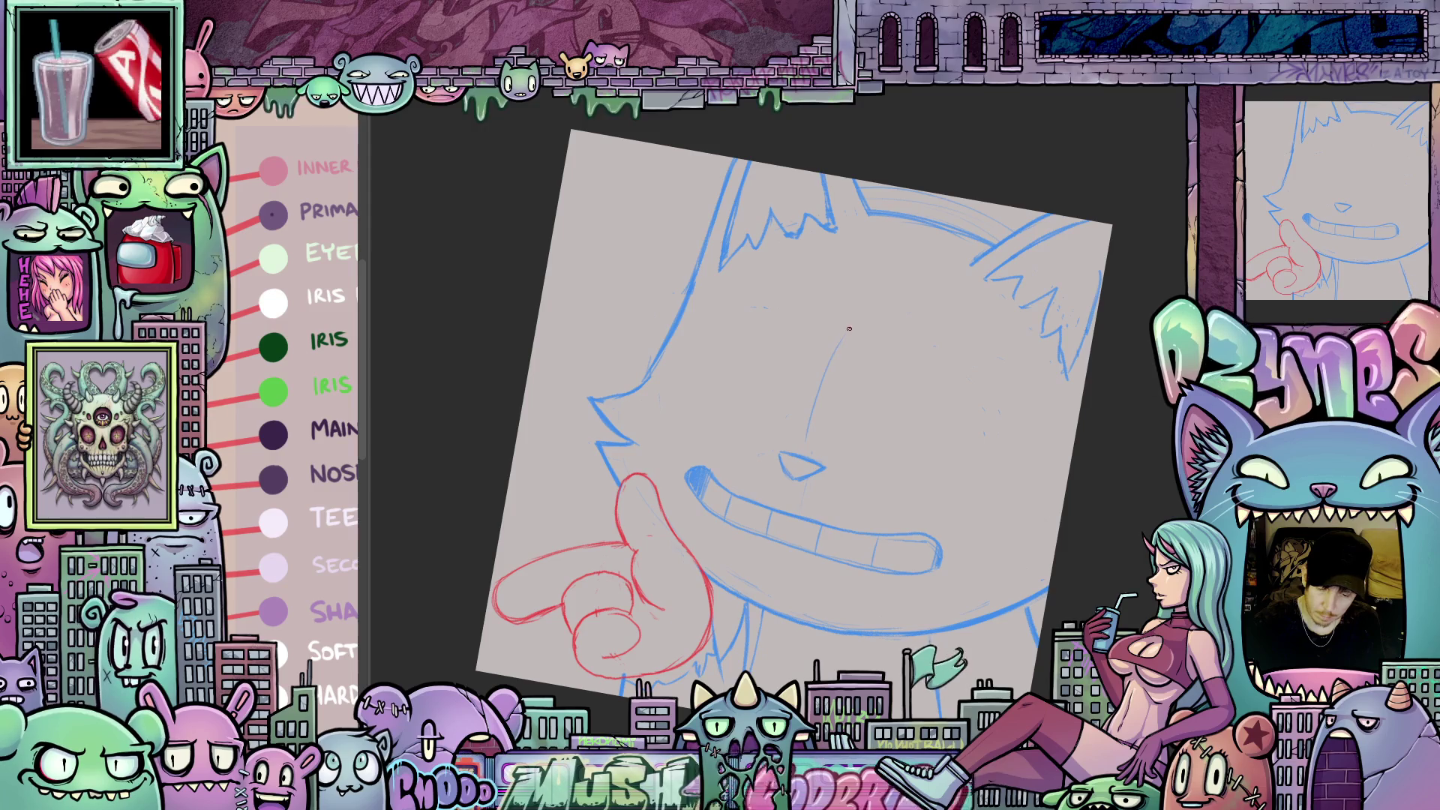
left_click_drag(946, 425, 908, 507)
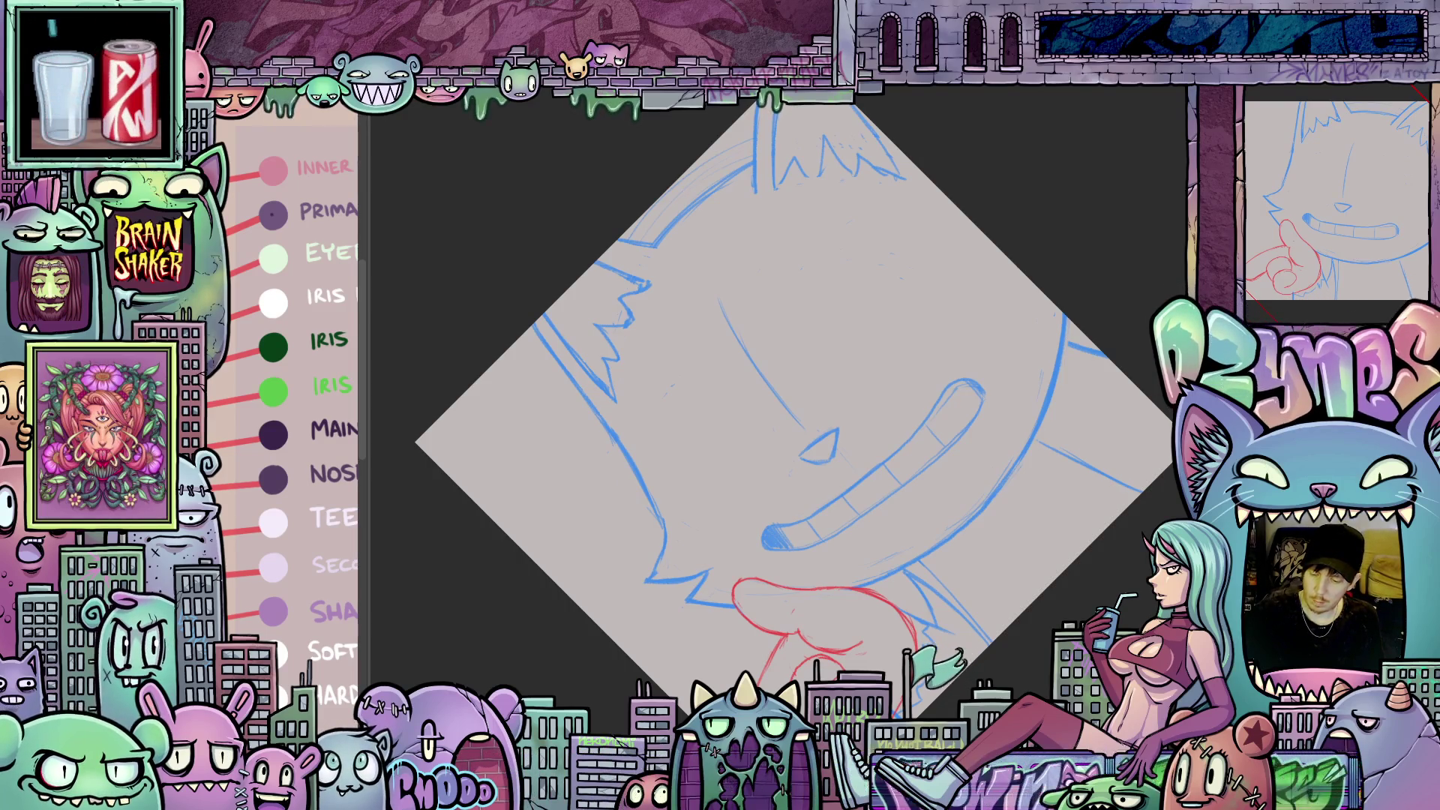
left_click(706, 509)
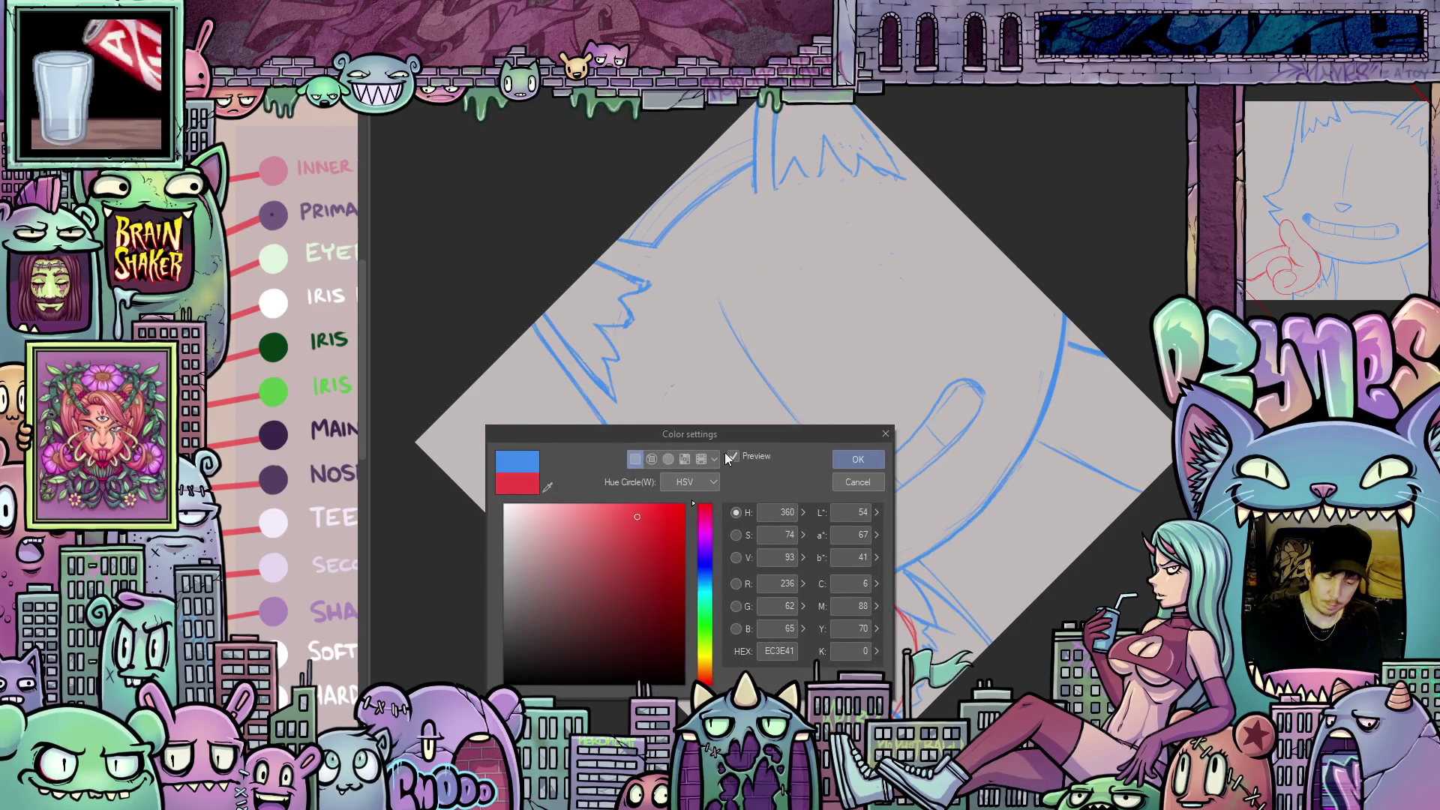
- Confirm the red colour and sketch the glasses' top bar and right lens curve
left_click(872, 462)
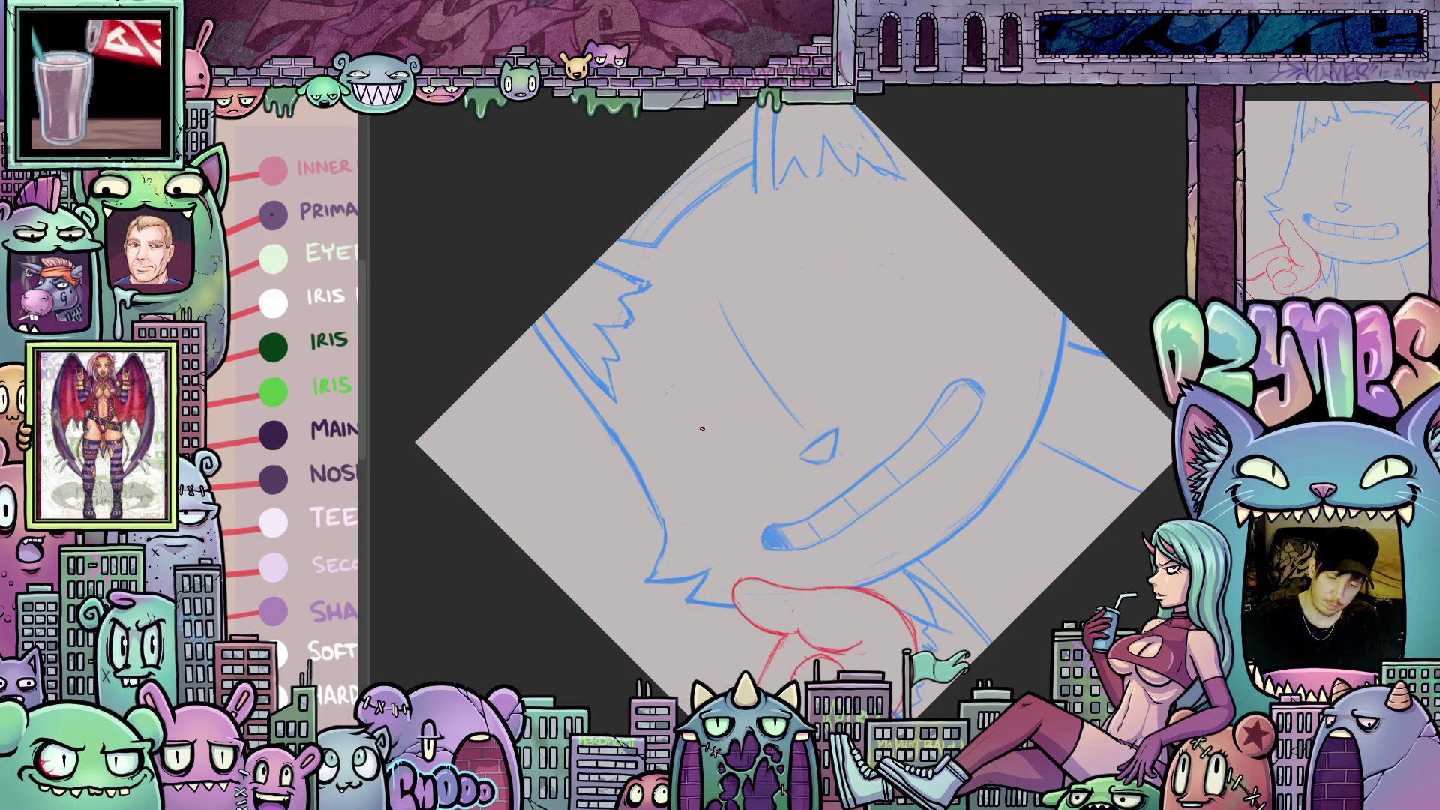
left_click_drag(950, 412, 965, 393)
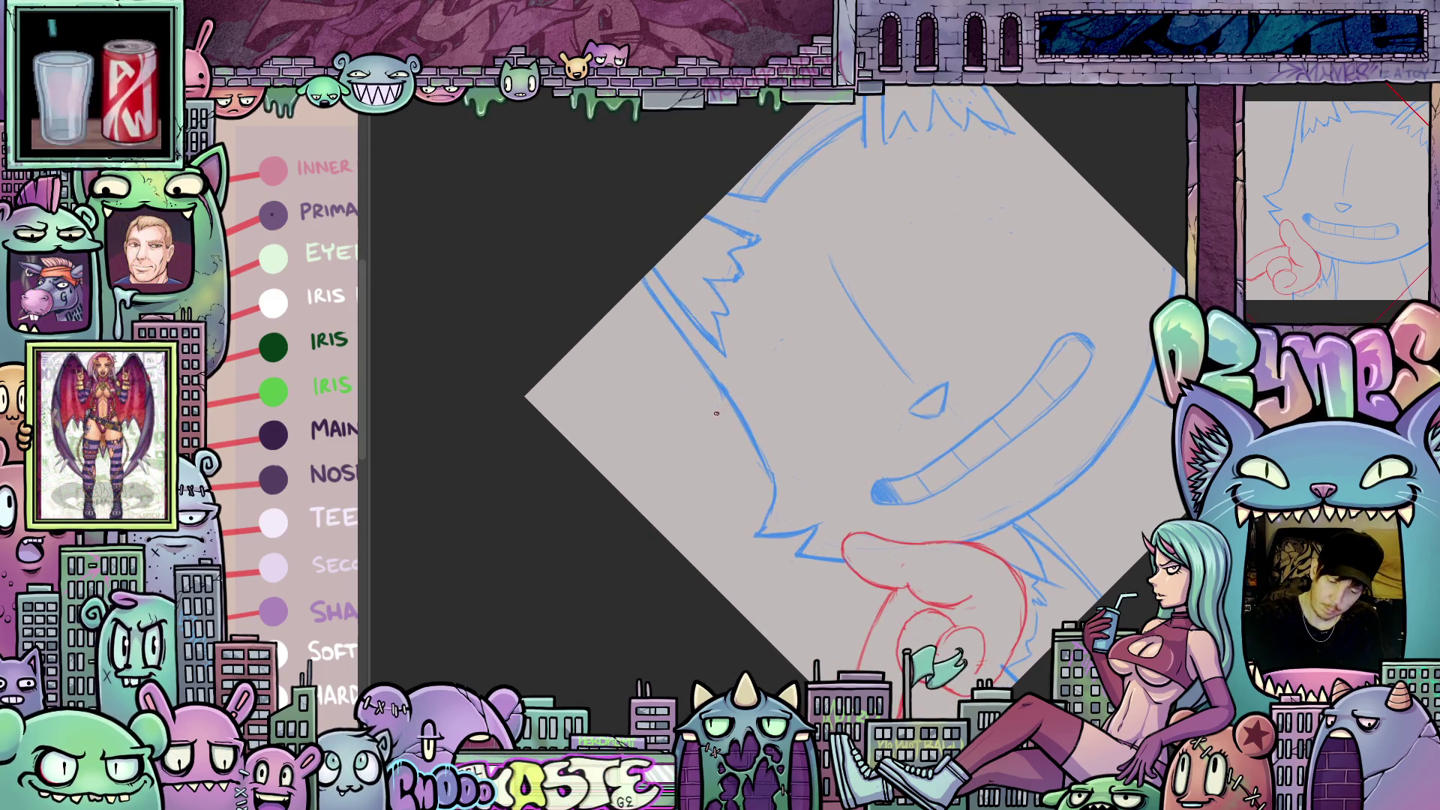
left_click_drag(797, 336, 1019, 171)
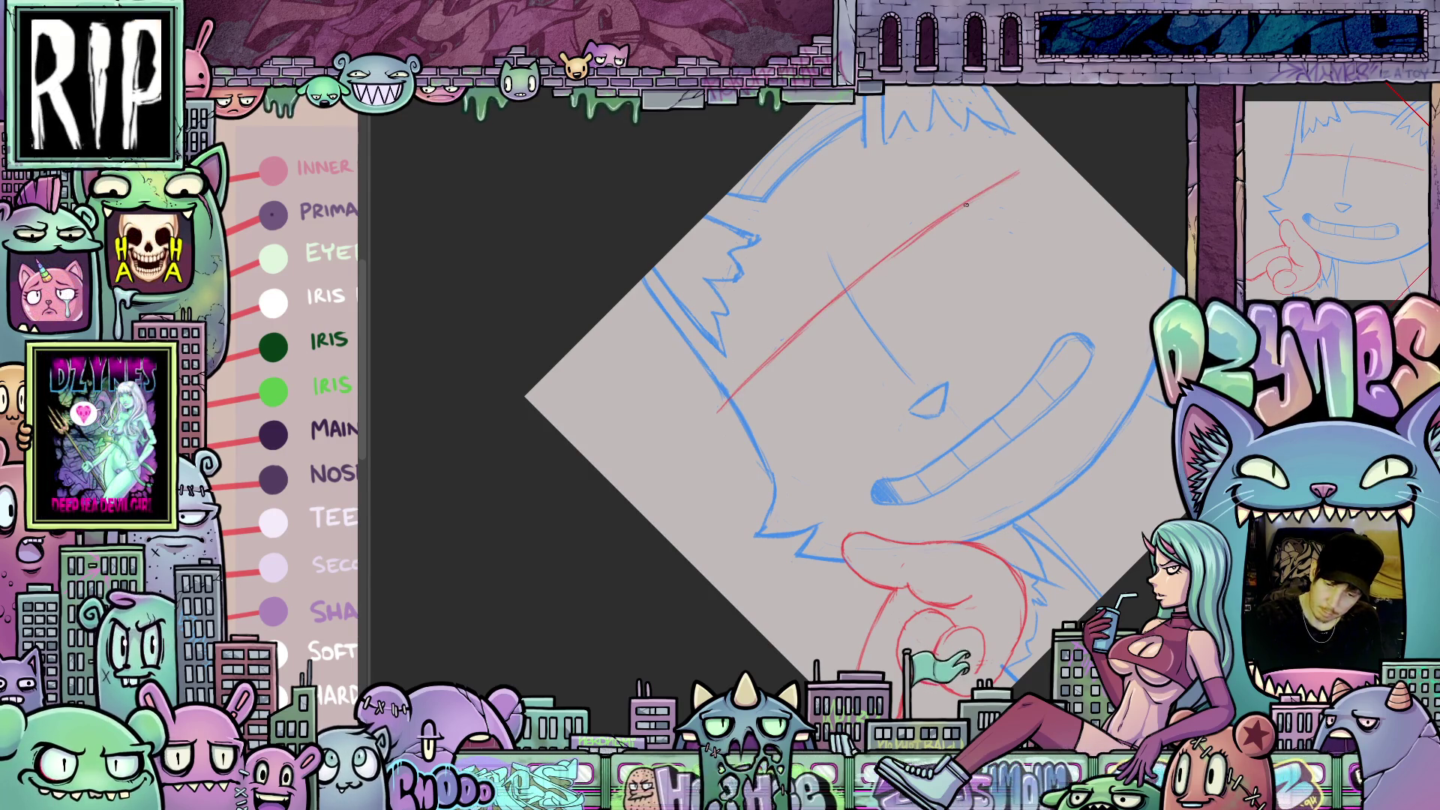
mouse_move(1073, 216)
left_mouse_down()
mouse_move(1133, 360)
mouse_move(1062, 552)
left_mouse_up()
mouse_move(968, 594)
left_mouse_down()
mouse_move(949, 546)
mouse_move(961, 525)
mouse_move(798, 352)
left_mouse_up()
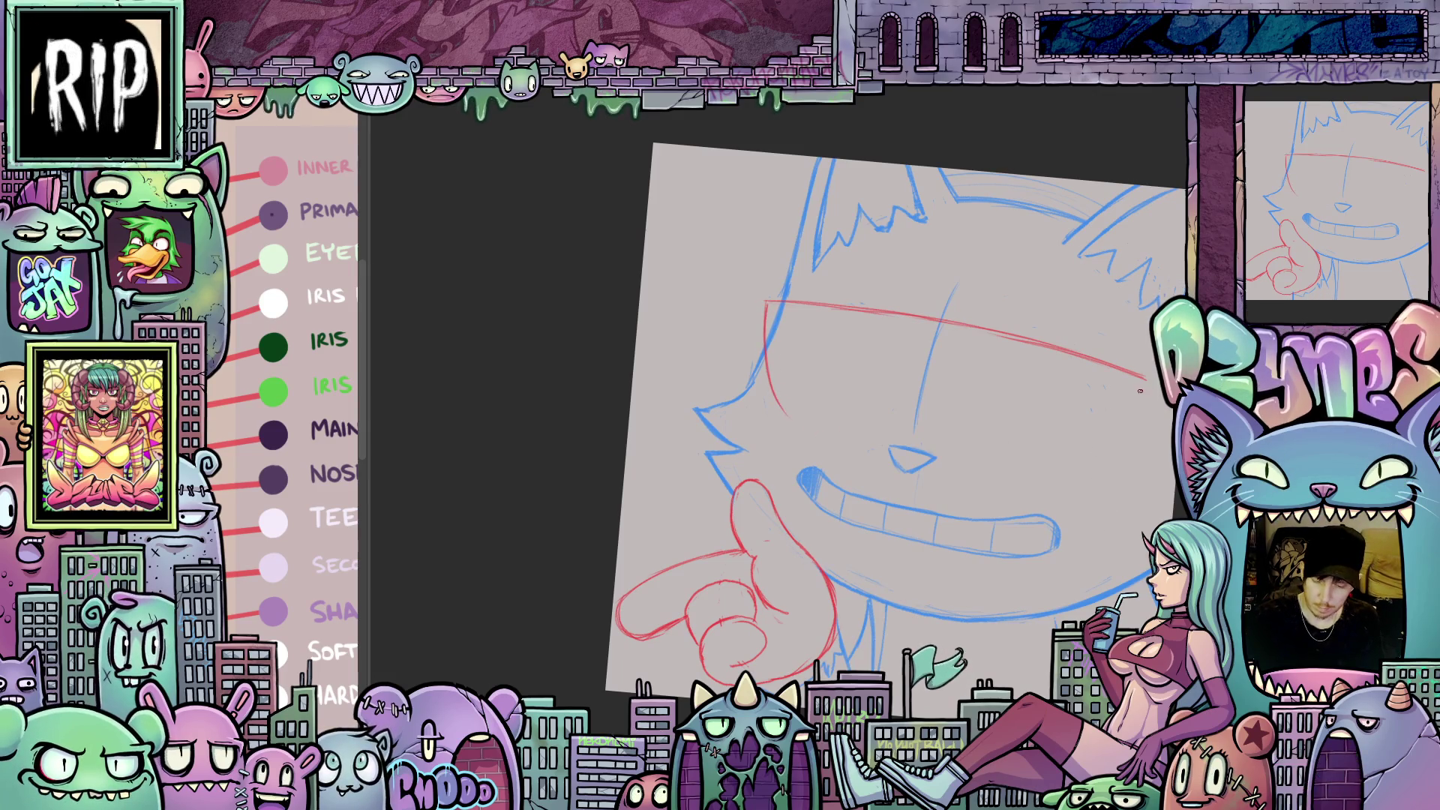
left_click_drag(1147, 378, 1109, 454)
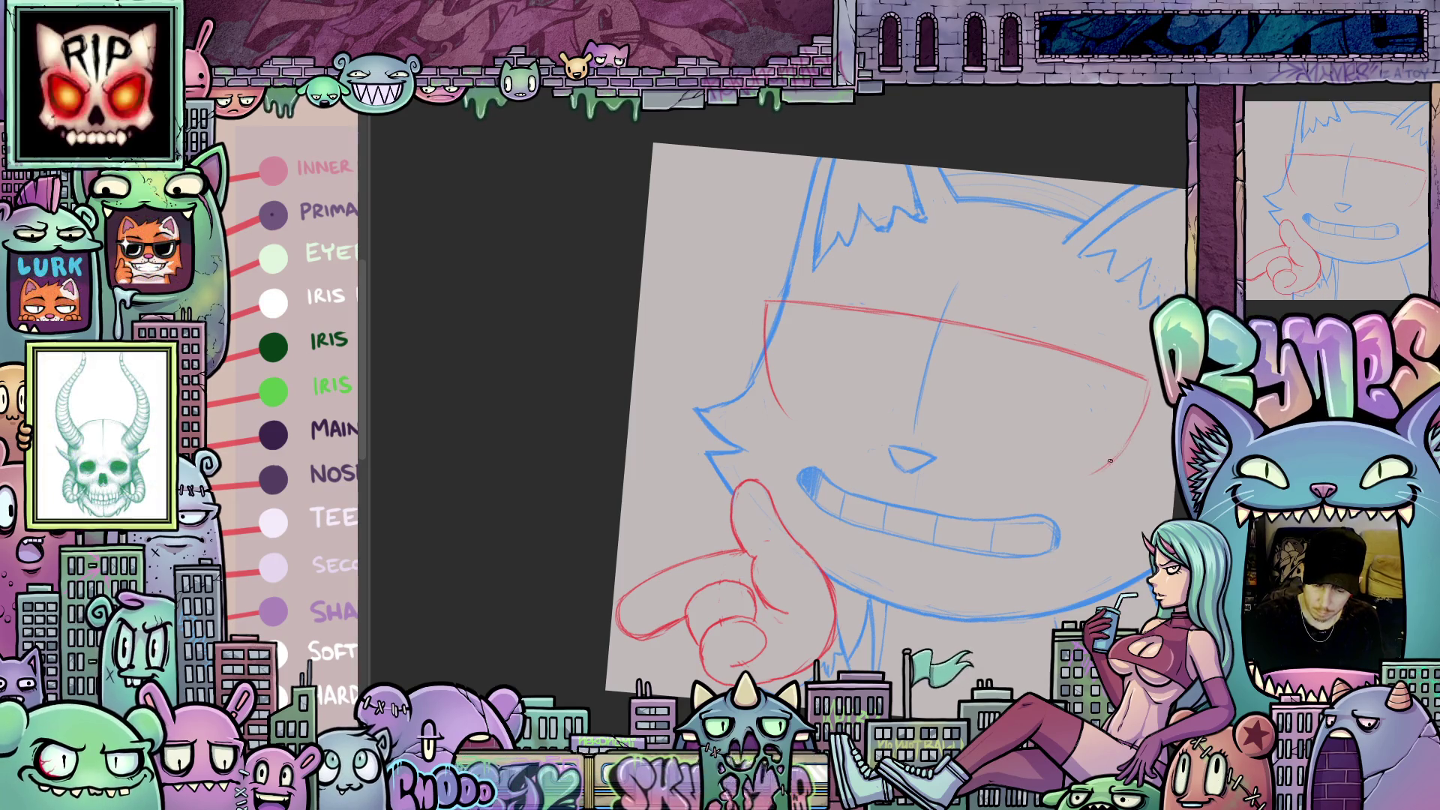
mouse_move(968, 490)
left_mouse_down()
mouse_move(916, 502)
mouse_move(925, 518)
left_mouse_up()
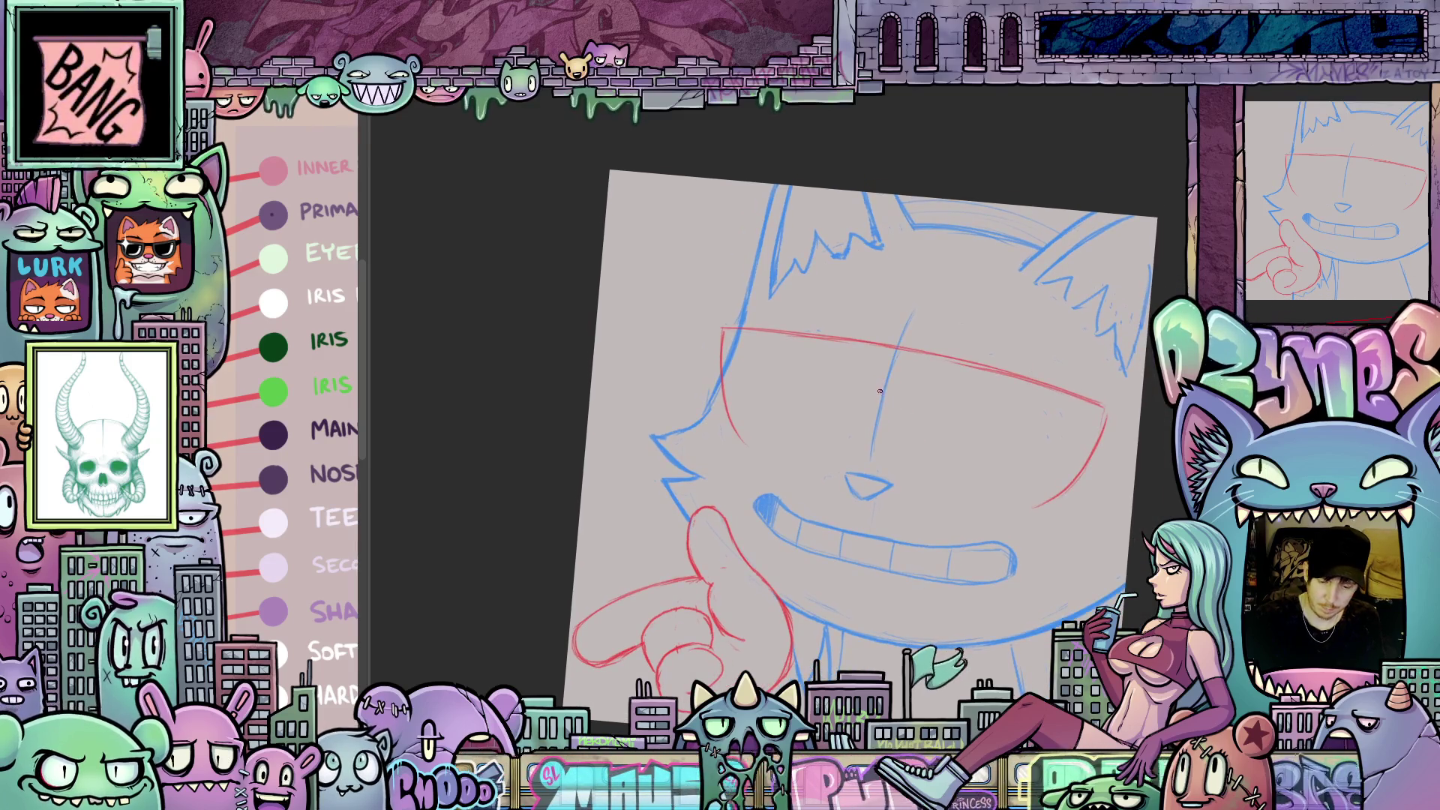
left_click_drag(877, 388, 887, 388)
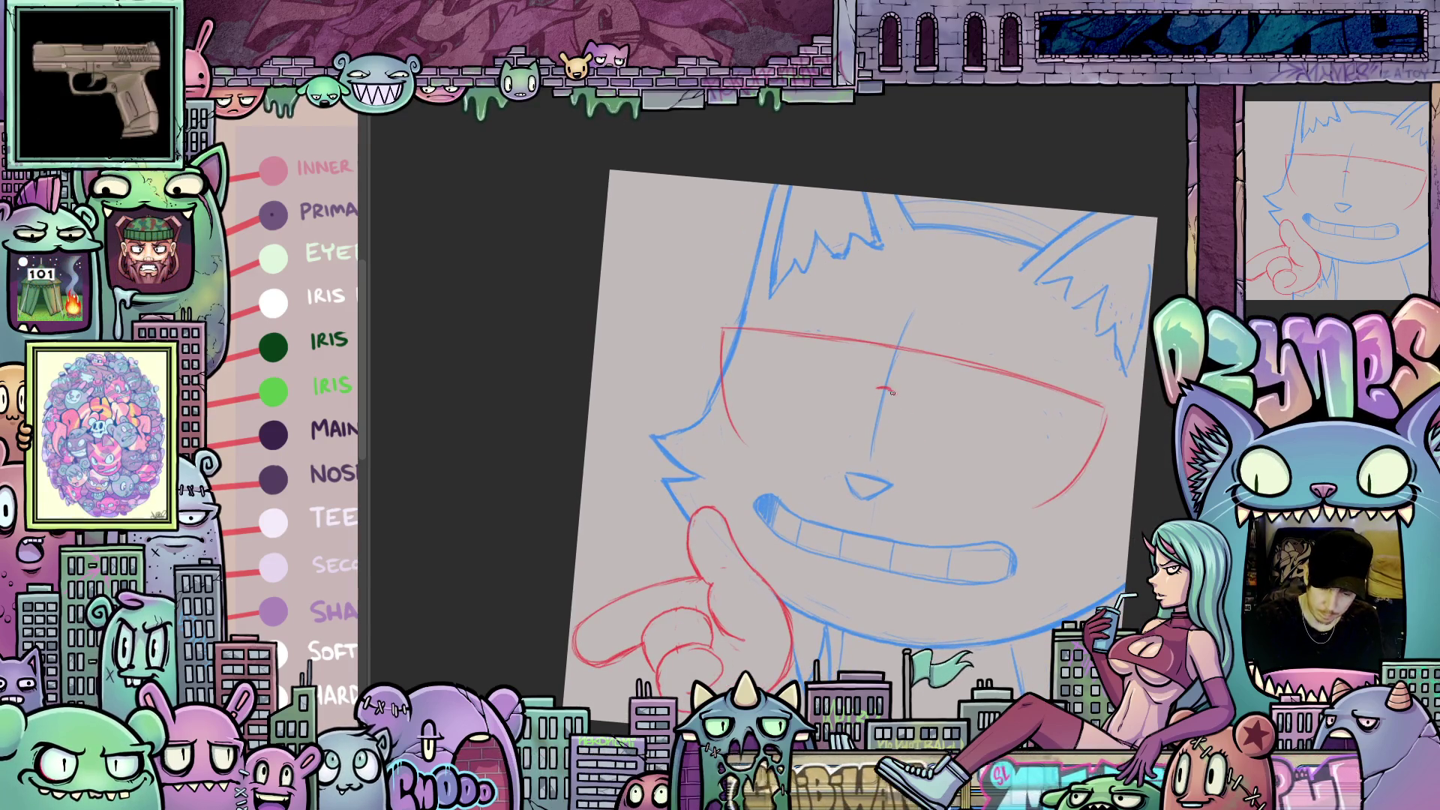
- Sketch the left lens by the cheek and close its bottom beneath the eyebrow line
left_click_drag(1123, 543, 935, 543)
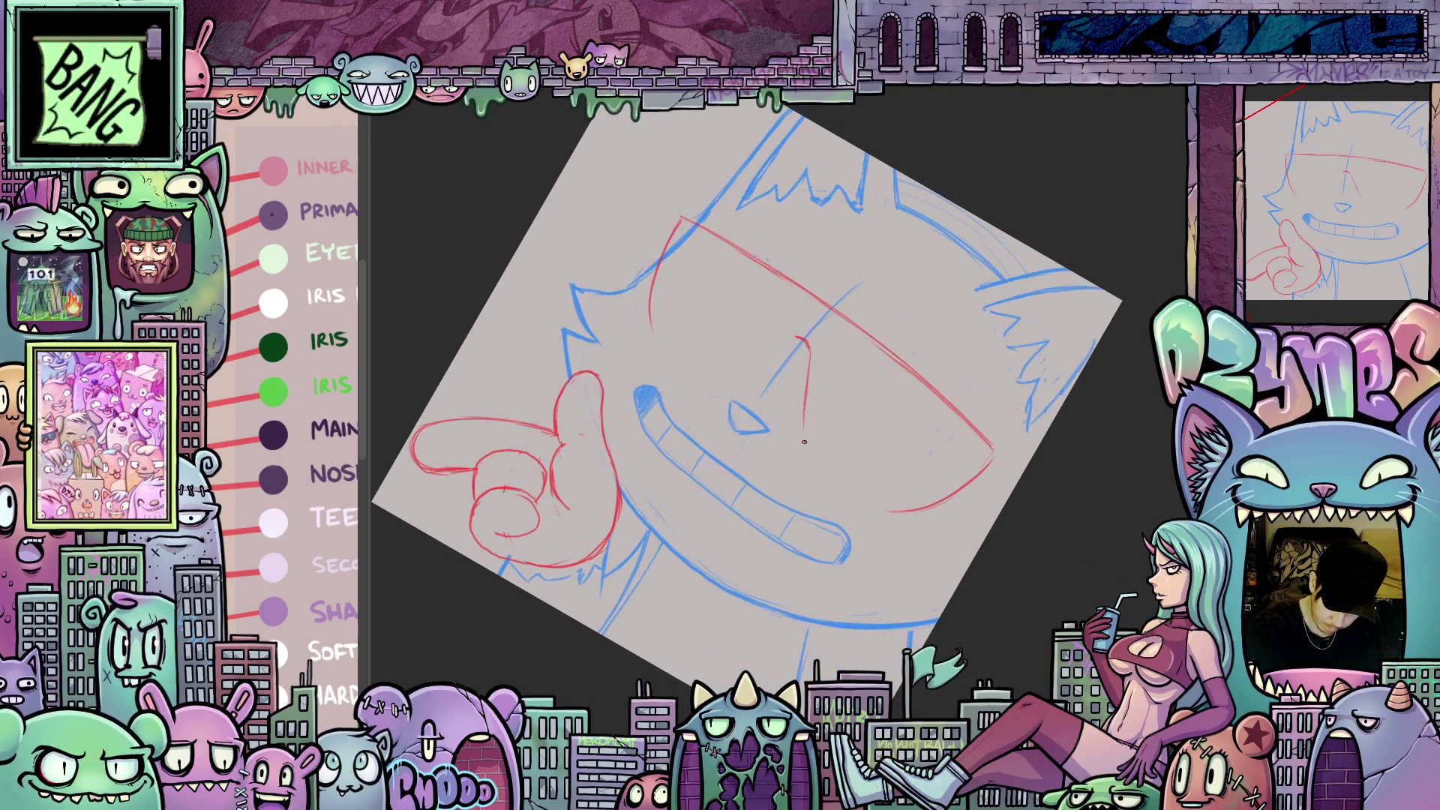
mouse_move(937, 645)
left_mouse_down()
mouse_move(1012, 618)
mouse_move(808, 462)
left_mouse_up()
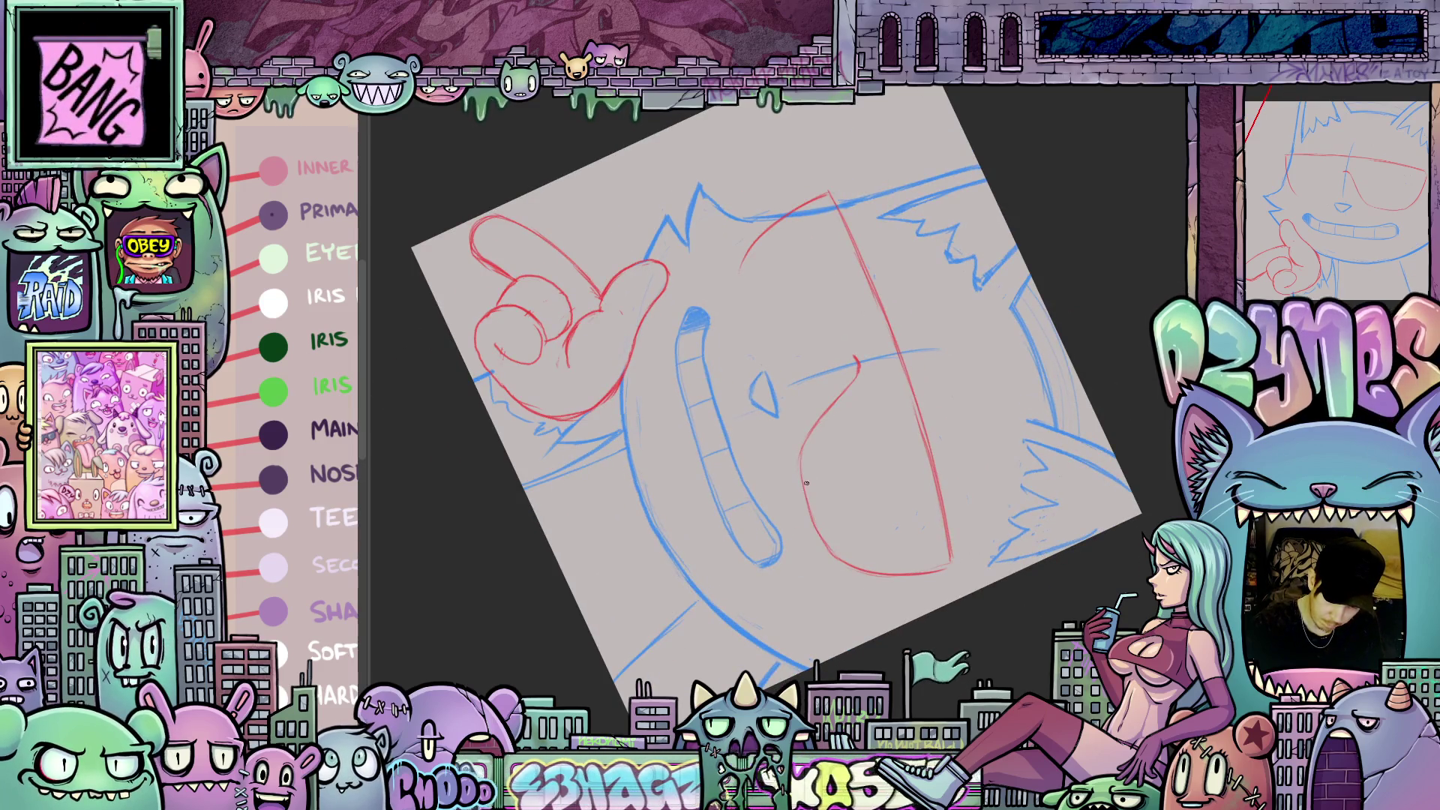
mouse_move(800, 456)
left_mouse_down()
mouse_move(1044, 326)
mouse_move(884, 377)
mouse_move(863, 434)
mouse_move(769, 434)
left_mouse_up()
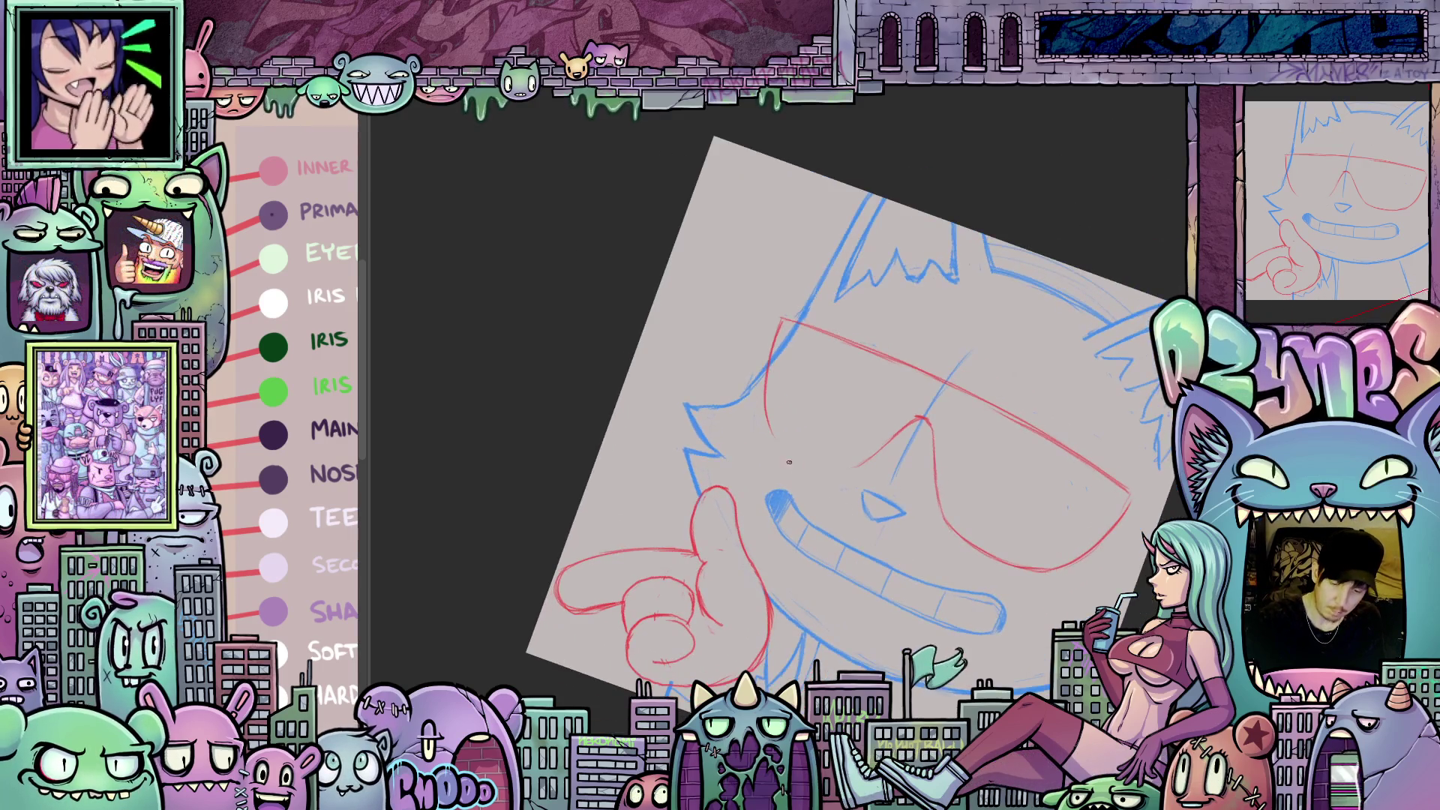
mouse_move(767, 380)
left_mouse_down()
mouse_move(759, 422)
mouse_move(776, 436)
left_mouse_up()
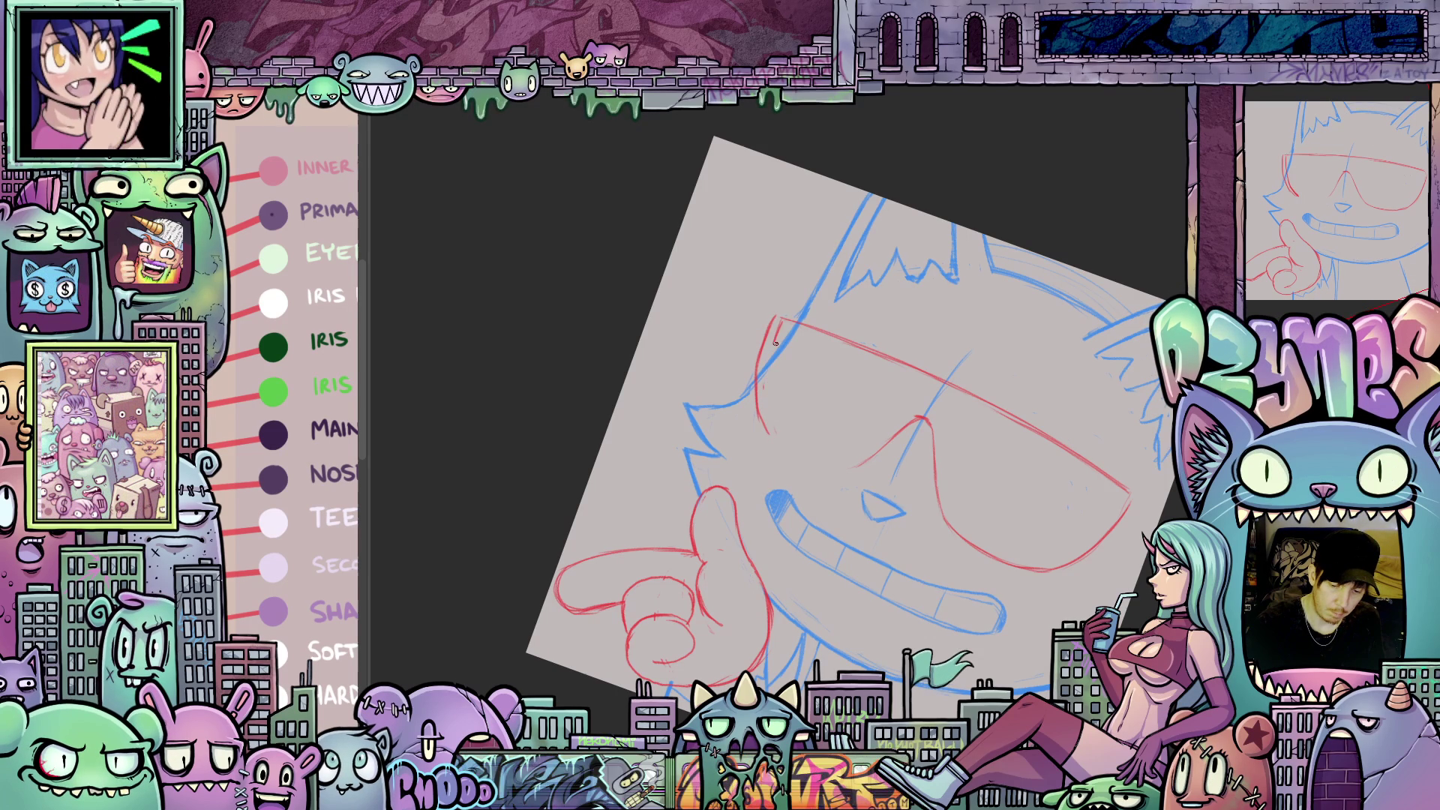
left_click_drag(777, 435, 959, 461)
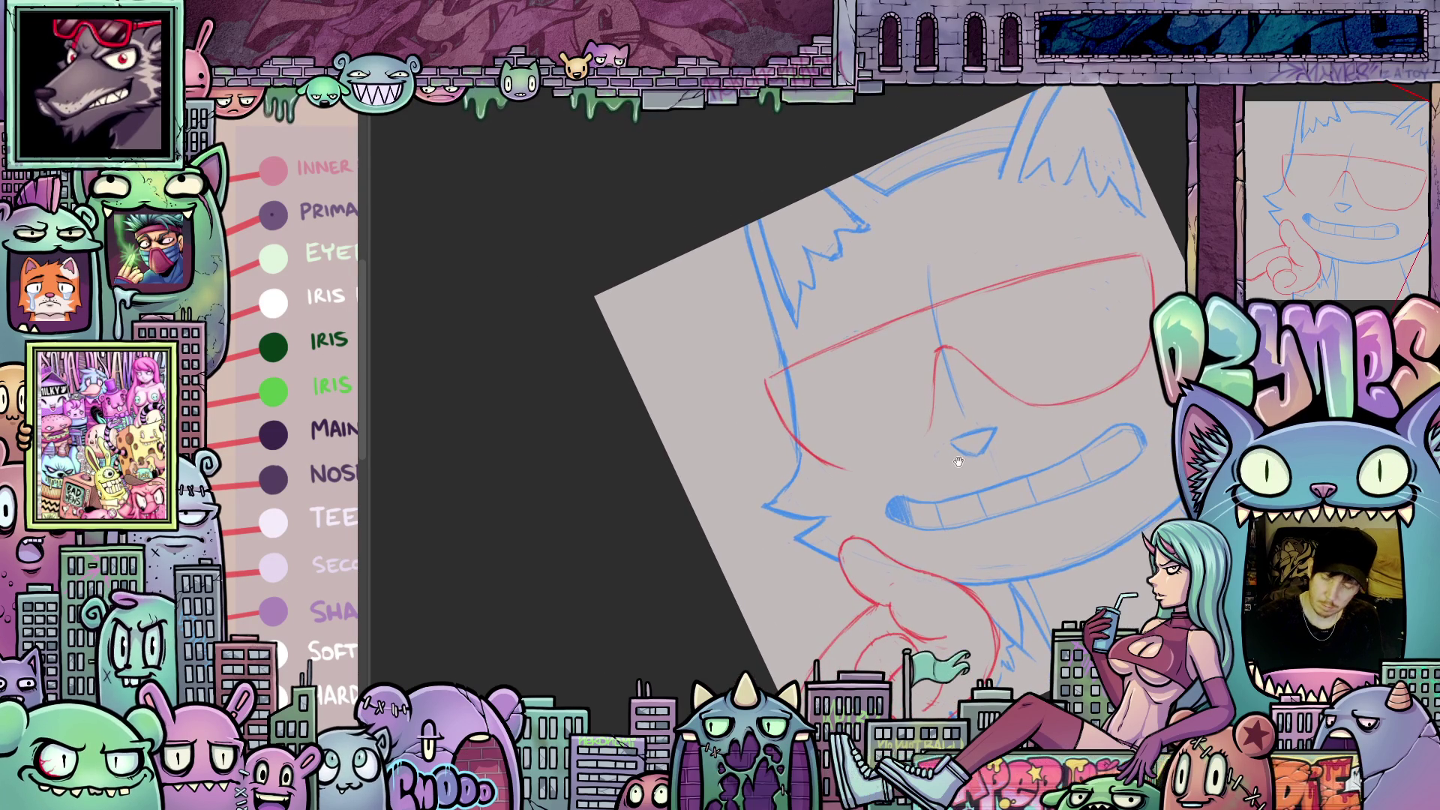
left_click_drag(787, 431, 934, 411)
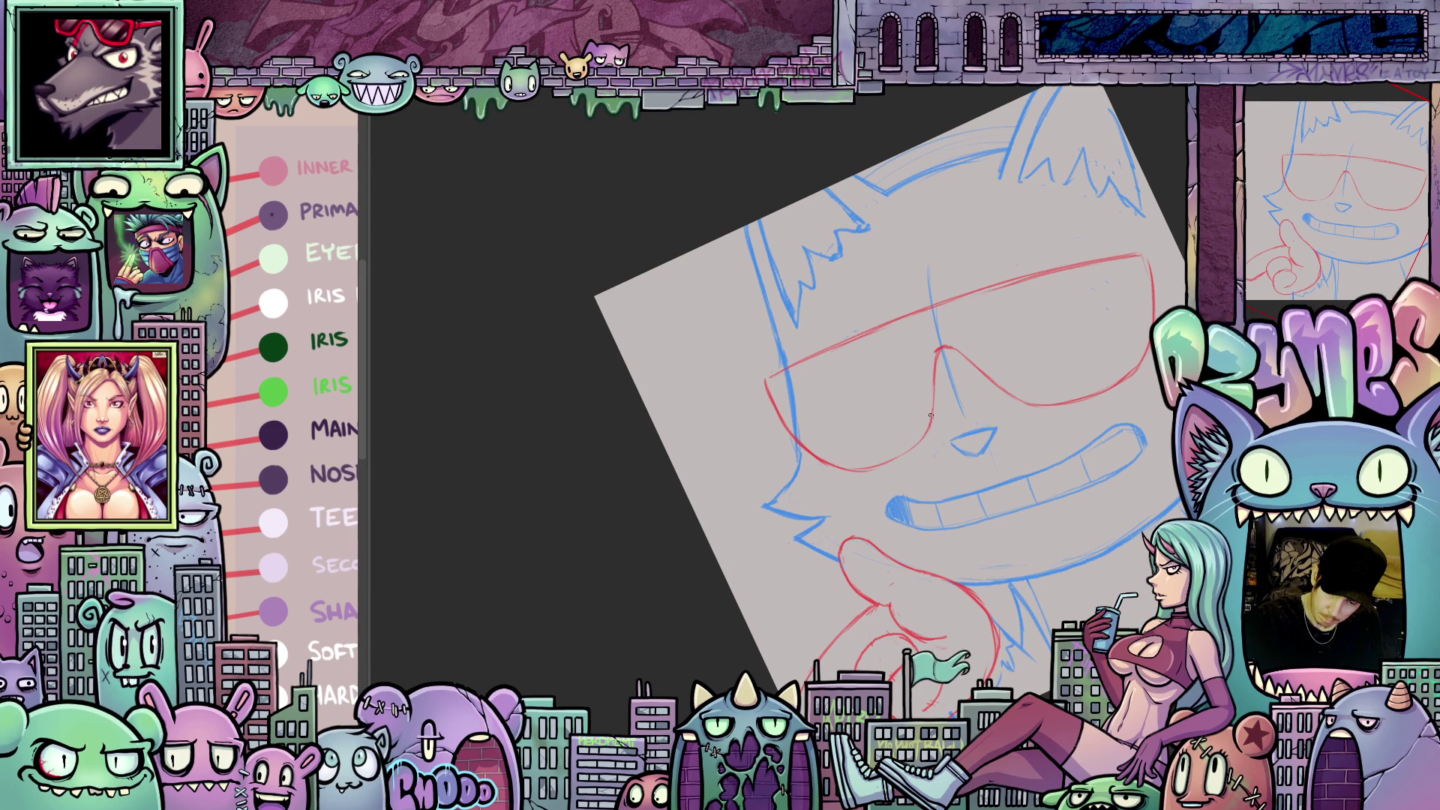
left_click_drag(919, 441, 1026, 412)
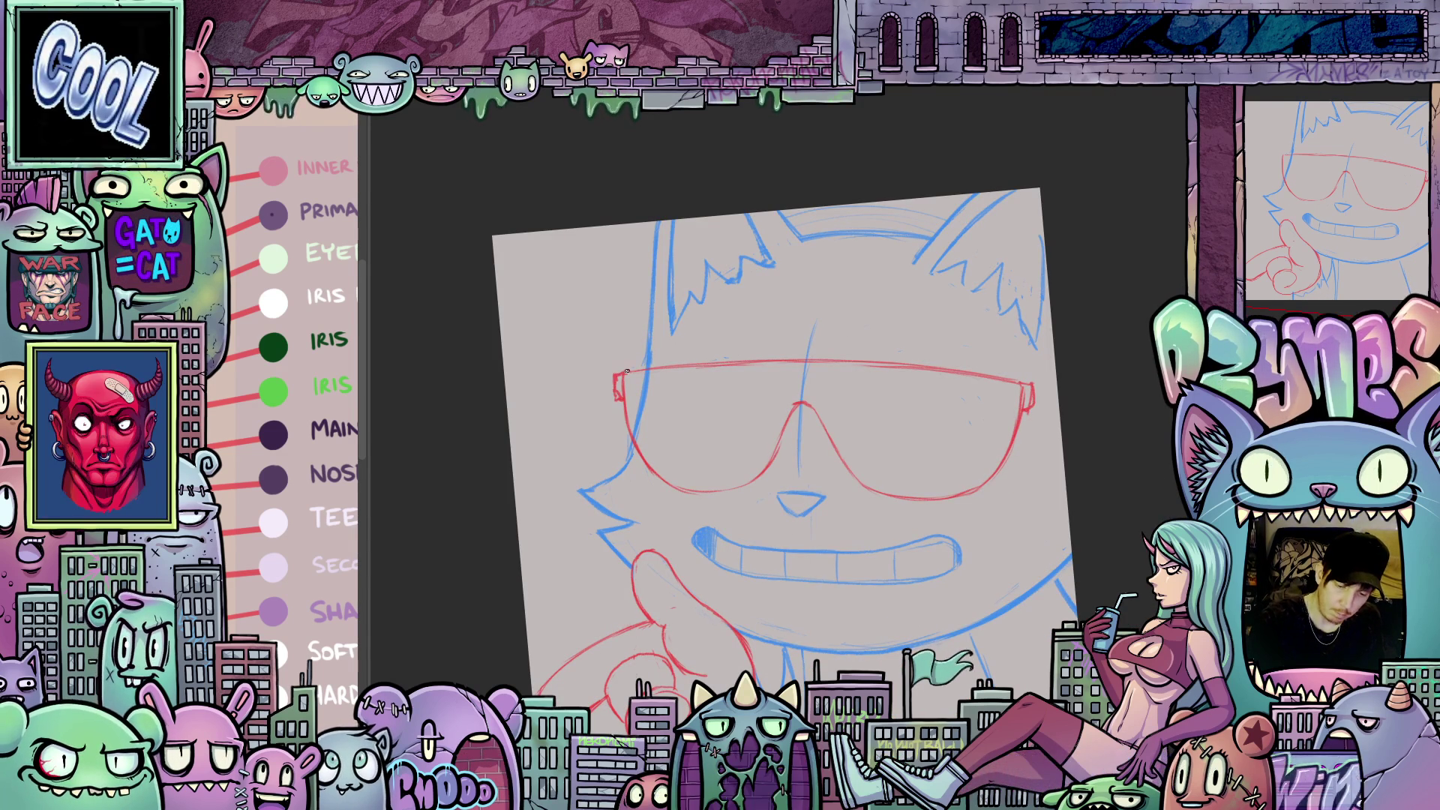
mouse_move(1032, 527)
left_mouse_down()
mouse_move(1144, 423)
mouse_move(1117, 315)
left_mouse_up()
mouse_move(915, 420)
left_mouse_down()
mouse_move(1005, 500)
mouse_move(1050, 480)
mouse_move(1149, 512)
left_mouse_up()
key("ctrl+t")
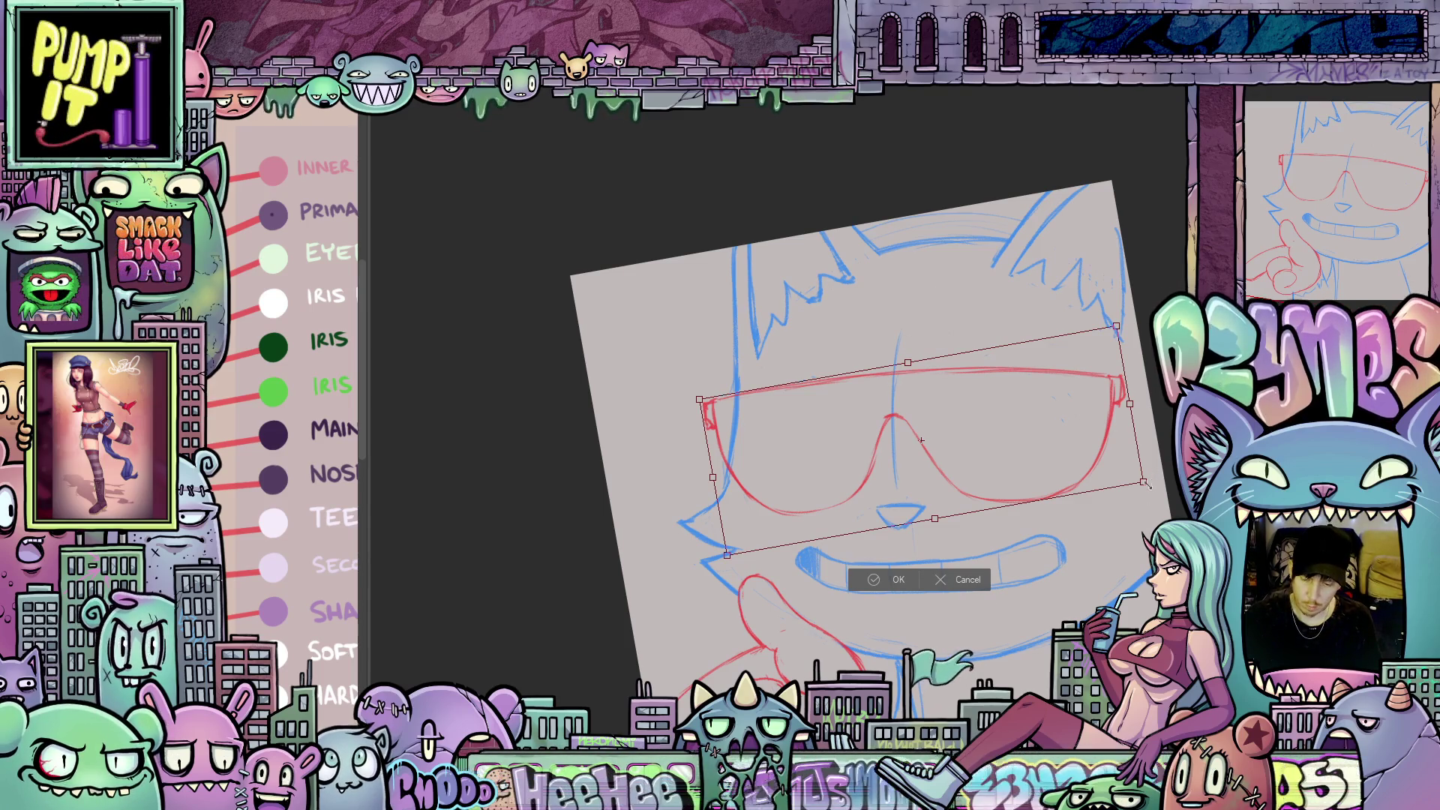
- Widen the red sunglasses rightward, tilt them slightly clockwise, nudge them right, and confirm
mouse_move(1144, 484)
left_mouse_down()
mouse_move(1161, 495)
mouse_move(1073, 490)
left_mouse_up()
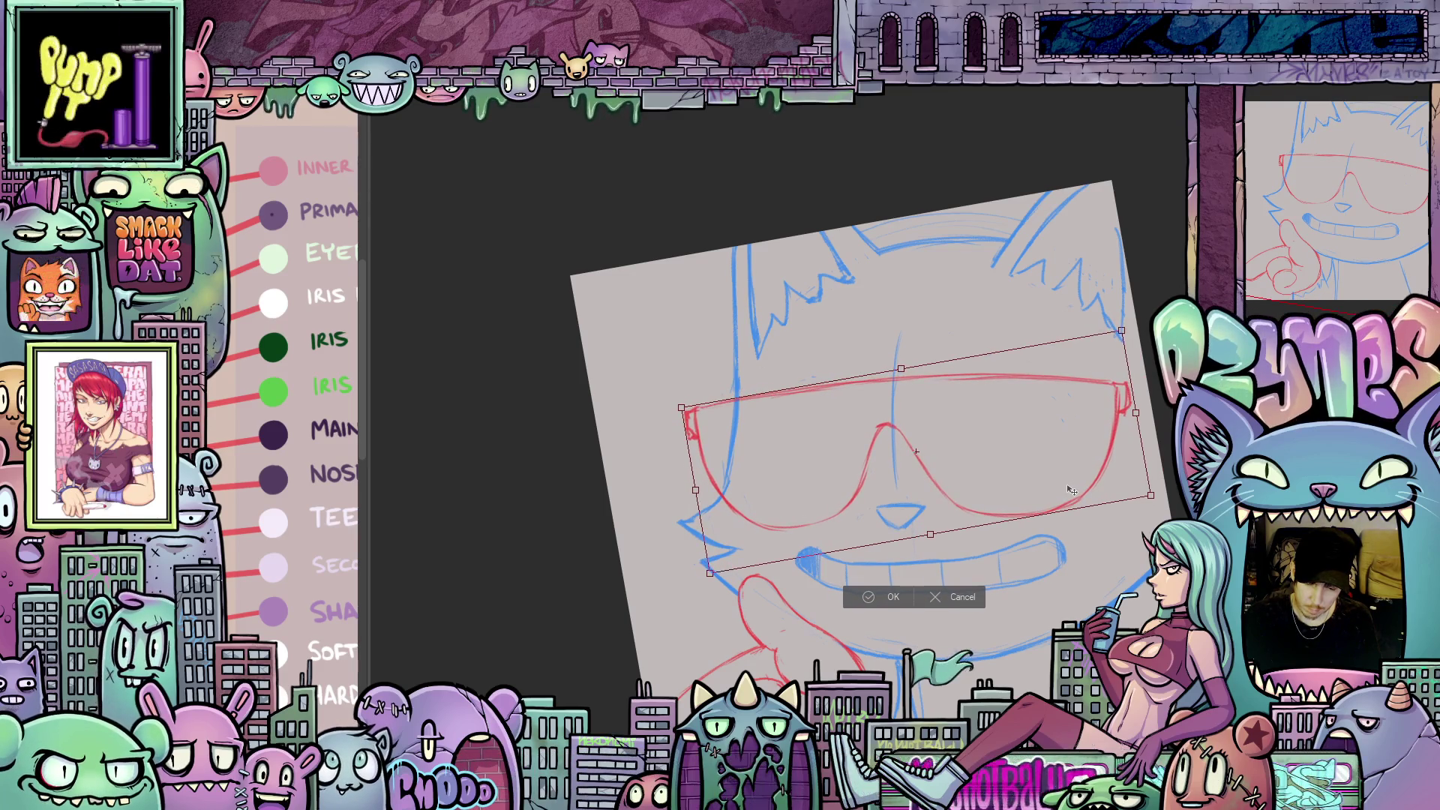
left_click_drag(1168, 445, 1169, 446)
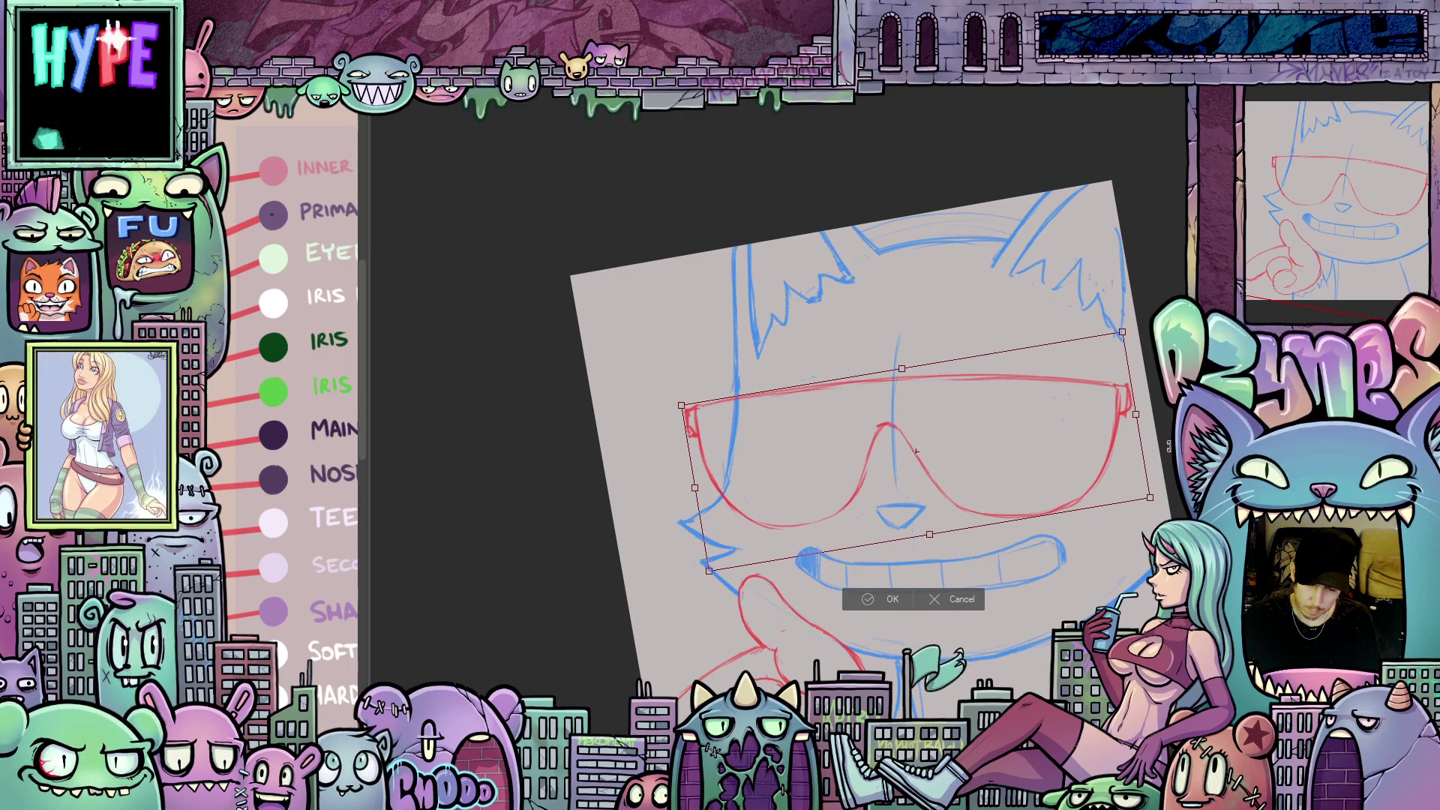
left_click_drag(1010, 466, 1012, 466)
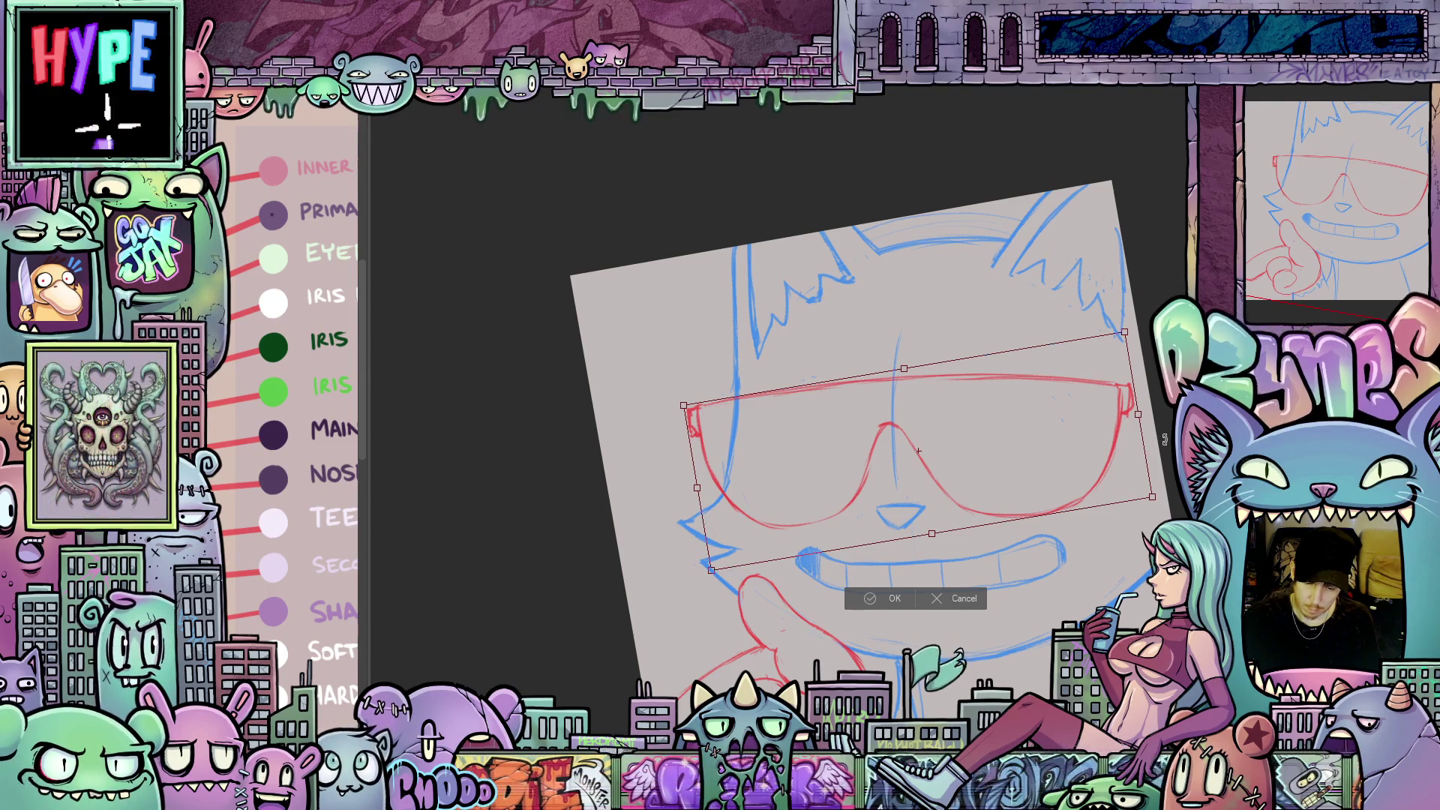
left_click_drag(1165, 439, 1165, 440)
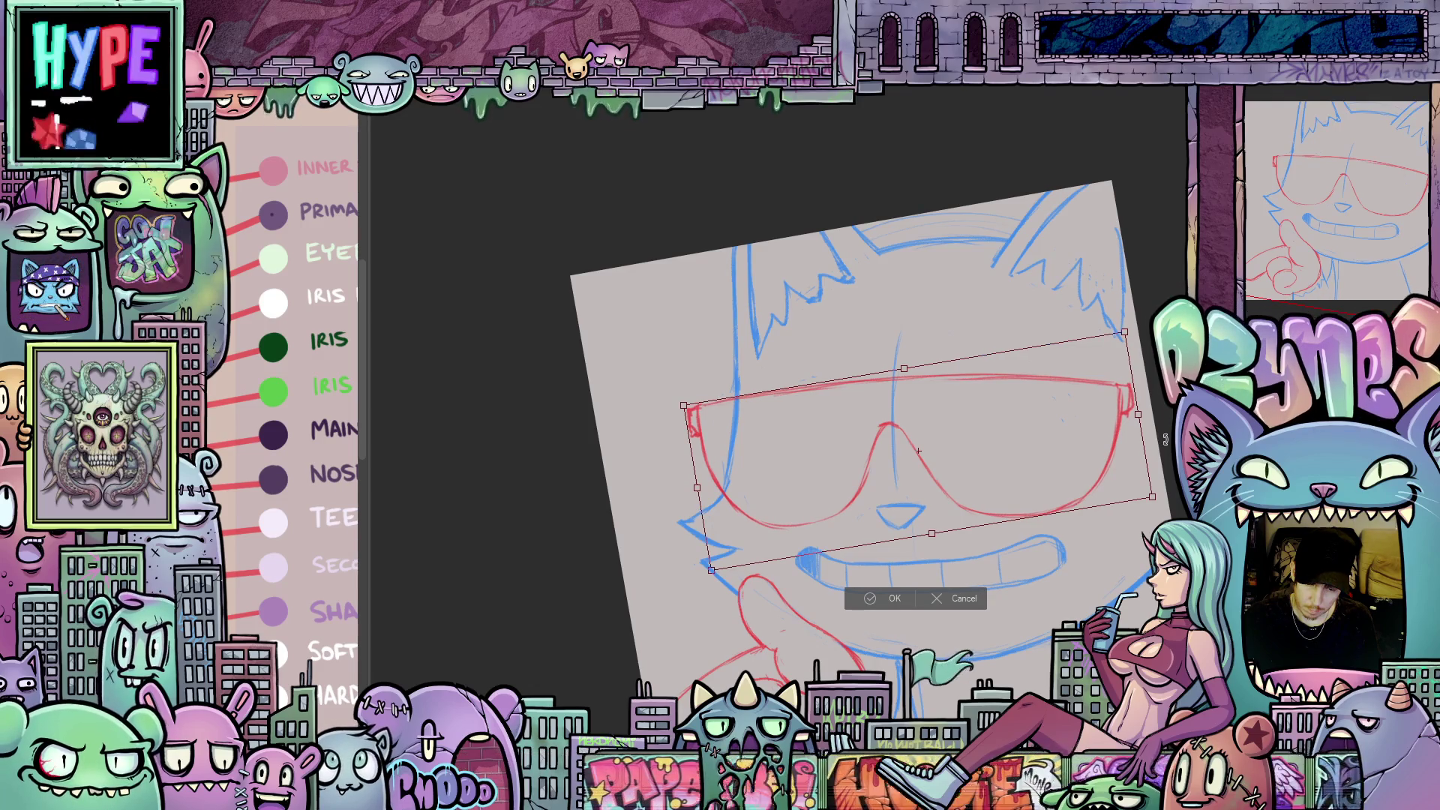
left_click(893, 598)
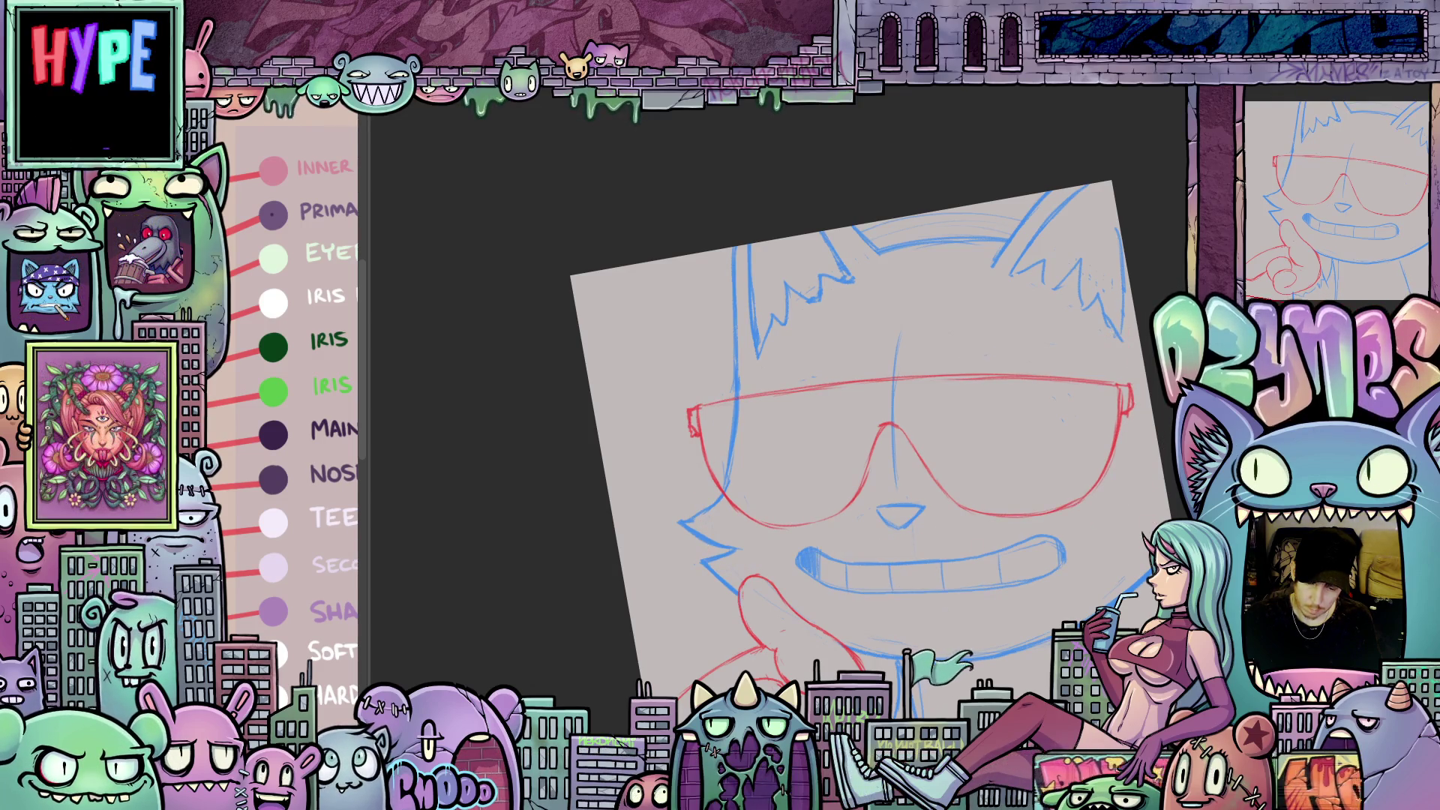
- Extend a red line down inside the left lens of the sunglasses
left_click_drag(1137, 602, 1111, 580)
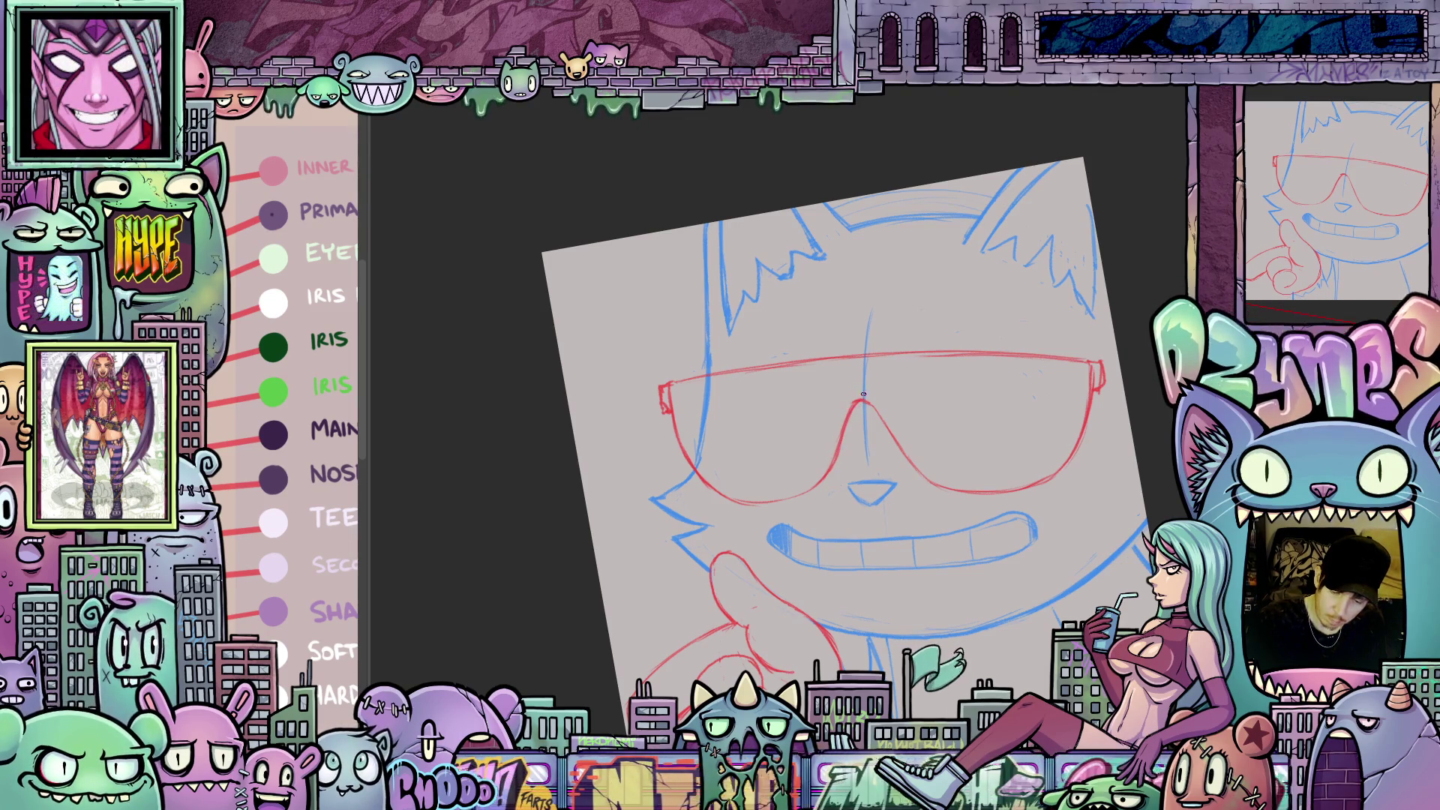
left_click_drag(838, 426, 885, 487)
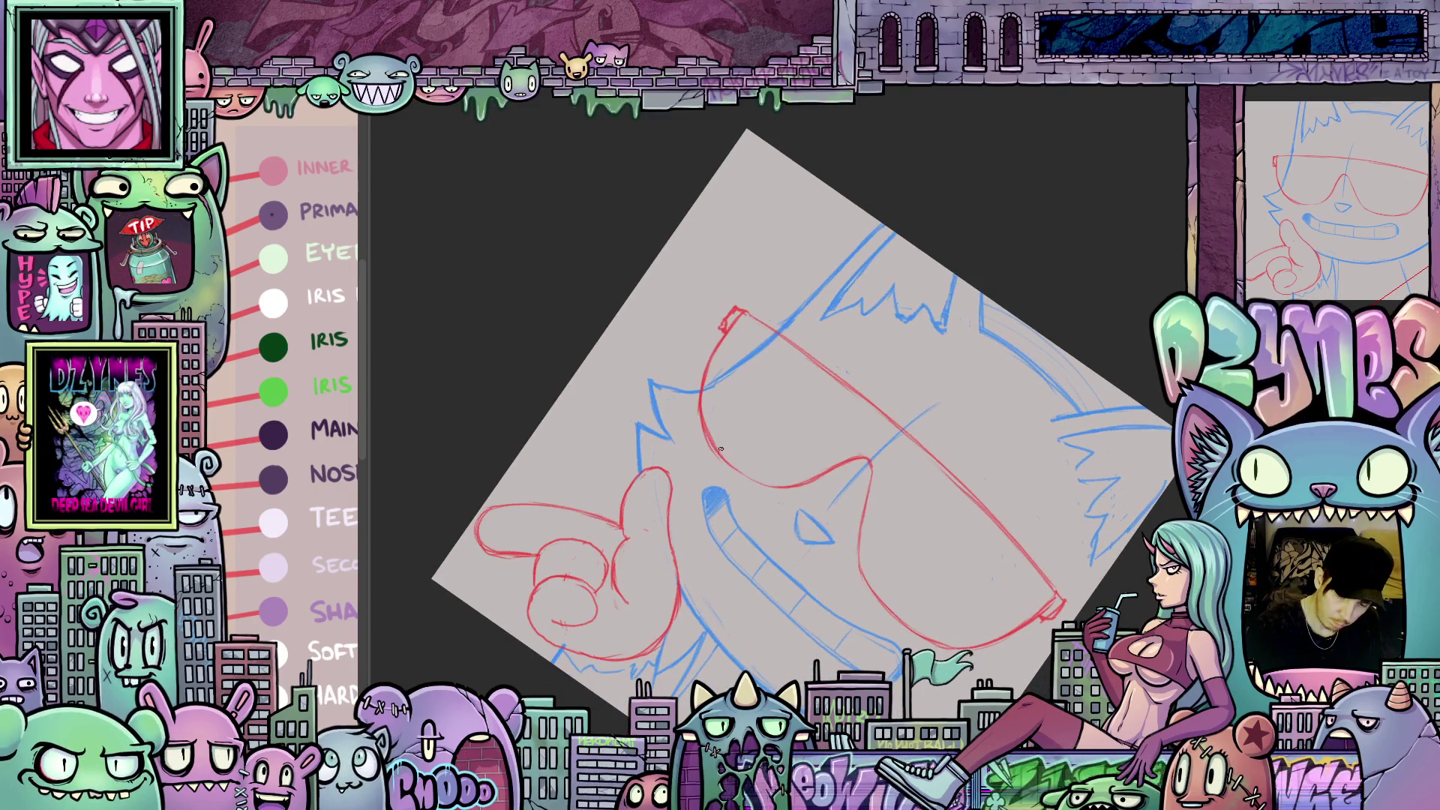
left_click_drag(878, 550, 798, 503)
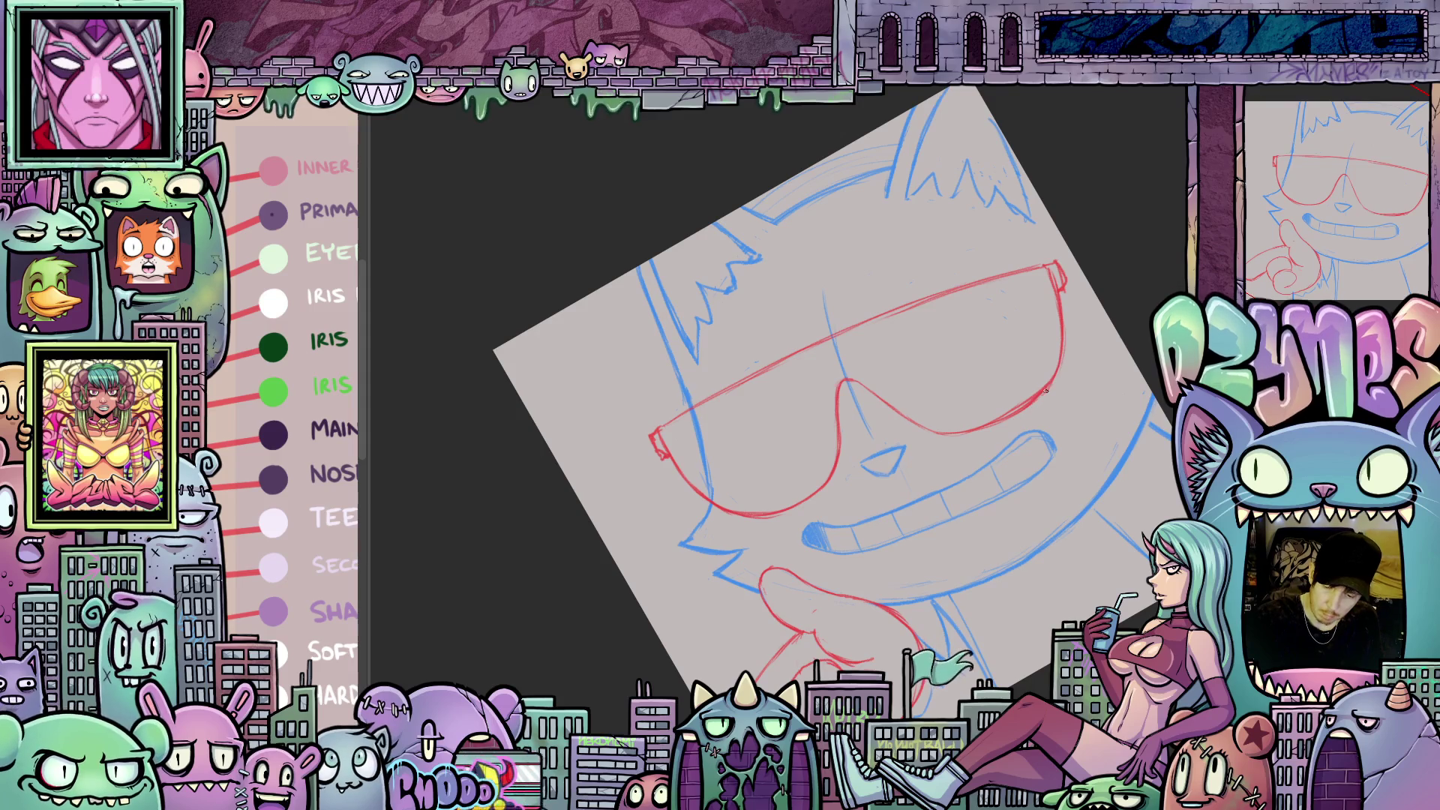
left_click_drag(1046, 391, 757, 460)
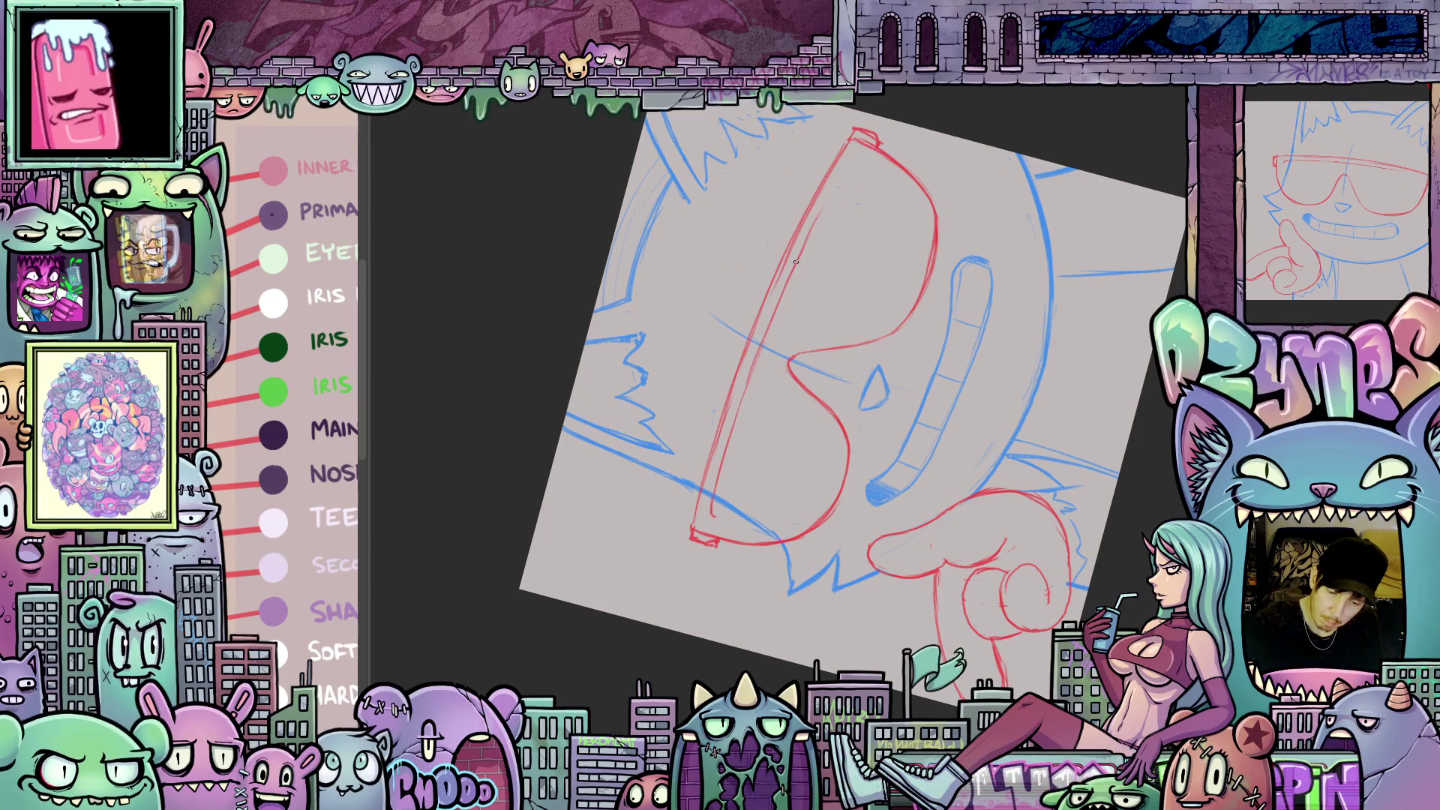
left_click_drag(868, 159, 967, 585)
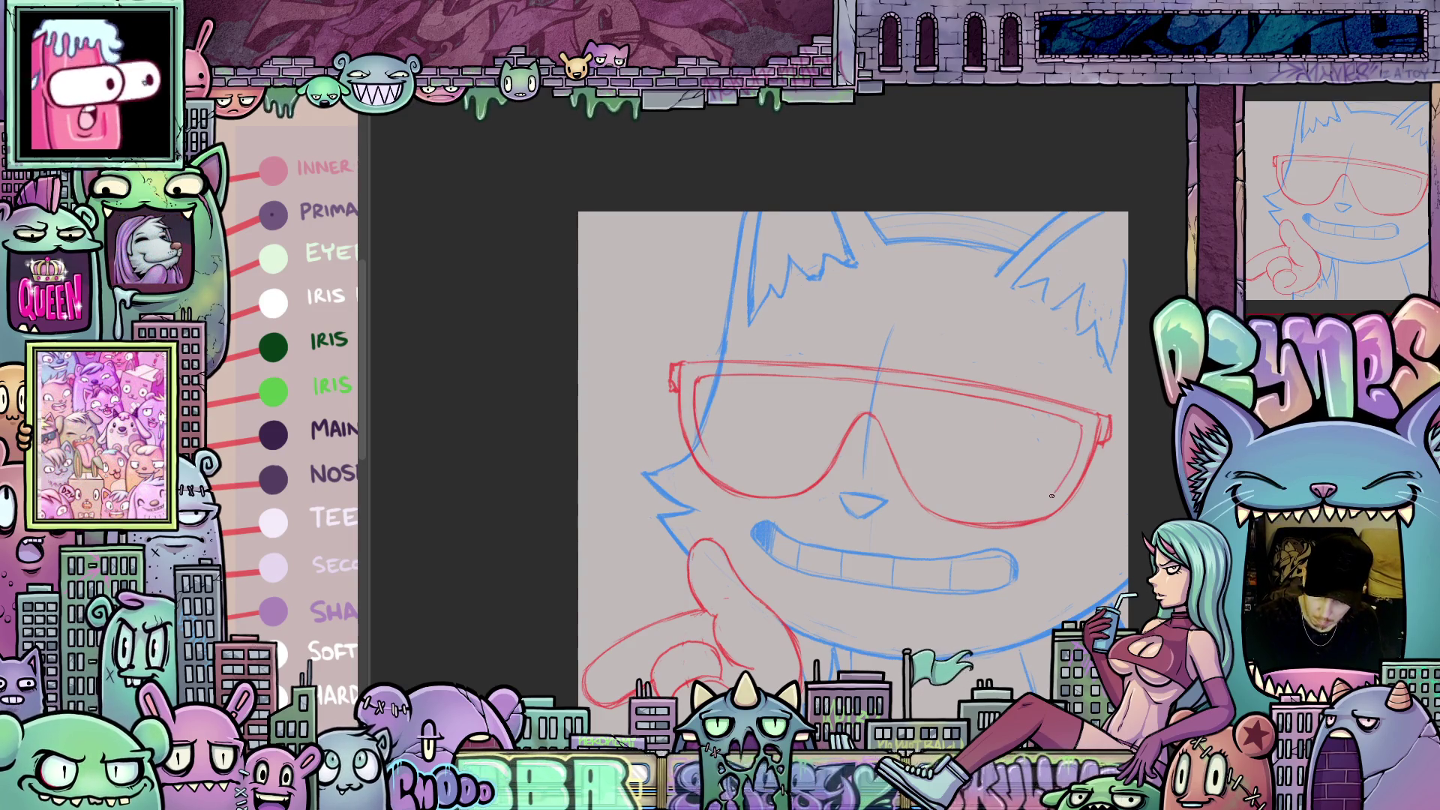
mouse_move(1047, 501)
left_mouse_down()
mouse_move(1112, 447)
mouse_move(1107, 409)
left_mouse_up()
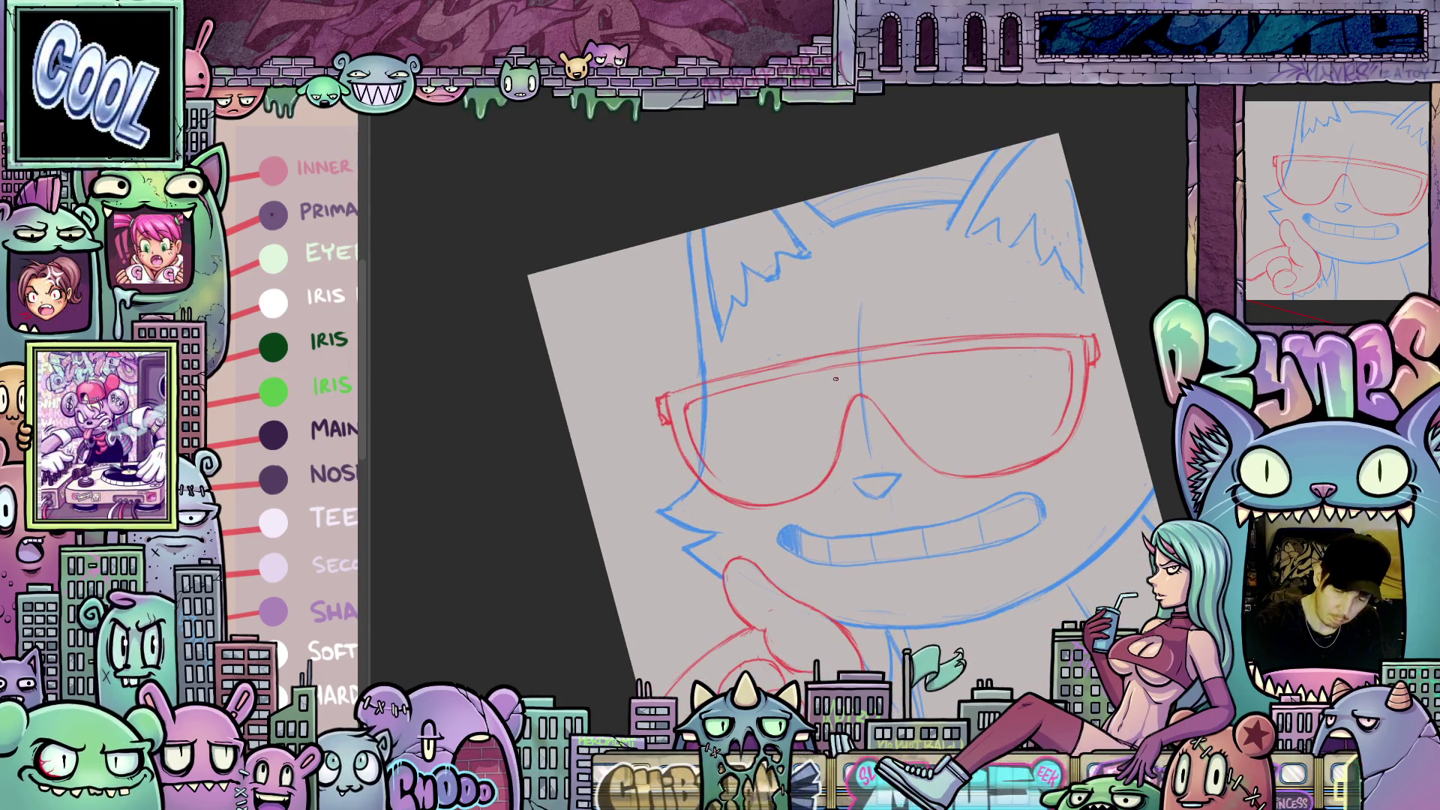
mouse_move(833, 384)
left_mouse_down()
mouse_move(830, 429)
mouse_move(788, 443)
mouse_move(751, 429)
left_mouse_up()
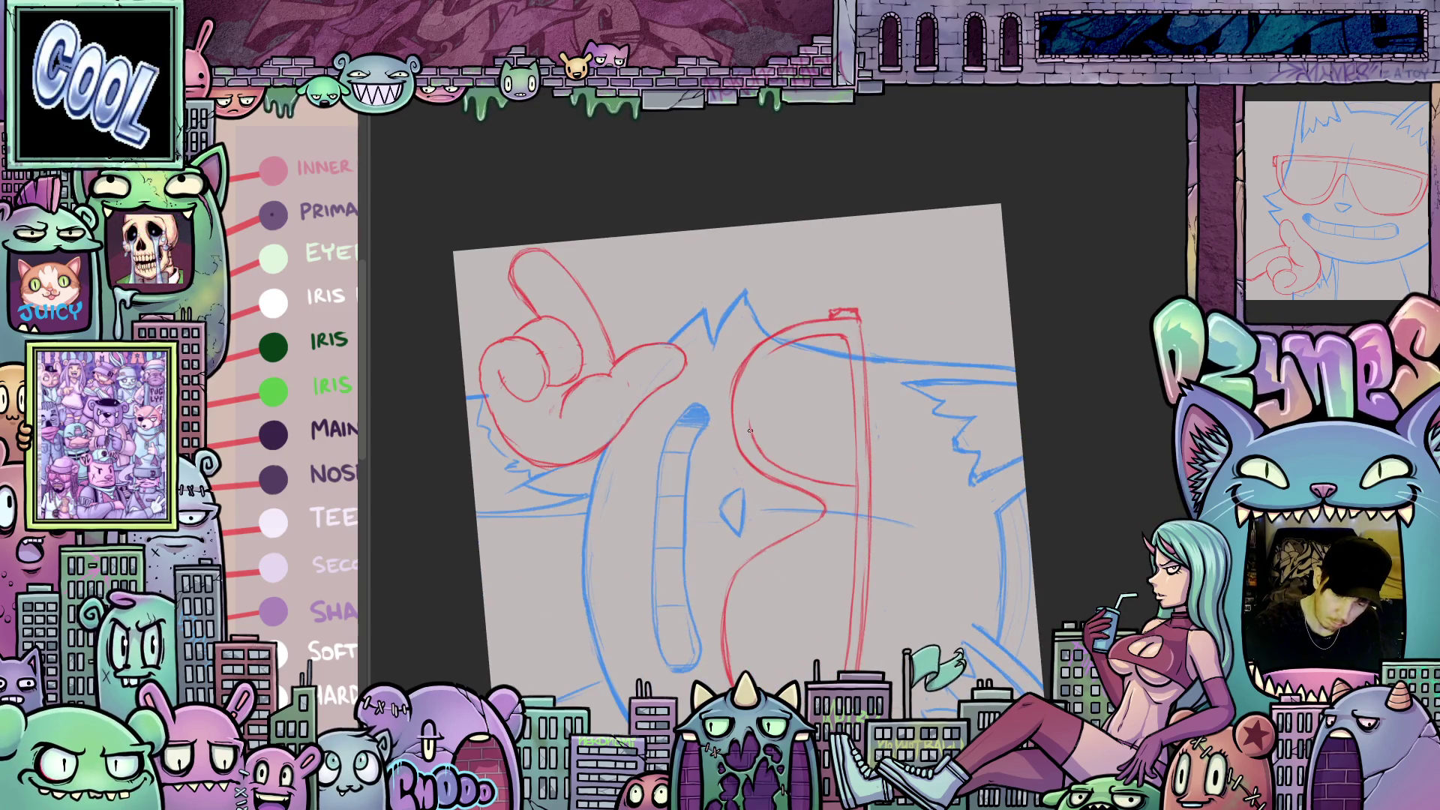
- Outline the toothy mouth area with the lasso while viewing the whole face
mouse_move(760, 369)
left_mouse_down()
mouse_move(989, 478)
mouse_move(923, 555)
left_mouse_up()
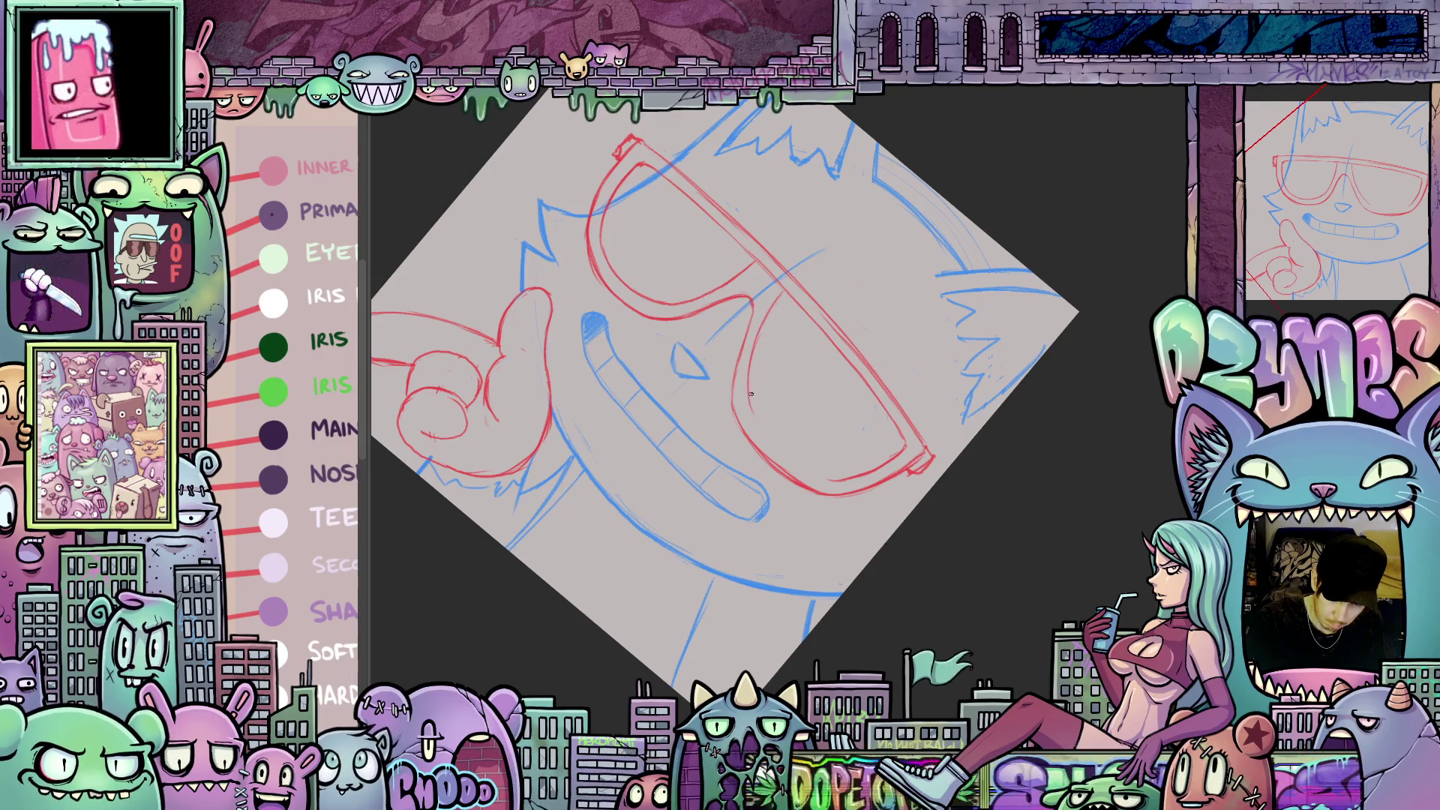
left_click_drag(992, 448, 781, 403)
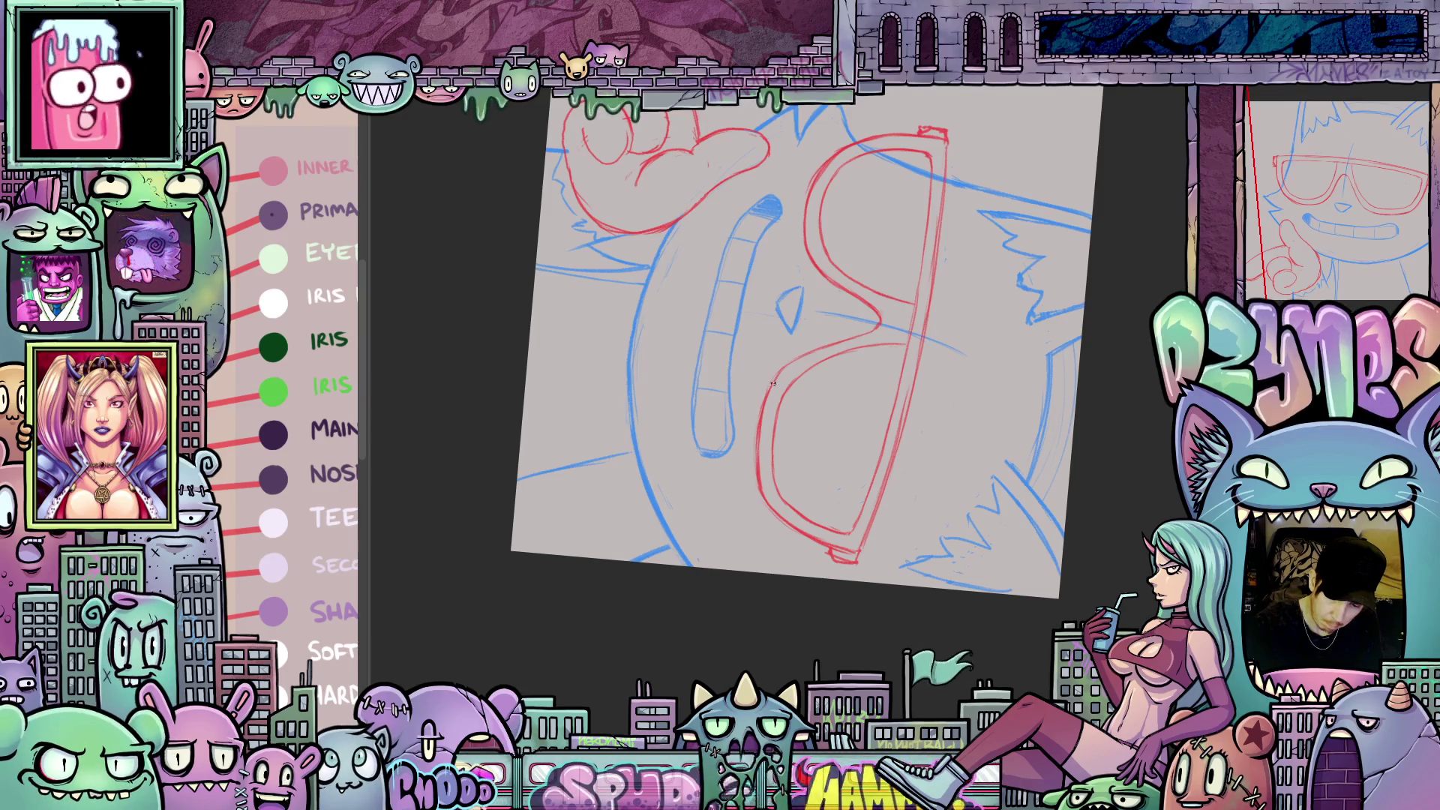
mouse_move(825, 550)
left_mouse_down()
mouse_move(815, 480)
mouse_move(874, 490)
mouse_move(916, 452)
mouse_move(983, 432)
left_mouse_up()
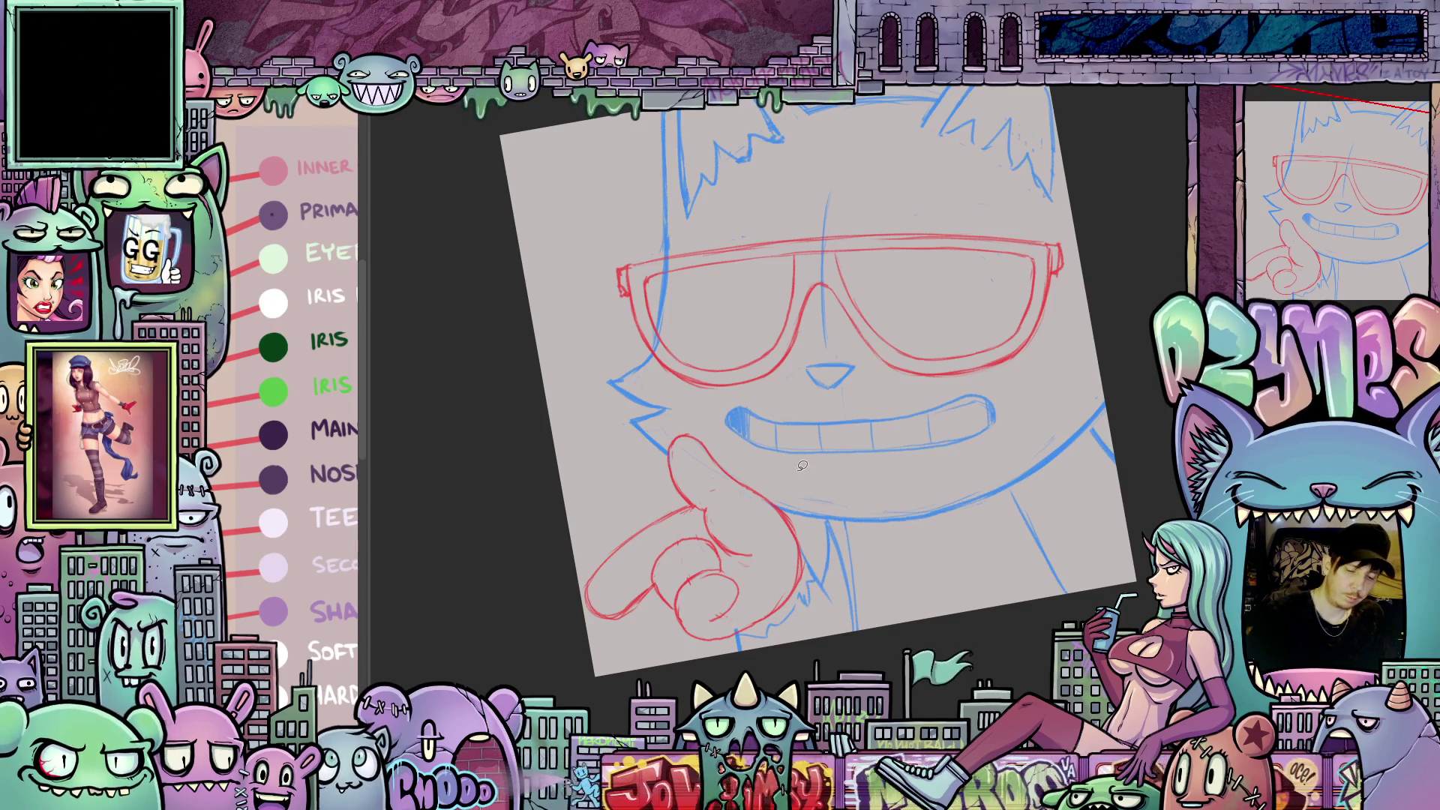
mouse_move(761, 454)
left_mouse_down()
mouse_move(772, 402)
mouse_move(970, 375)
left_mouse_up()
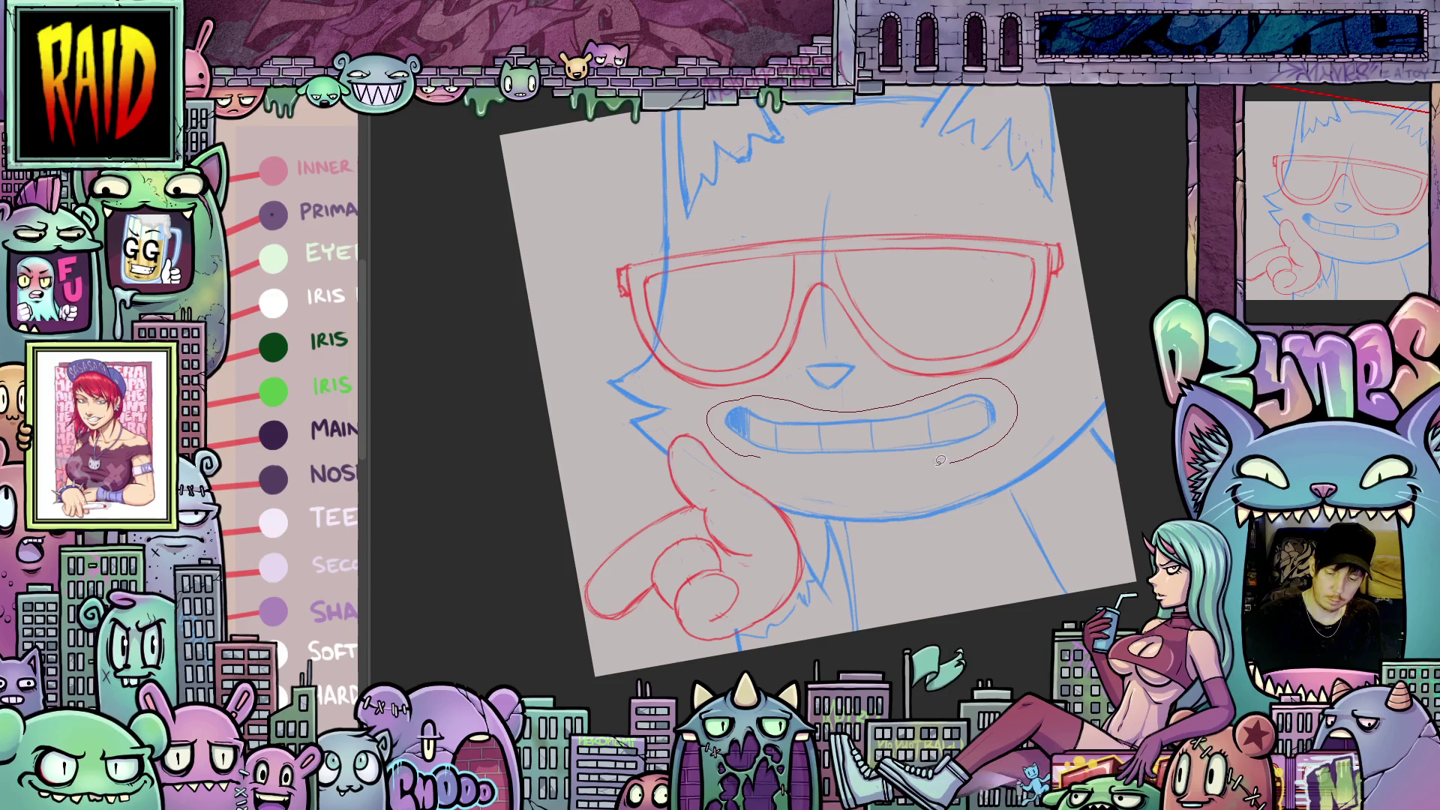
- Erase the teeth inside the lassoed mouth and sketch a closed smirk line in blue
left_click_drag(762, 455, 758, 455)
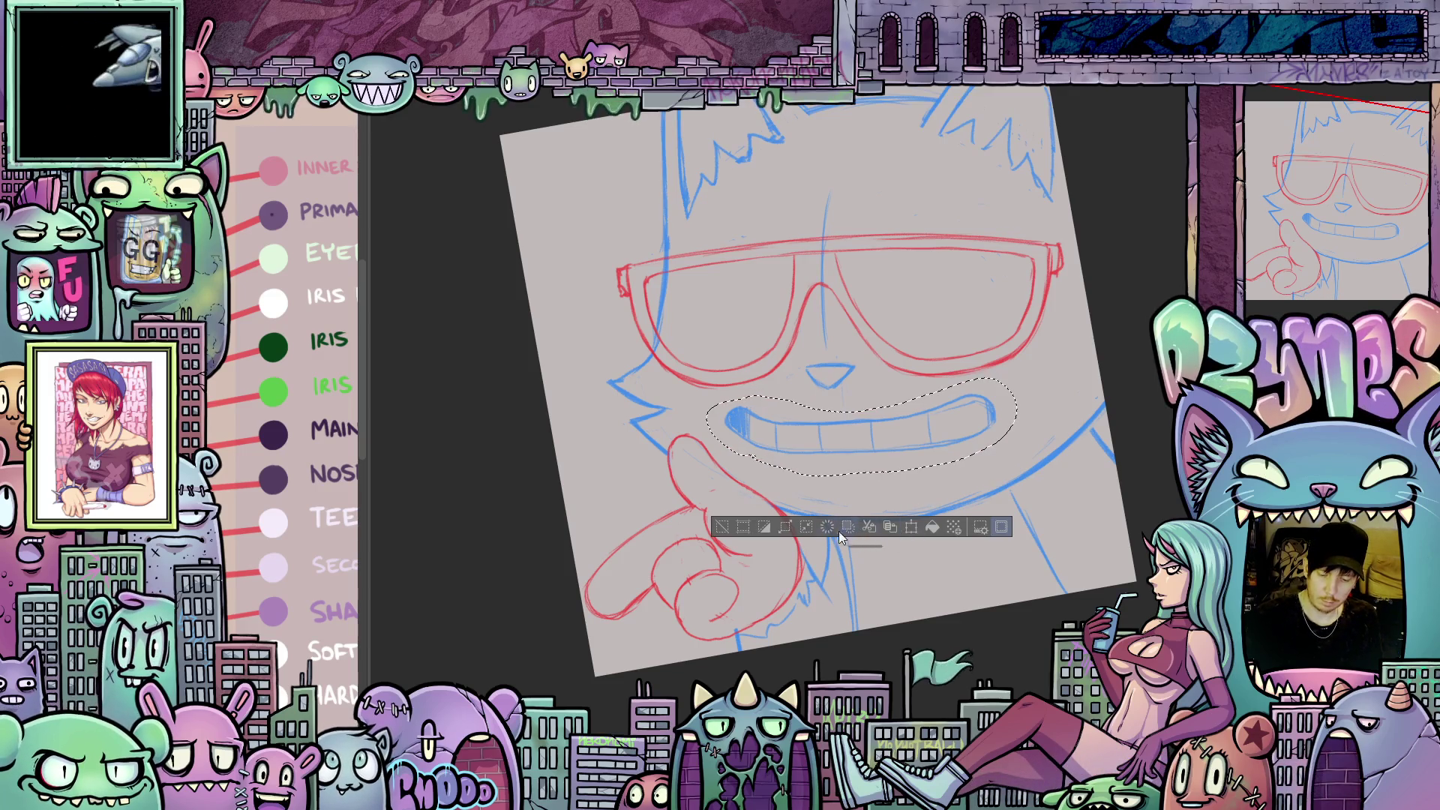
left_click(826, 528)
key("ctrl+d")
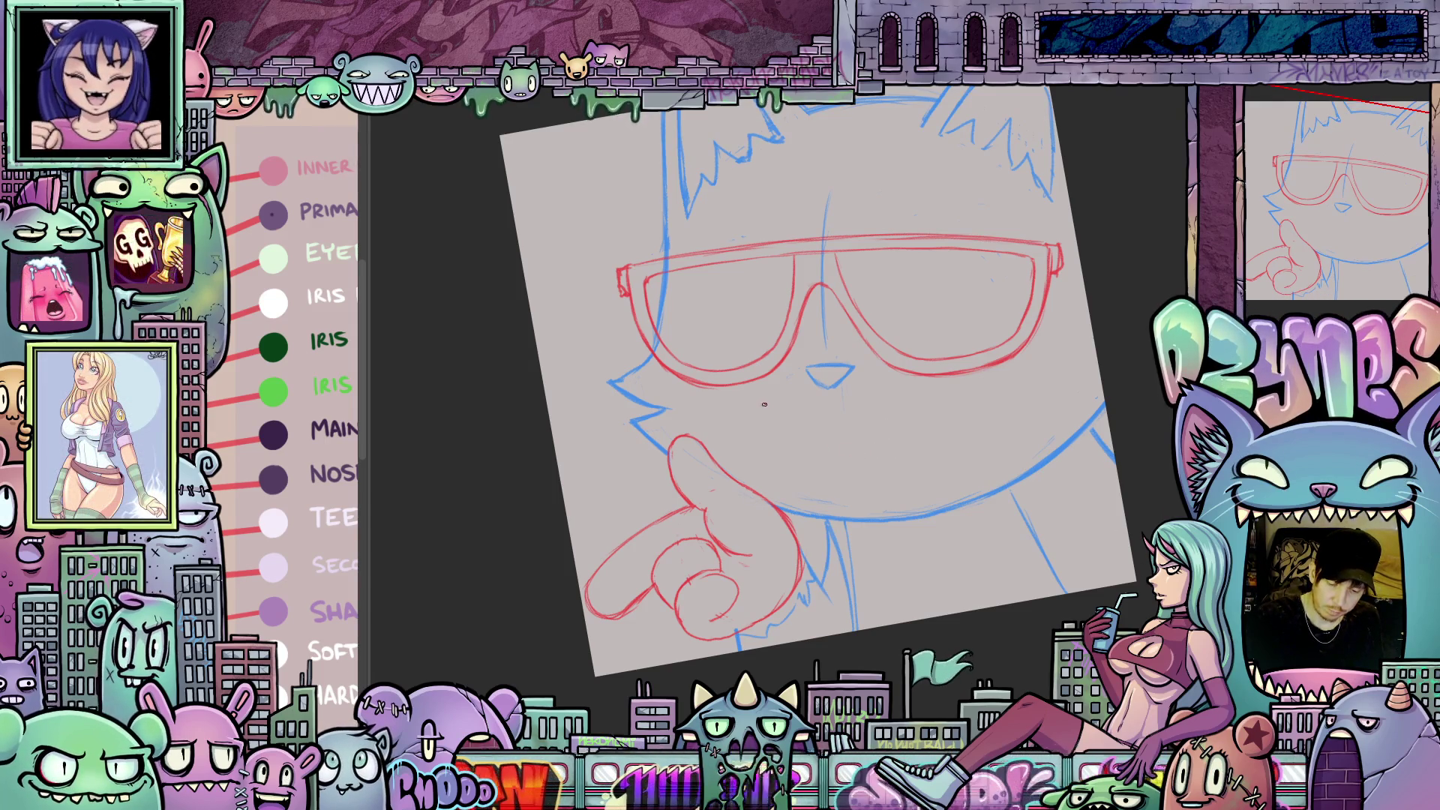
mouse_move(760, 406)
left_mouse_down()
mouse_move(815, 418)
mouse_move(937, 397)
left_mouse_up()
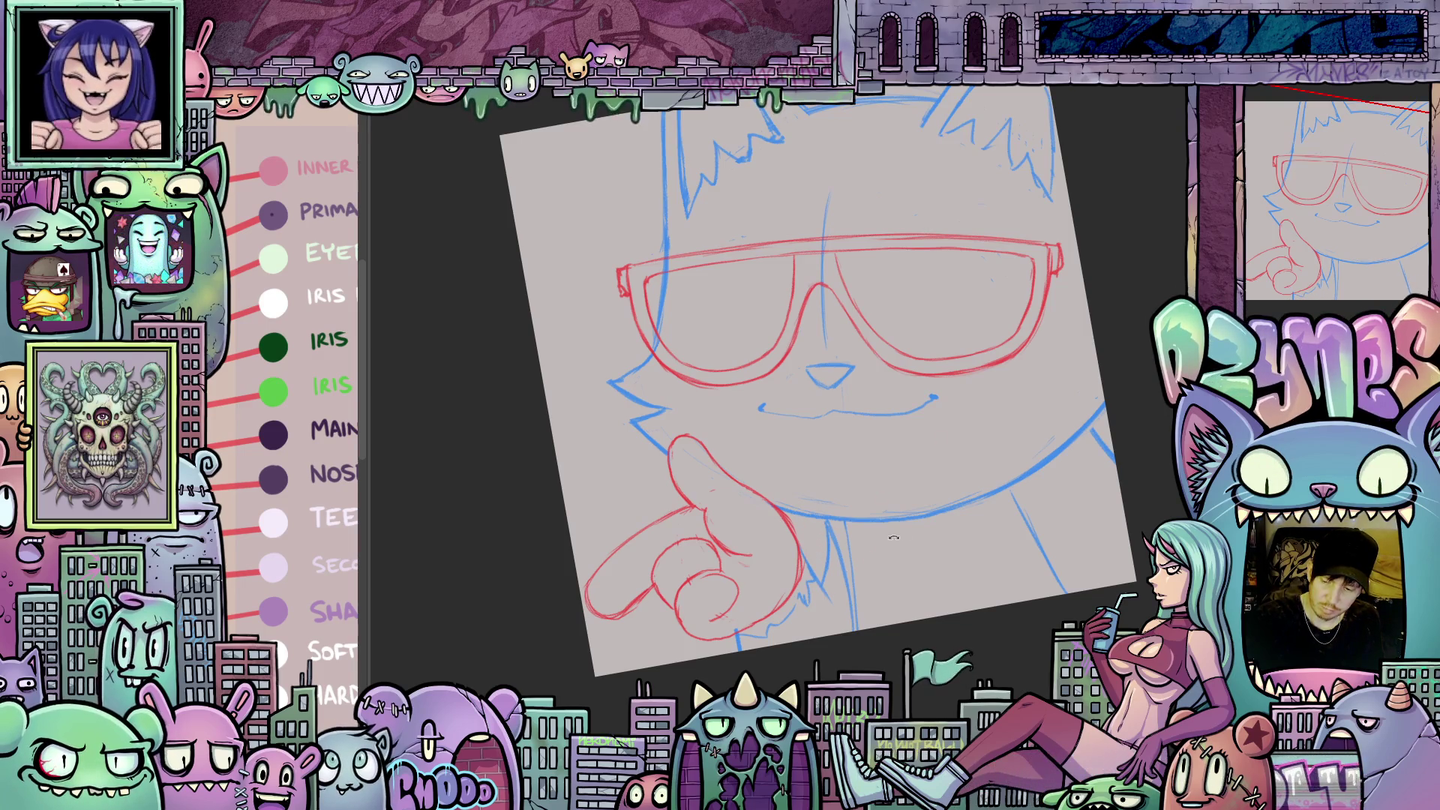
- Add a short blue chin line below the mouth and extend the stroke near the nose
key("5")
mouse_move(825, 455)
left_mouse_down()
mouse_move(848, 472)
mouse_move(1014, 418)
left_mouse_up()
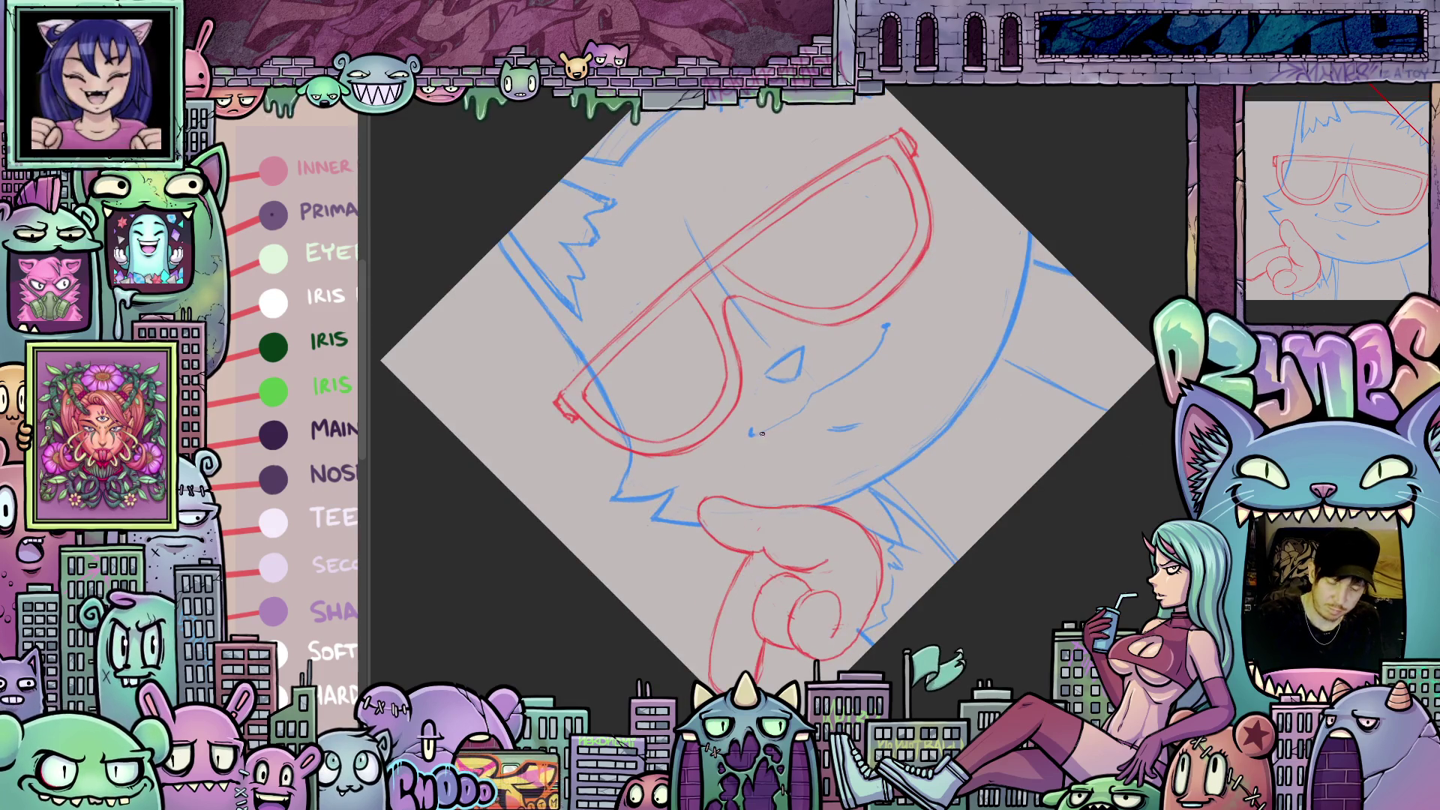
left_click_drag(751, 438, 777, 425)
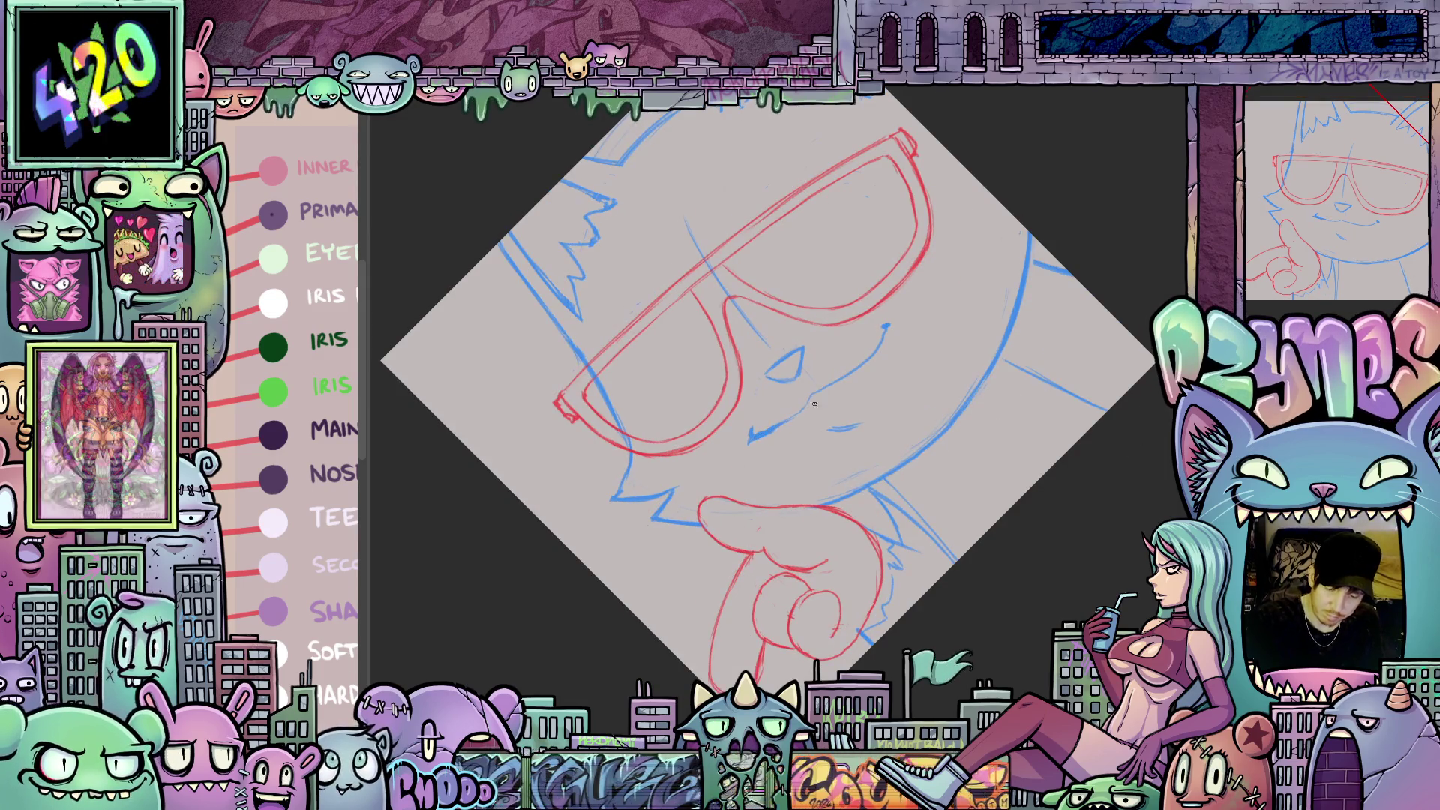
mouse_move(1033, 401)
left_mouse_down()
mouse_move(1021, 464)
mouse_move(756, 437)
left_mouse_up()
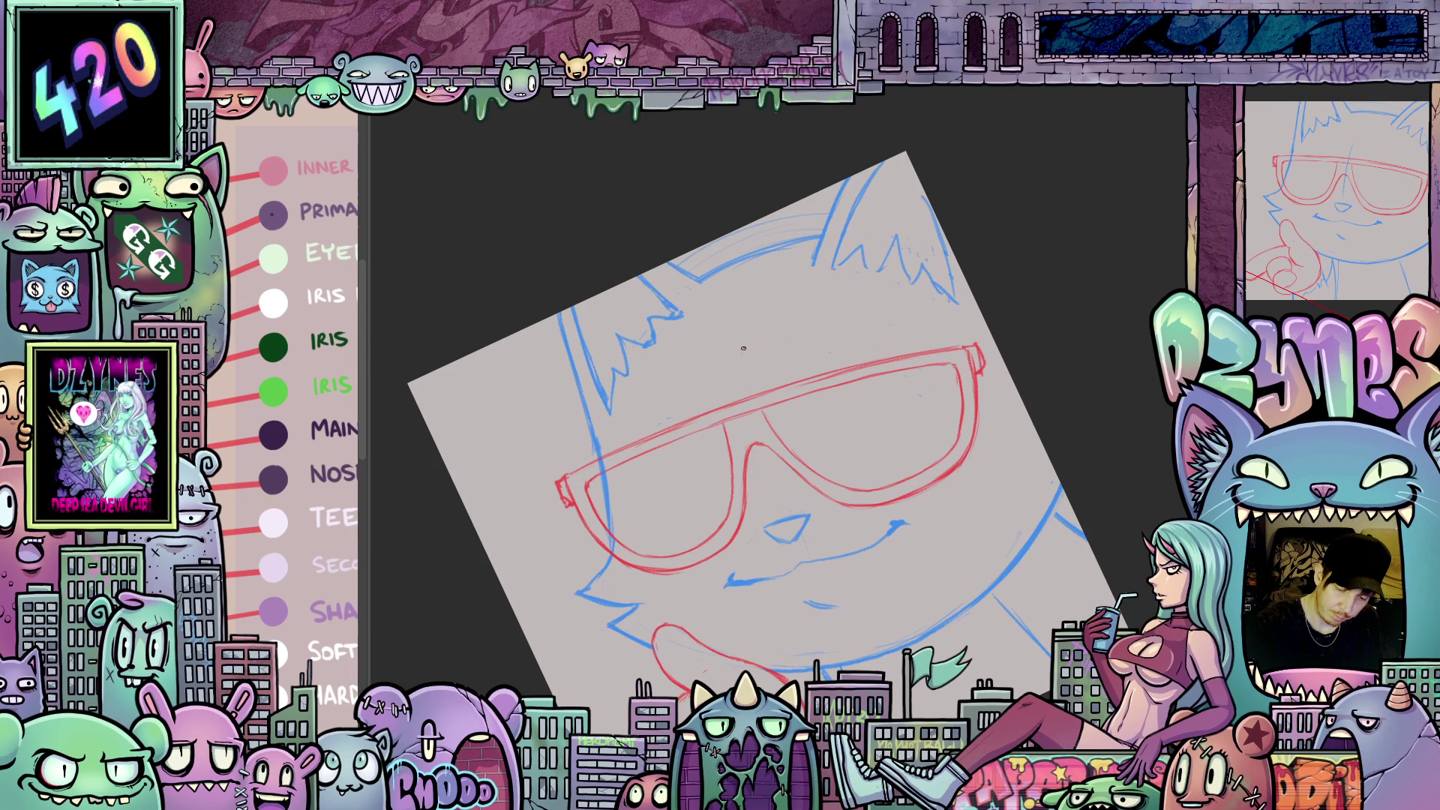
mouse_move(768, 372)
left_mouse_down()
mouse_move(851, 413)
mouse_move(923, 396)
mouse_move(894, 618)
mouse_move(936, 666)
left_mouse_up()
left_click_drag(1111, 694, 1024, 536)
mouse_move(1049, 650)
left_mouse_down()
mouse_move(1084, 561)
mouse_move(1061, 610)
left_mouse_up()
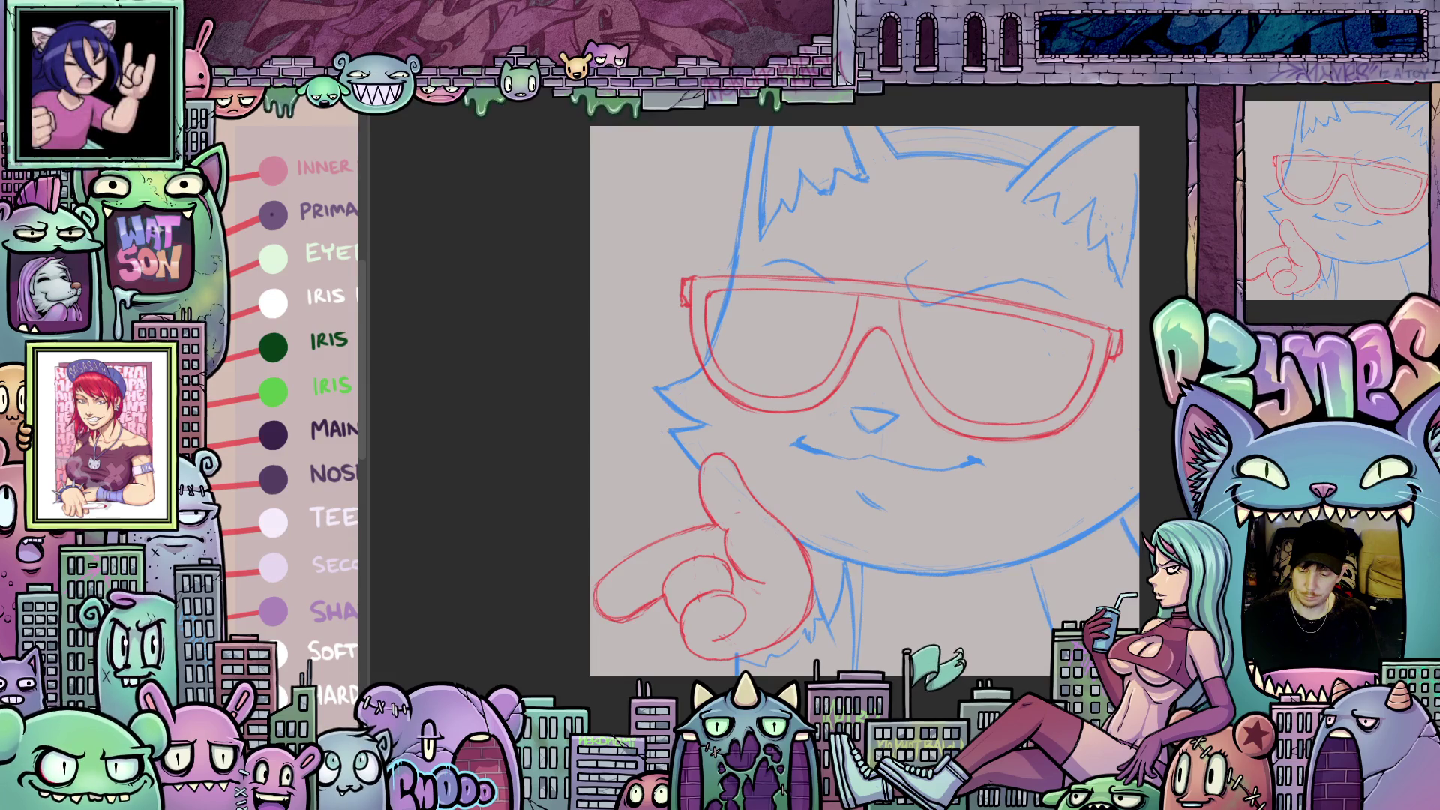
left_click(280, 433, "alt")
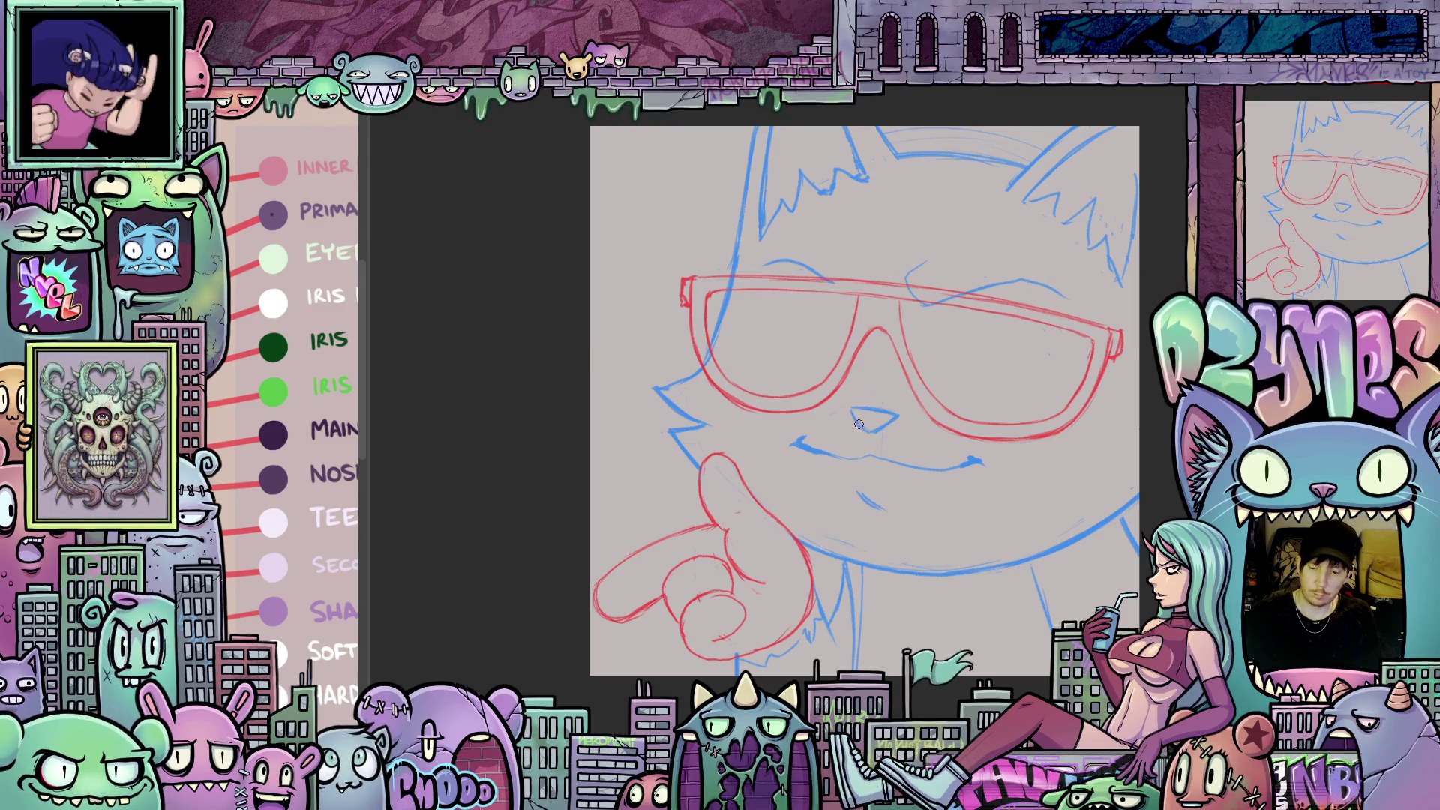
- Ink the left lens's outer edge and inner line in dark purple
mouse_move(859, 424)
left_mouse_down()
mouse_move(1083, 486)
mouse_move(918, 528)
mouse_move(912, 542)
left_mouse_up()
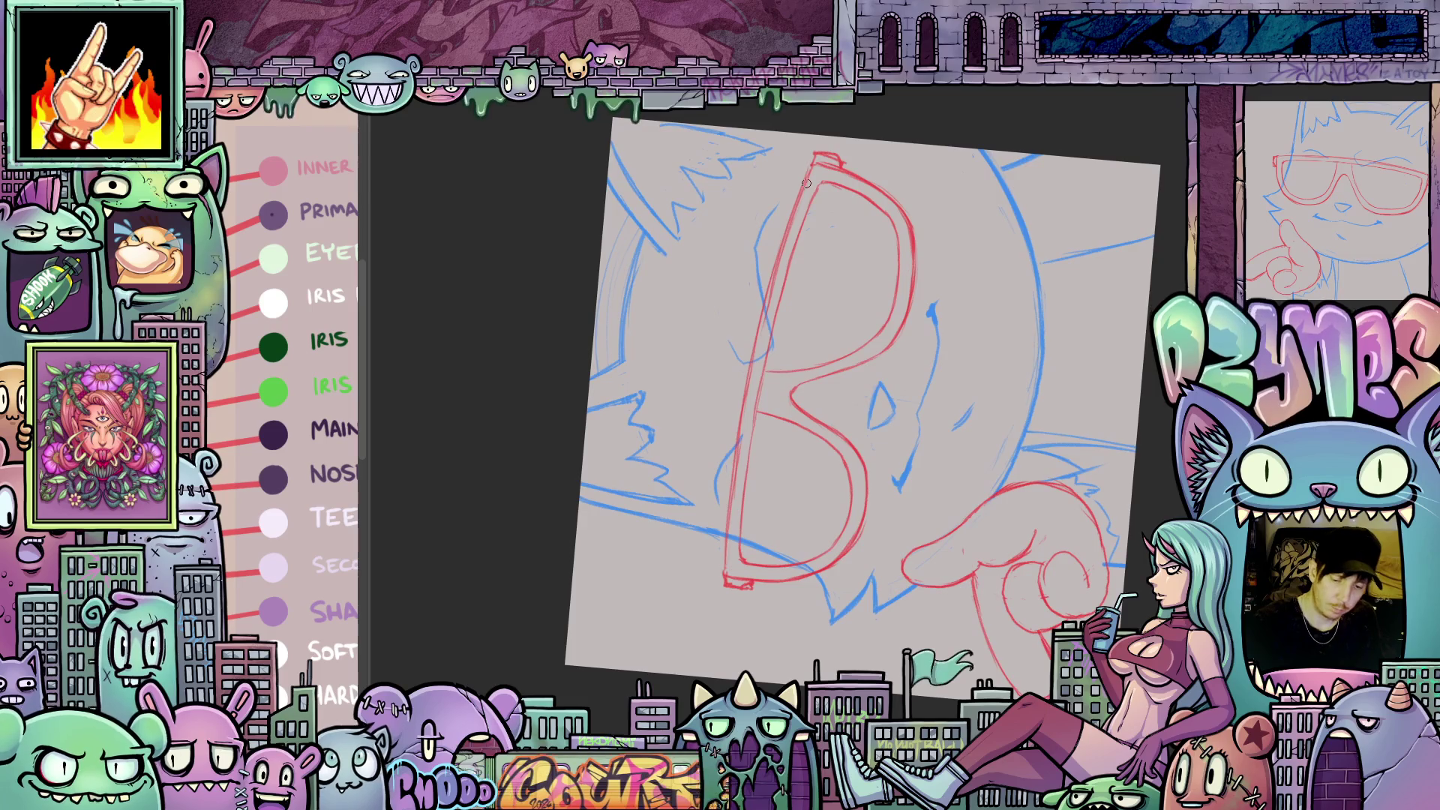
left_click_drag(813, 158, 750, 372)
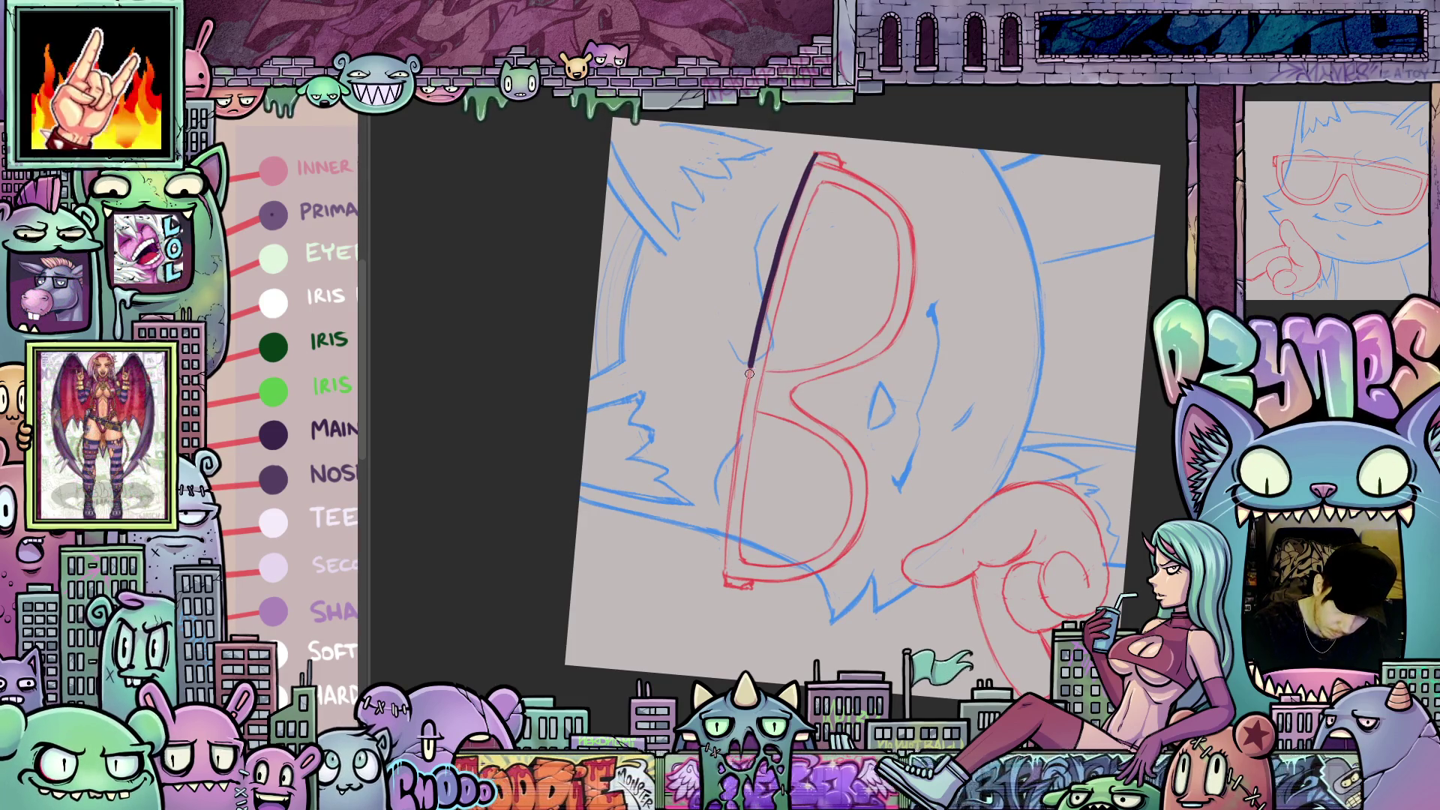
left_click_drag(736, 455, 731, 590)
mouse_move(959, 476)
left_mouse_down()
mouse_move(1005, 472)
mouse_move(1013, 410)
mouse_move(926, 402)
mouse_move(879, 330)
left_mouse_up()
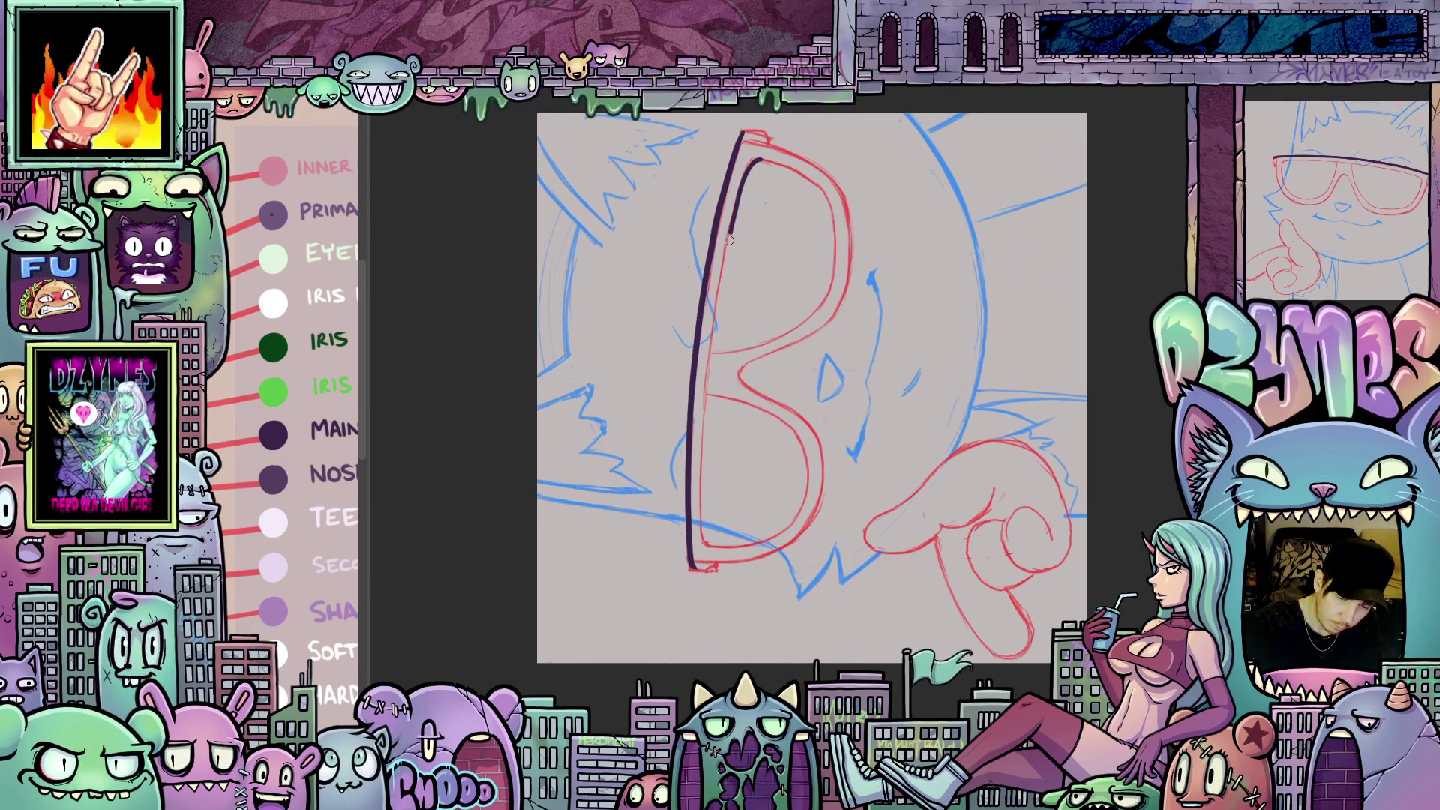
left_click_drag(716, 319, 703, 481)
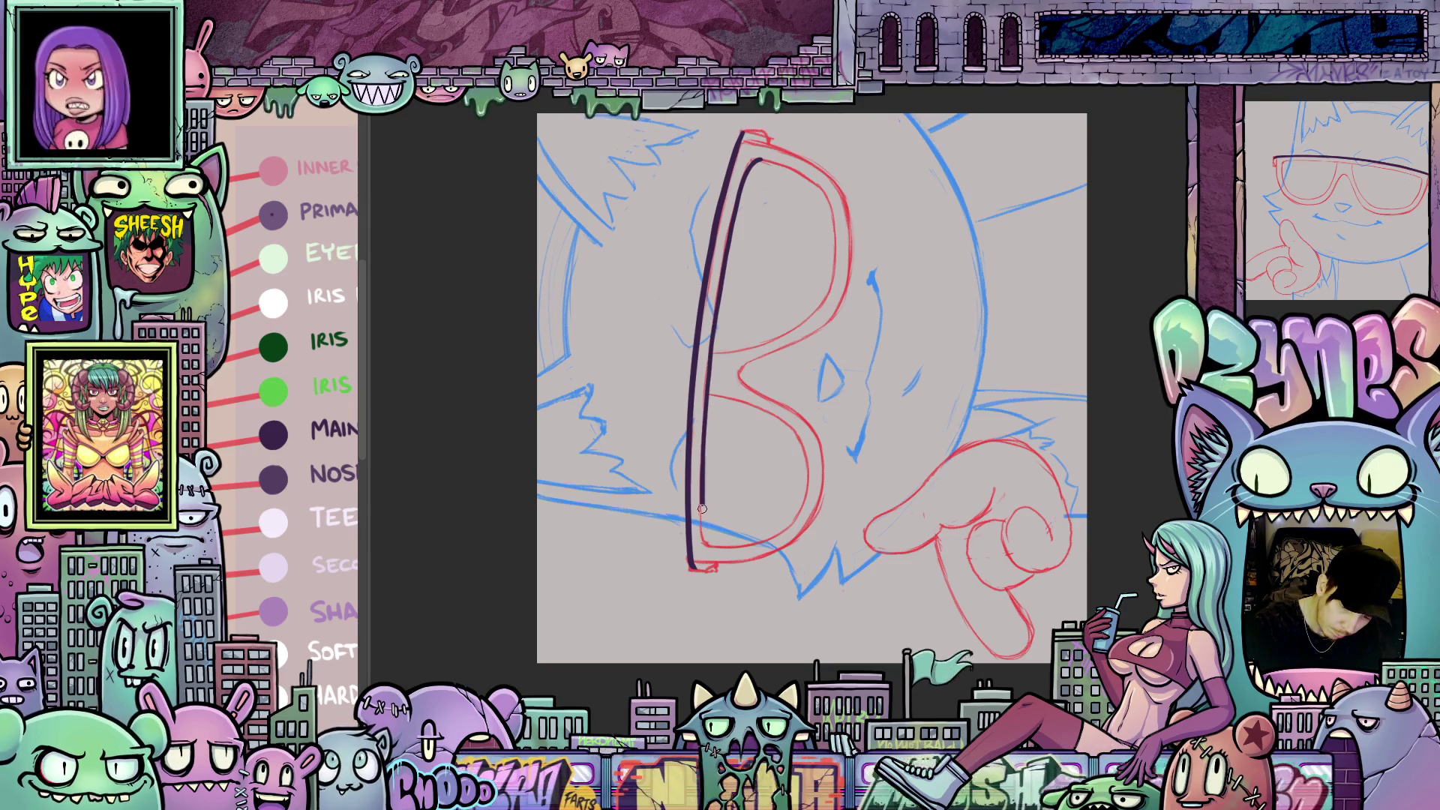
mouse_move(707, 545)
left_mouse_down()
mouse_move(851, 595)
mouse_move(1048, 604)
mouse_move(1039, 615)
mouse_move(1002, 552)
mouse_move(979, 547)
left_mouse_up()
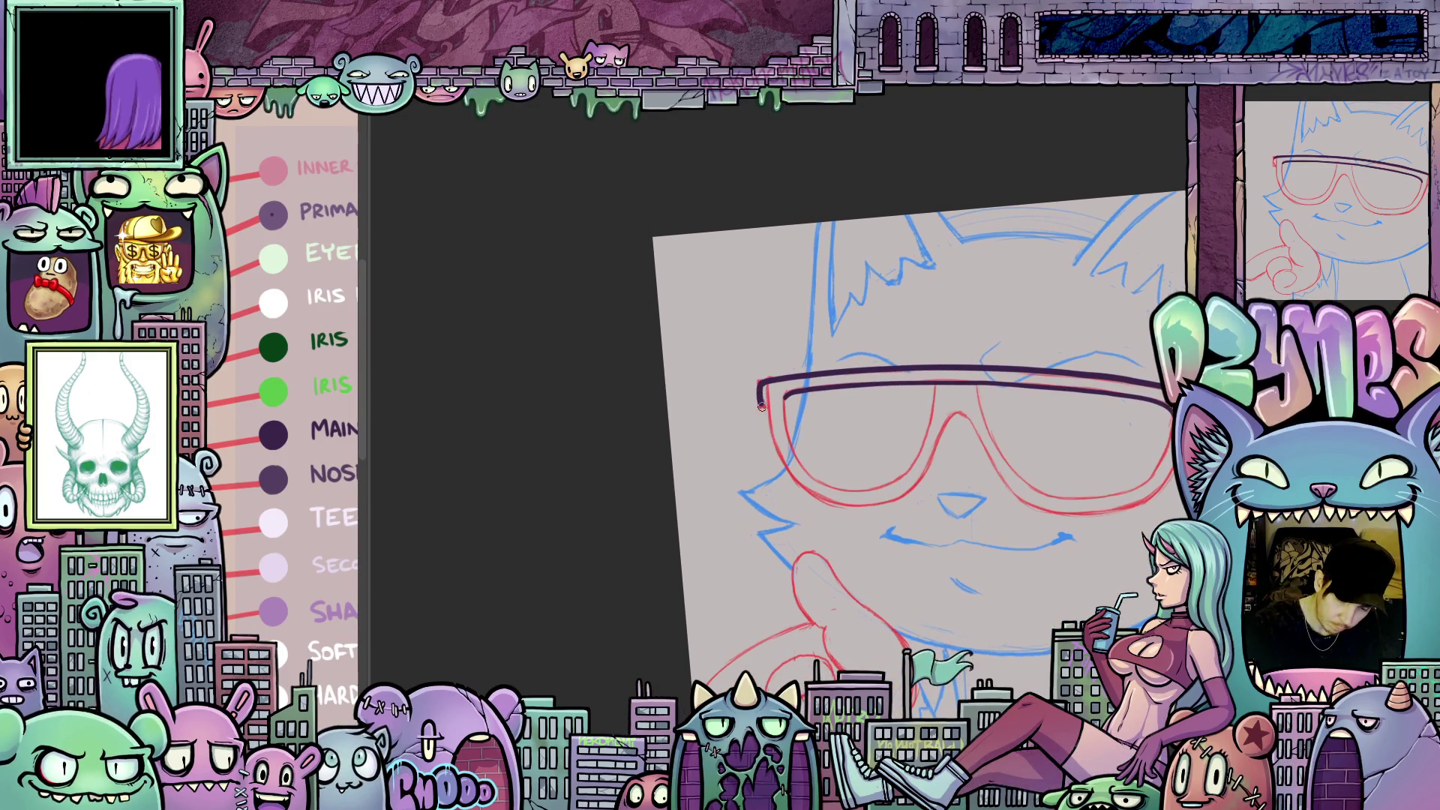
- Ink the line by the glasses' bridge and the lens outline further down
left_click_drag(761, 405, 547, 412)
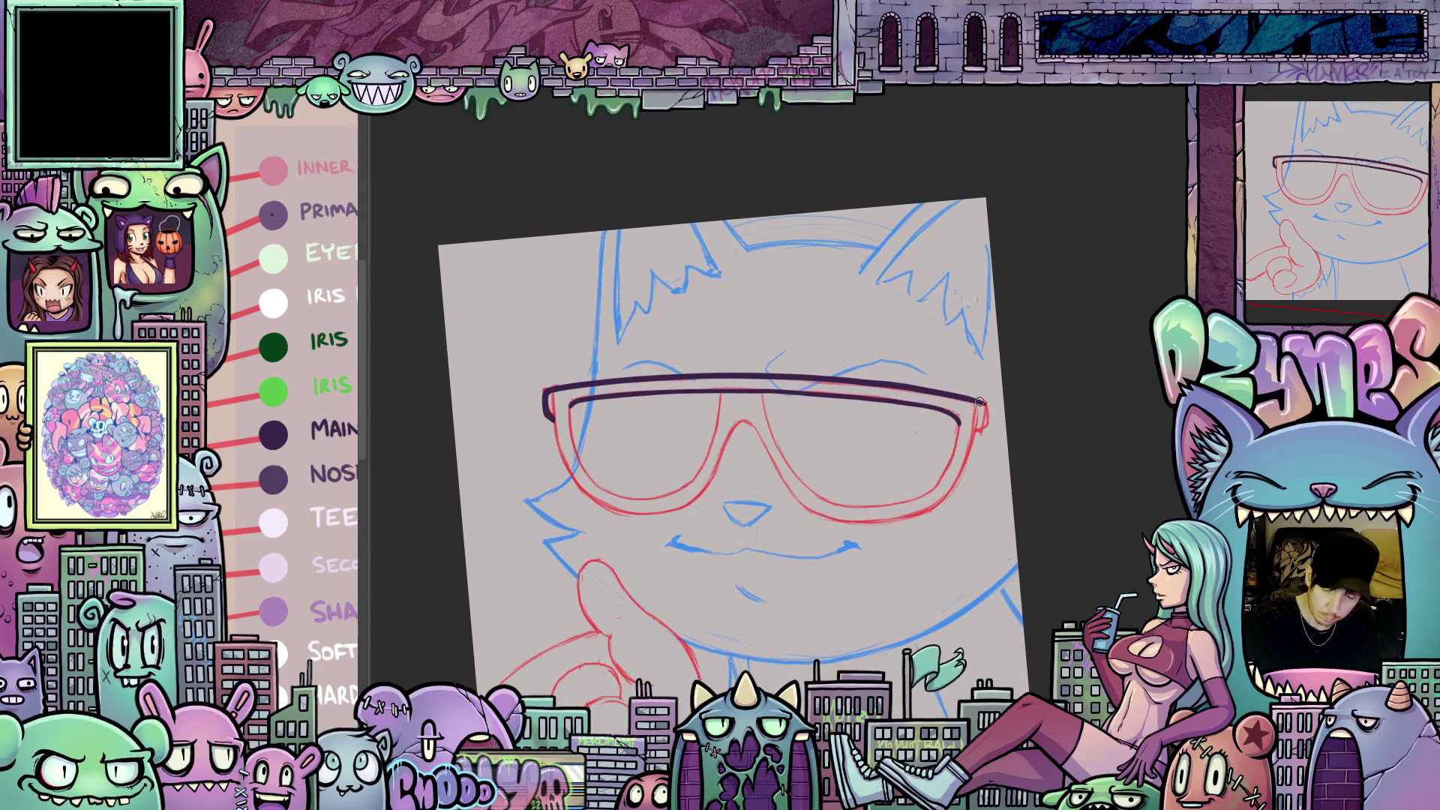
mouse_move(989, 403)
left_mouse_down()
mouse_move(935, 568)
mouse_move(910, 588)
left_mouse_up()
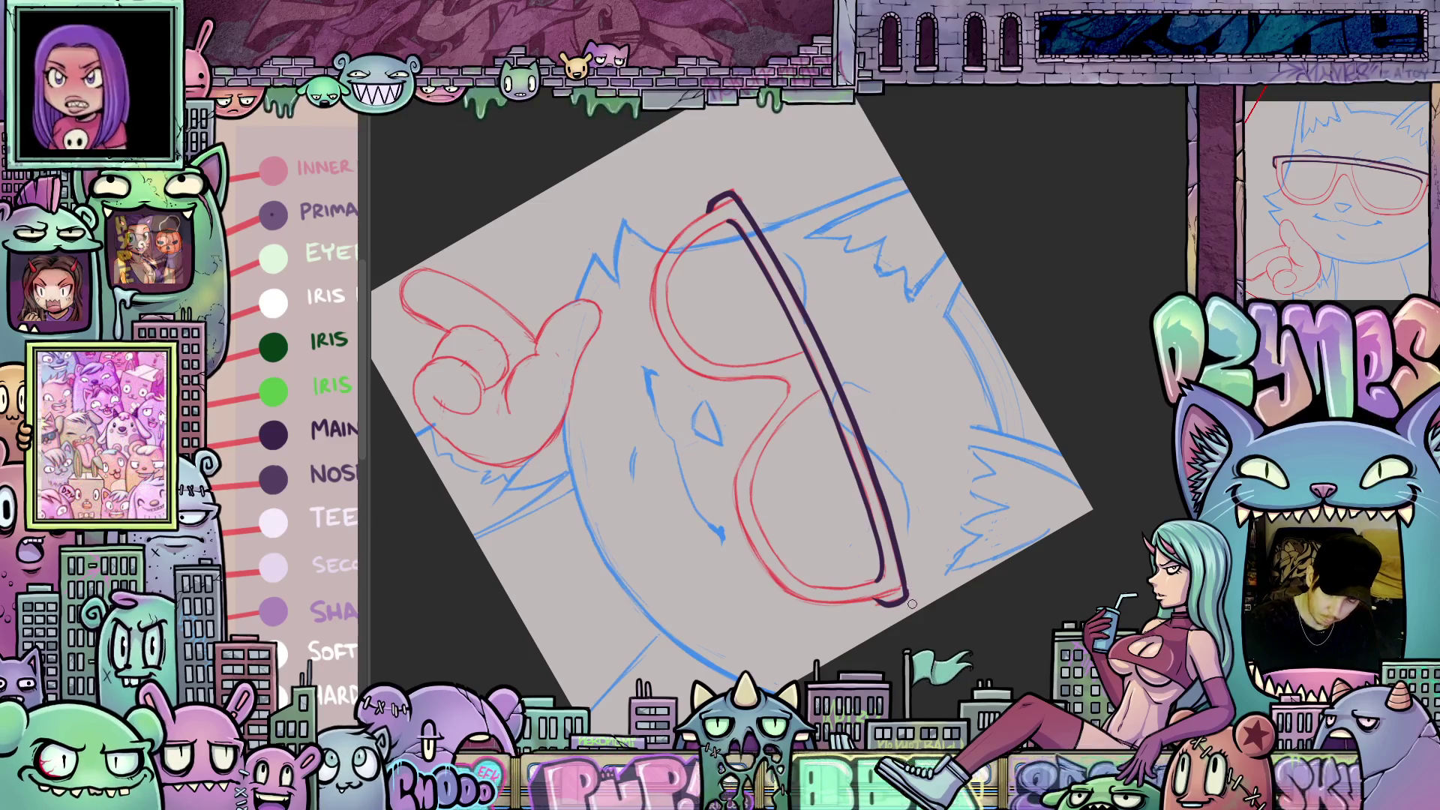
mouse_move(994, 643)
left_mouse_down()
mouse_move(931, 494)
mouse_move(1004, 439)
mouse_move(1016, 388)
left_mouse_up()
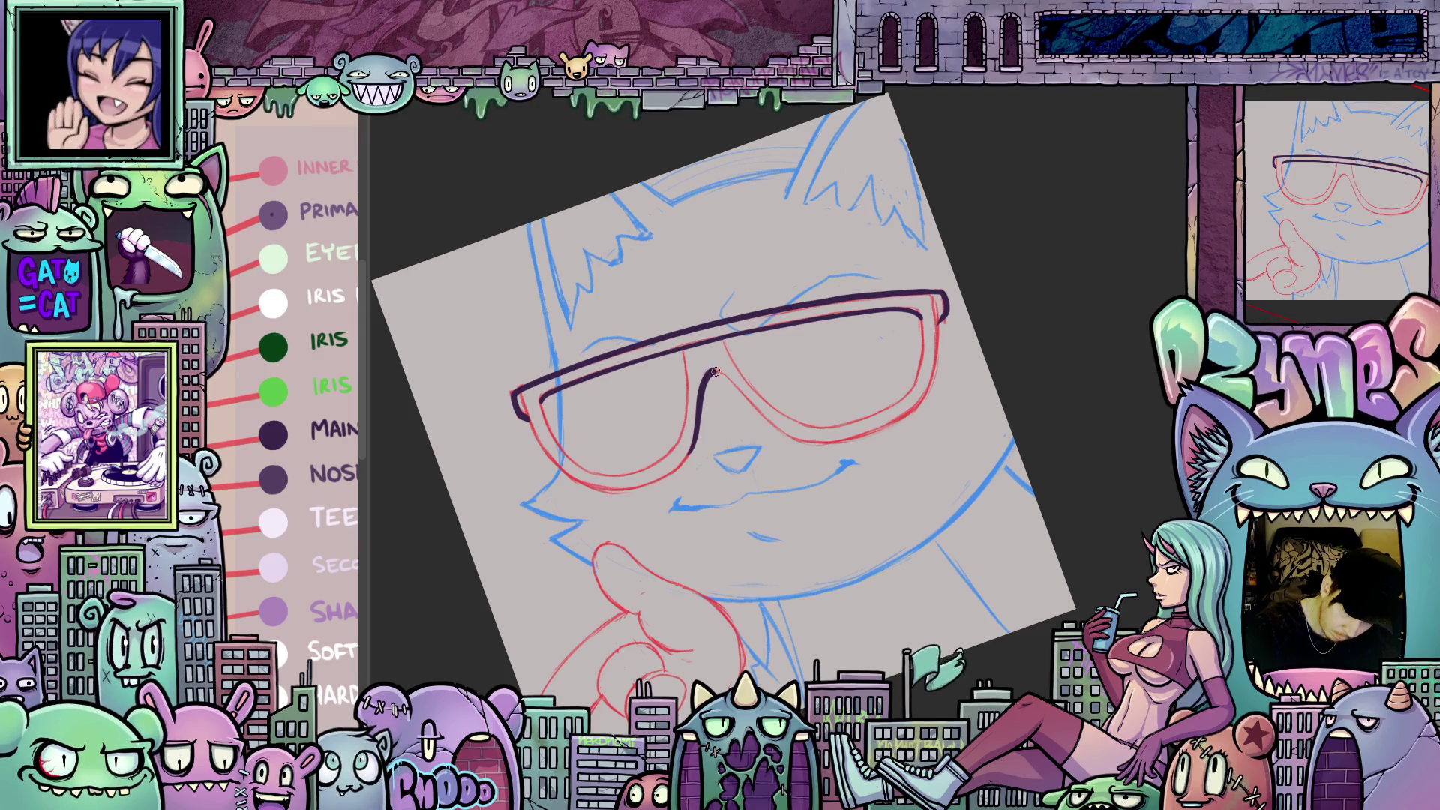
mouse_move(958, 394)
left_mouse_down()
mouse_move(863, 525)
mouse_move(798, 582)
mouse_move(781, 570)
left_mouse_up()
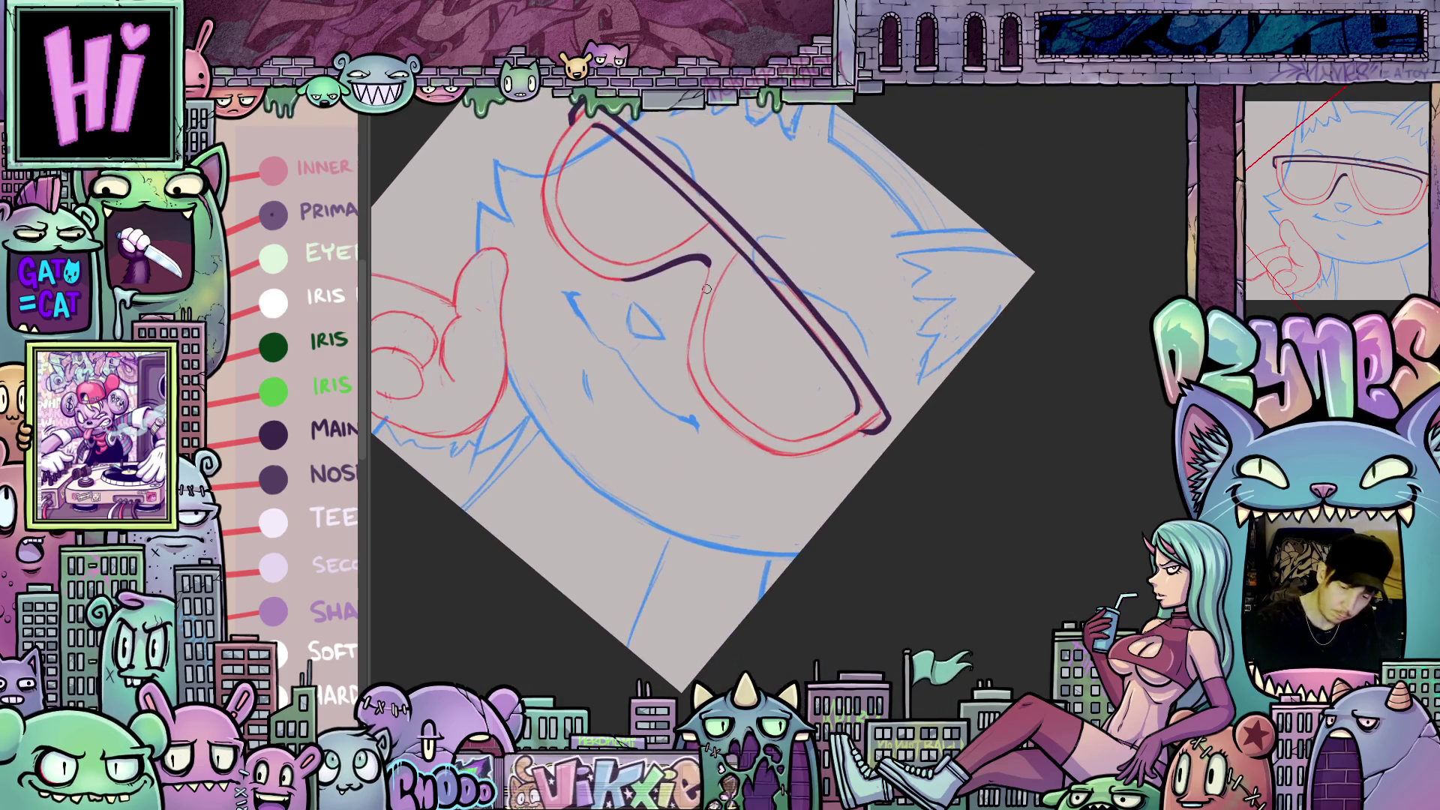
left_click_drag(705, 259, 691, 323)
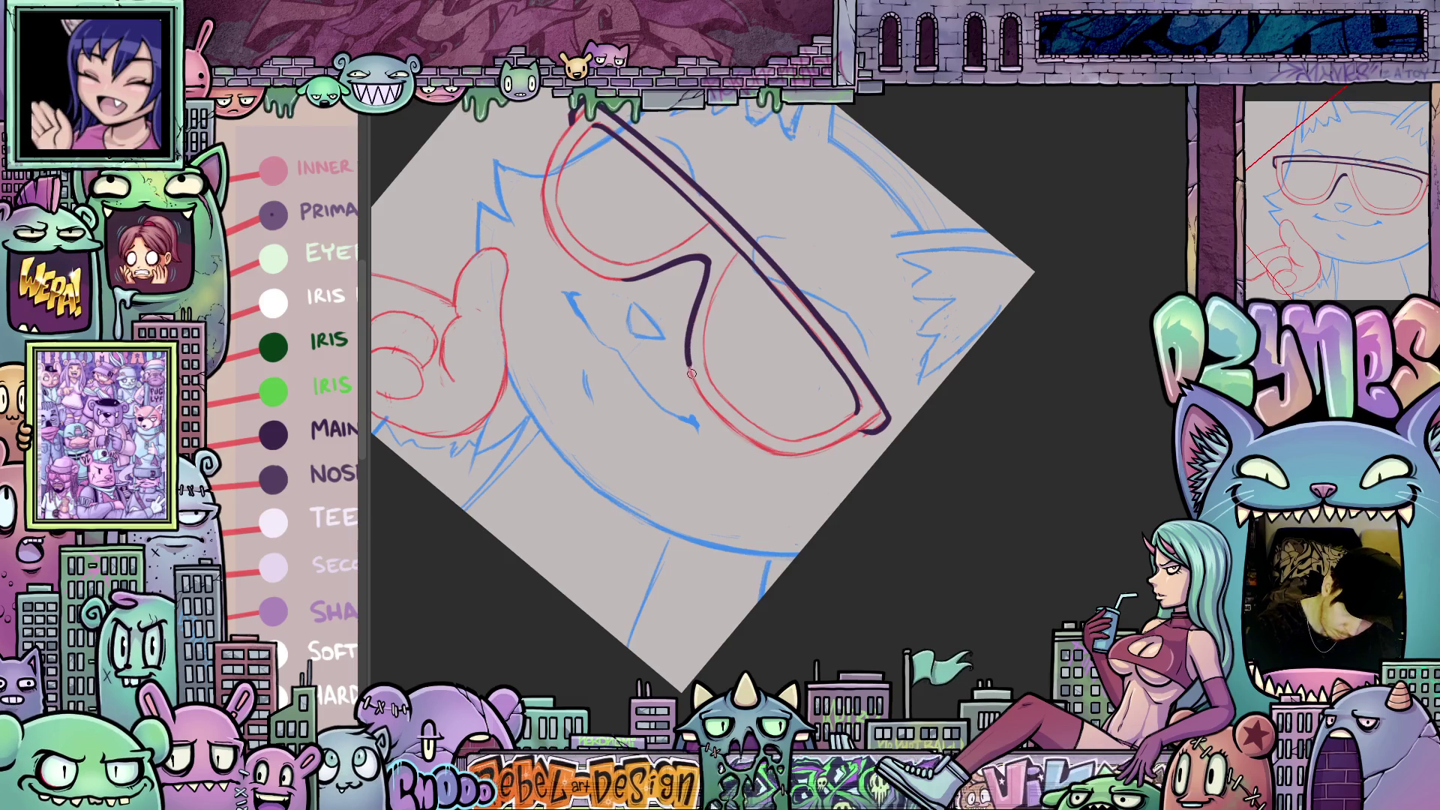
left_click_drag(949, 382, 825, 247)
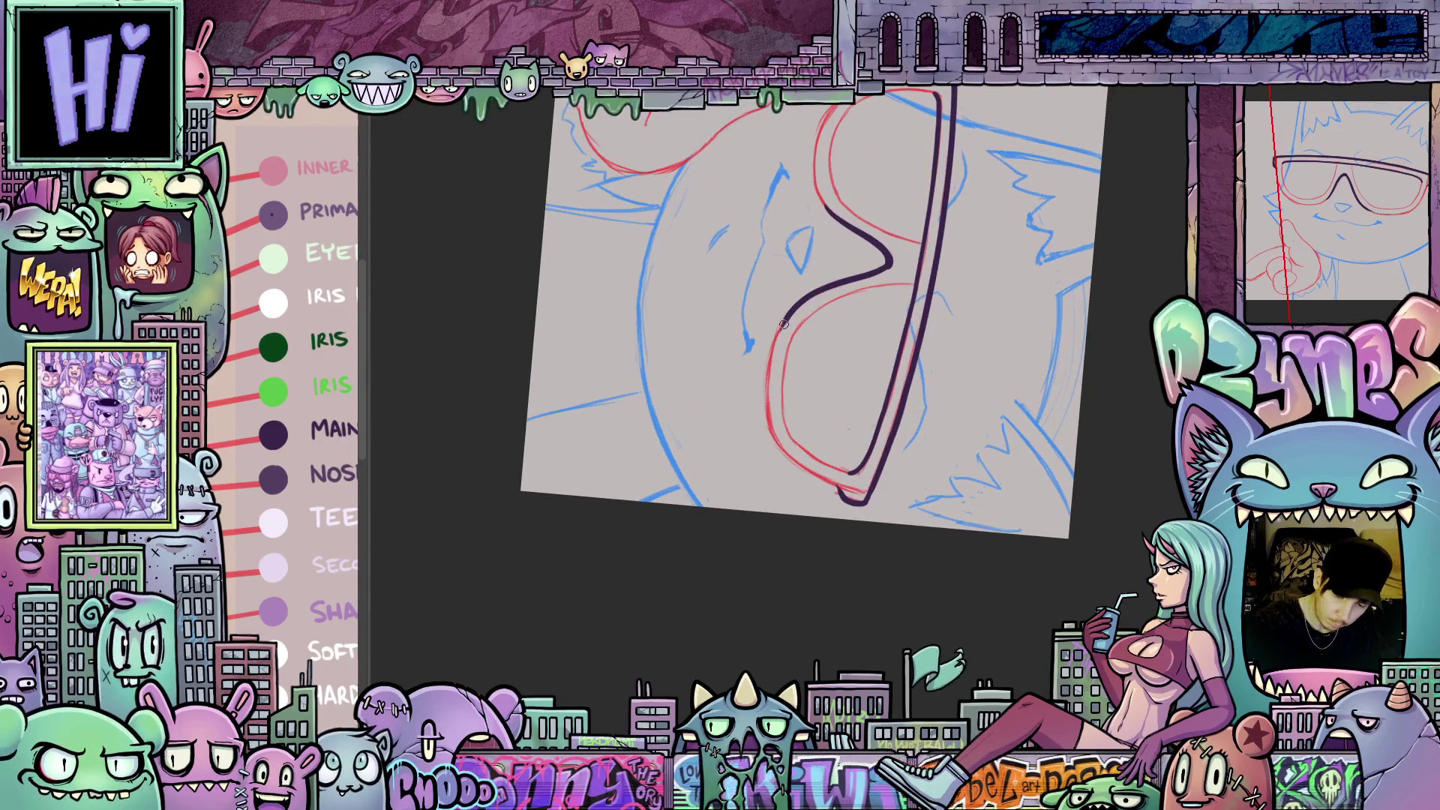
mouse_move(770, 416)
left_mouse_down()
mouse_move(774, 439)
mouse_move(791, 415)
mouse_move(777, 452)
left_mouse_up()
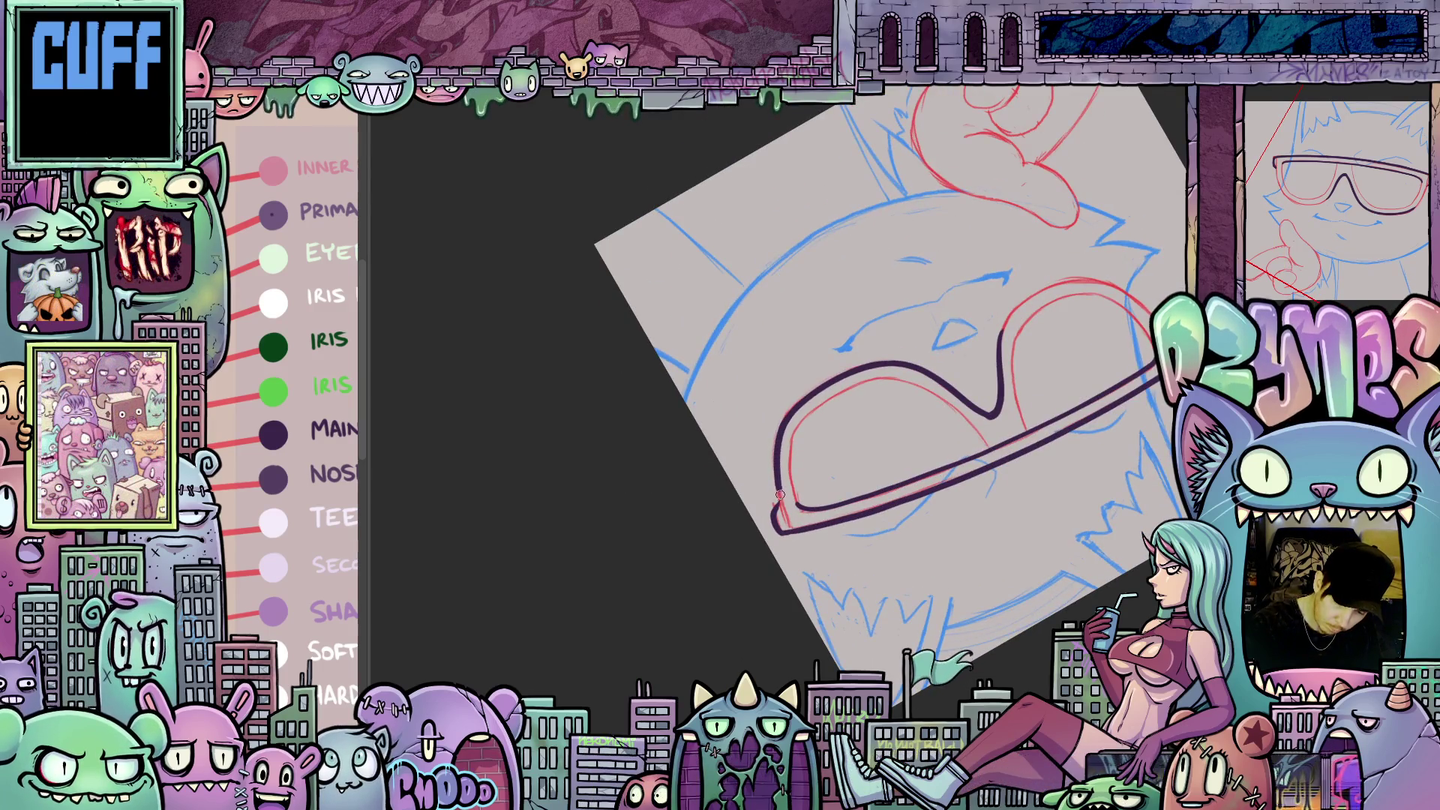
mouse_move(905, 531)
left_mouse_down()
mouse_move(825, 555)
mouse_move(788, 465)
mouse_move(885, 375)
mouse_move(972, 331)
mouse_move(940, 355)
left_mouse_up()
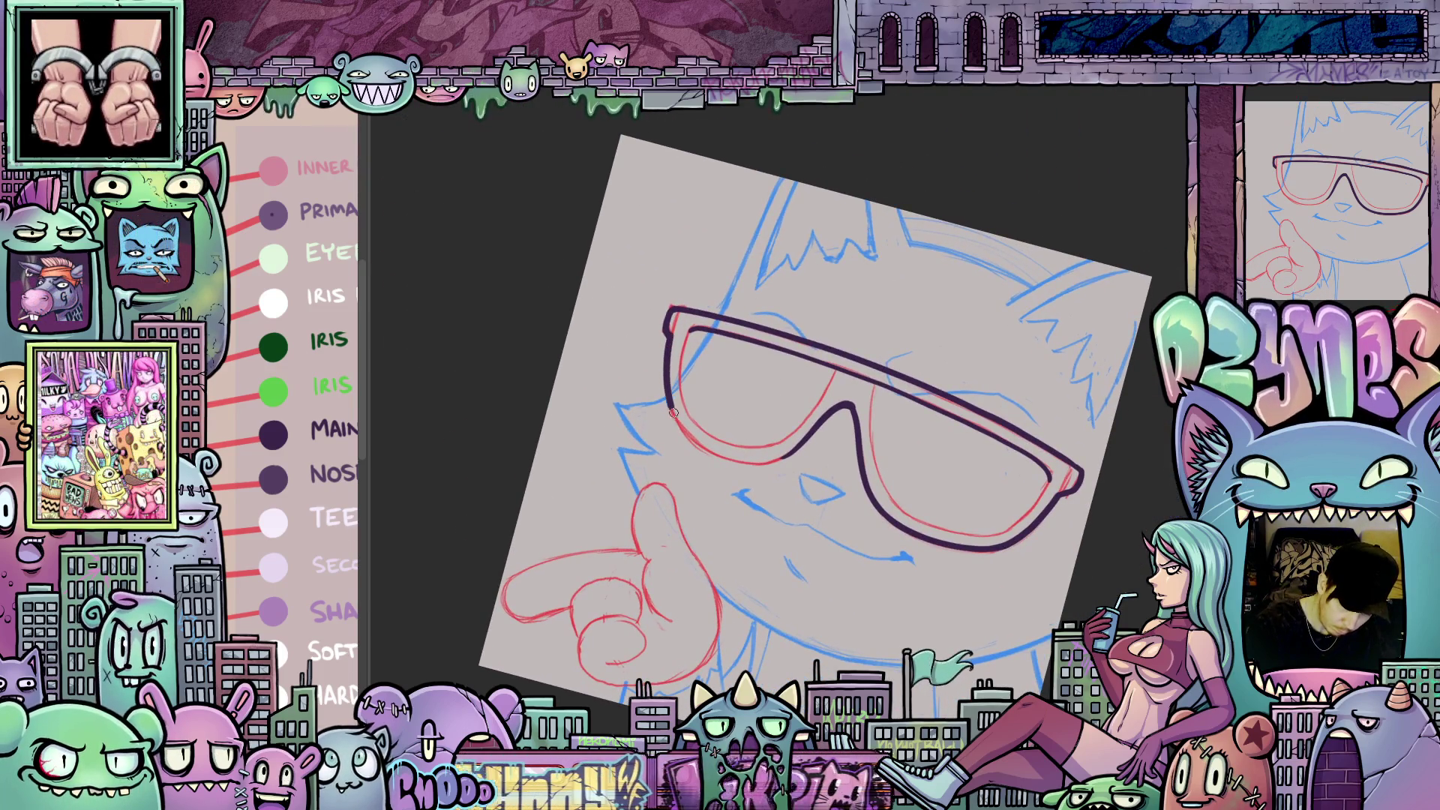
mouse_move(704, 447)
left_mouse_down()
mouse_move(704, 383)
mouse_move(739, 325)
left_mouse_up()
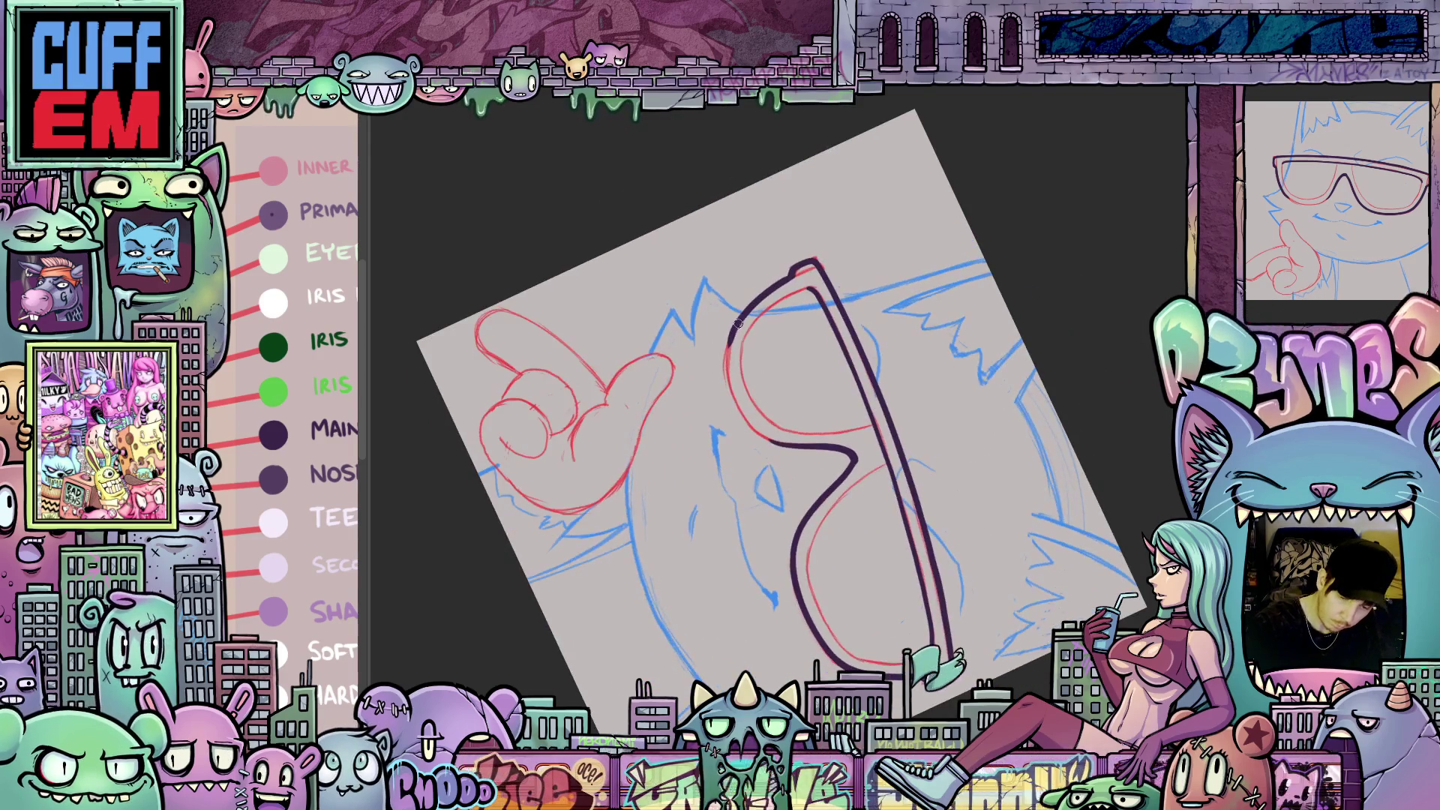
left_click_drag(736, 409, 797, 391)
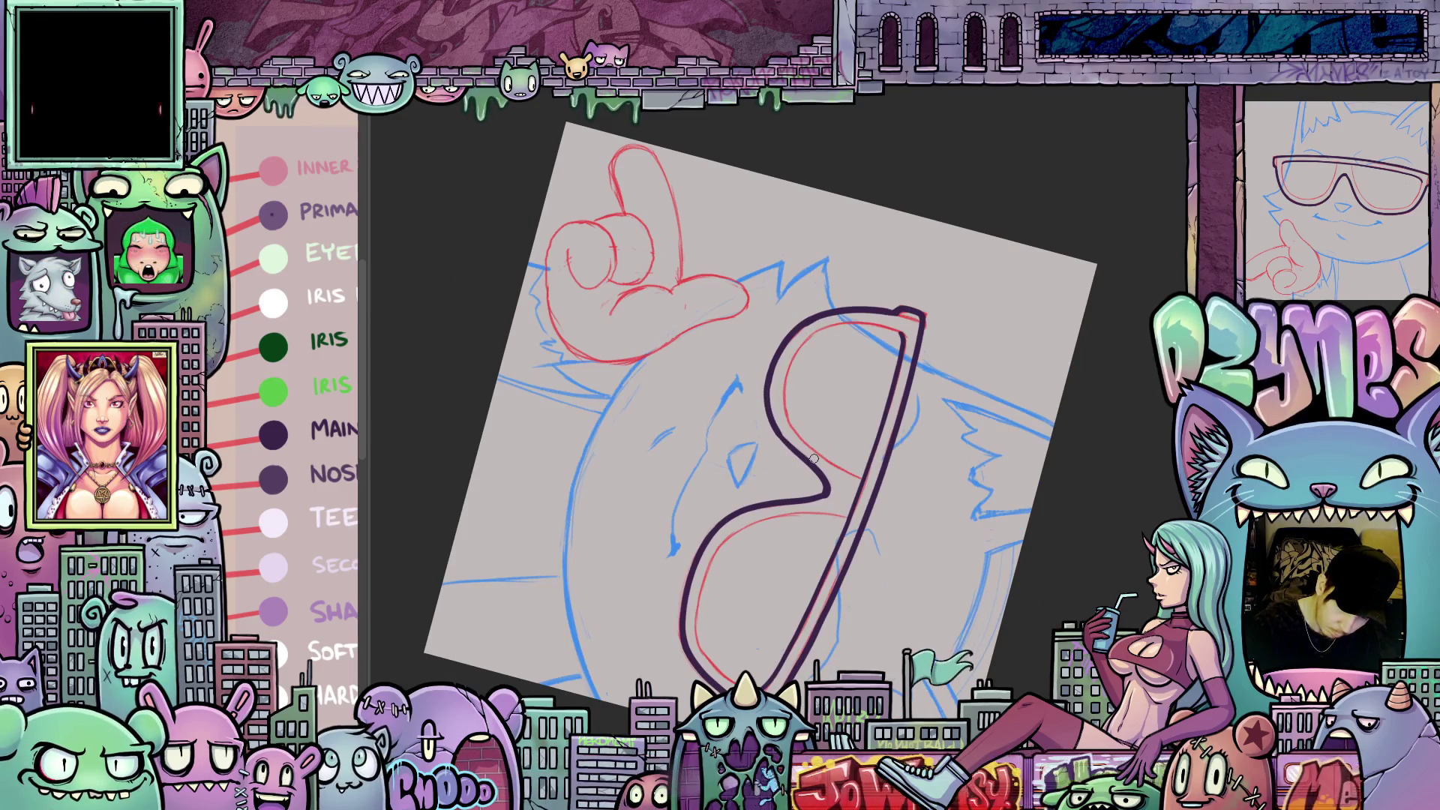
mouse_move(811, 458)
left_mouse_down()
mouse_move(724, 362)
mouse_move(743, 369)
mouse_move(779, 336)
mouse_move(859, 350)
left_mouse_up()
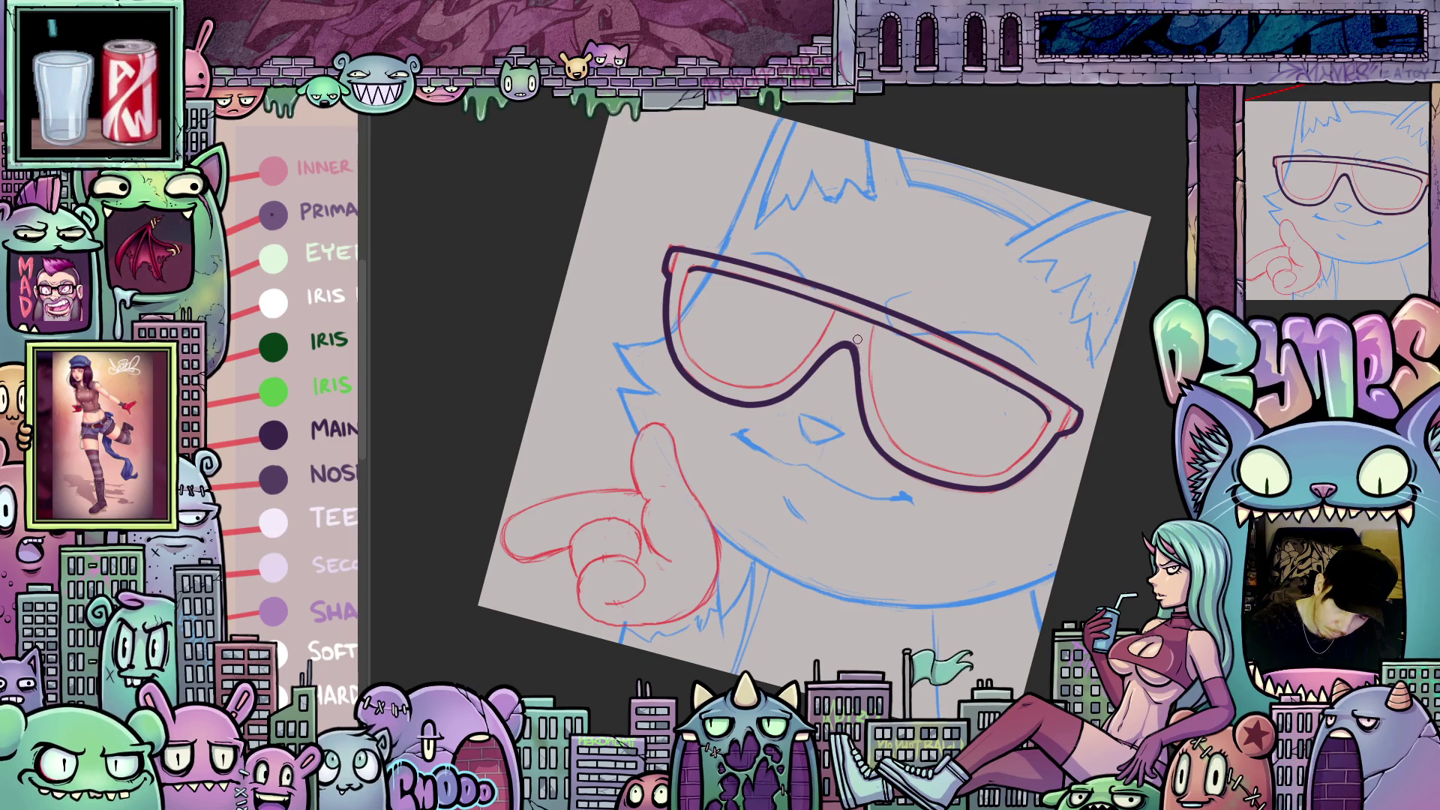
mouse_move(999, 461)
left_mouse_down()
mouse_move(938, 525)
mouse_move(1036, 487)
mouse_move(1063, 530)
mouse_move(1106, 510)
mouse_move(1101, 495)
left_mouse_up()
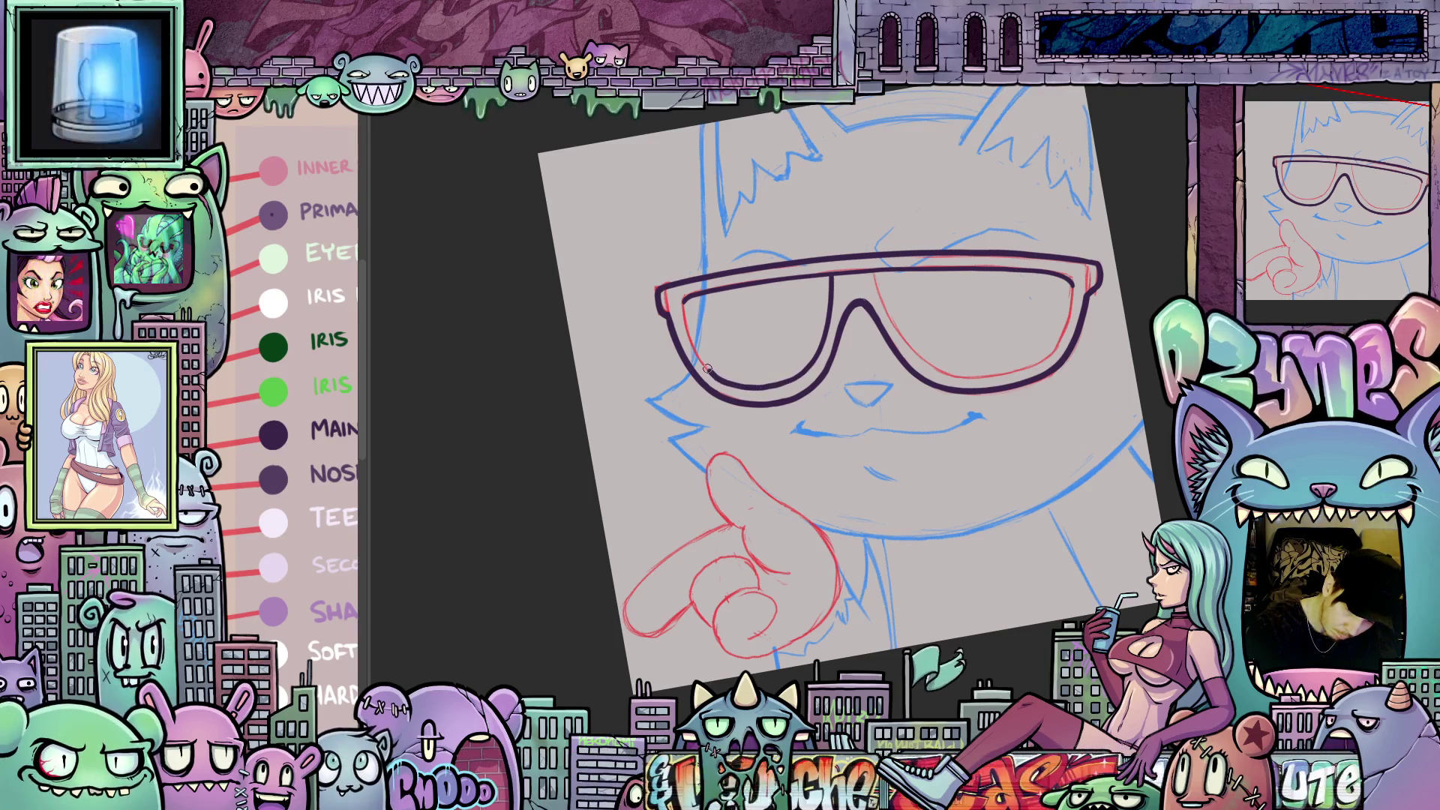
- Ink the right lens's inner rim in dark purple, then reset the canvas rotation
mouse_move(723, 310)
left_mouse_down()
mouse_move(980, 505)
mouse_move(820, 476)
mouse_move(928, 594)
left_mouse_up()
left_click_drag(924, 571, 868, 546)
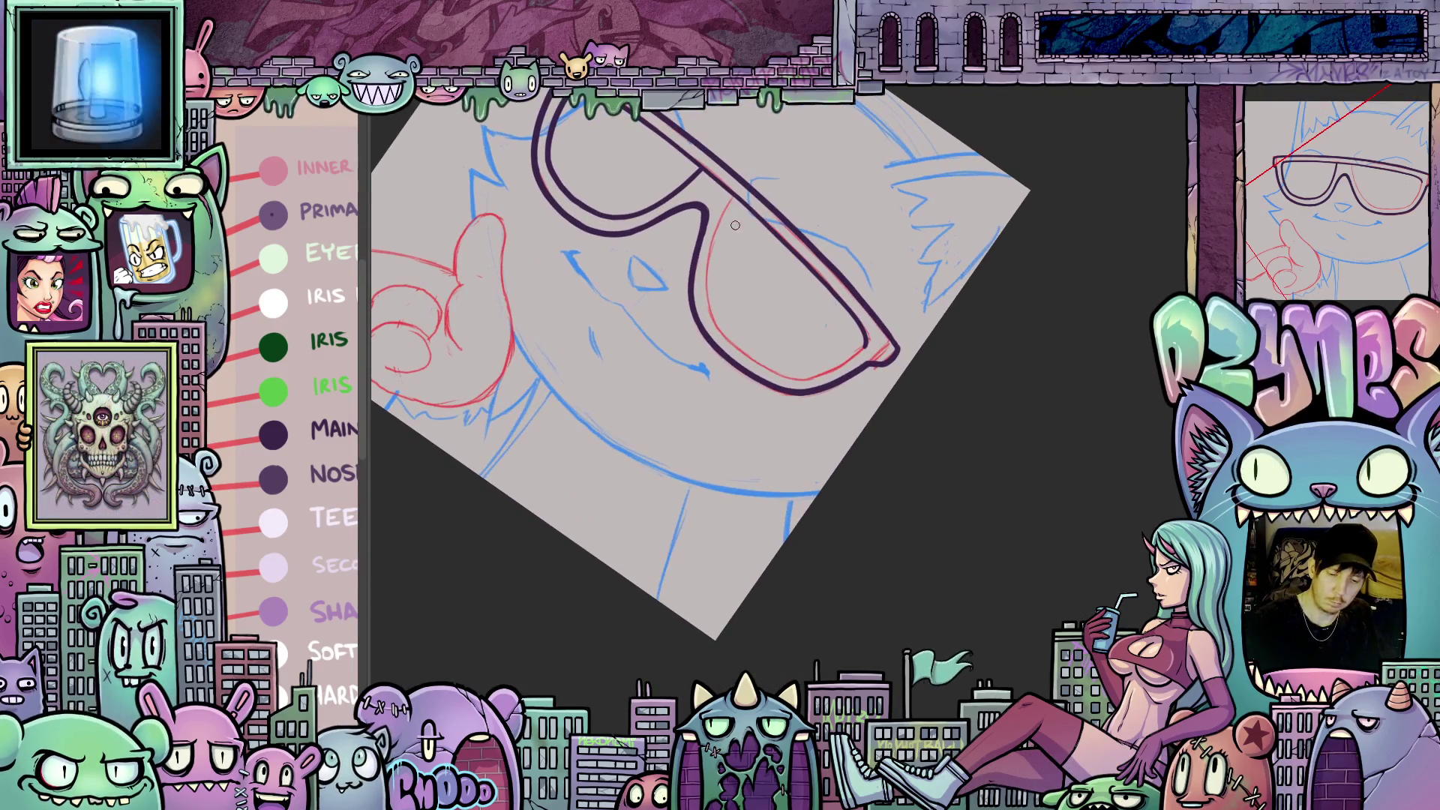
left_click_drag(732, 202, 710, 283)
mouse_move(724, 333)
left_mouse_down()
mouse_move(952, 422)
mouse_move(825, 323)
mouse_move(778, 255)
left_mouse_up()
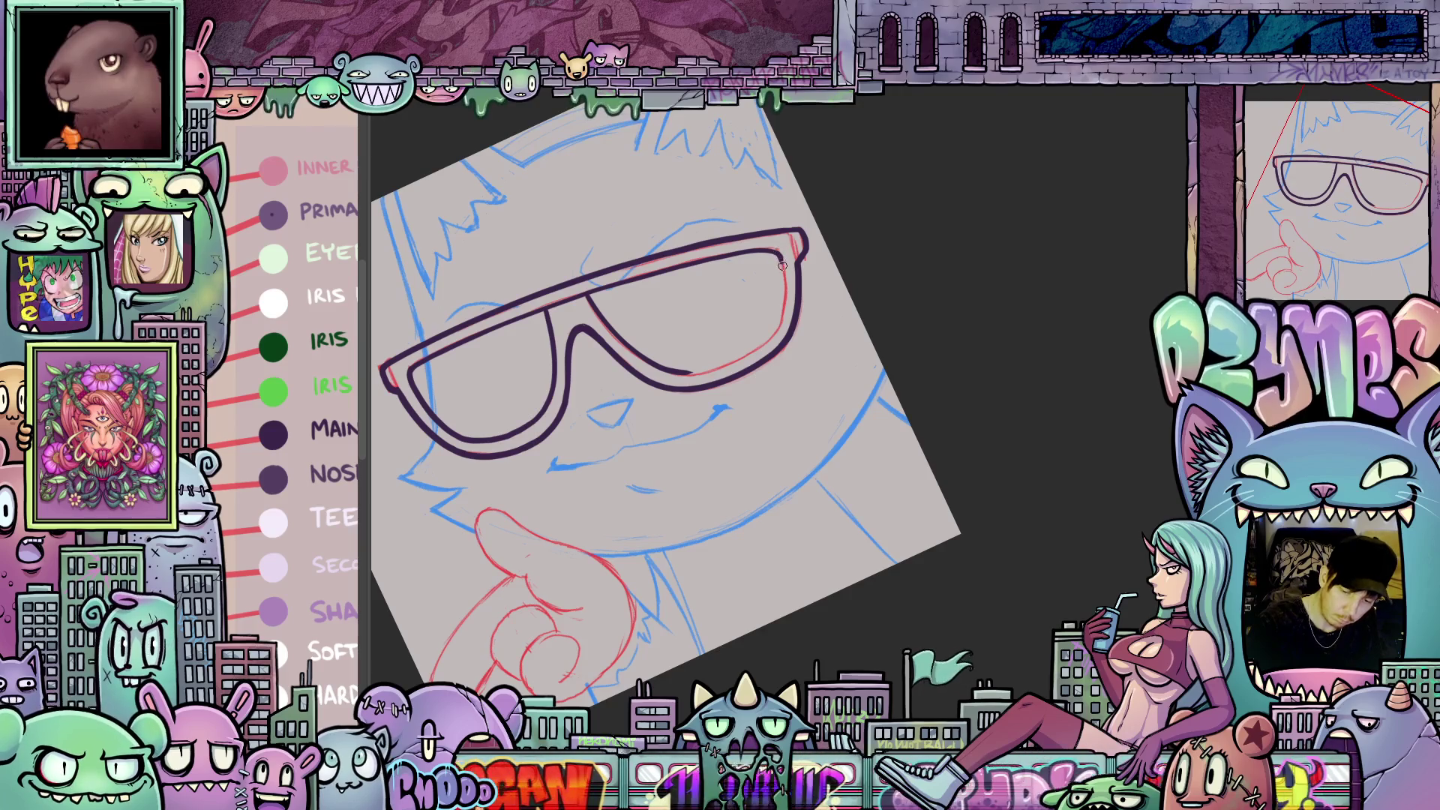
mouse_move(835, 312)
left_mouse_down()
mouse_move(878, 488)
mouse_move(888, 375)
mouse_move(888, 414)
left_mouse_up()
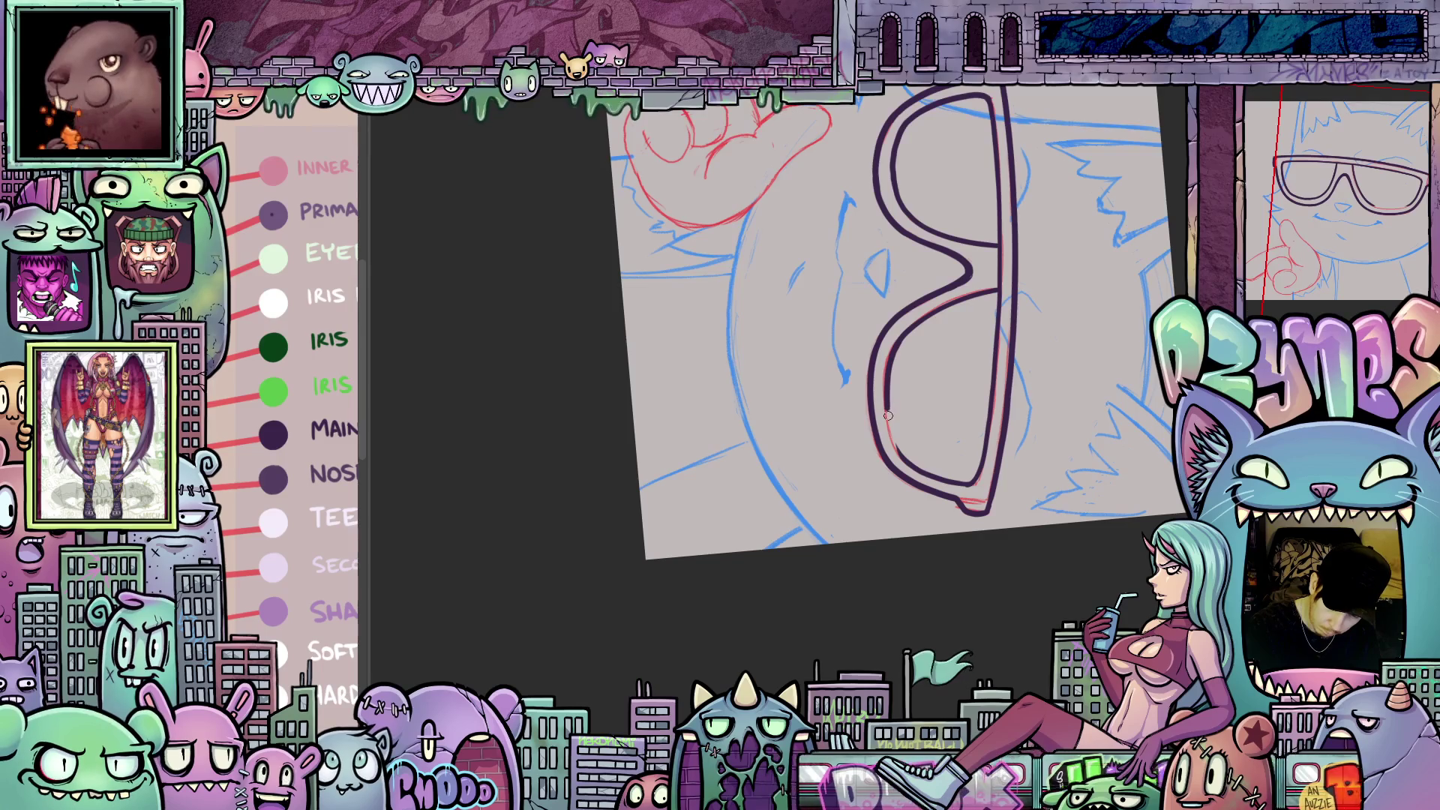
left_click_drag(909, 464, 764, 478)
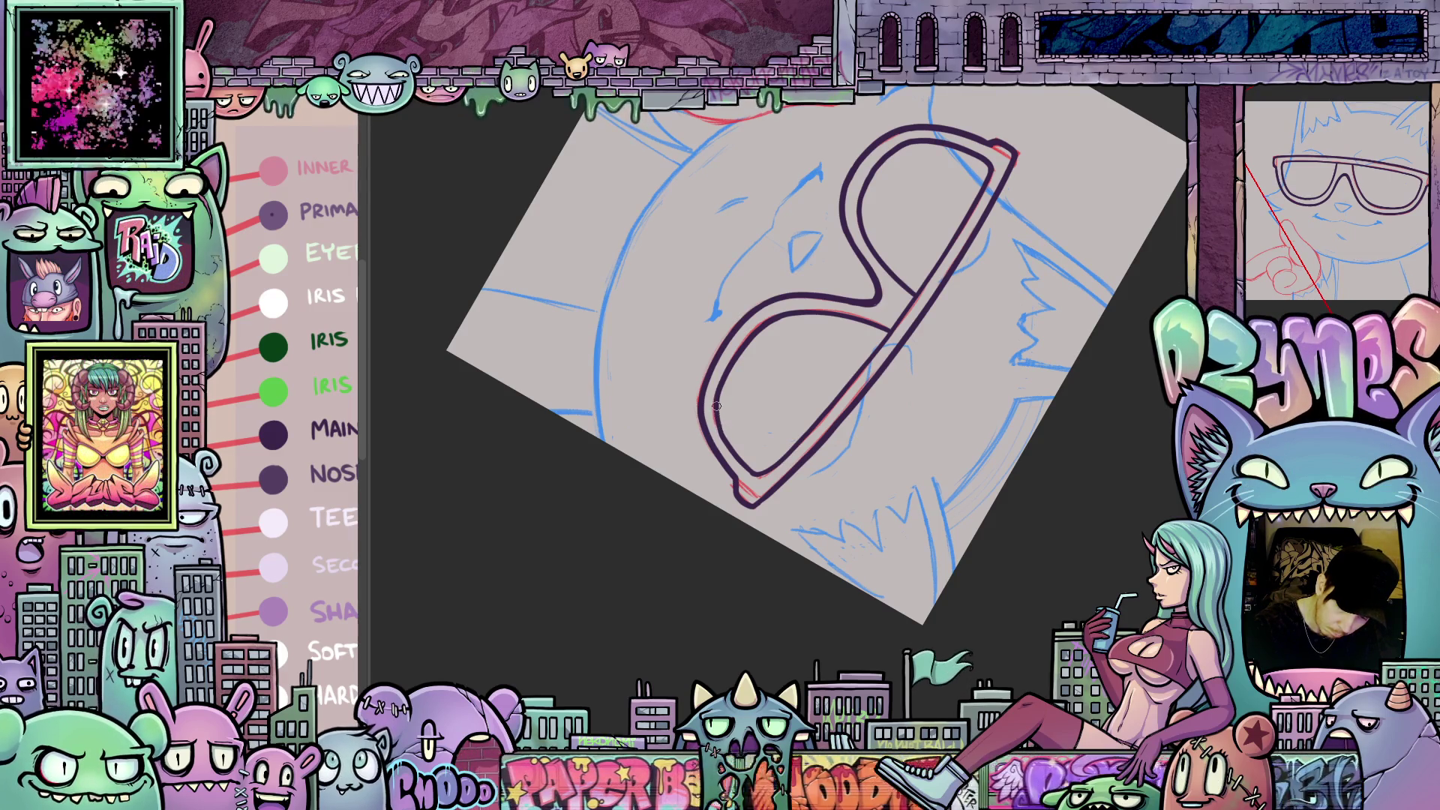
key("Escape")
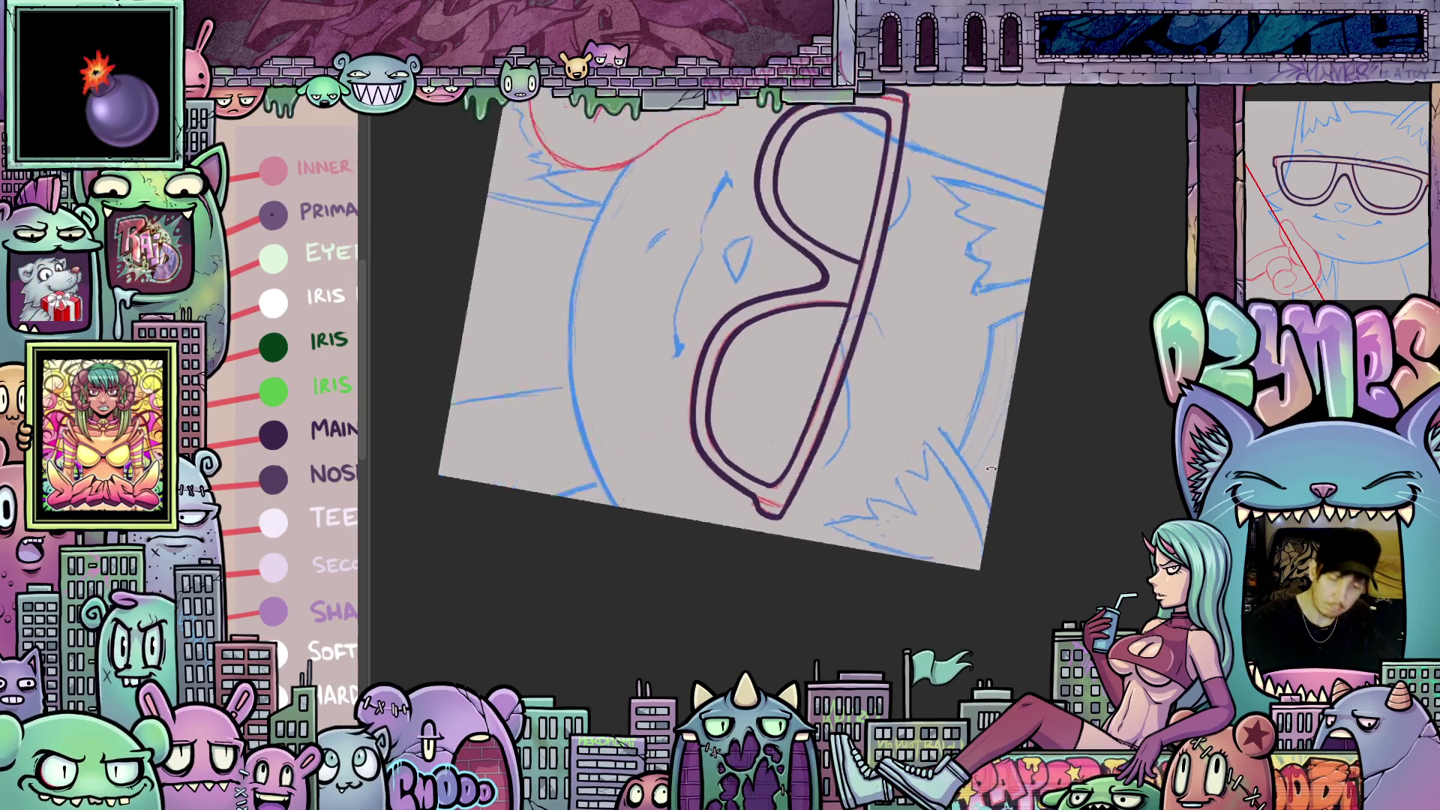
left_click_drag(779, 553, 1020, 536)
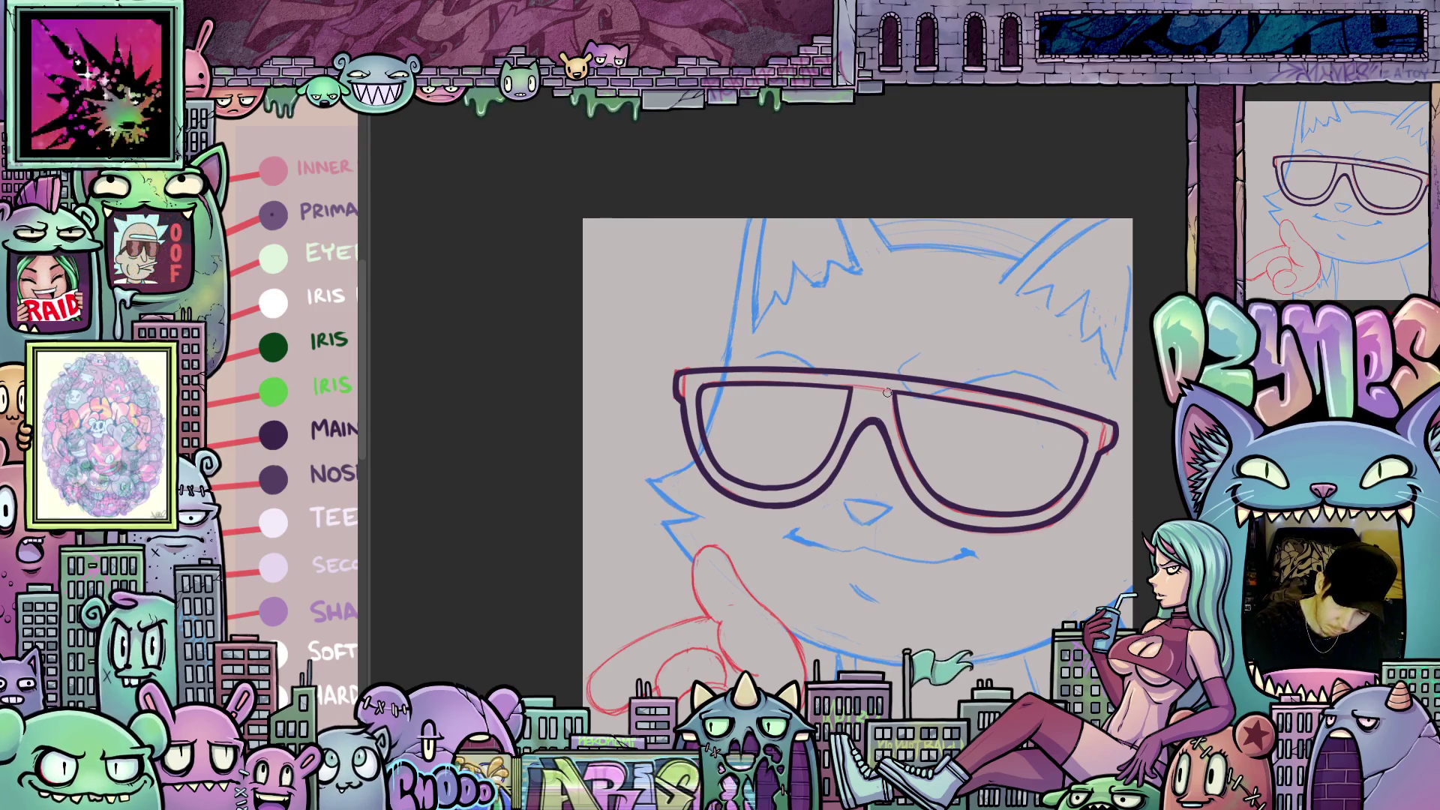
mouse_move(979, 612)
left_mouse_down()
mouse_move(1029, 533)
mouse_move(1007, 485)
mouse_move(1000, 540)
mouse_move(943, 595)
mouse_move(848, 591)
mouse_move(886, 593)
mouse_move(1086, 480)
mouse_move(1073, 517)
mouse_move(847, 517)
left_mouse_up()
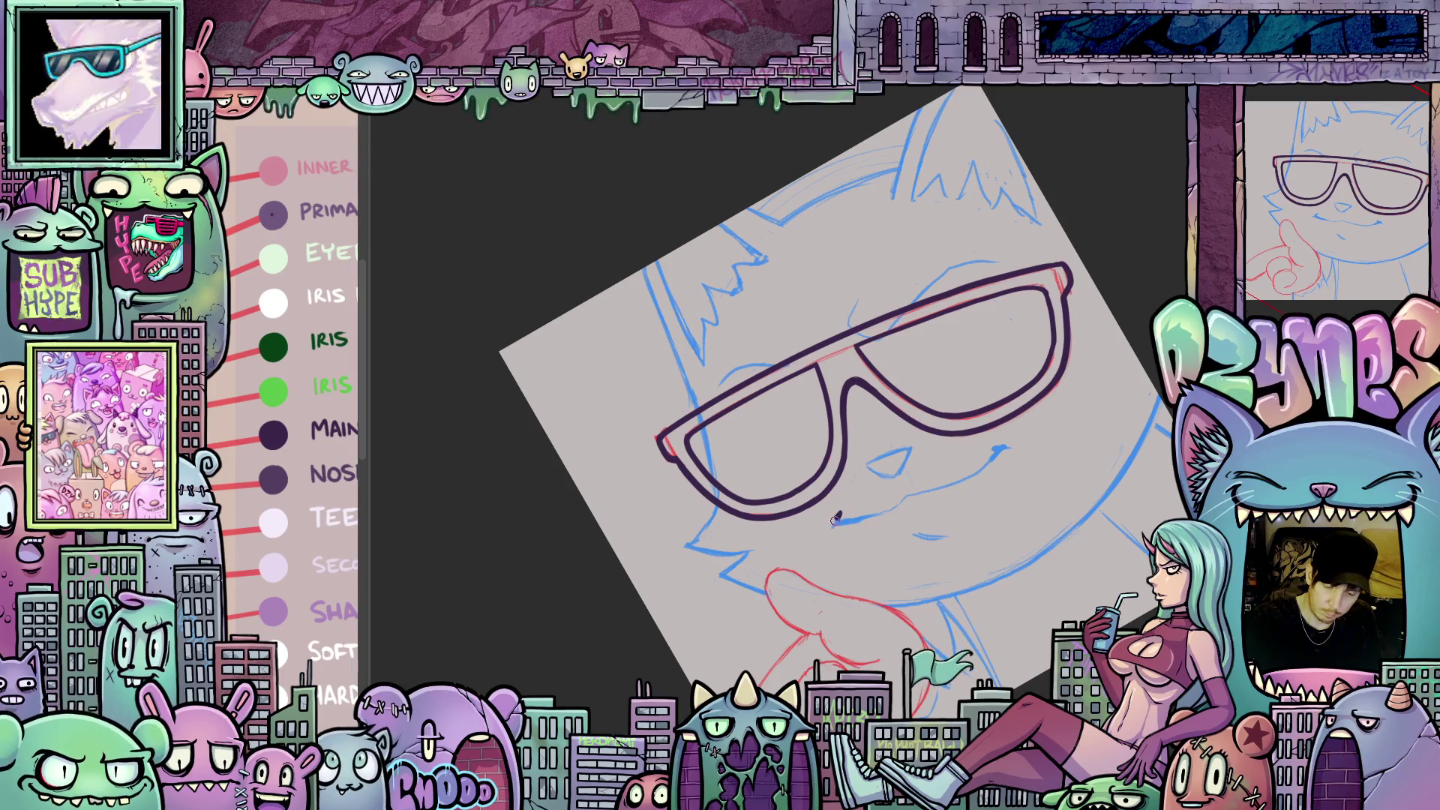
- Ink the mouth's left corner and the smirk line toward the cheek
left_click_drag(844, 515, 831, 527)
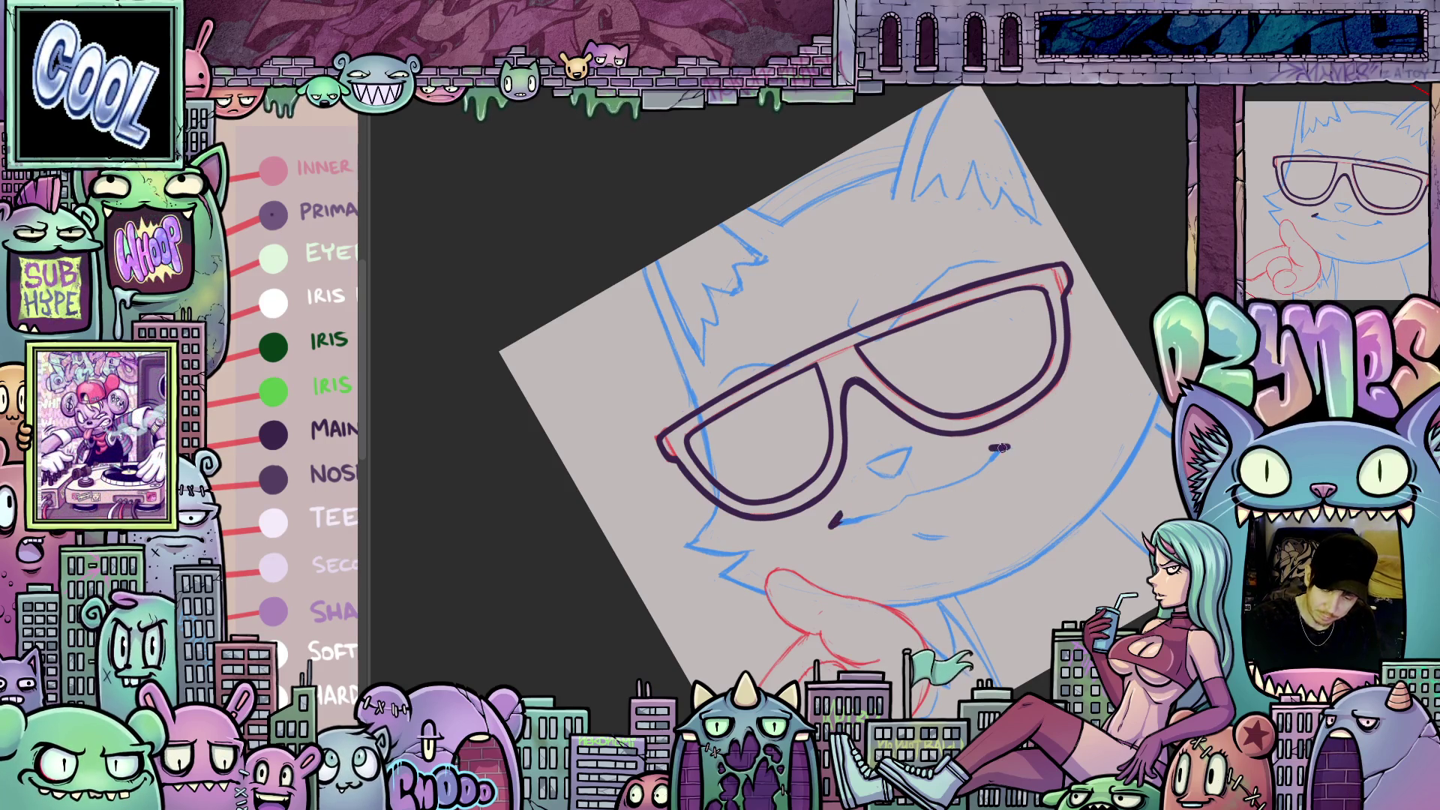
left_click_drag(1013, 473, 1003, 420)
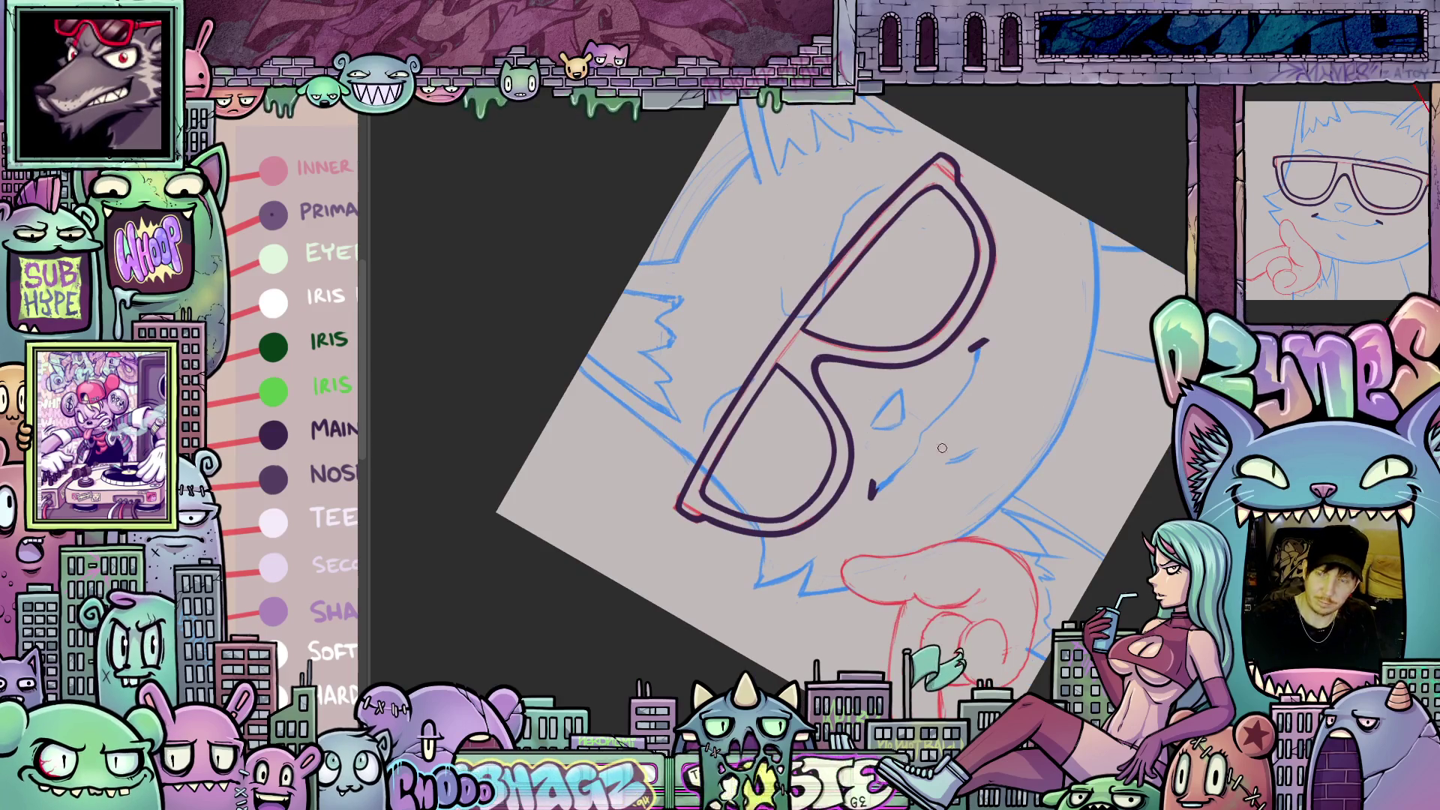
left_click_drag(872, 494, 923, 434)
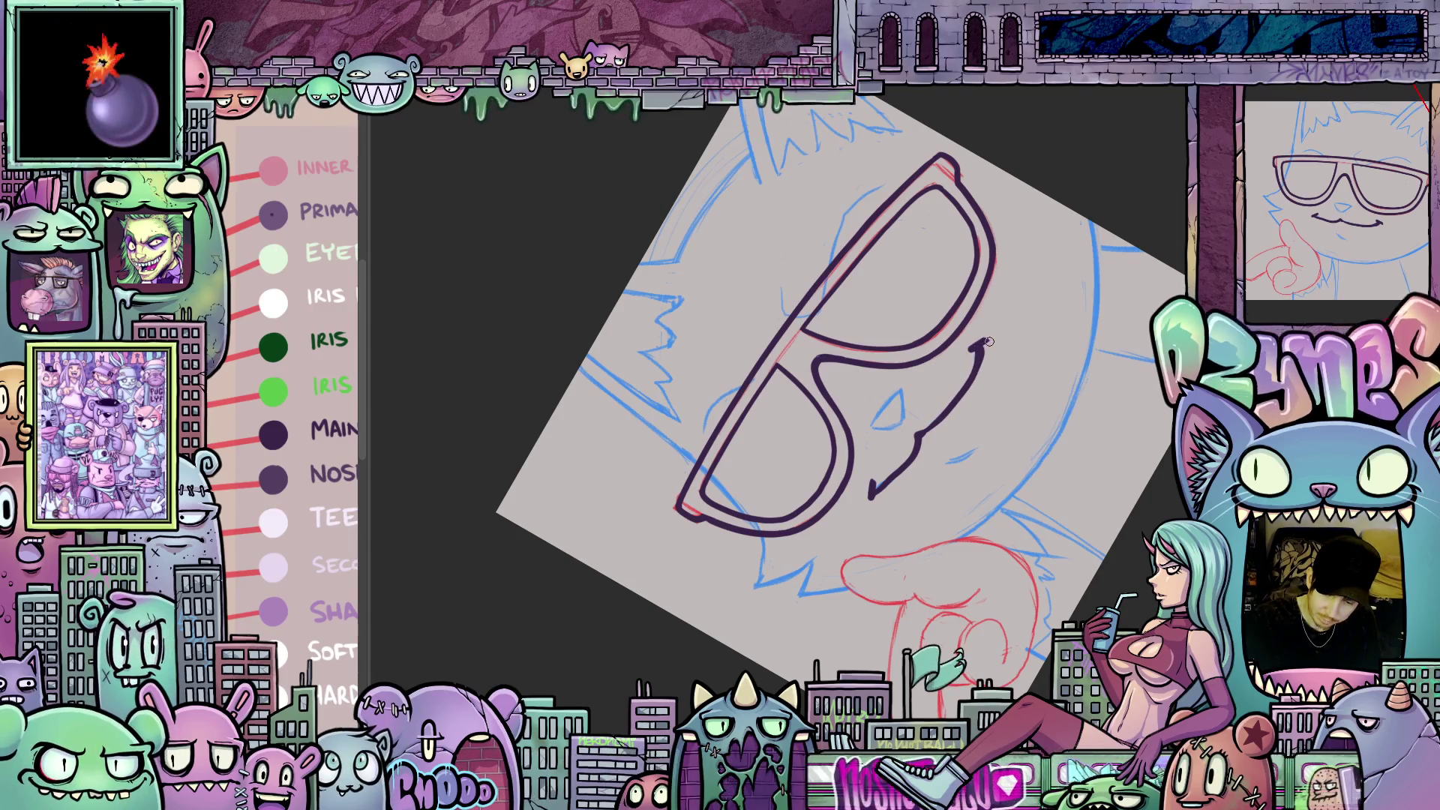
left_click_drag(969, 379, 933, 565)
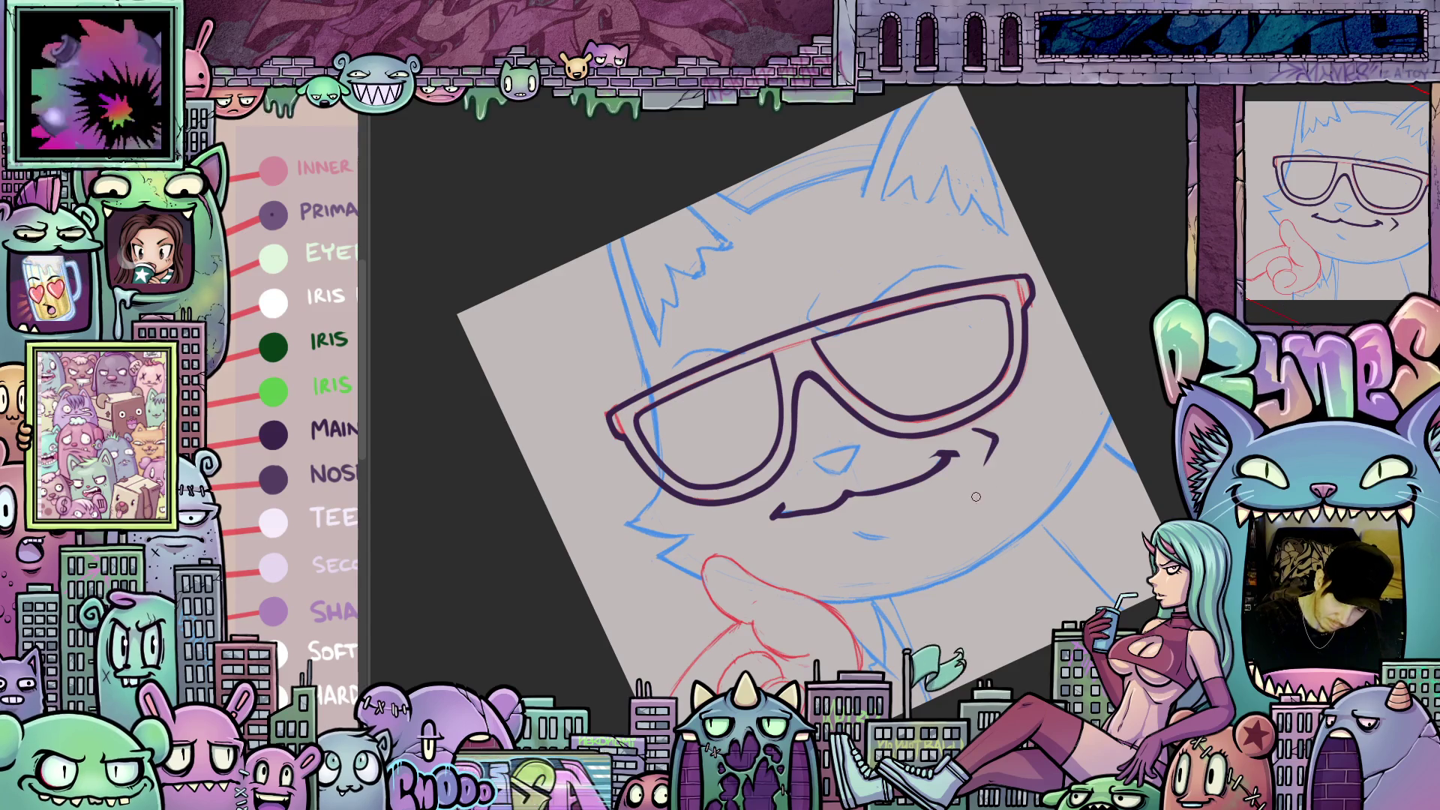
key("Escape")
- Ink the left edge of the cat's head in dark purple
mouse_move(912, 586)
left_mouse_down()
mouse_move(963, 592)
mouse_move(806, 607)
mouse_move(795, 592)
mouse_move(862, 567)
mouse_move(720, 580)
mouse_move(680, 550)
left_mouse_up()
left_click_drag(885, 709, 893, 611)
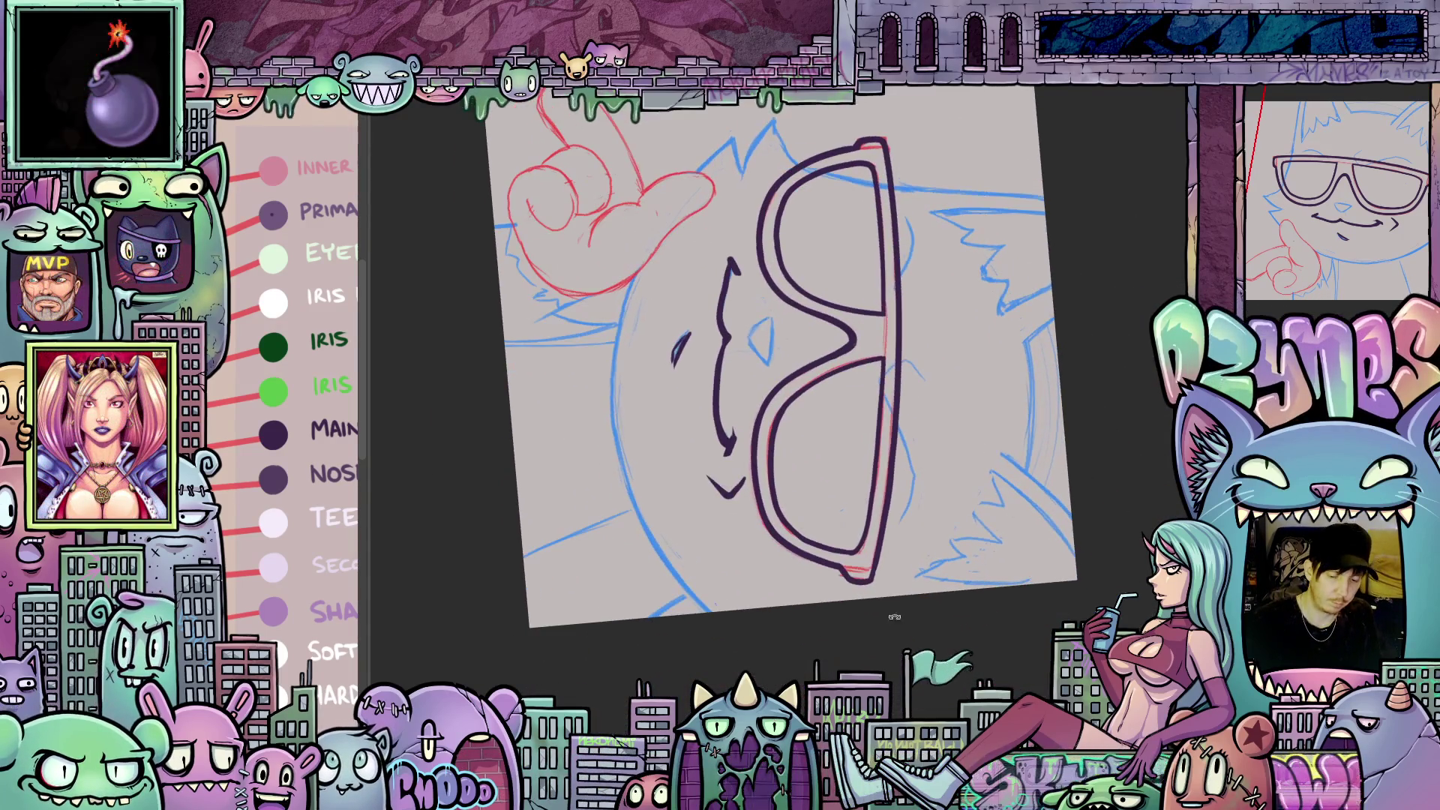
left_click_drag(709, 573, 746, 439)
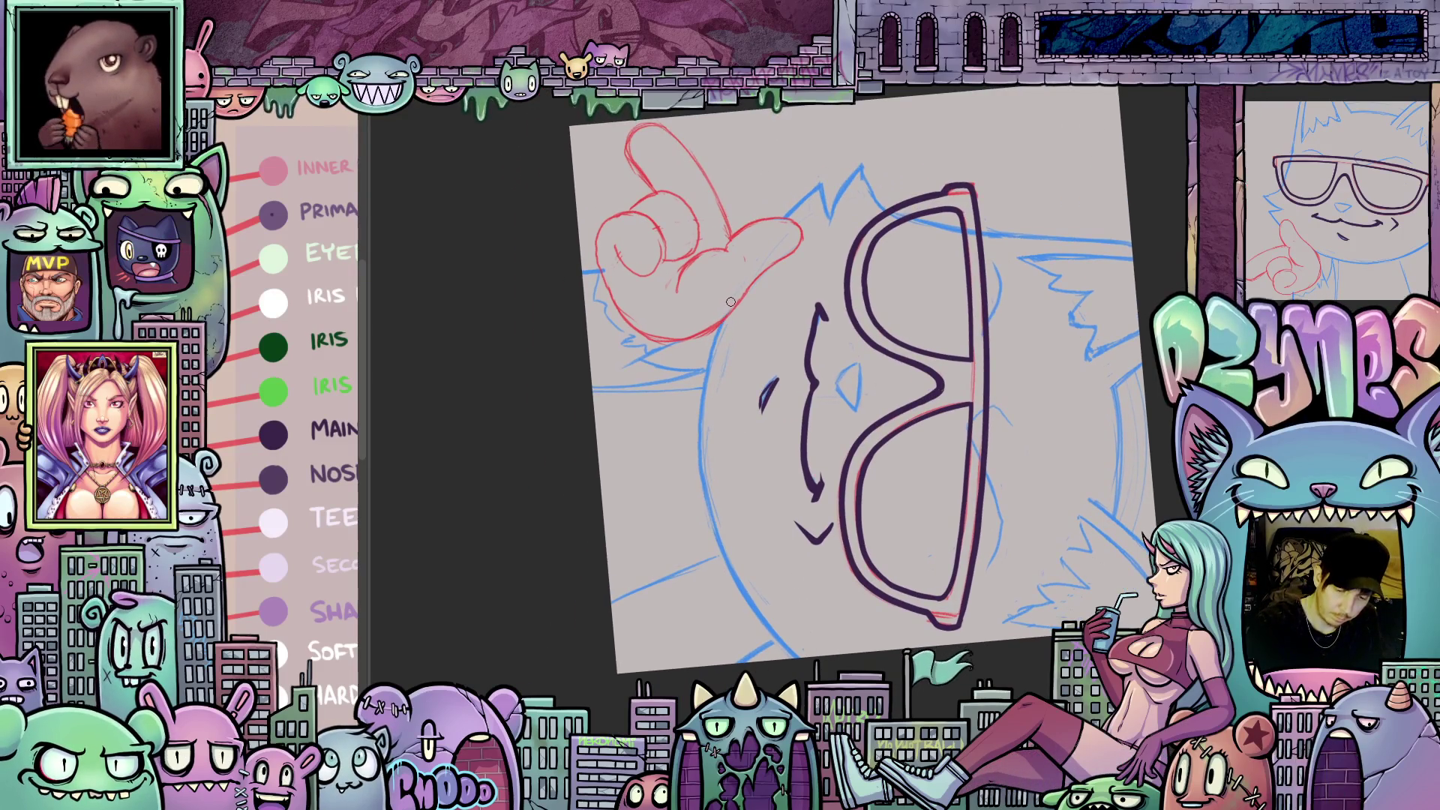
left_click_drag(731, 302, 703, 394)
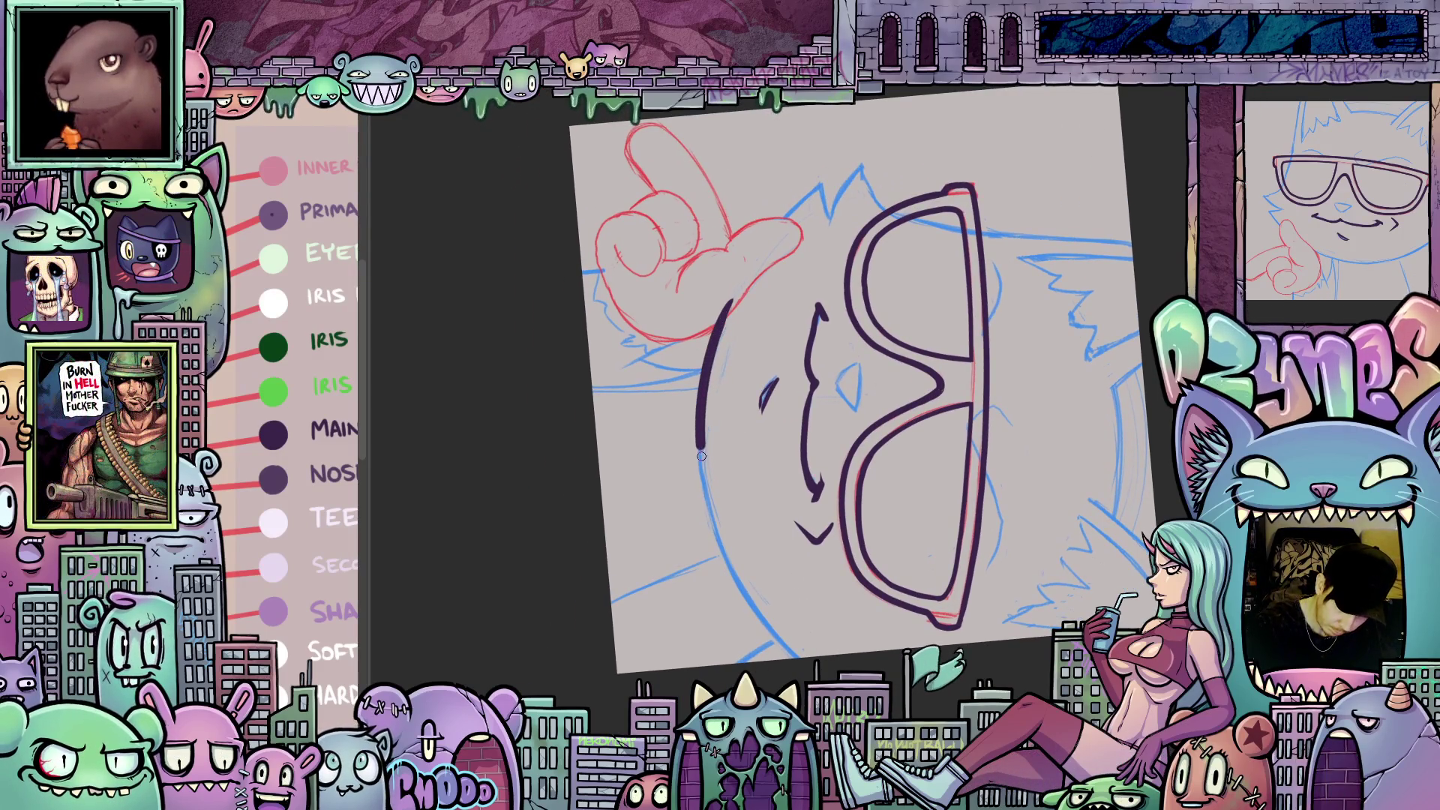
- Continue the head outline toward the chin and ink the hand's thumb, outer edge and pointing finger
left_click_drag(714, 515, 753, 604)
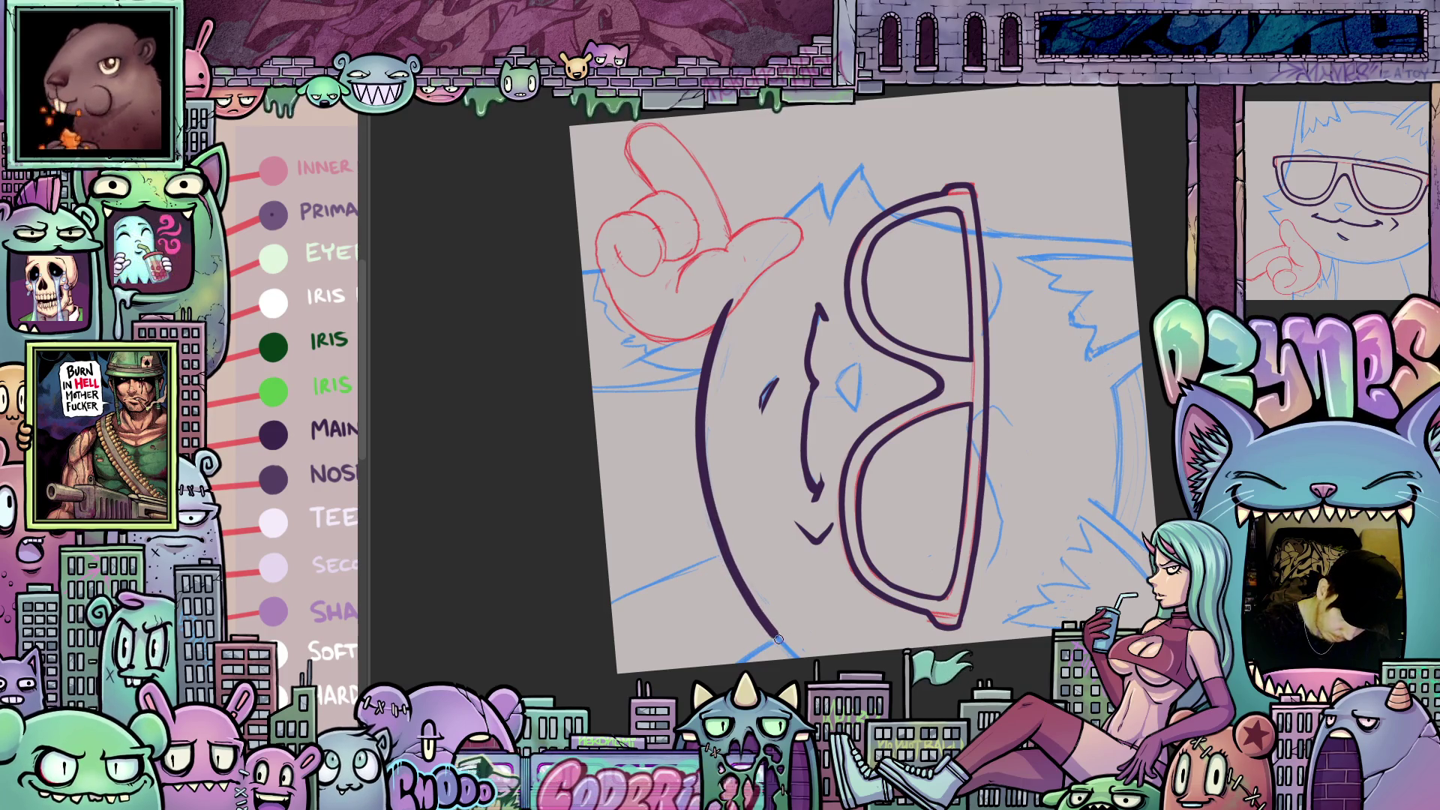
mouse_move(862, 375)
left_mouse_down()
mouse_move(825, 420)
mouse_move(830, 442)
left_mouse_up()
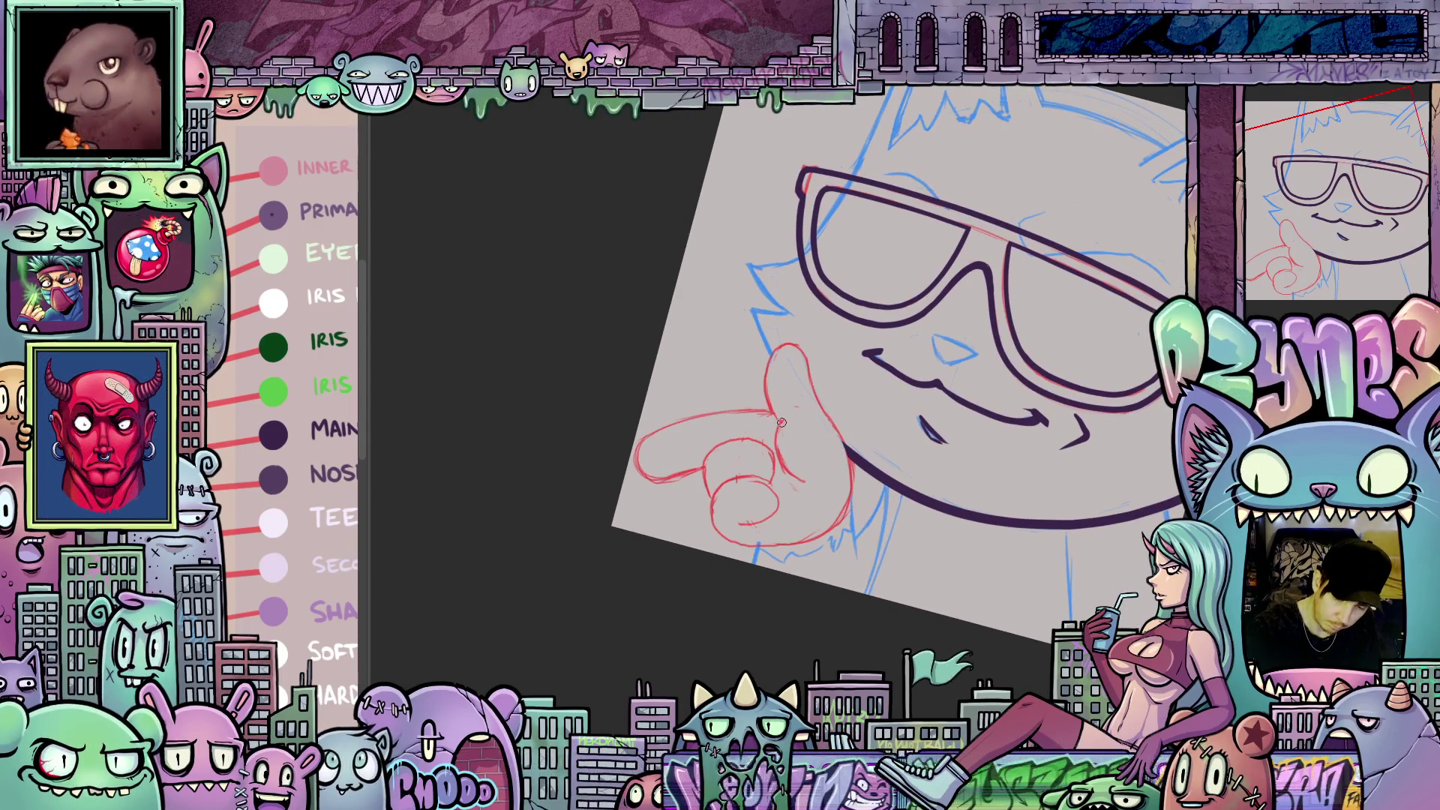
left_click_drag(767, 367, 802, 355)
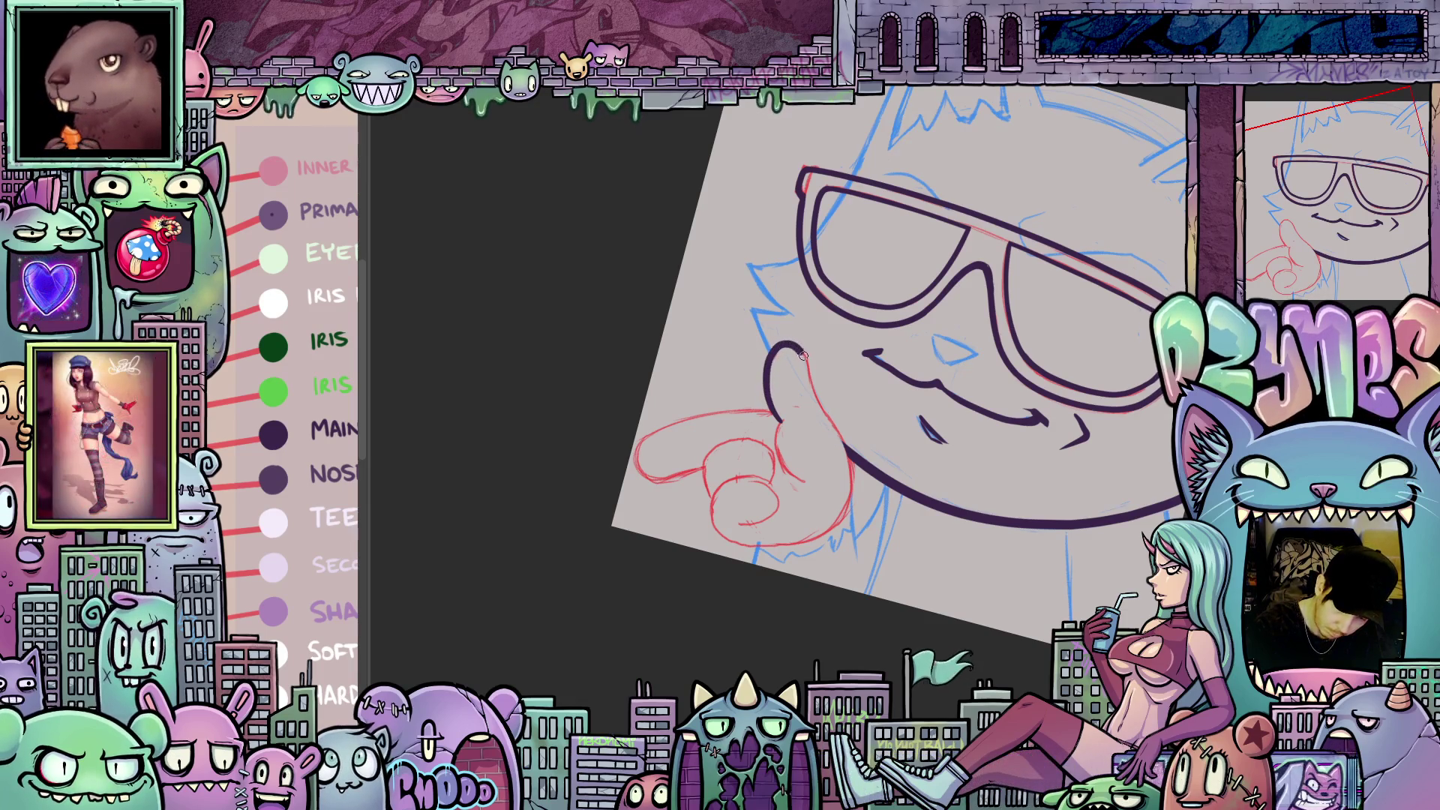
mouse_move(850, 465)
left_mouse_down()
mouse_move(824, 539)
mouse_move(811, 524)
mouse_move(843, 380)
left_mouse_up()
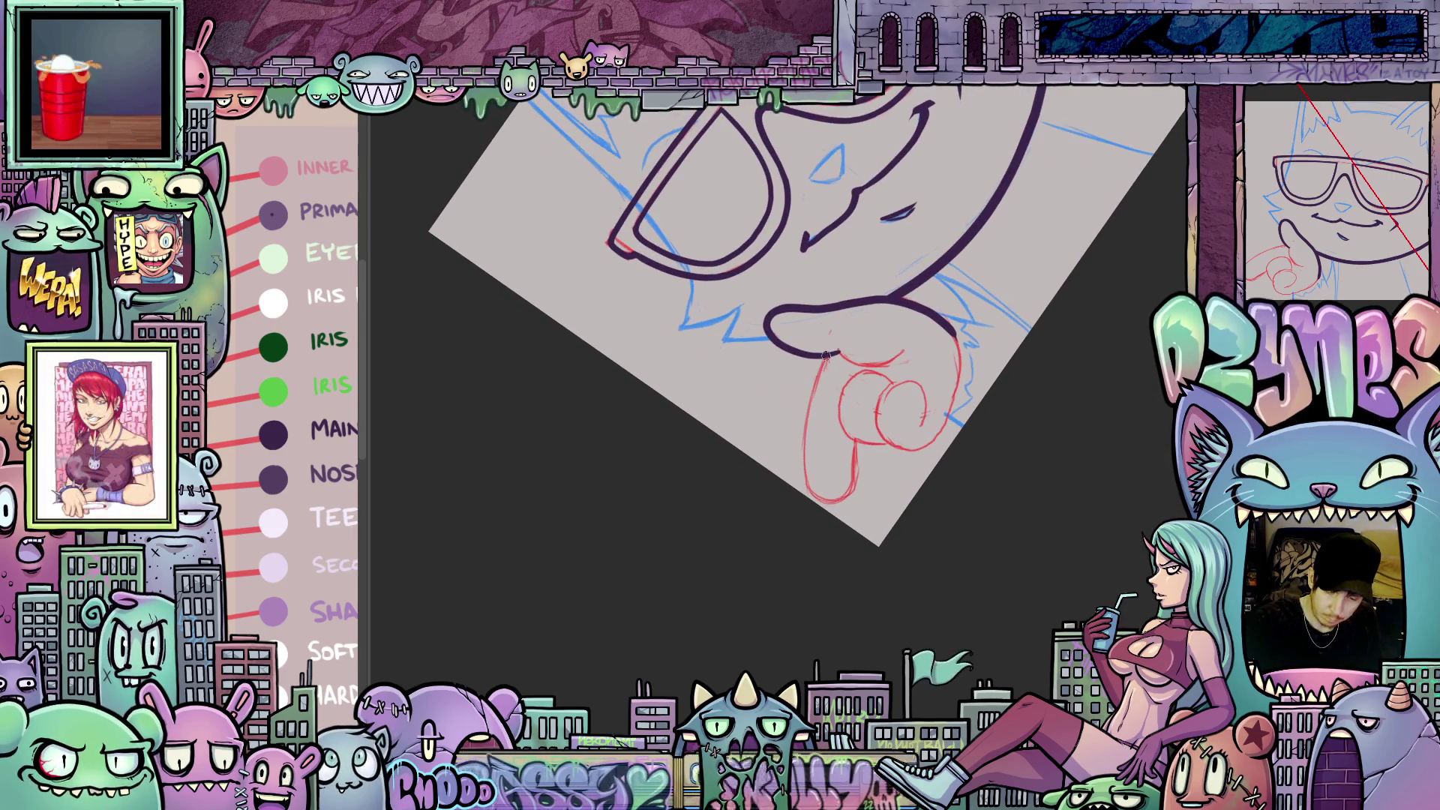
mouse_move(803, 465)
left_mouse_down()
mouse_move(829, 501)
mouse_move(853, 463)
left_mouse_up()
left_click_drag(1033, 448, 836, 508)
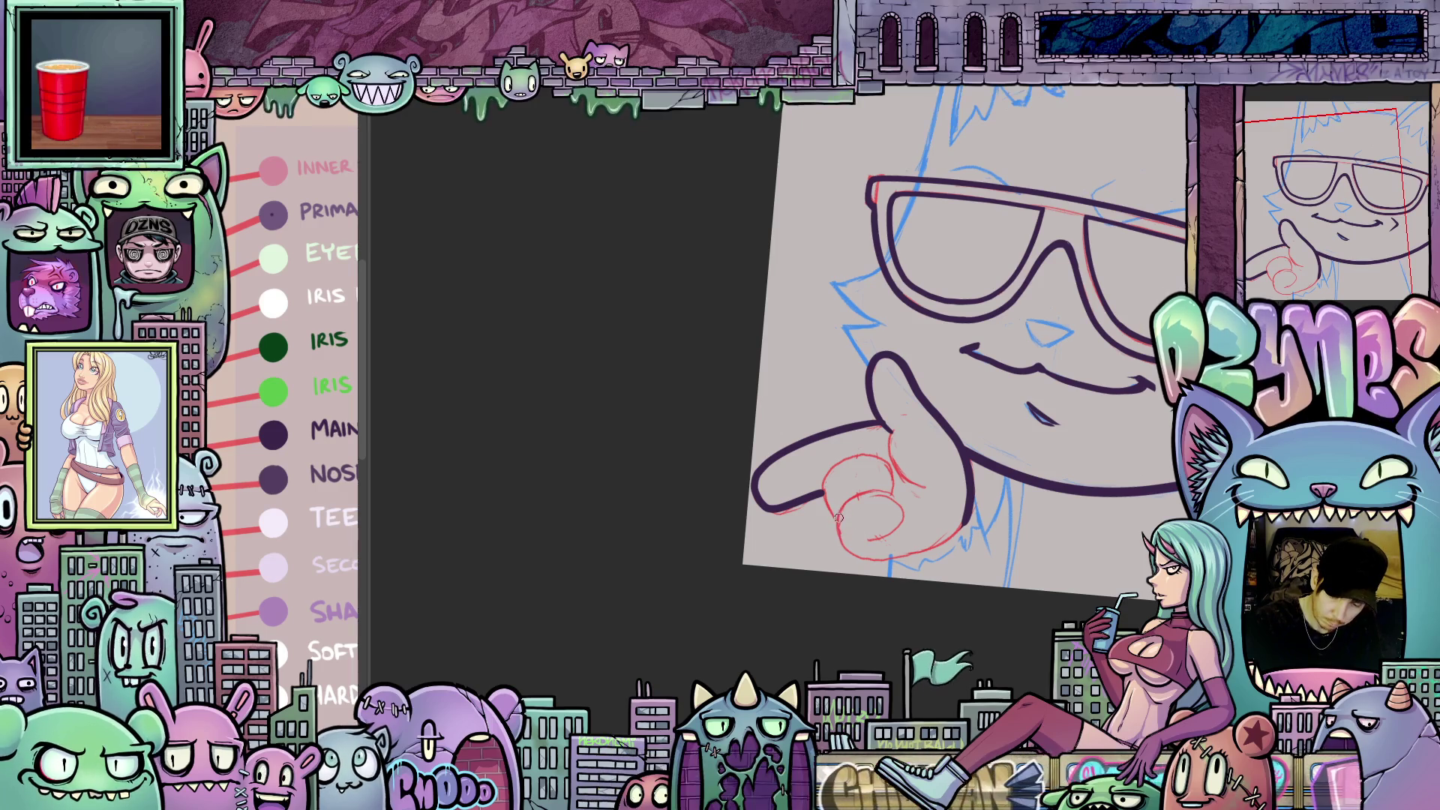
mouse_move(845, 461)
left_mouse_down()
mouse_move(958, 472)
mouse_move(961, 489)
mouse_move(916, 526)
mouse_move(852, 527)
mouse_move(834, 509)
left_mouse_up()
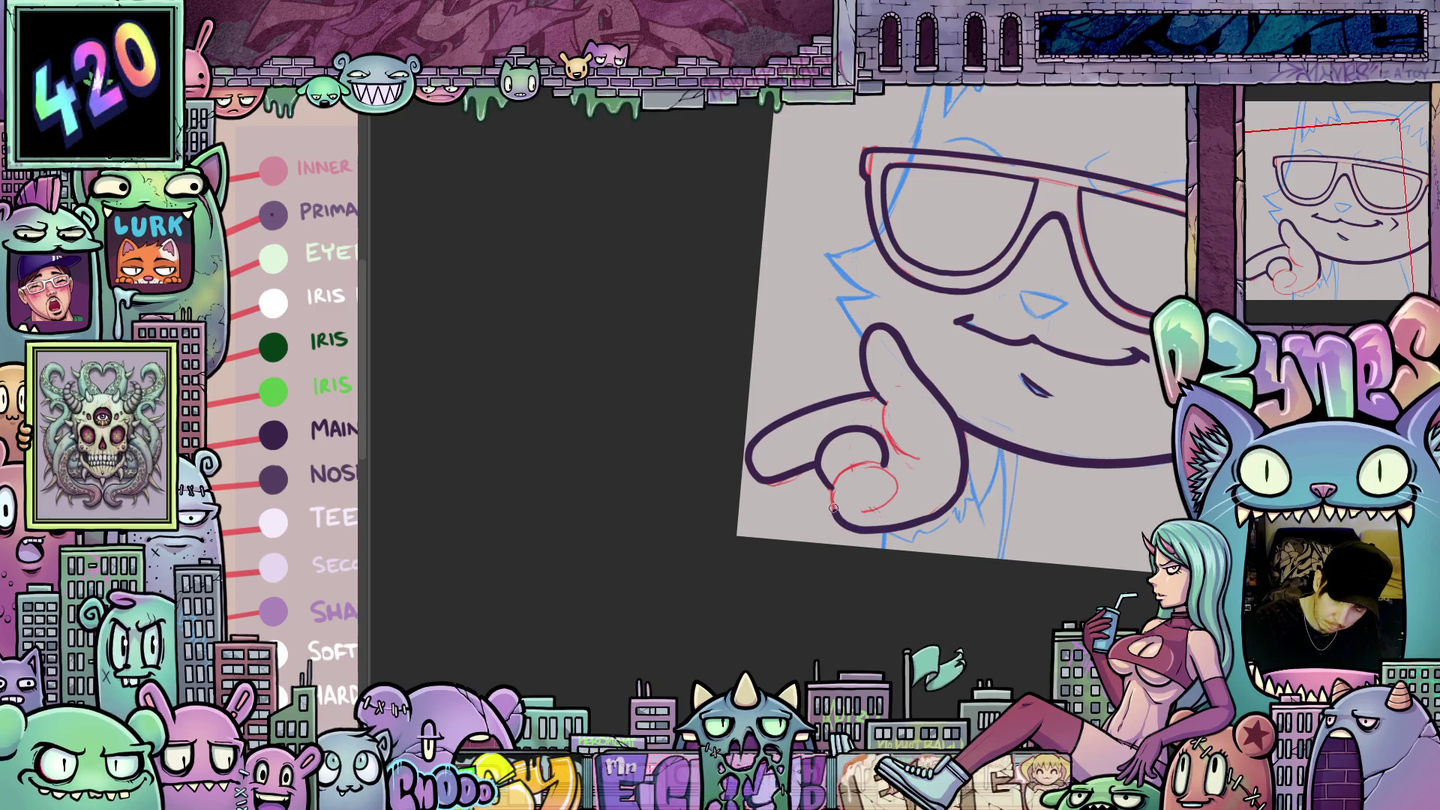